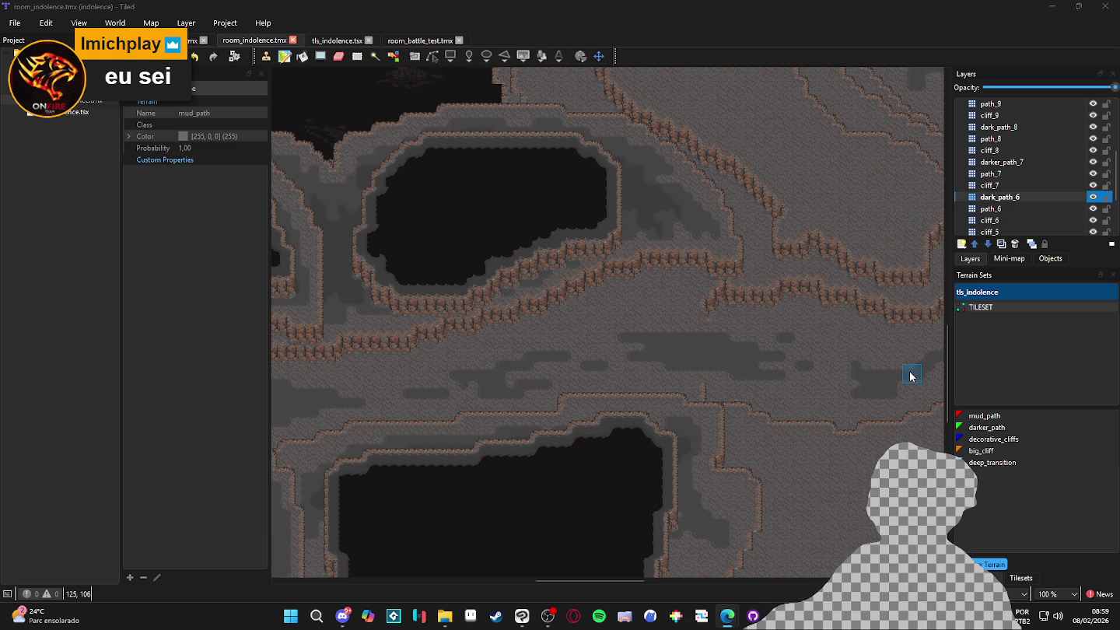
Add a new tile layer named cliff_5_path directly above cliff_5
{"action": "left_click_drag", "start_coordinate": [739, 431], "coordinate": [568, 371]}
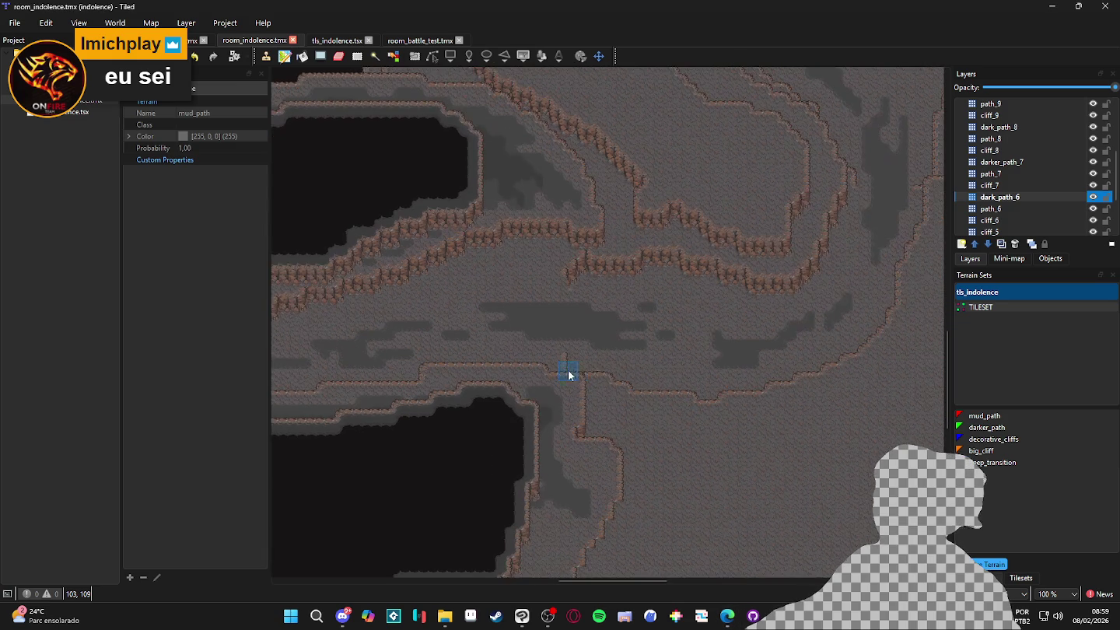
{"action": "scroll", "coordinate": [653, 335], "scroll_direction": "up", "scroll_amount": 1}
{"action": "key", "text": "ctrl+Page_Up"}
{"action": "key", "text": "ctrl+Page_Up"}
{"action": "key", "text": "ctrl+Page_Up"}
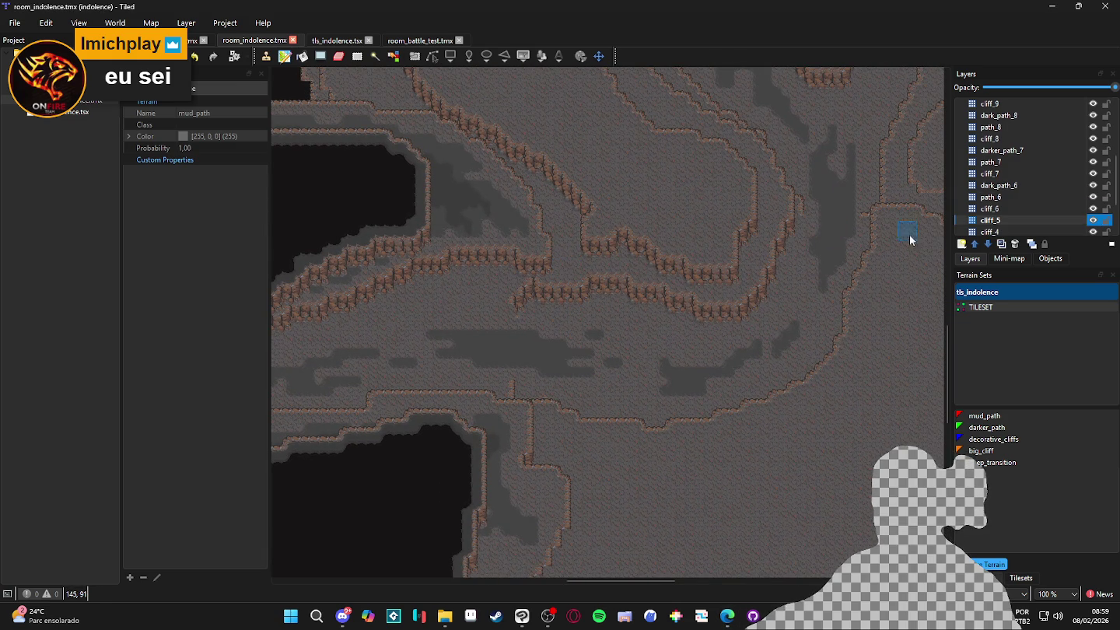
{"action": "left_click", "coordinate": [963, 246]}
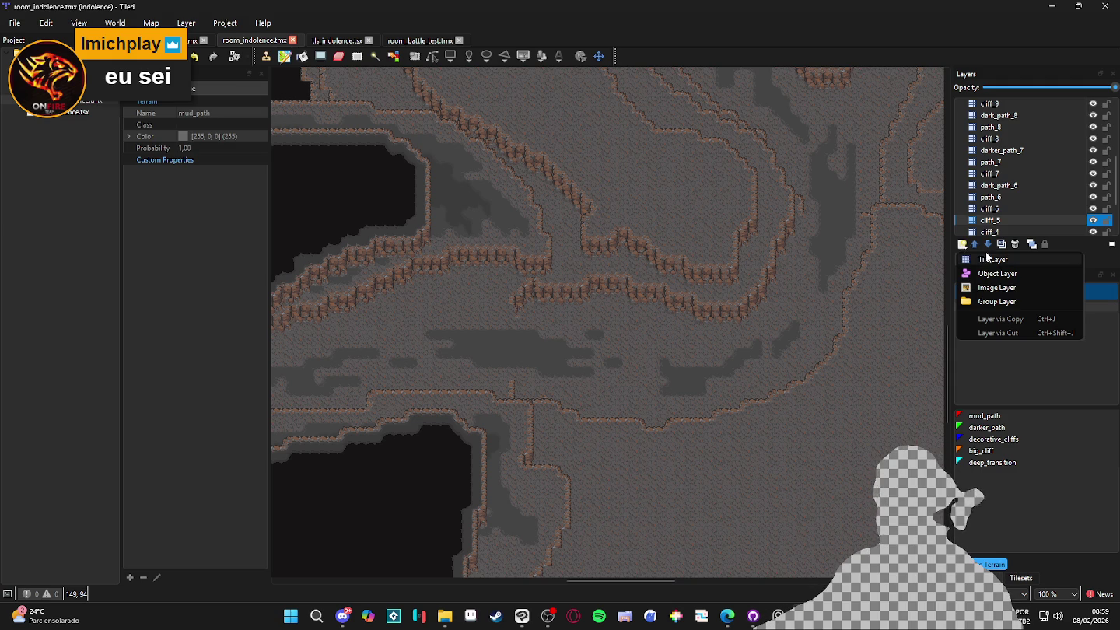
{"action": "left_click", "coordinate": [993, 260]}
{"action": "type", "text": "cliff_5_"}
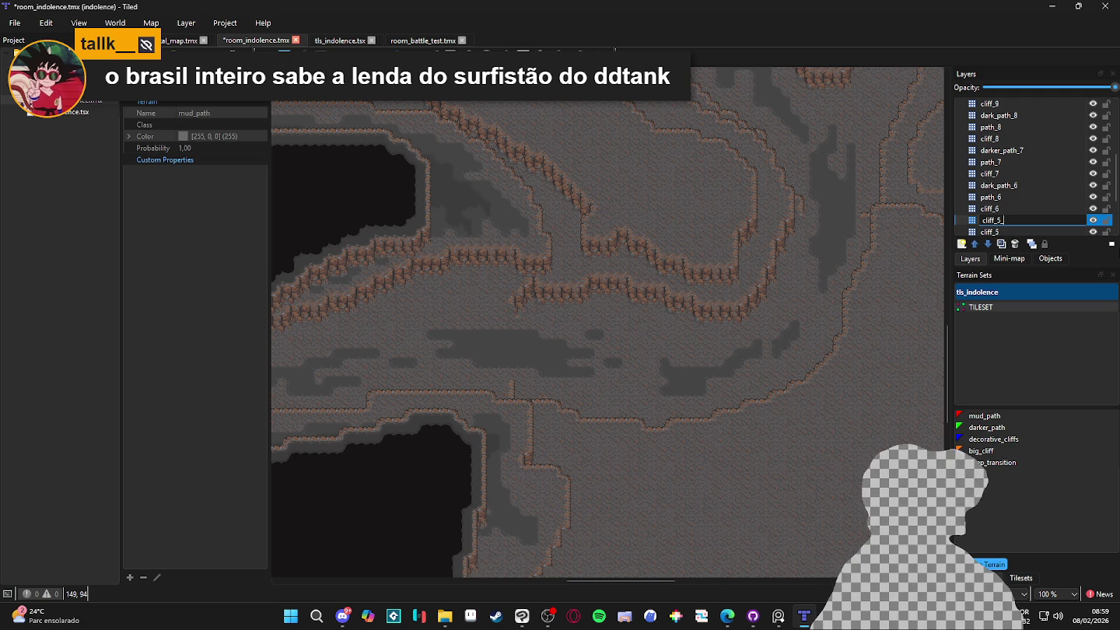
{"action": "type", "text": "path"}
{"action": "key", "text": "Return"}
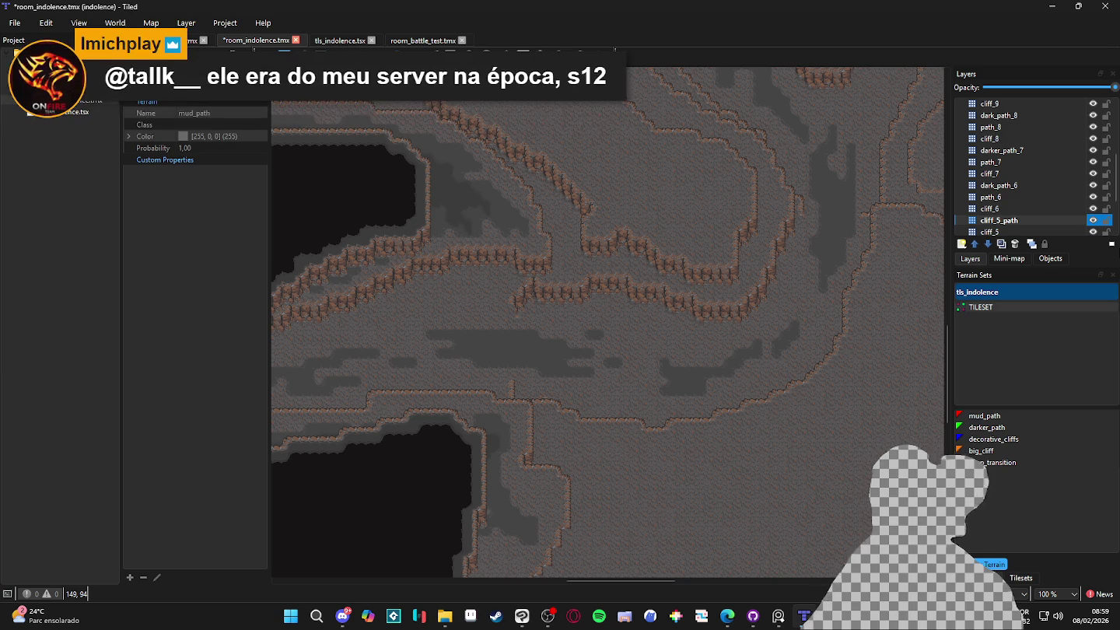
Save the room_indolence map
{"action": "scroll", "coordinate": [757, 387], "scroll_direction": "down", "scroll_amount": 1}
{"action": "scroll", "coordinate": [722, 275], "scroll_direction": "down", "scroll_amount": 2}
{"action": "key", "text": "ctrl+s"}
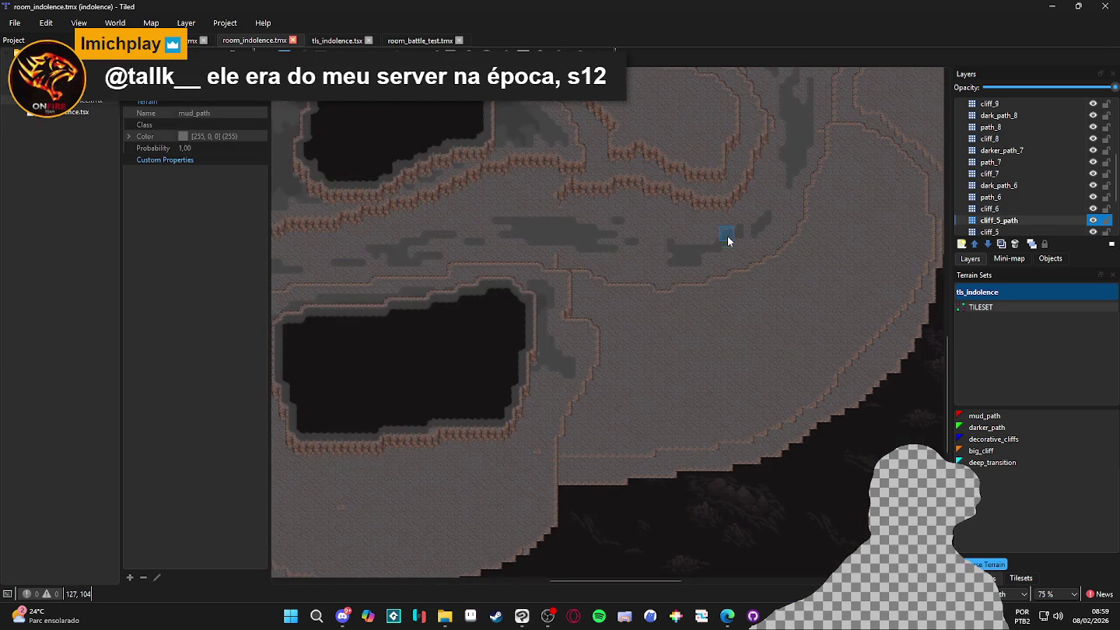
{"action": "scroll", "coordinate": [784, 302], "scroll_direction": "up", "scroll_amount": 2}
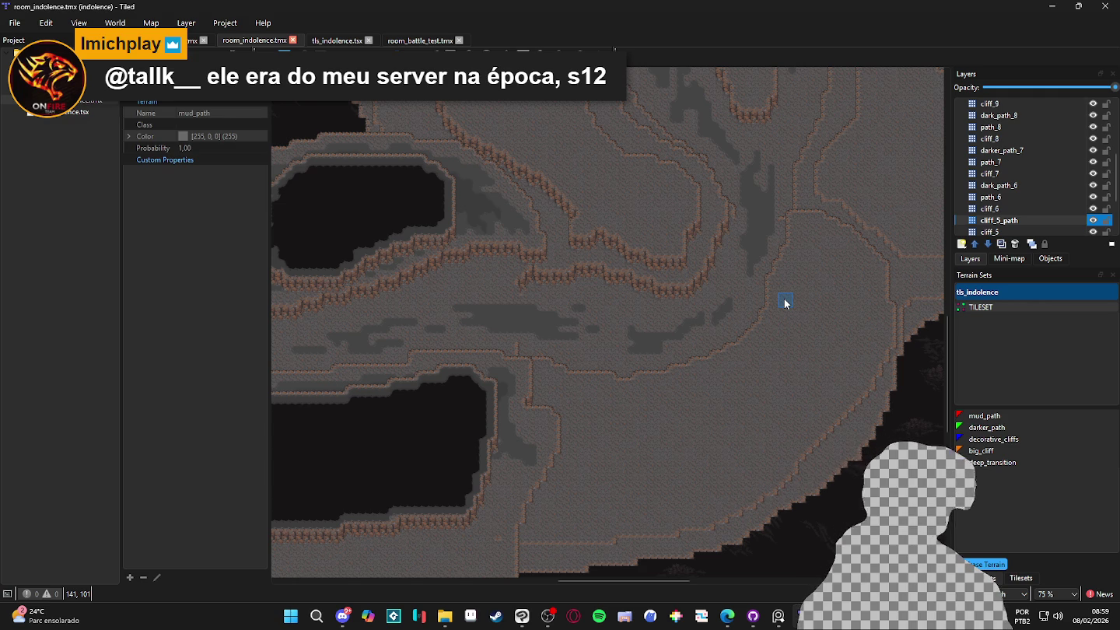
Select the cliff_6 layer and choose big_cliff as the painting terrain
{"action": "left_click", "coordinate": [1032, 214]}
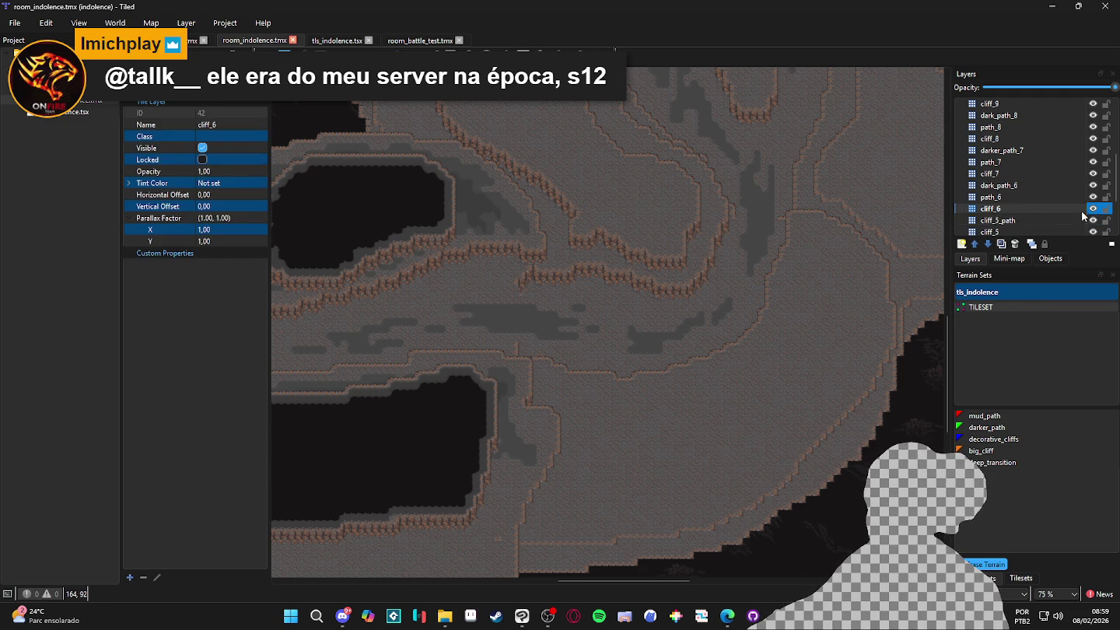
{"action": "double_click", "coordinate": [1085, 208]}
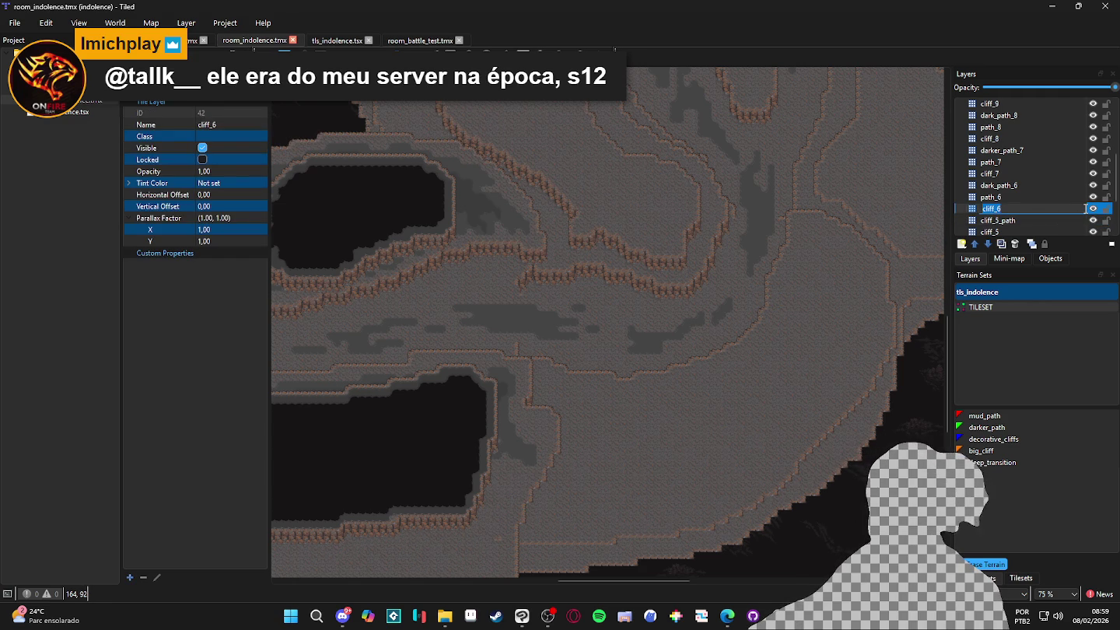
{"action": "left_click", "coordinate": [1092, 210]}
{"action": "left_click", "coordinate": [1092, 211]}
{"action": "key", "text": "ctrl+z"}
{"action": "key", "text": "ctrl+z"}
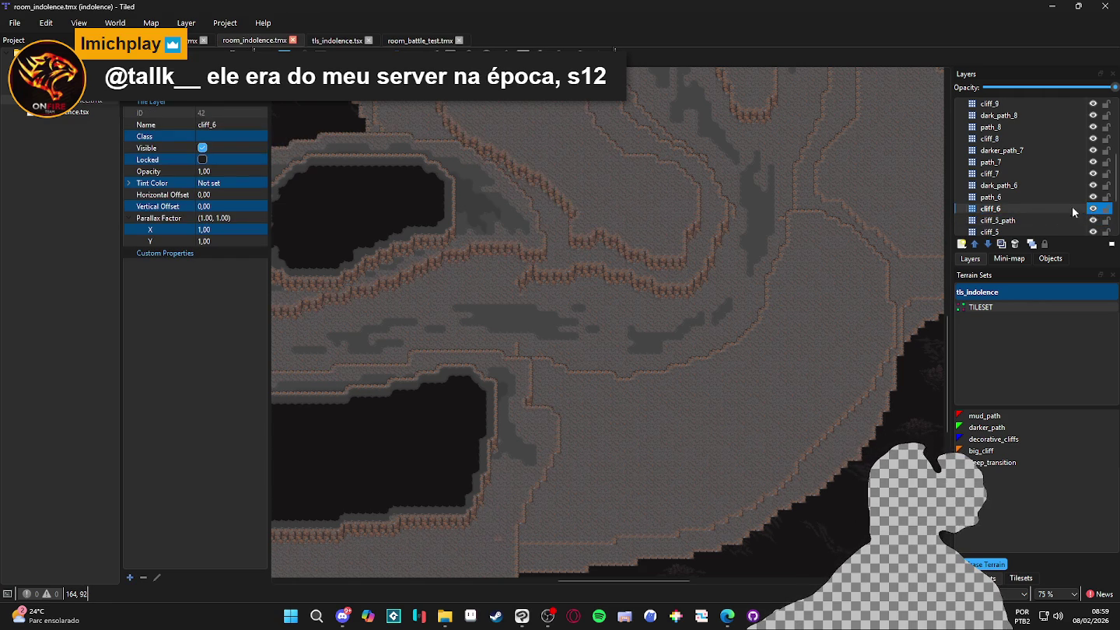
{"action": "left_click", "coordinate": [981, 450]}
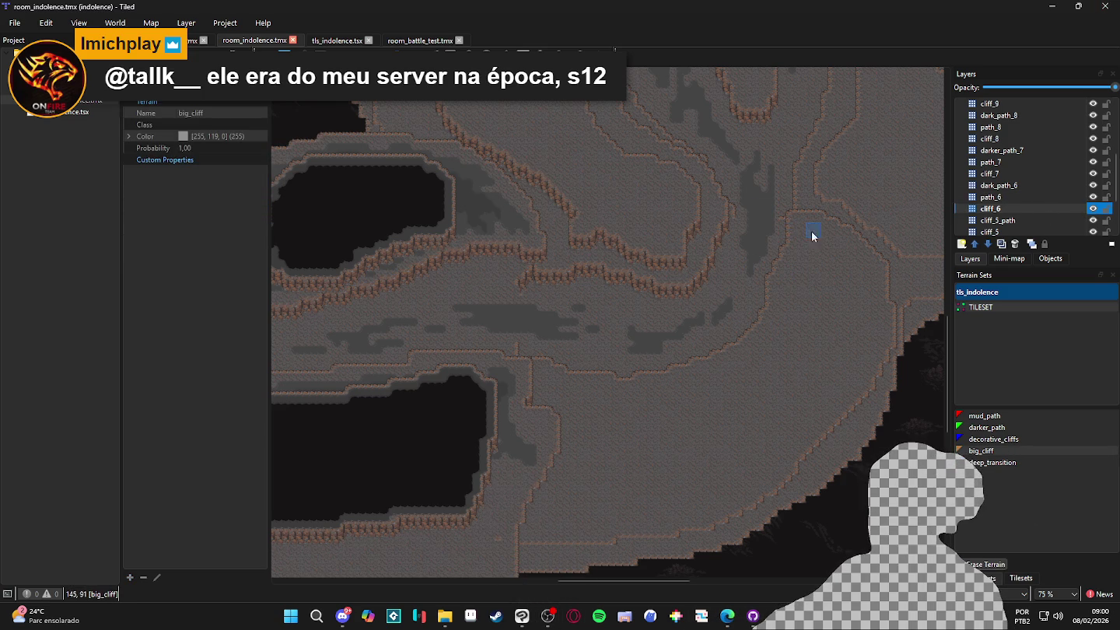
Paint big_cliff edges curving around the right-side cave floor and save the map
{"action": "mouse_move", "coordinate": [815, 241]}
{"action": "left_mouse_down"}
{"action": "mouse_move", "coordinate": [818, 275]}
{"action": "mouse_move", "coordinate": [807, 269]}
{"action": "mouse_move", "coordinate": [742, 368]}
{"action": "mouse_move", "coordinate": [681, 401]}
{"action": "mouse_move", "coordinate": [620, 416]}
{"action": "left_mouse_up"}
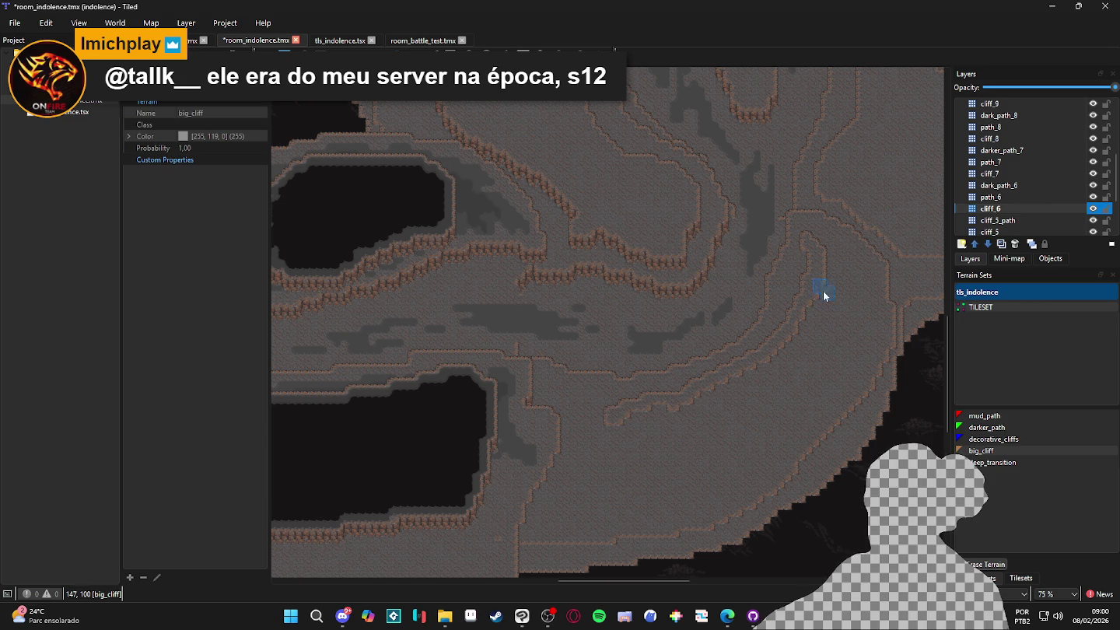
{"action": "left_click_drag", "start_coordinate": [856, 320], "coordinate": [826, 412]}
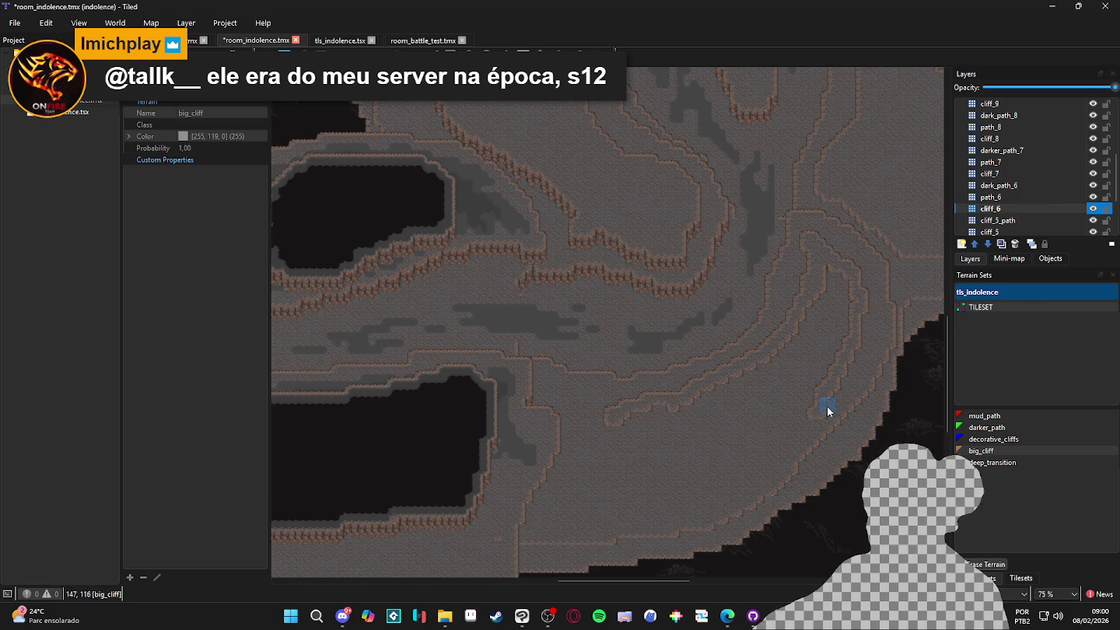
{"action": "mouse_move", "coordinate": [745, 441]}
{"action": "left_mouse_down"}
{"action": "mouse_move", "coordinate": [722, 490]}
{"action": "mouse_move", "coordinate": [675, 515]}
{"action": "mouse_move", "coordinate": [581, 515]}
{"action": "mouse_move", "coordinate": [578, 472]}
{"action": "mouse_move", "coordinate": [575, 492]}
{"action": "mouse_move", "coordinate": [599, 458]}
{"action": "left_mouse_up"}
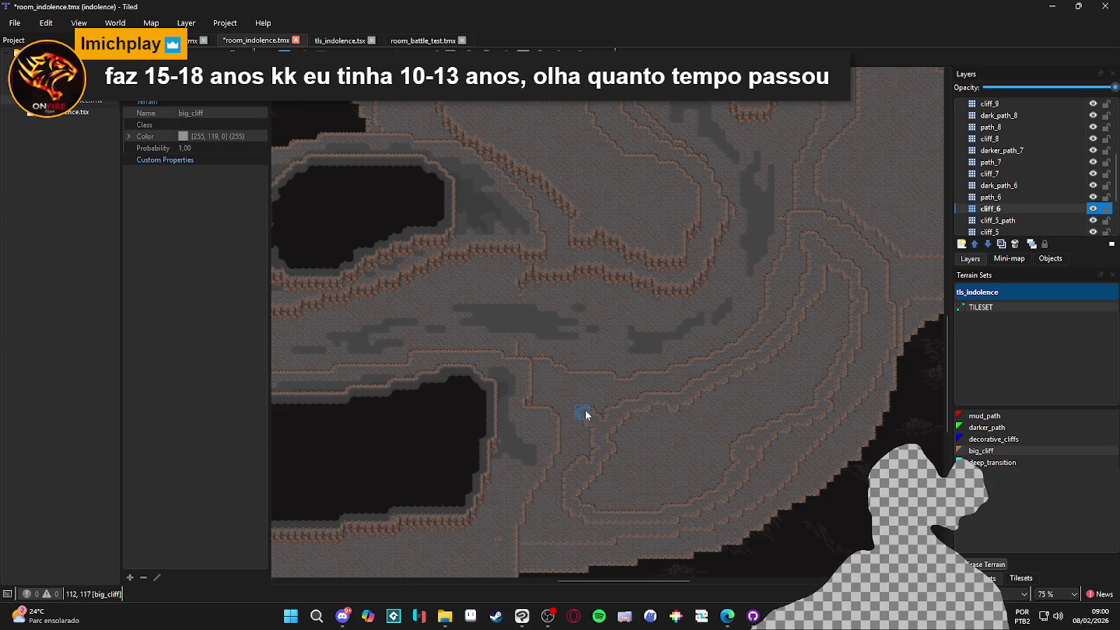
{"action": "mouse_move", "coordinate": [593, 423]}
{"action": "left_mouse_down"}
{"action": "mouse_move", "coordinate": [585, 418]}
{"action": "mouse_move", "coordinate": [584, 475]}
{"action": "mouse_move", "coordinate": [598, 451]}
{"action": "mouse_move", "coordinate": [672, 424]}
{"action": "left_mouse_up"}
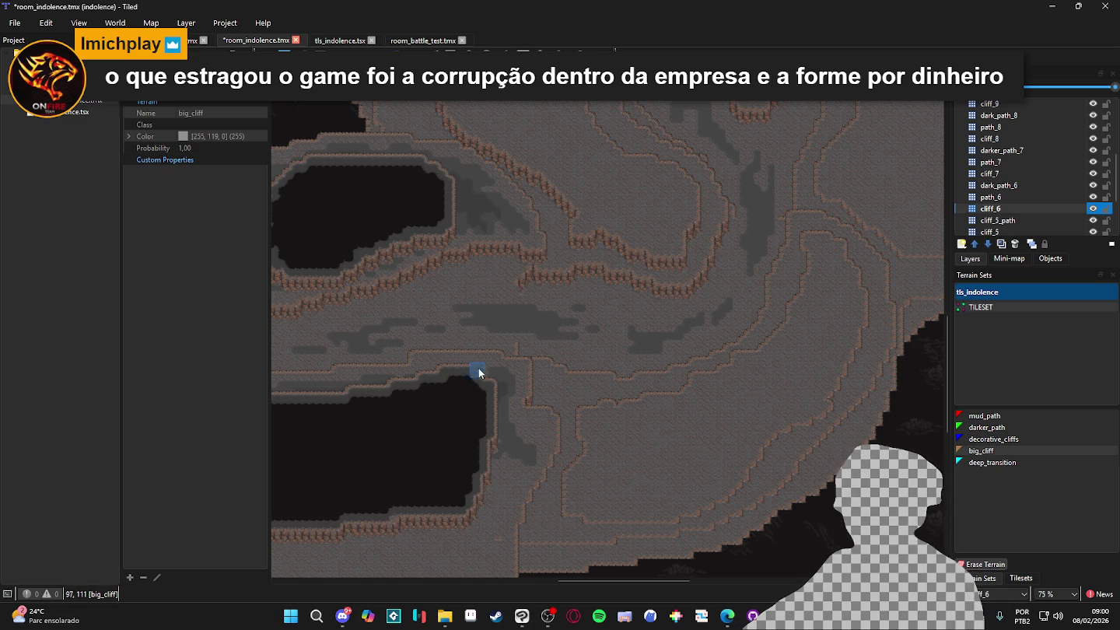
{"action": "scroll", "coordinate": [557, 482], "scroll_direction": "up", "scroll_amount": 1}
{"action": "scroll", "coordinate": [653, 520], "scroll_direction": "up", "scroll_amount": 1}
{"action": "key", "text": "ctrl+s"}
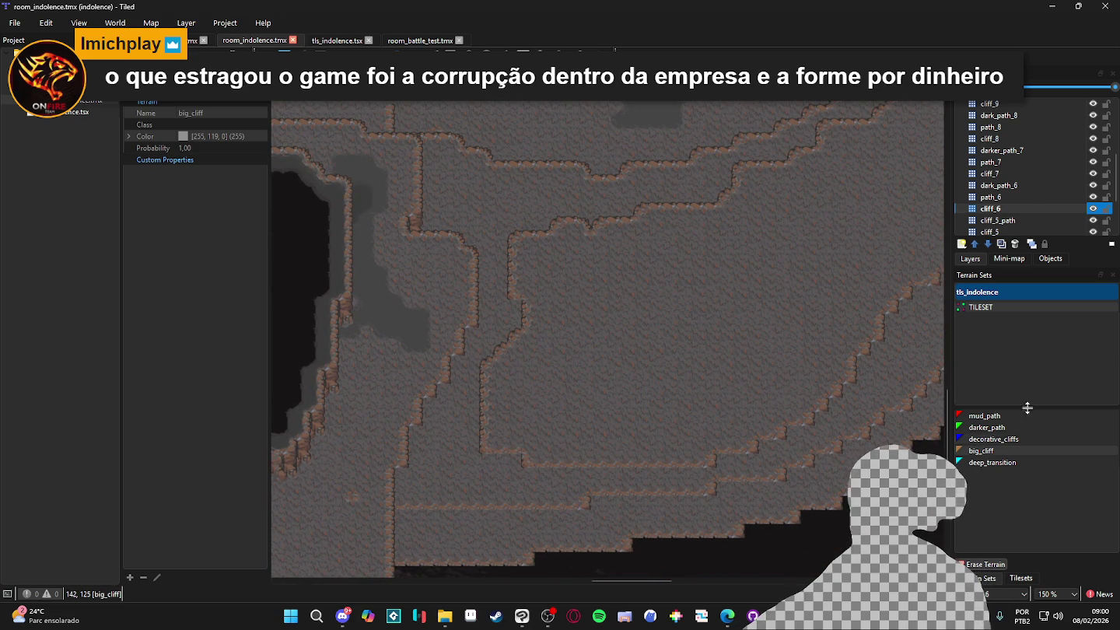
Stamp a pair of stacked tls_indolence cliff-edge tiles onto the cliff_6 layer
{"action": "left_click", "coordinate": [1020, 578]}
{"action": "scroll", "coordinate": [999, 428], "scroll_direction": "down", "scroll_amount": 5}
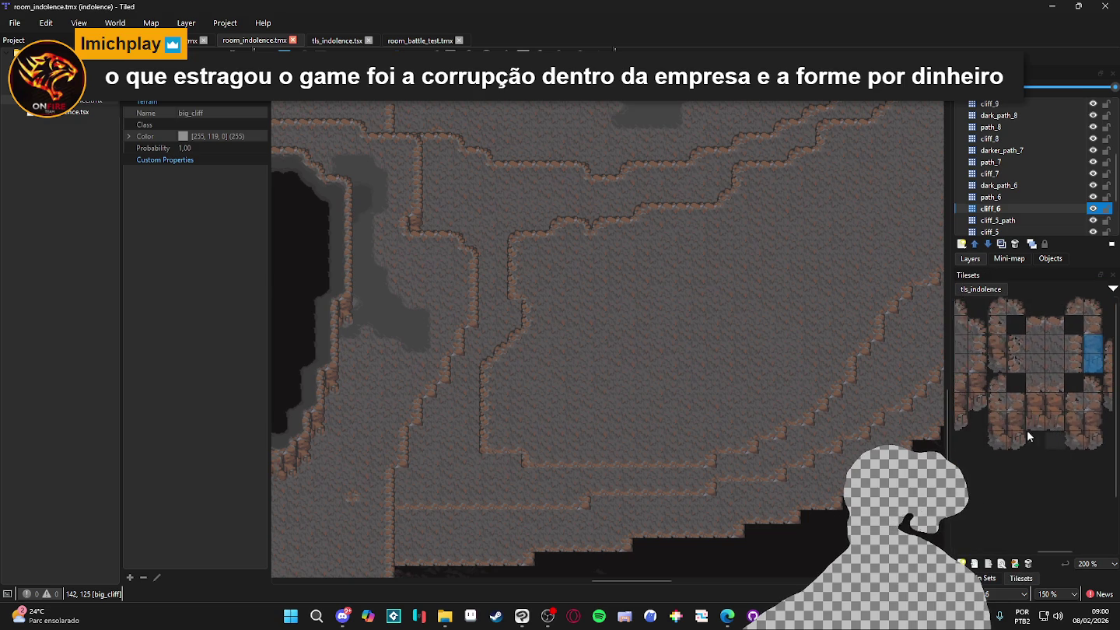
{"action": "left_click_drag", "start_coordinate": [1007, 385], "coordinate": [1004, 403]}
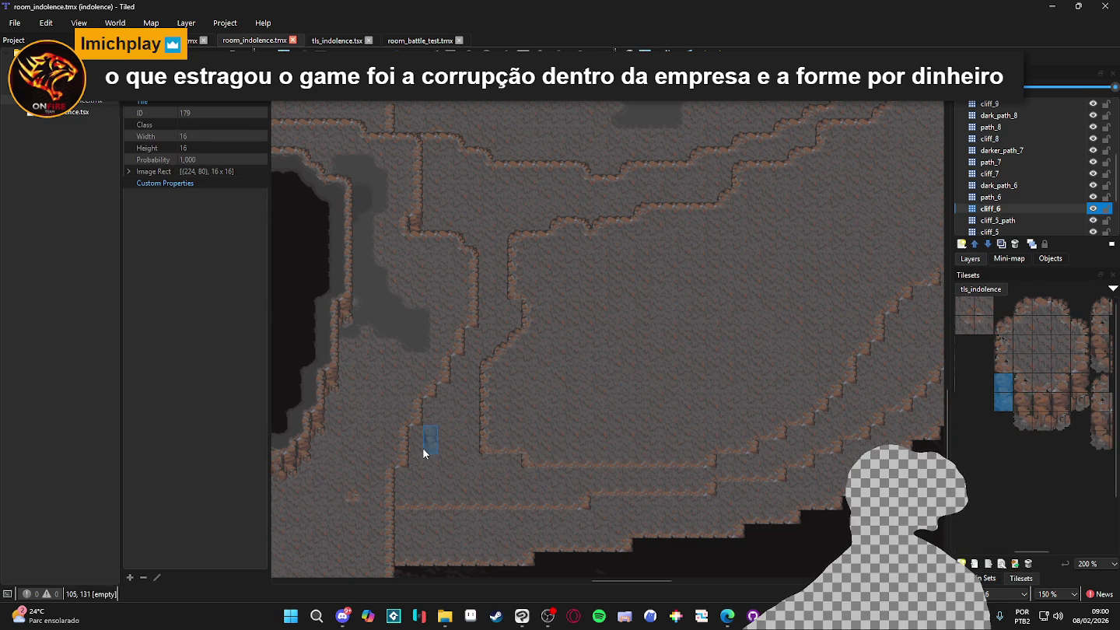
{"action": "left_click", "coordinate": [516, 347]}
{"action": "scroll", "coordinate": [677, 408], "scroll_direction": "up", "scroll_amount": 5}
{"action": "scroll", "coordinate": [498, 497], "scroll_direction": "right", "scroll_amount": 5}
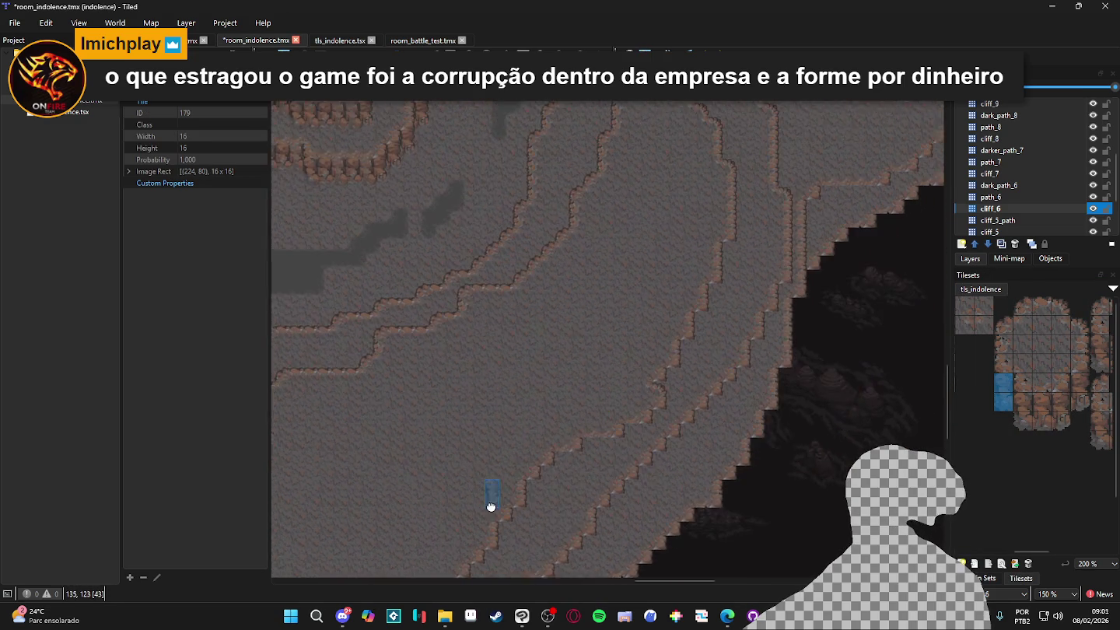
{"action": "left_click_drag", "start_coordinate": [695, 416], "coordinate": [768, 387]}
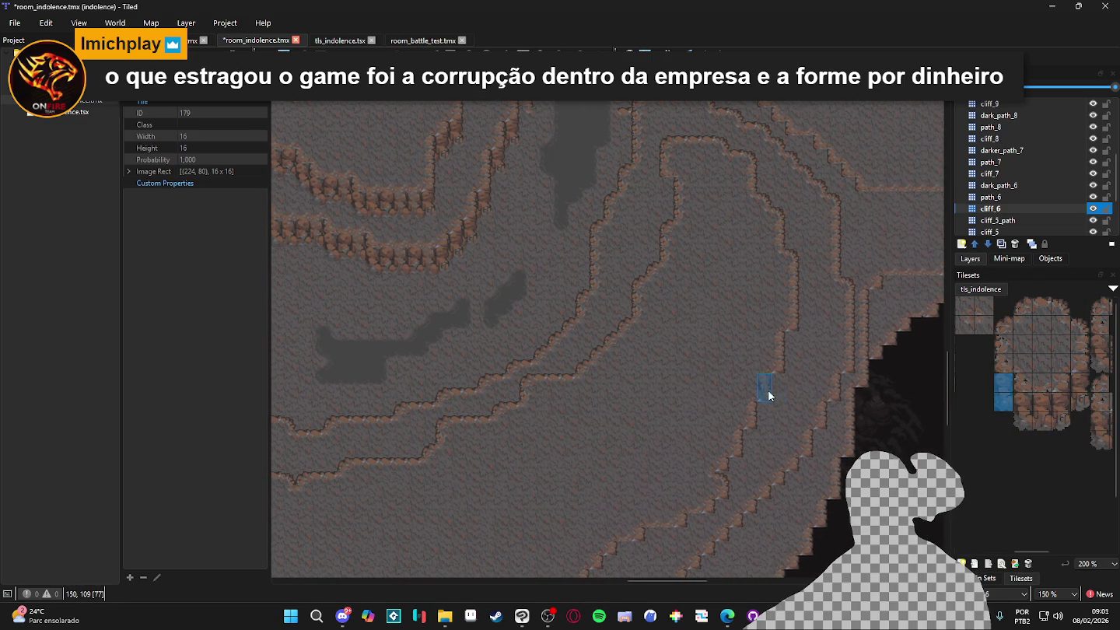
Pick further stacked cliff-edge tile pairs to patch other stretches of the cliff
{"action": "left_click", "coordinate": [1082, 399]}
{"action": "left_click_drag", "start_coordinate": [1083, 398], "coordinate": [1081, 381]}
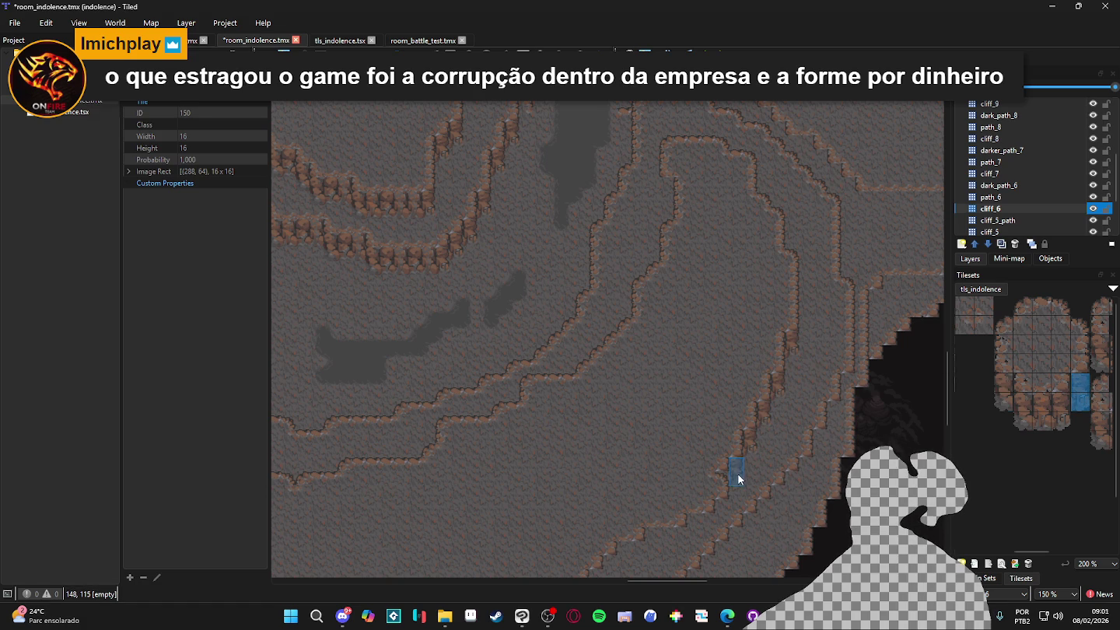
{"action": "scroll", "coordinate": [700, 411], "scroll_direction": "down", "scroll_amount": 1, "text": "ctrl"}
{"action": "left_click_drag", "start_coordinate": [710, 370], "coordinate": [681, 364]}
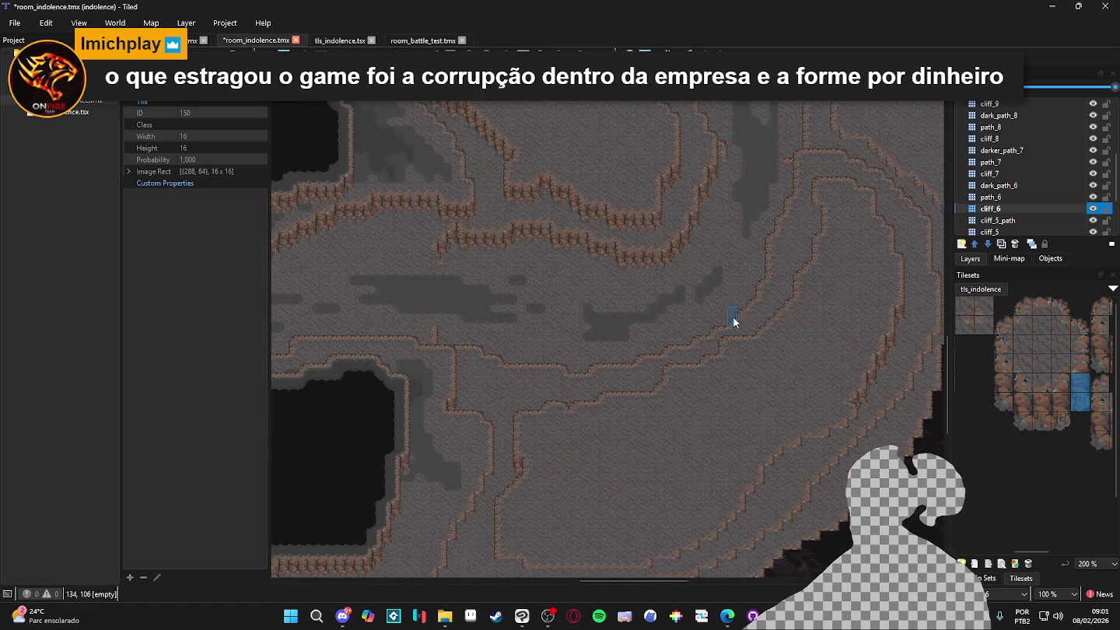
{"action": "left_click_drag", "start_coordinate": [998, 398], "coordinate": [1005, 388]}
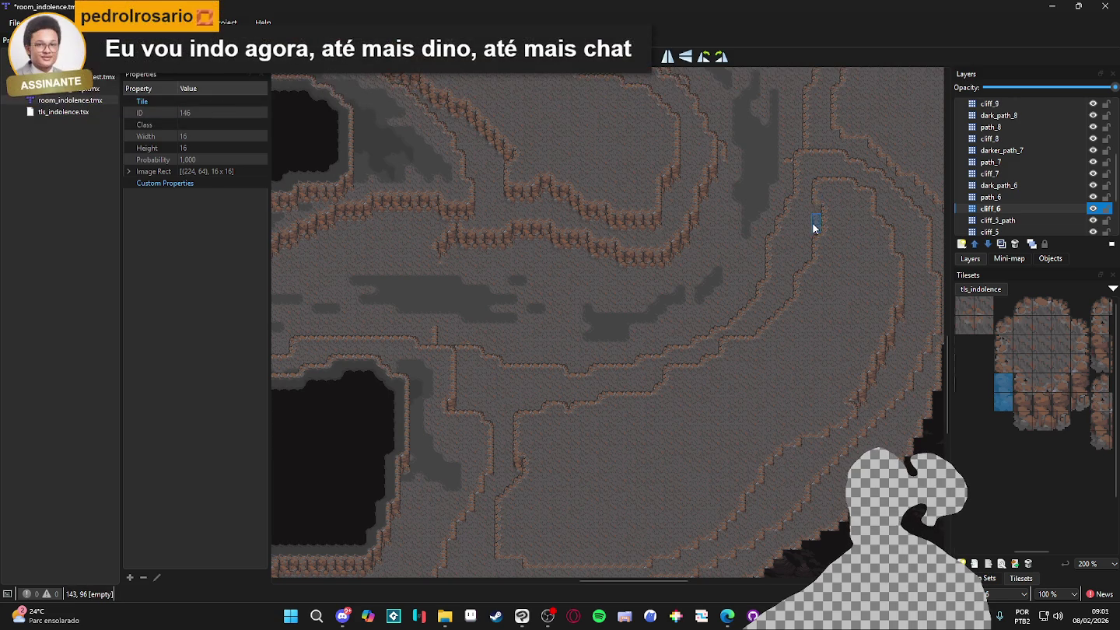
{"action": "scroll", "coordinate": [770, 356], "scroll_direction": "down", "scroll_amount": 2}
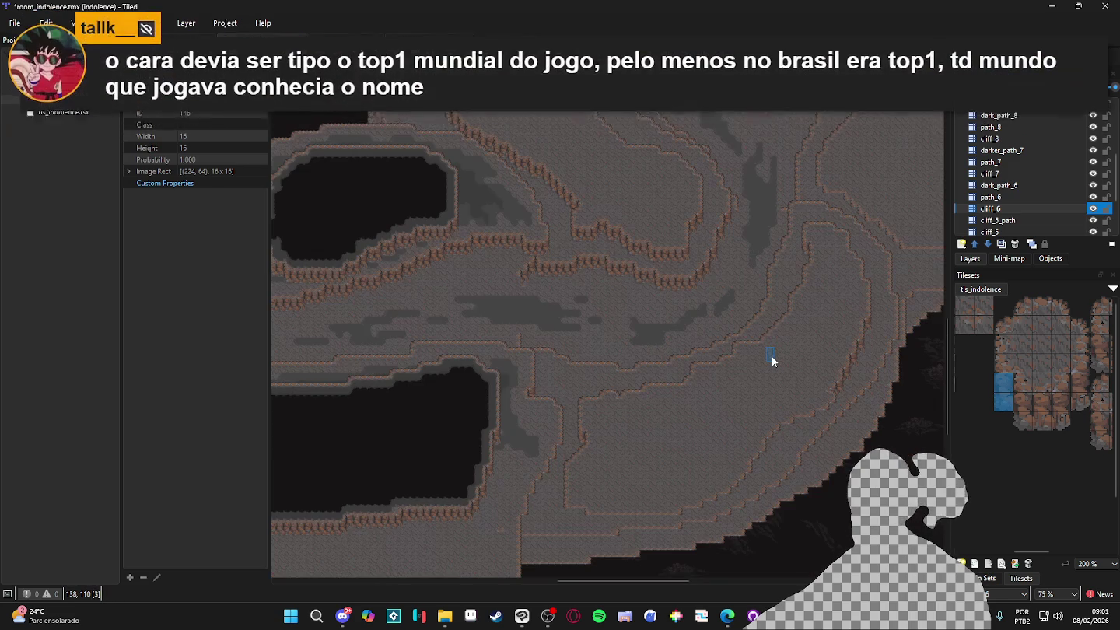
{"action": "left_click_drag", "start_coordinate": [772, 360], "coordinate": [730, 387]}
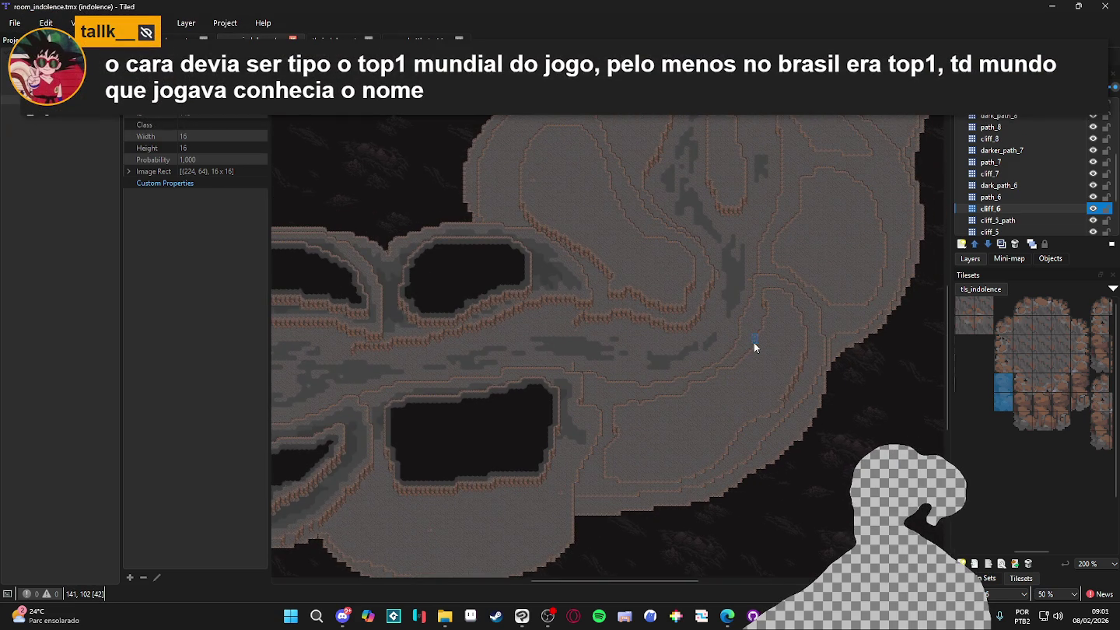
{"action": "scroll", "coordinate": [657, 368], "scroll_direction": "down", "scroll_amount": 2}
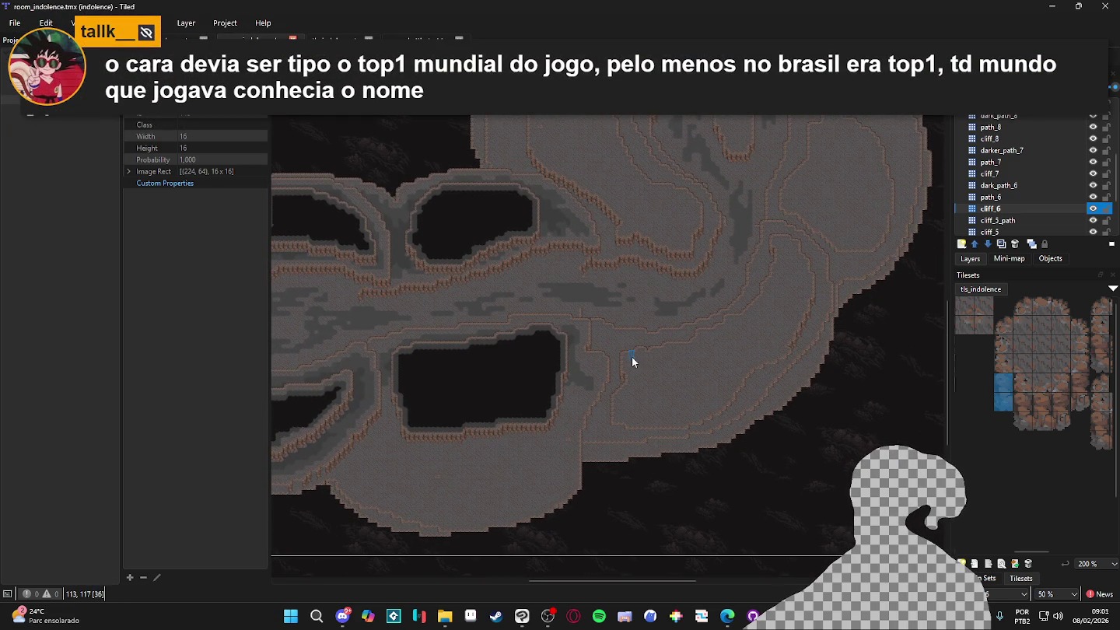
{"action": "scroll", "coordinate": [616, 349], "scroll_direction": "up", "scroll_amount": 1}
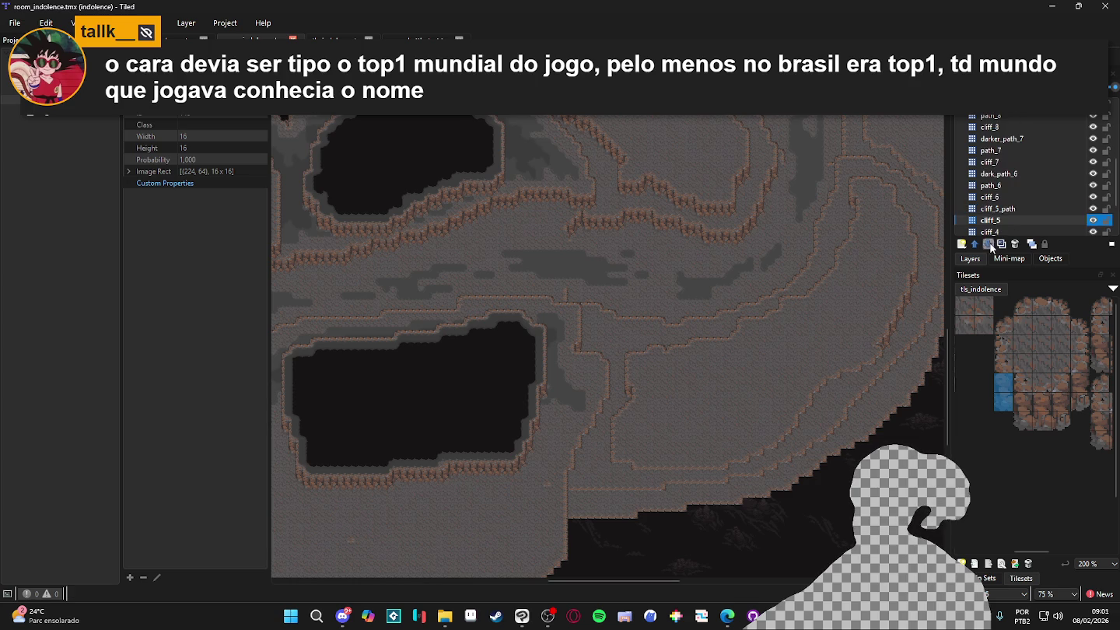
Select the cliff_5_path layer and choose mud_path as the painting terrain
{"action": "left_click", "coordinate": [1014, 211]}
{"action": "left_click", "coordinate": [986, 578]}
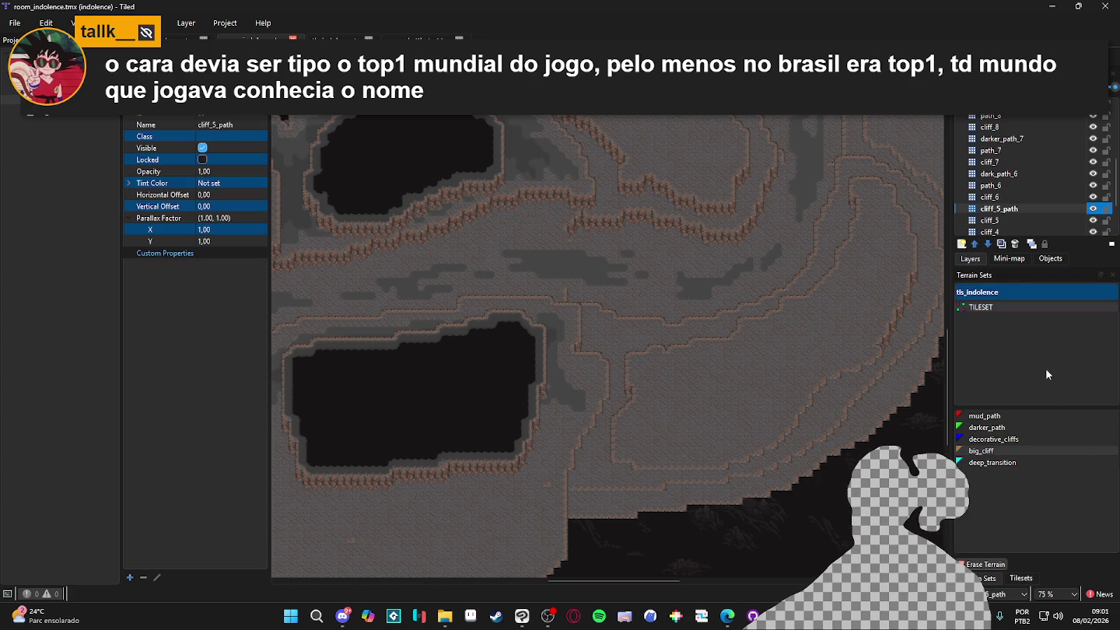
{"action": "left_click", "coordinate": [1003, 415]}
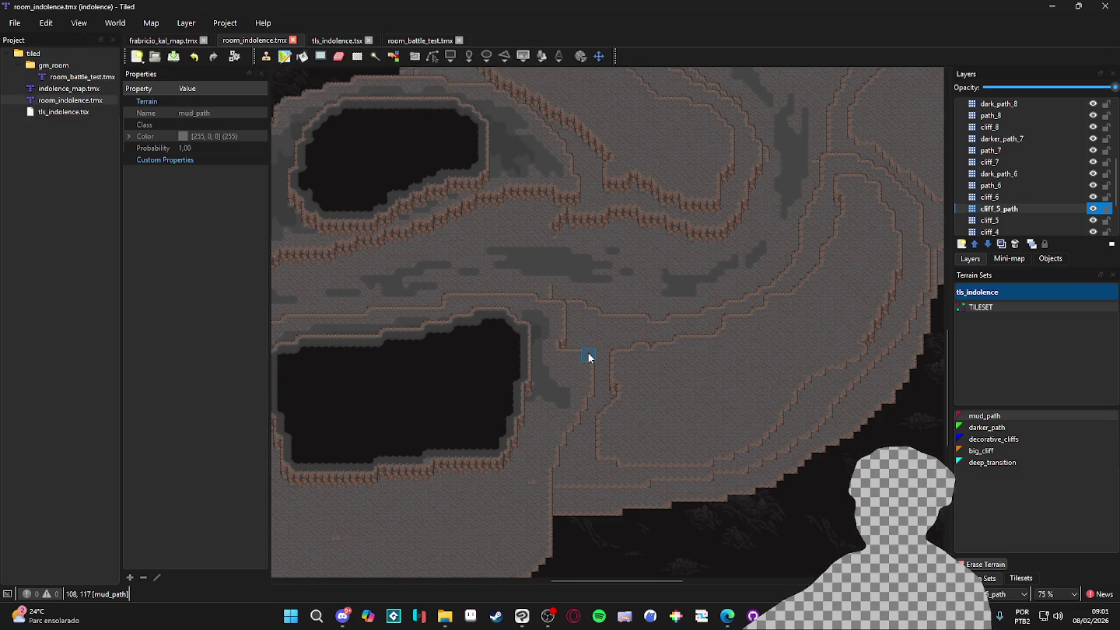
Paint a first mud_path patch on cliff_5_path and save the map
{"action": "scroll", "coordinate": [667, 351], "scroll_direction": "up", "scroll_amount": 1}
{"action": "mouse_move", "coordinate": [595, 340]}
{"action": "left_mouse_down"}
{"action": "mouse_move", "coordinate": [667, 342]}
{"action": "mouse_move", "coordinate": [603, 325]}
{"action": "mouse_move", "coordinate": [576, 339]}
{"action": "mouse_move", "coordinate": [595, 370]}
{"action": "mouse_move", "coordinate": [577, 365]}
{"action": "mouse_move", "coordinate": [594, 440]}
{"action": "mouse_move", "coordinate": [559, 490]}
{"action": "mouse_move", "coordinate": [570, 475]}
{"action": "mouse_move", "coordinate": [633, 508]}
{"action": "mouse_move", "coordinate": [625, 478]}
{"action": "mouse_move", "coordinate": [543, 507]}
{"action": "mouse_move", "coordinate": [545, 489]}
{"action": "mouse_move", "coordinate": [554, 512]}
{"action": "mouse_move", "coordinate": [537, 479]}
{"action": "mouse_move", "coordinate": [610, 420]}
{"action": "left_mouse_up"}
{"action": "scroll", "coordinate": [622, 412], "scroll_direction": "up", "scroll_amount": 5}
{"action": "scroll", "coordinate": [622, 437], "scroll_direction": "right", "scroll_amount": 4}
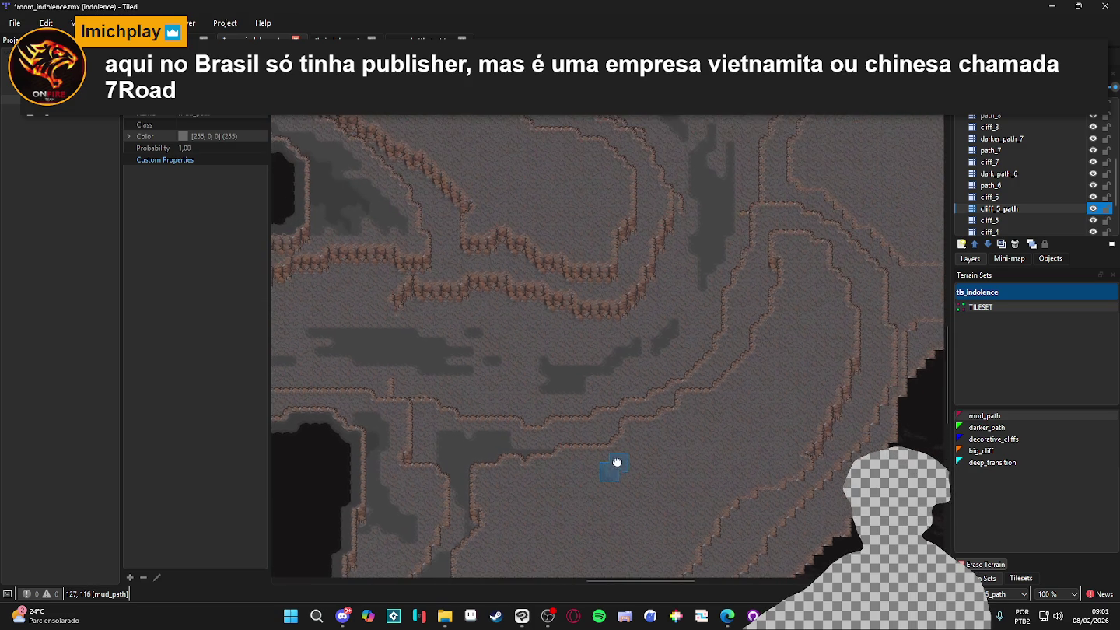
{"action": "key", "text": "ctrl+s"}
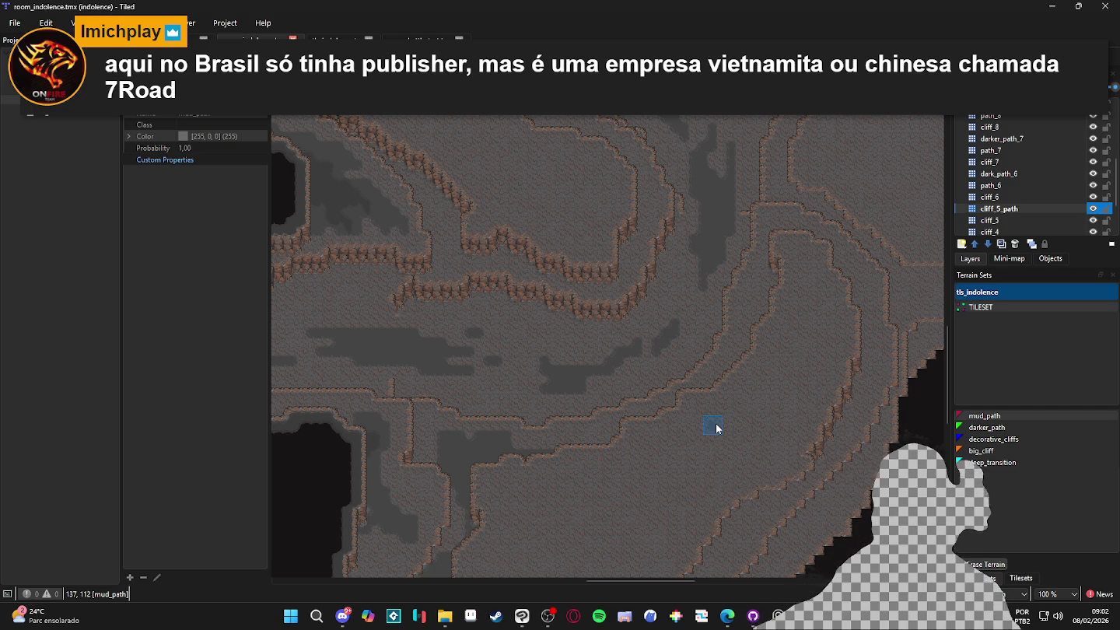
Darken the curving path from its top end downward with mud_path, checking alignment against the grid
{"action": "mouse_move", "coordinate": [774, 269]}
{"action": "left_mouse_down"}
{"action": "mouse_move", "coordinate": [752, 346]}
{"action": "mouse_move", "coordinate": [724, 368]}
{"action": "left_mouse_up"}
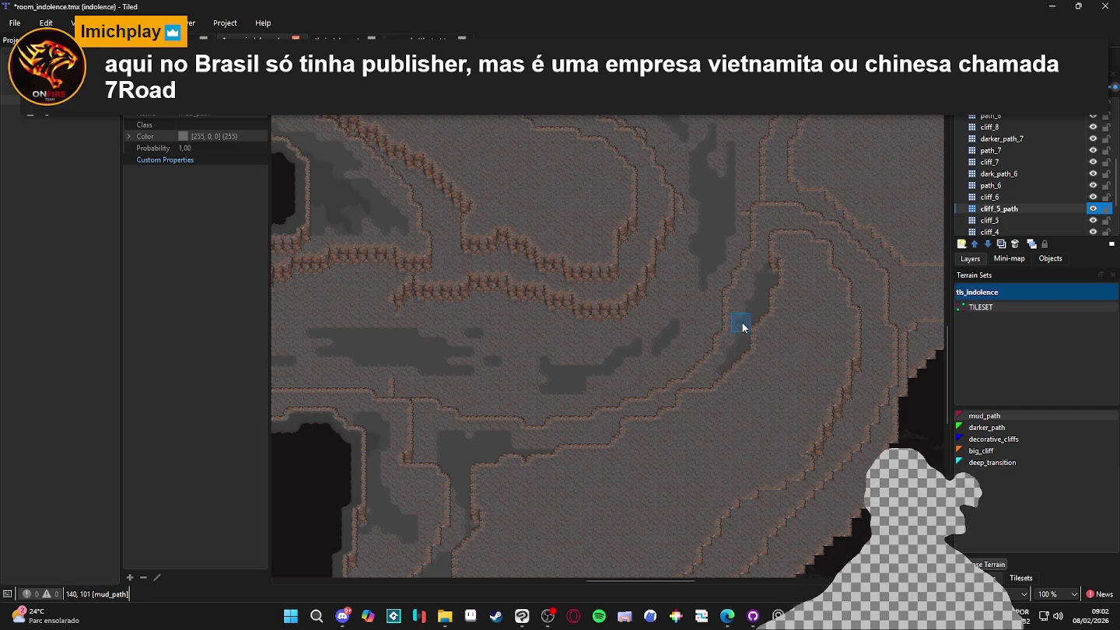
{"action": "mouse_move", "coordinate": [778, 230]}
{"action": "left_mouse_down"}
{"action": "mouse_move", "coordinate": [773, 242]}
{"action": "mouse_move", "coordinate": [773, 224]}
{"action": "mouse_move", "coordinate": [854, 304]}
{"action": "left_mouse_up"}
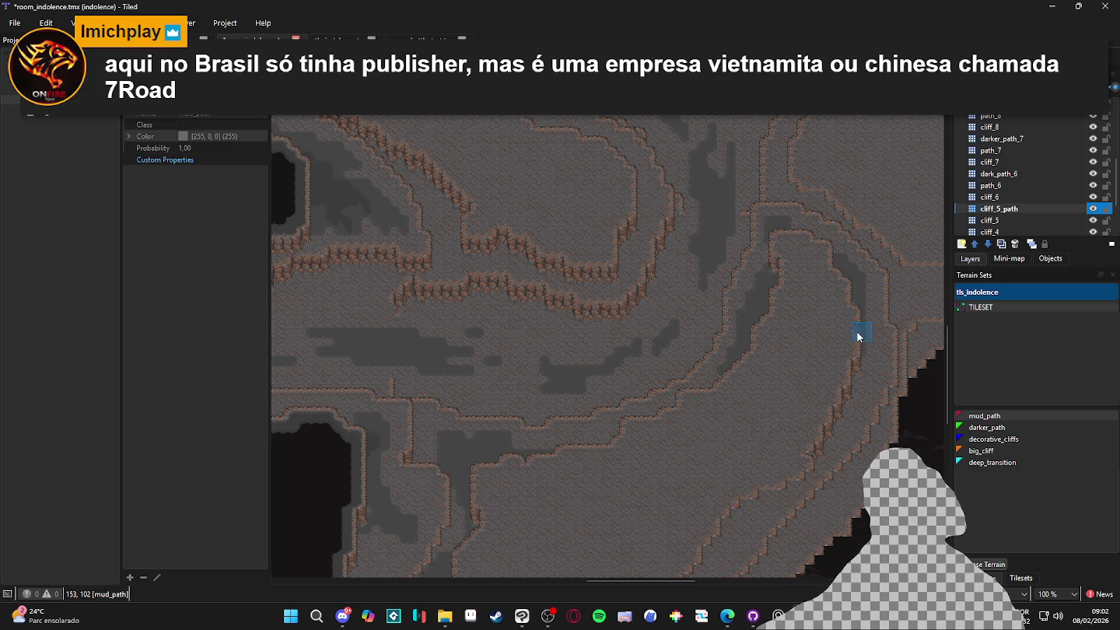
{"action": "left_click_drag", "start_coordinate": [860, 357], "coordinate": [801, 441]}
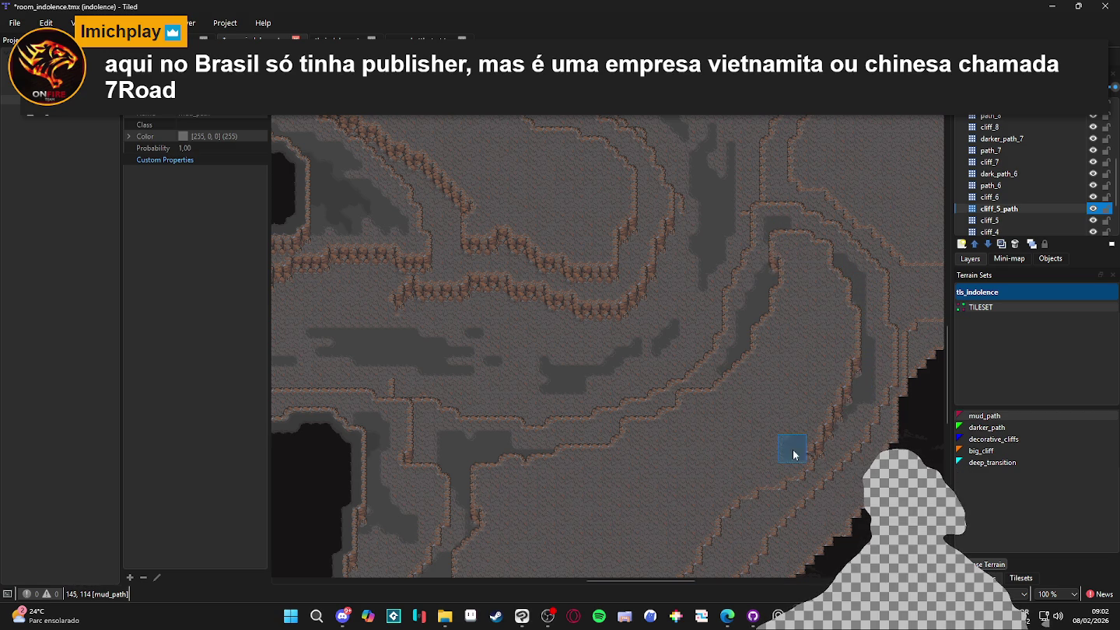
{"action": "key", "text": "ctrl+g"}
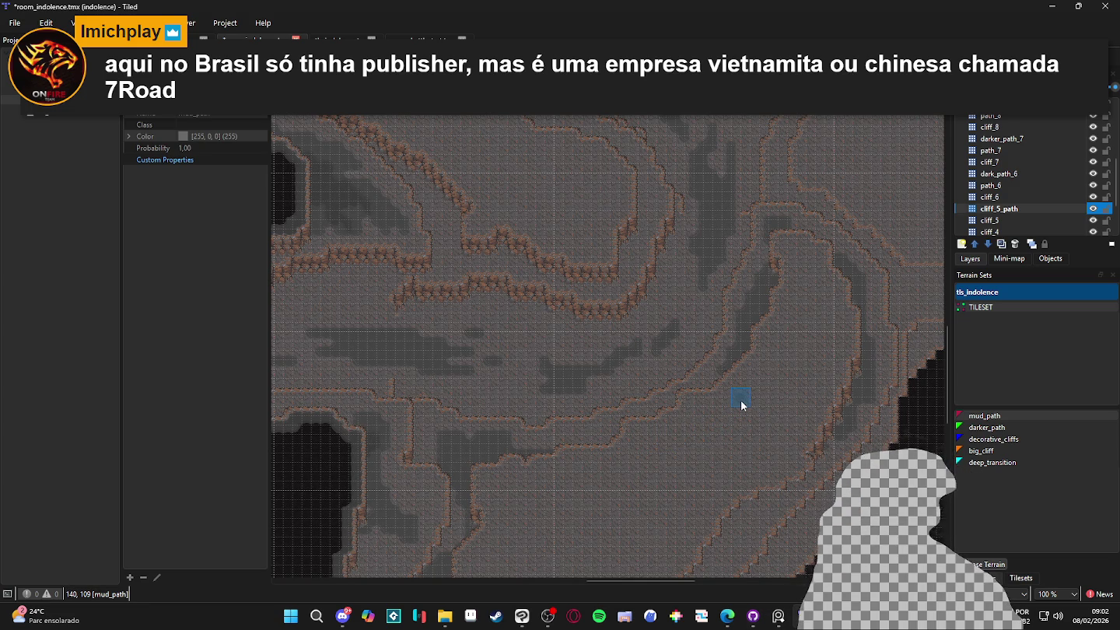
{"action": "key", "text": "ctrl+g"}
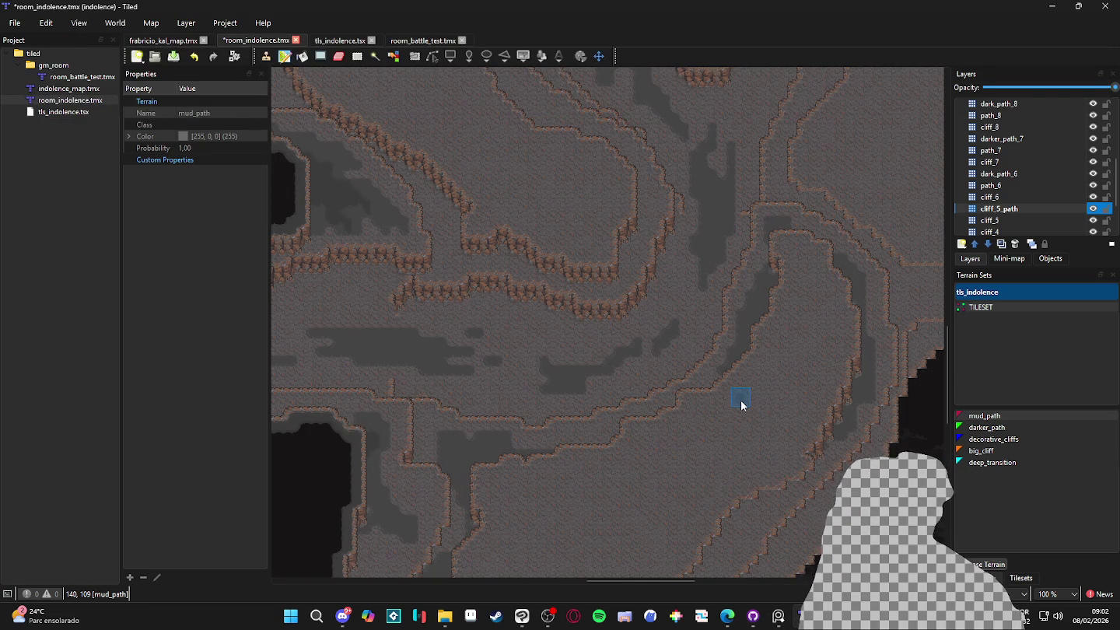
{"action": "scroll", "coordinate": [732, 447], "scroll_direction": "down", "scroll_amount": 1}
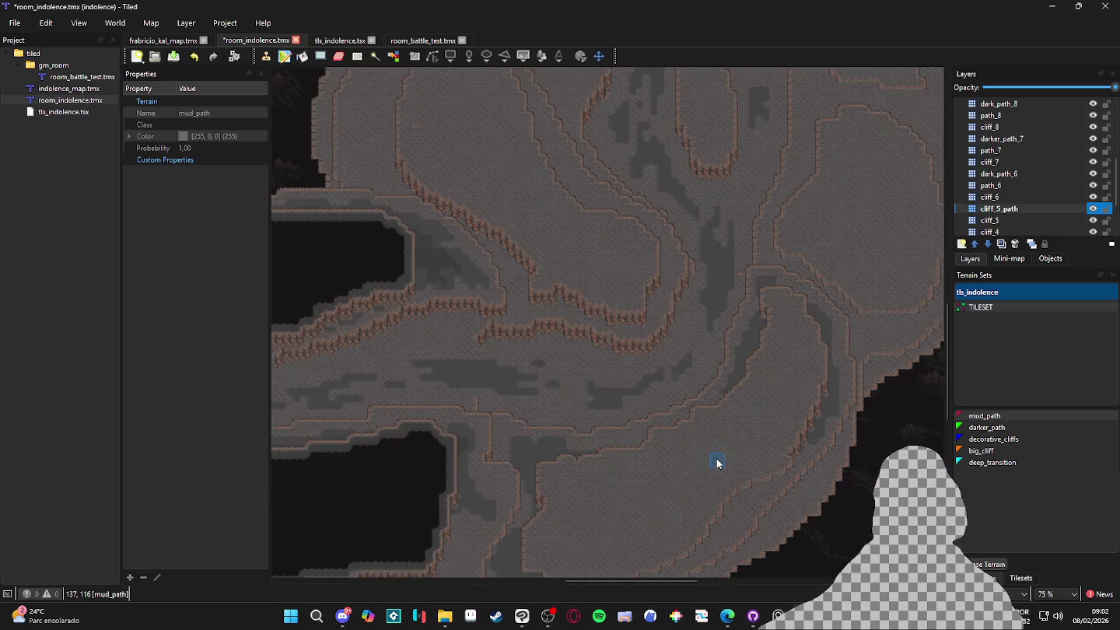
{"action": "scroll", "coordinate": [770, 397], "scroll_direction": "up", "scroll_amount": 2}
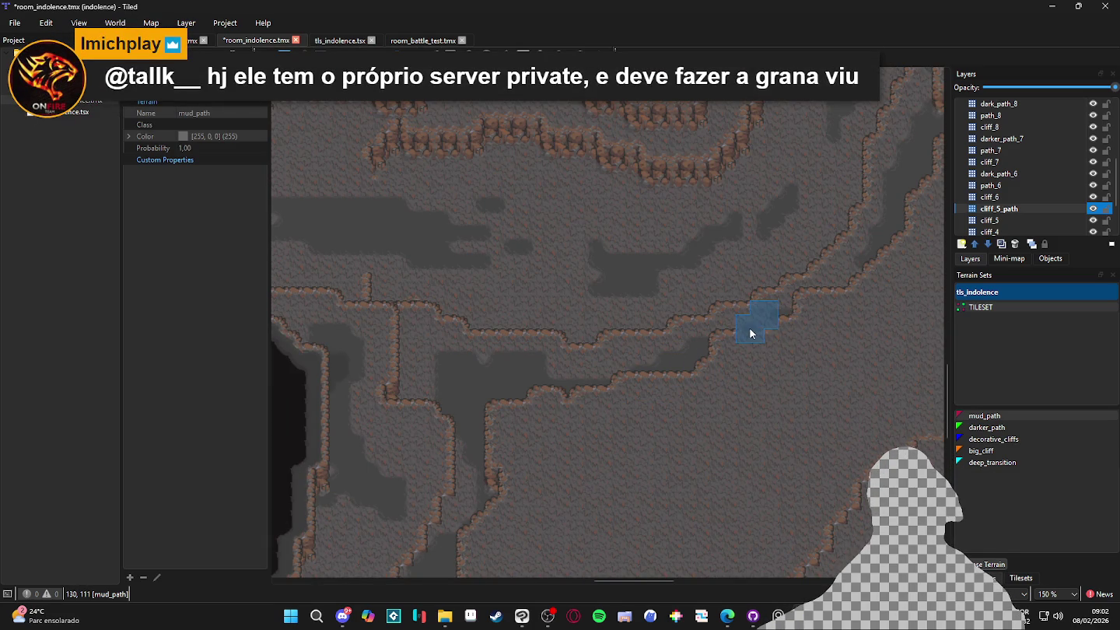
{"action": "scroll", "coordinate": [822, 360], "scroll_direction": "down", "scroll_amount": 1}
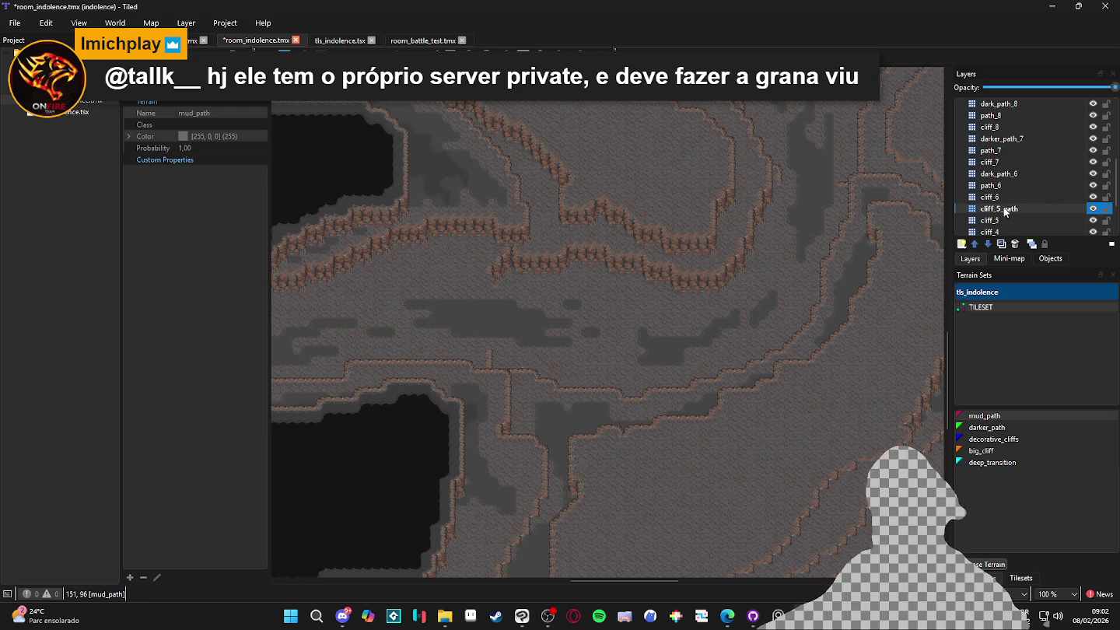
Add a new tile layer and rename cliff_5_path to path_5
{"action": "left_click", "coordinate": [962, 245]}
{"action": "left_click", "coordinate": [981, 262]}
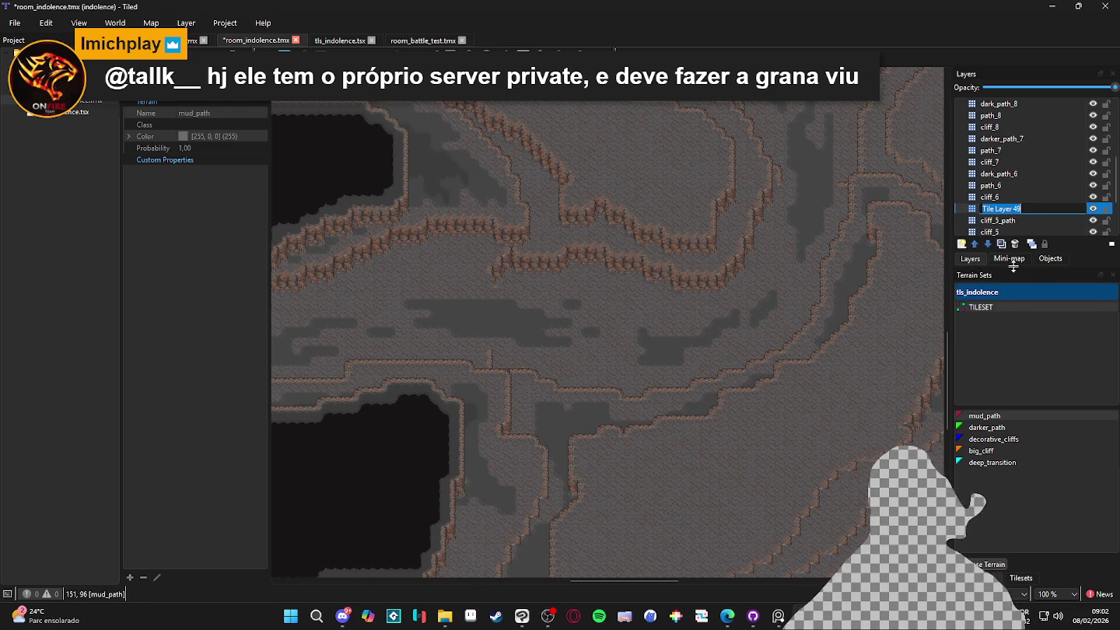
{"action": "double_click", "coordinate": [1002, 220]}
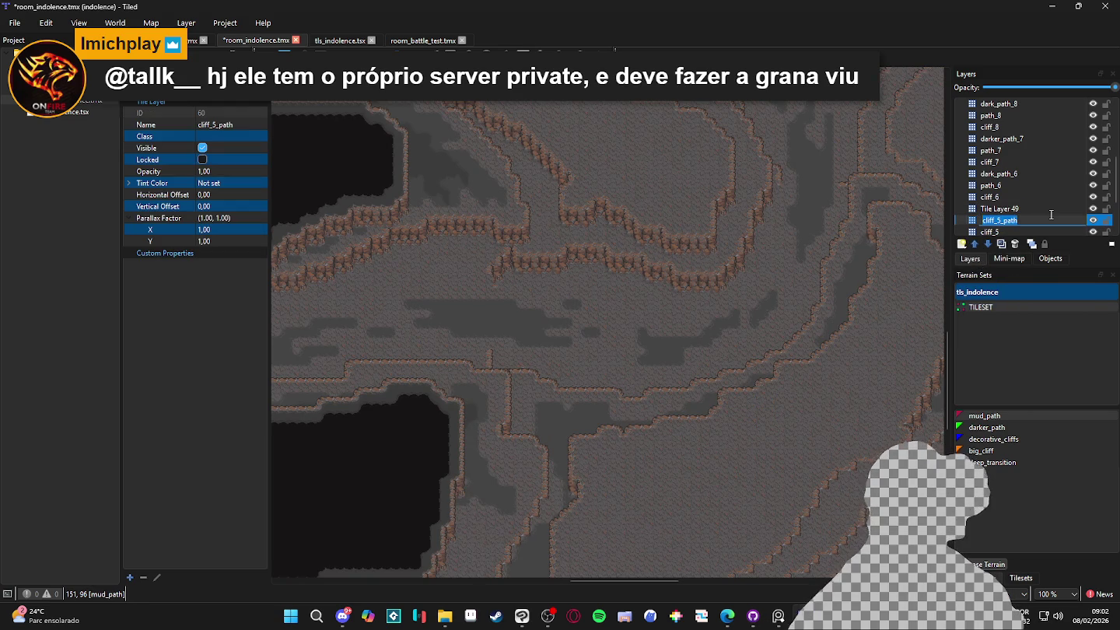
{"action": "type", "text": "path_5"}
{"action": "key", "text": "Return"}
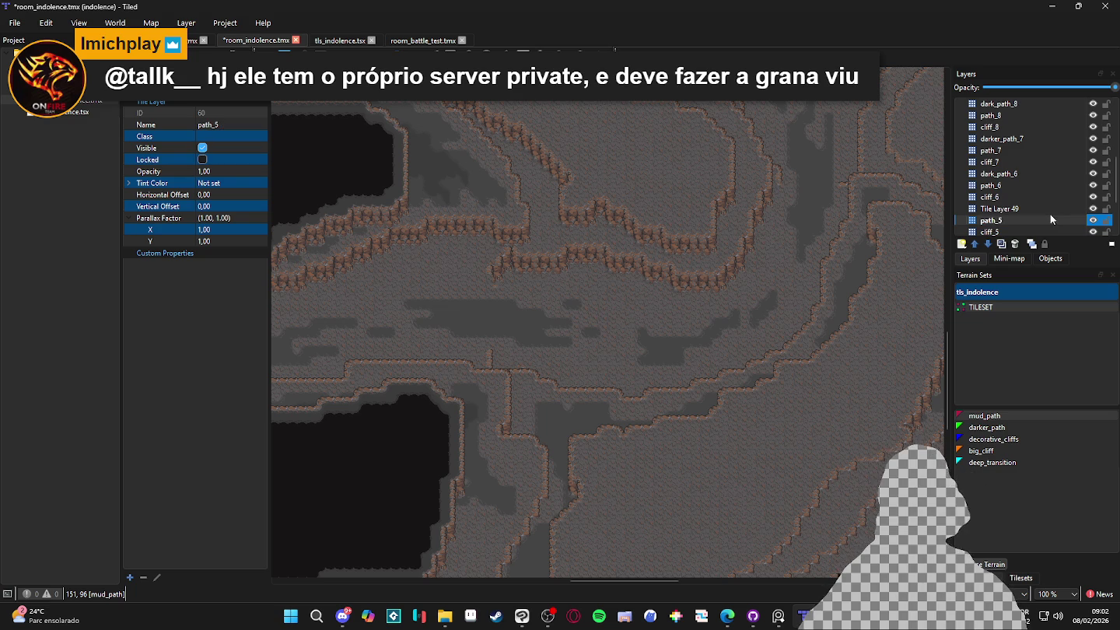
Name the new layer dark_path_5, save the map, and pick darker_path terrain
{"action": "double_click", "coordinate": [1034, 207]}
{"action": "type", "text": "dark_path"}
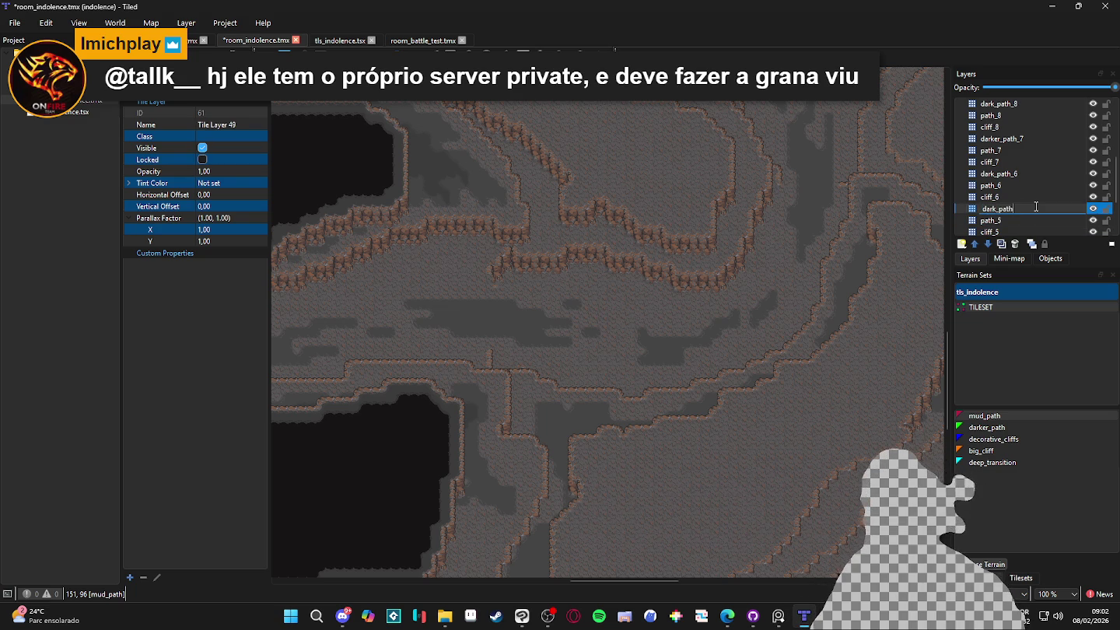
{"action": "type", "text": "_5"}
{"action": "key", "text": "Return"}
{"action": "key", "text": "ctrl+s"}
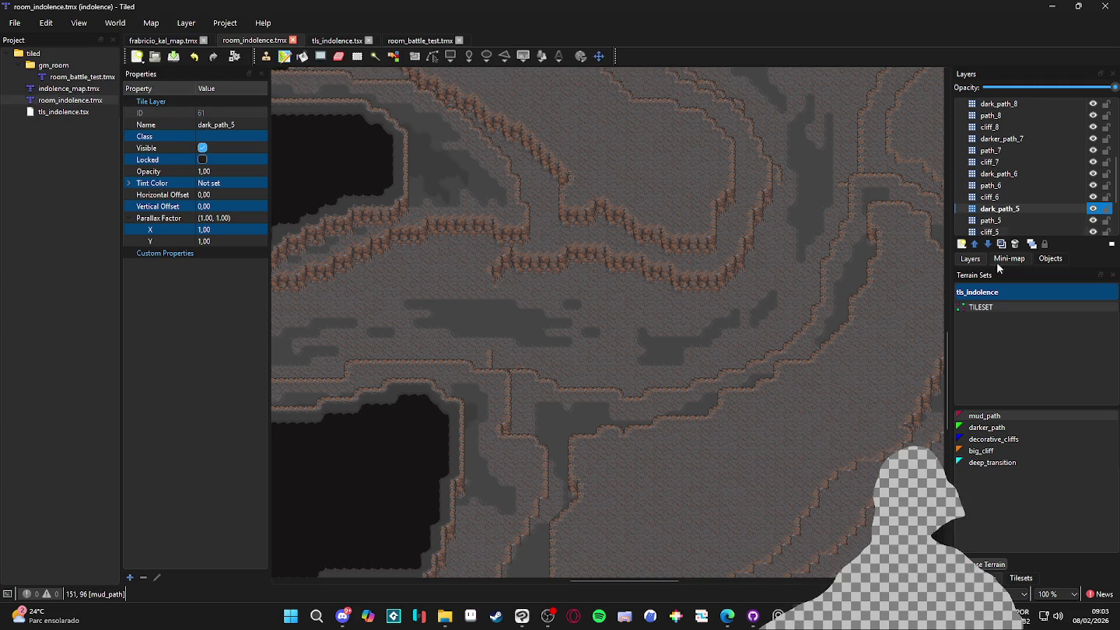
{"action": "left_click", "coordinate": [1019, 430]}
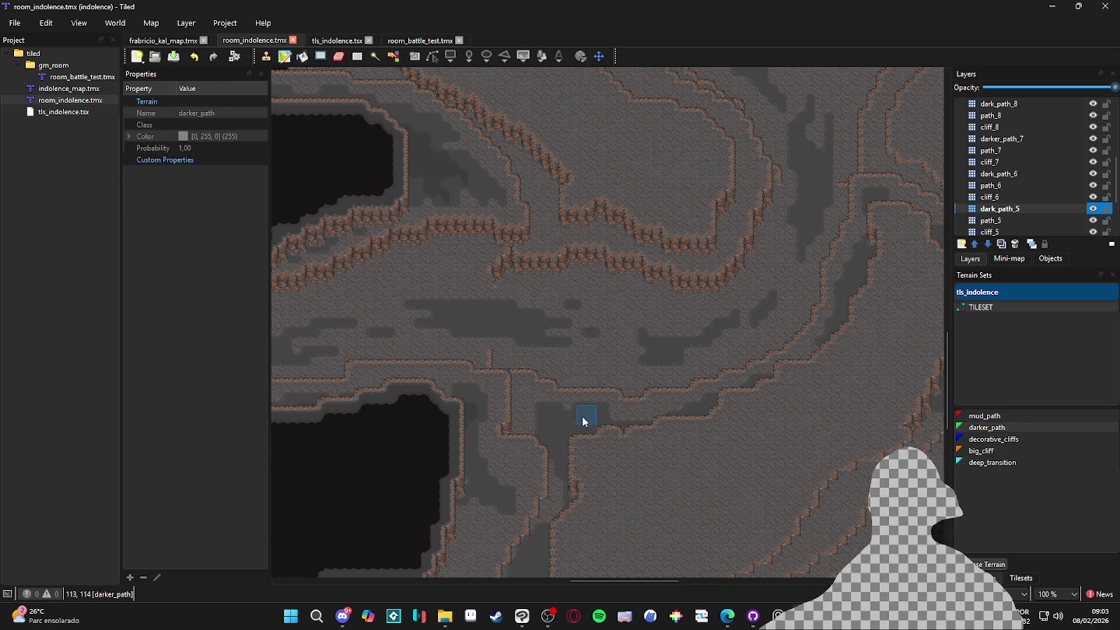
Paint darker_path over a run of tiles along the cliff edge on dark_path_5
{"action": "scroll", "coordinate": [544, 444], "scroll_direction": "up", "scroll_amount": 1}
{"action": "left_click", "coordinate": [567, 441]}
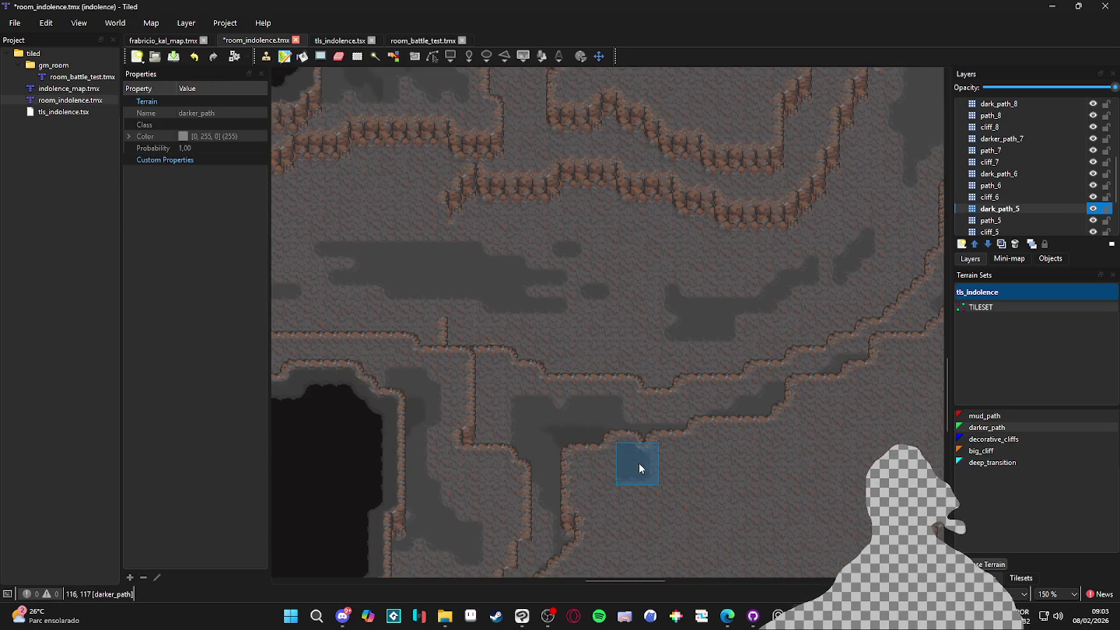
{"action": "left_click", "coordinate": [576, 440]}
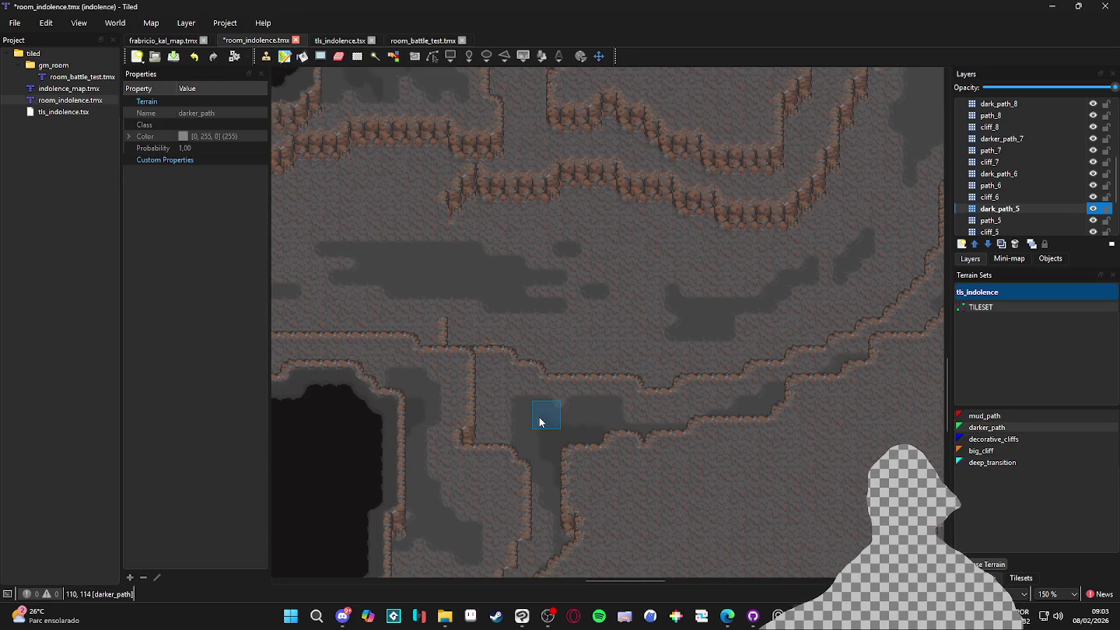
{"action": "left_click", "coordinate": [587, 440]}
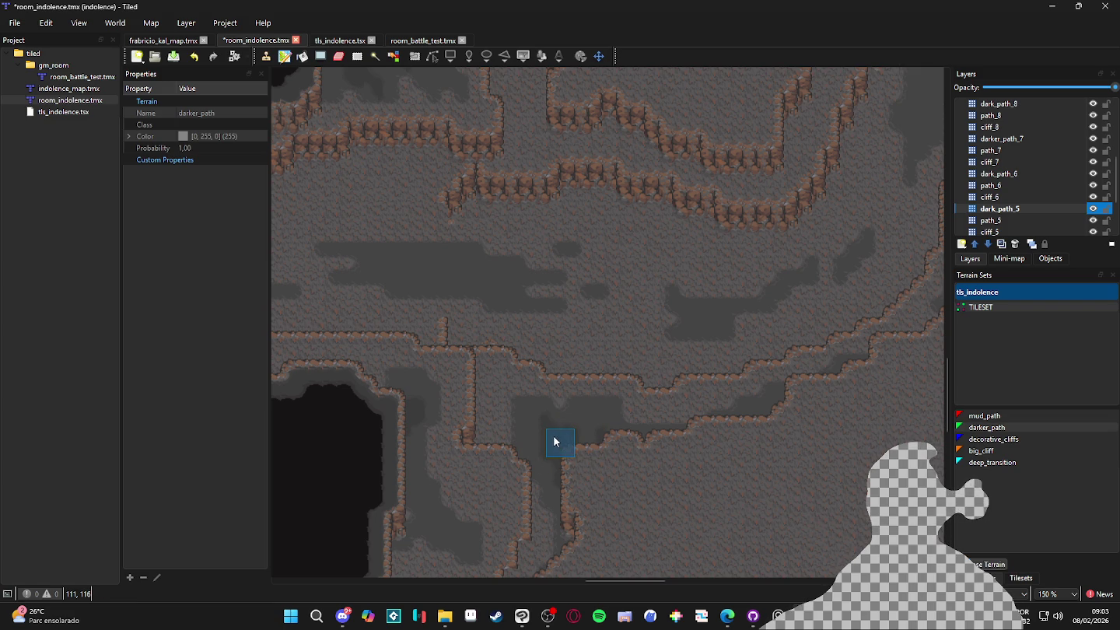
{"action": "left_click", "coordinate": [604, 430]}
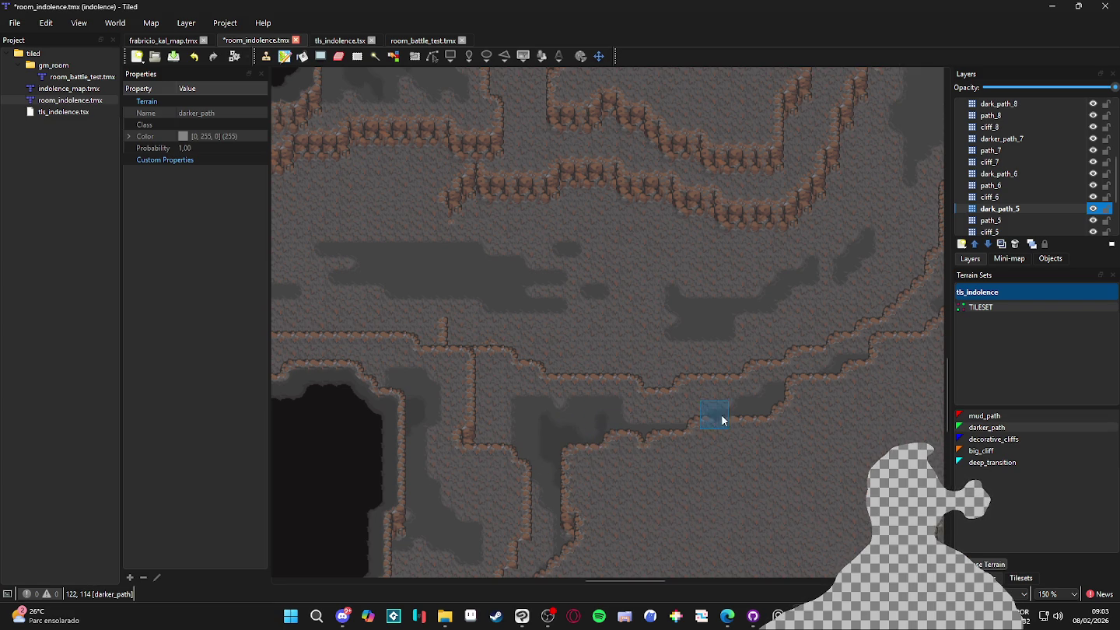
Widen the dark floor with more darker_path and save the map
{"action": "left_click_drag", "start_coordinate": [791, 416], "coordinate": [731, 405]}
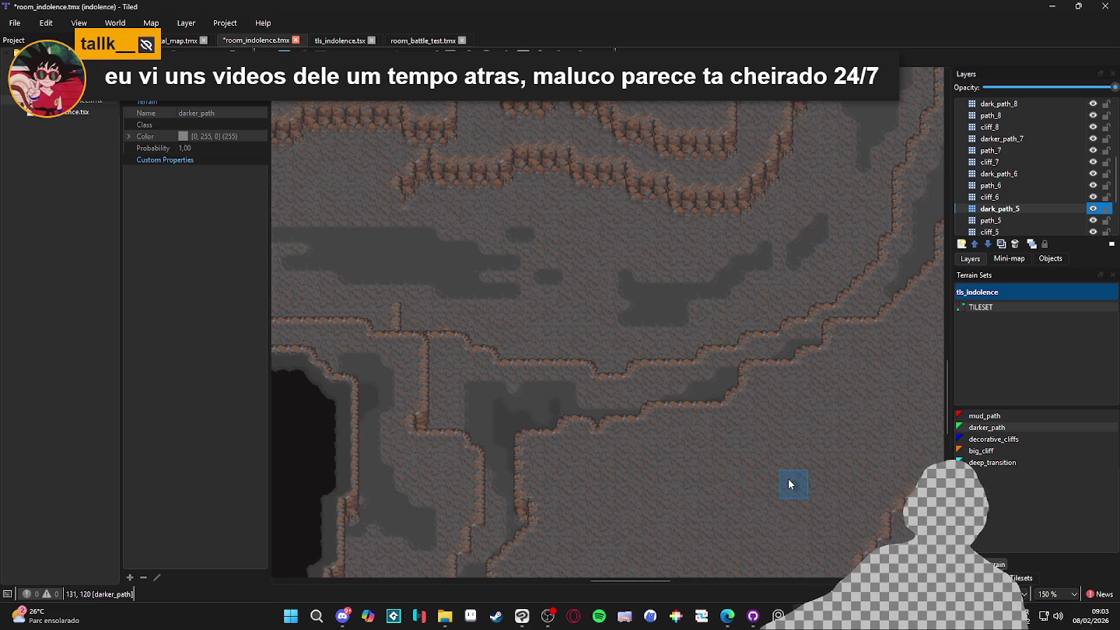
{"action": "scroll", "coordinate": [603, 424], "scroll_direction": "down", "scroll_amount": 1}
{"action": "scroll", "coordinate": [615, 458], "scroll_direction": "up", "scroll_amount": 2}
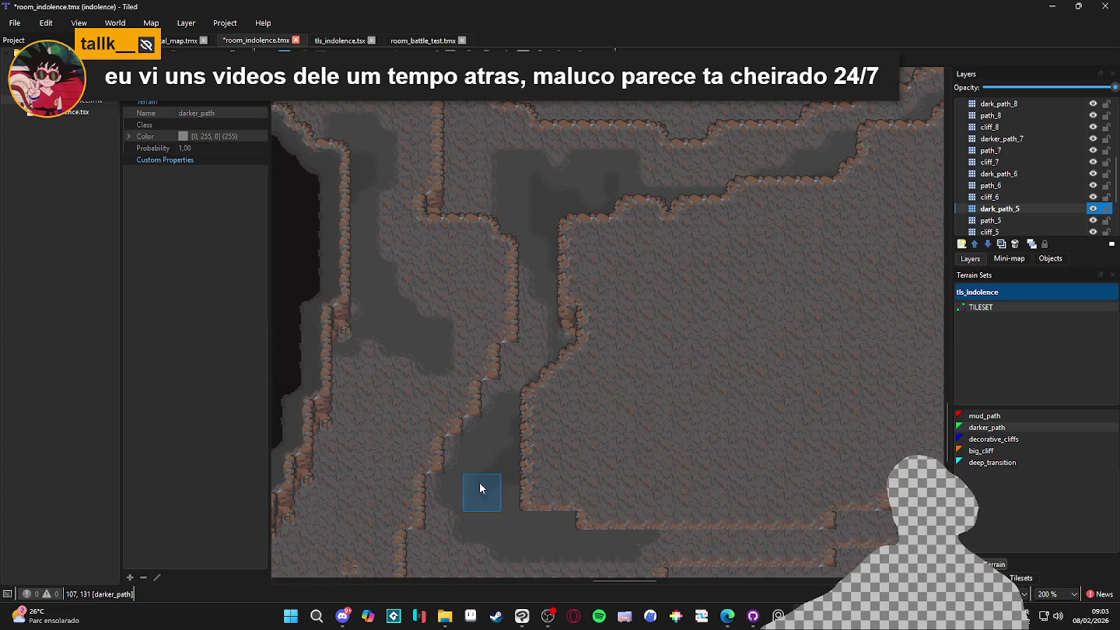
{"action": "left_click", "coordinate": [494, 443]}
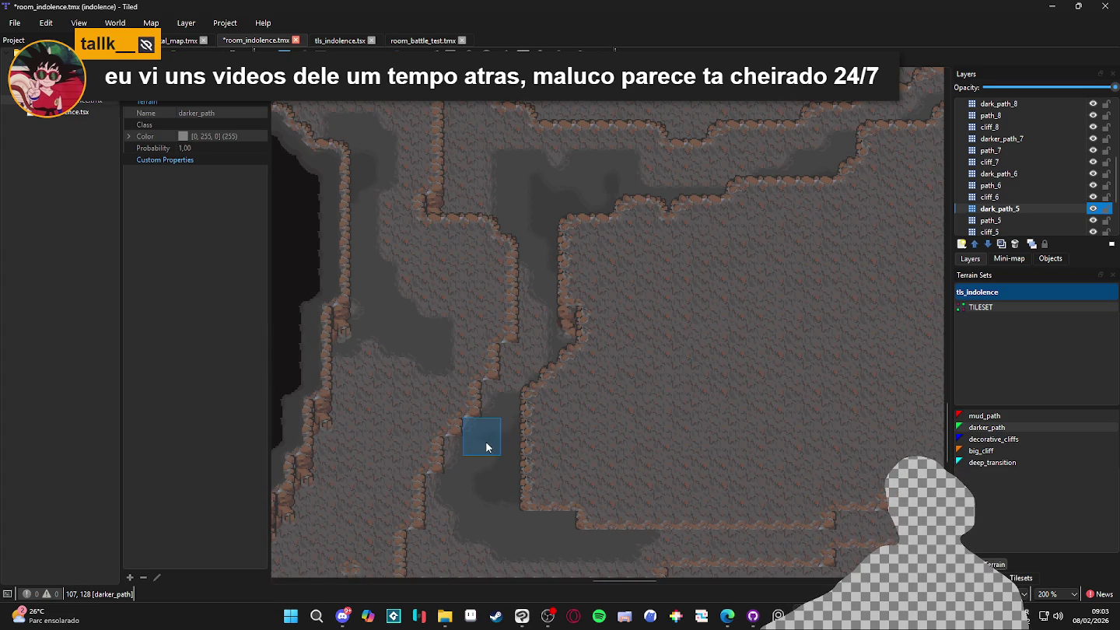
{"action": "left_click", "coordinate": [558, 529]}
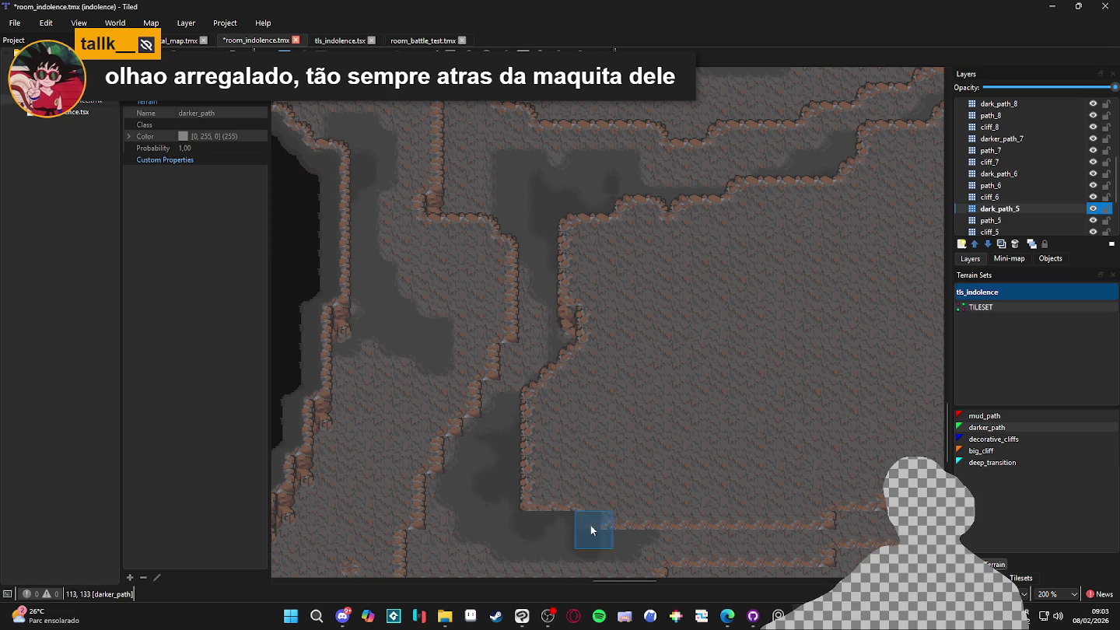
{"action": "left_click_drag", "start_coordinate": [616, 435], "coordinate": [544, 493]}
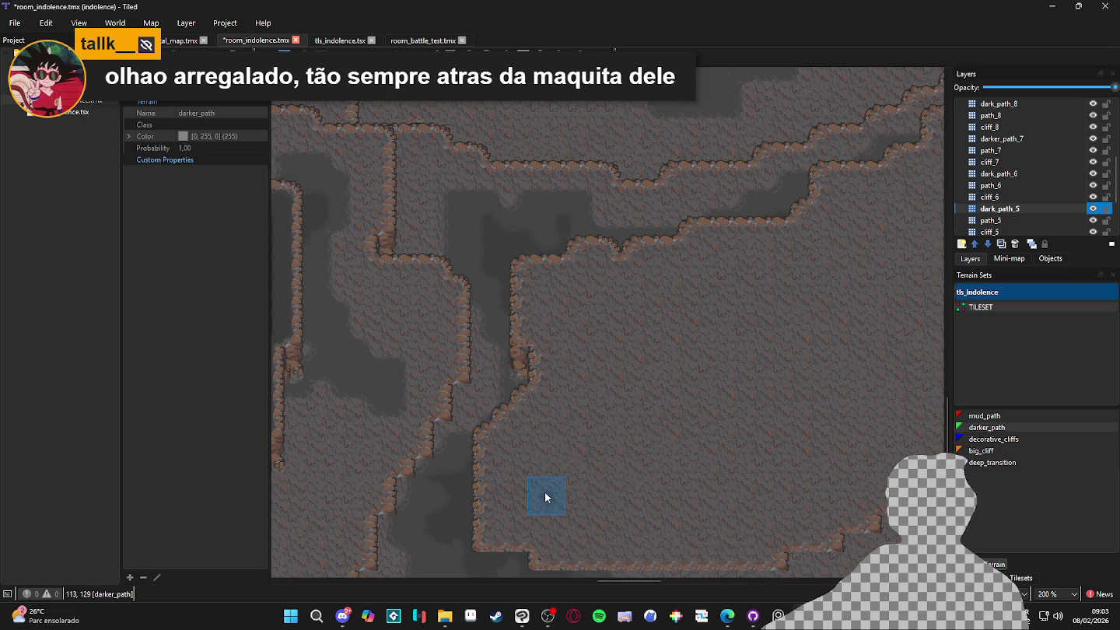
{"action": "key", "text": "ctrl+s"}
Paint another darker_path patch on the cave floor
{"action": "scroll", "coordinate": [583, 476], "scroll_direction": "down", "scroll_amount": 2}
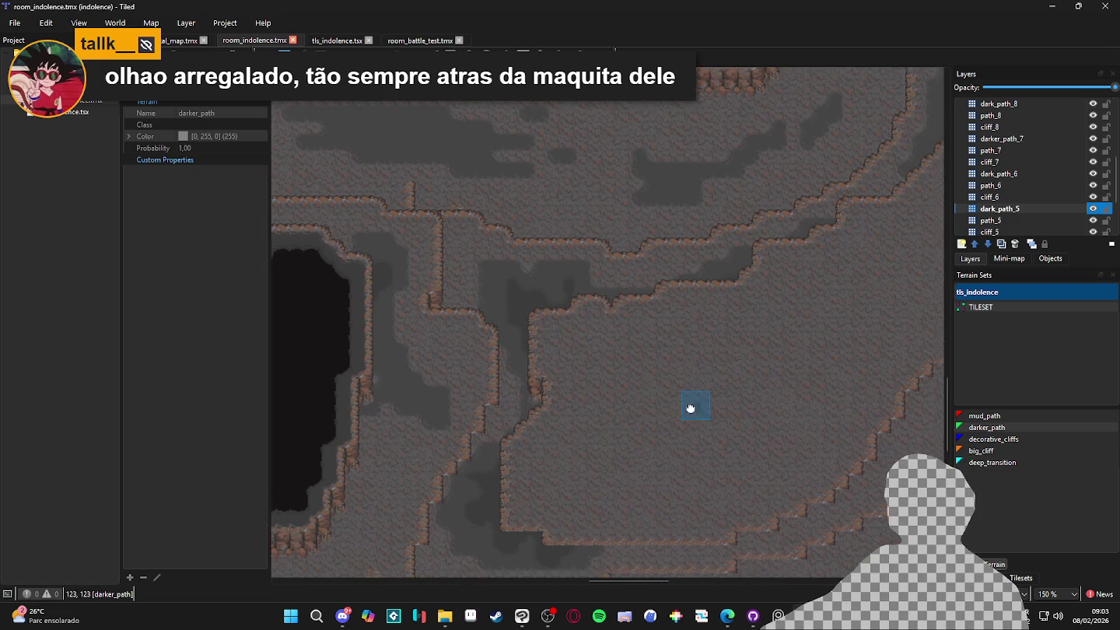
{"action": "scroll", "coordinate": [696, 400], "scroll_direction": "up", "scroll_amount": 1}
{"action": "scroll", "coordinate": [620, 536], "scroll_direction": "down", "scroll_amount": 2}
{"action": "scroll", "coordinate": [812, 338], "scroll_direction": "up", "scroll_amount": 3}
{"action": "left_click", "coordinate": [793, 303]}
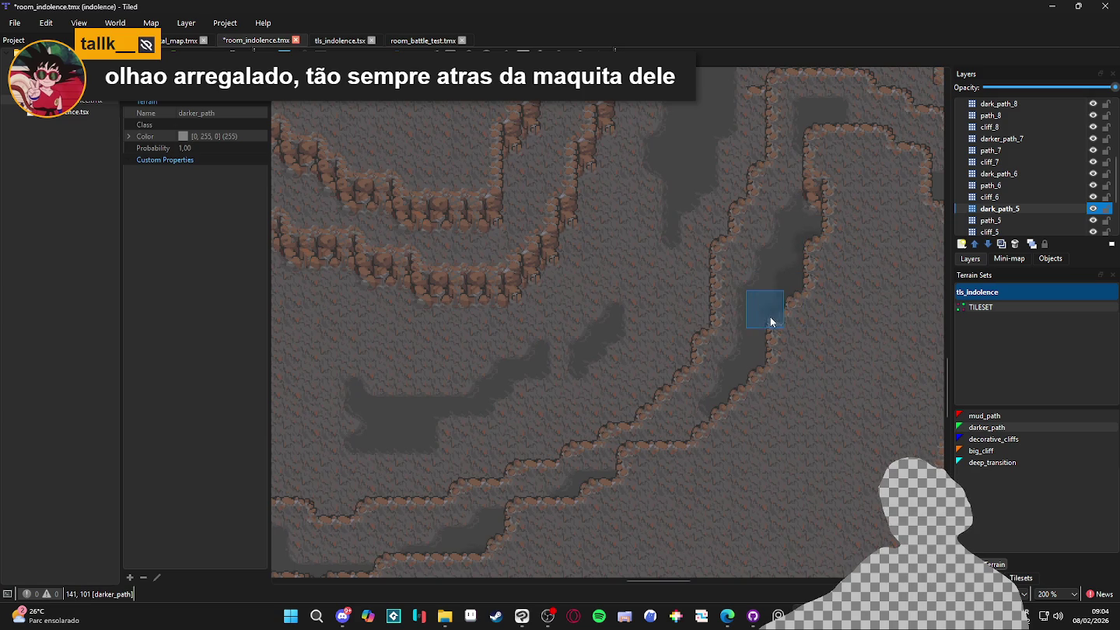
Shade down the narrow eastern path with darker_path and save the map
{"action": "left_click_drag", "start_coordinate": [841, 311], "coordinate": [549, 461]}
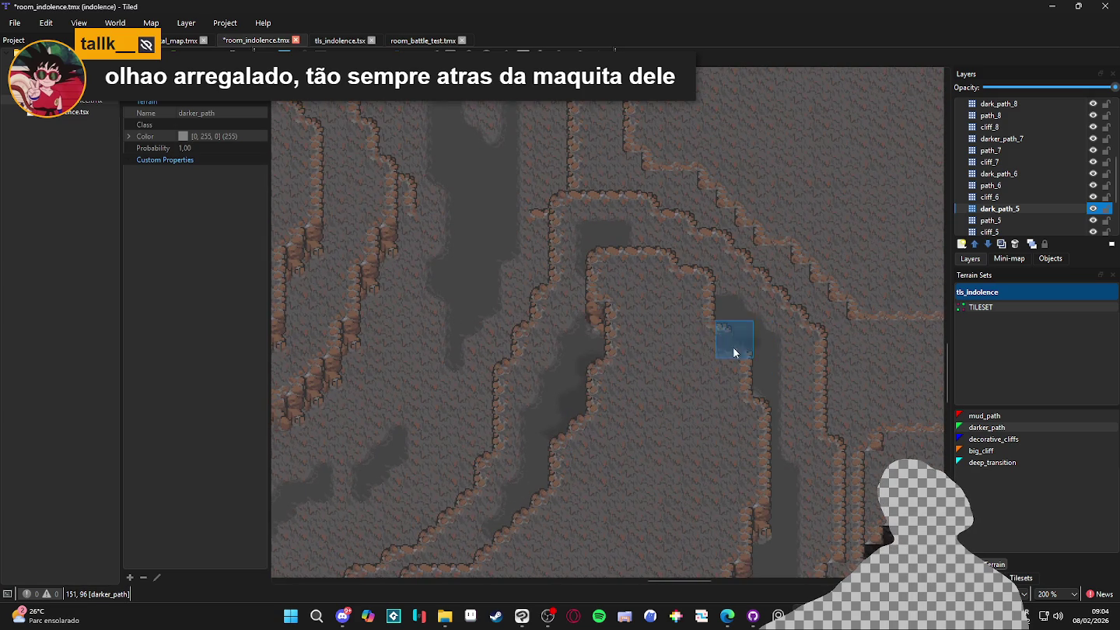
{"action": "scroll", "coordinate": [728, 346], "scroll_direction": "down", "scroll_amount": 3}
{"action": "scroll", "coordinate": [697, 347], "scroll_direction": "right", "scroll_amount": 2}
{"action": "left_click_drag", "start_coordinate": [701, 387], "coordinate": [722, 467]}
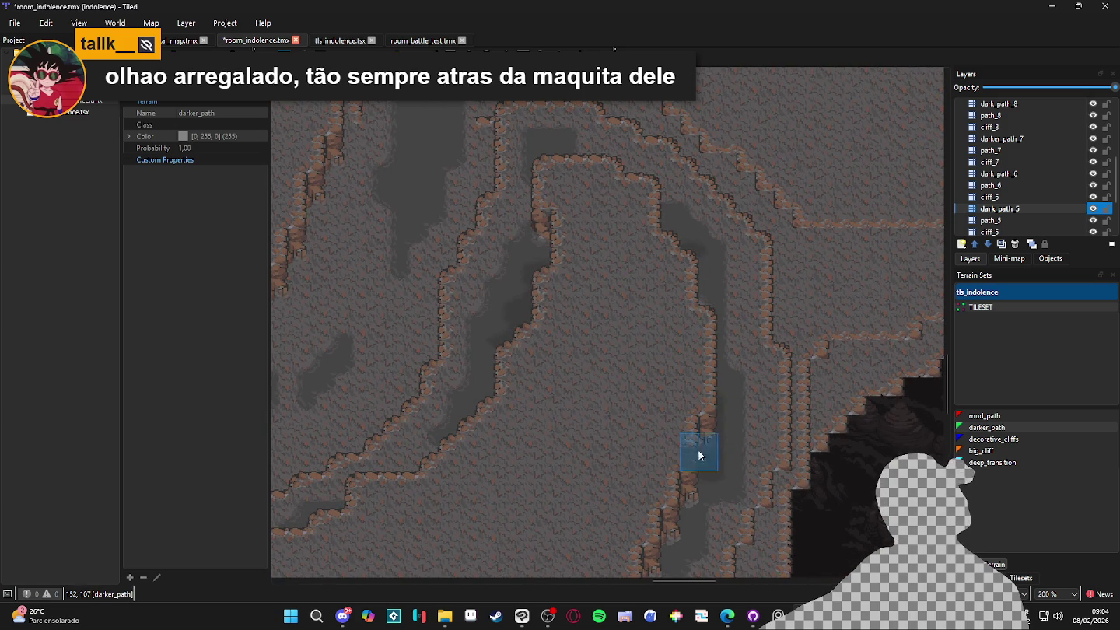
{"action": "scroll", "coordinate": [607, 366], "scroll_direction": "down", "scroll_amount": 1}
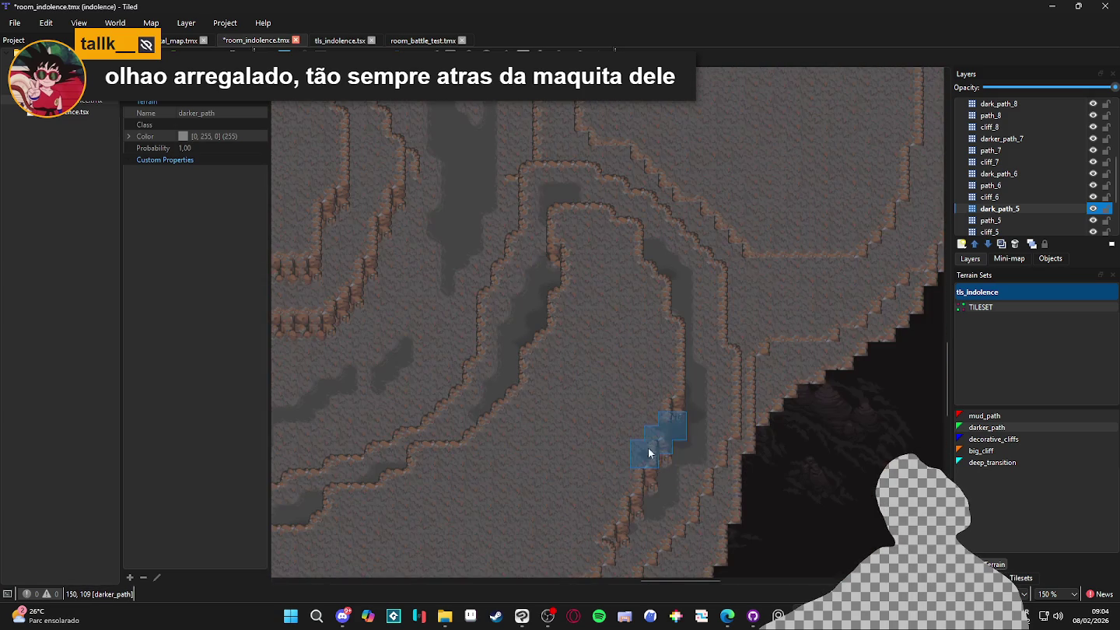
{"action": "scroll", "coordinate": [825, 313], "scroll_direction": "down", "scroll_amount": 3}
{"action": "key", "text": "ctrl+s"}
{"action": "scroll", "coordinate": [755, 275], "scroll_direction": "down", "scroll_amount": 1}
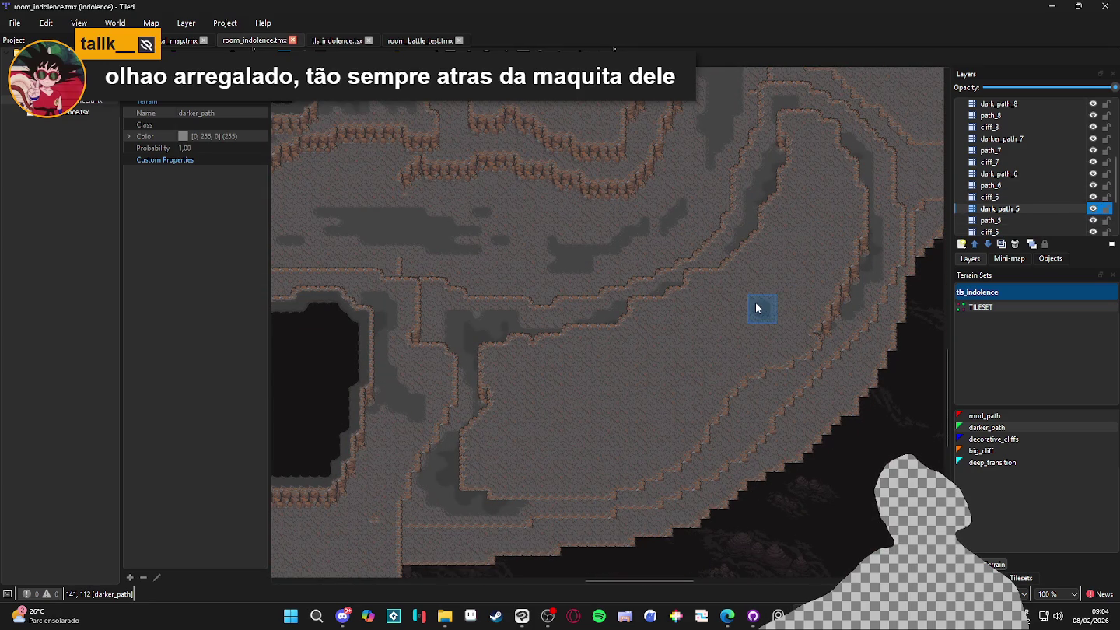
Select the path_6 layer, pick darker_path terrain, and zoom into the right-side cliff pocket
{"action": "left_click", "coordinate": [1036, 186]}
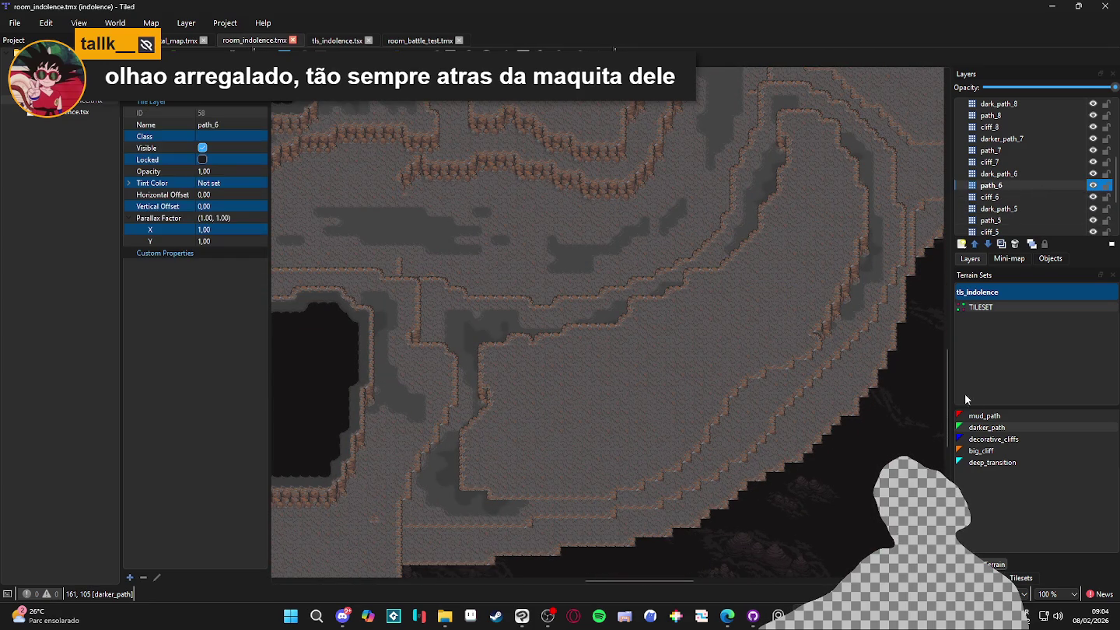
{"action": "left_click", "coordinate": [1001, 429]}
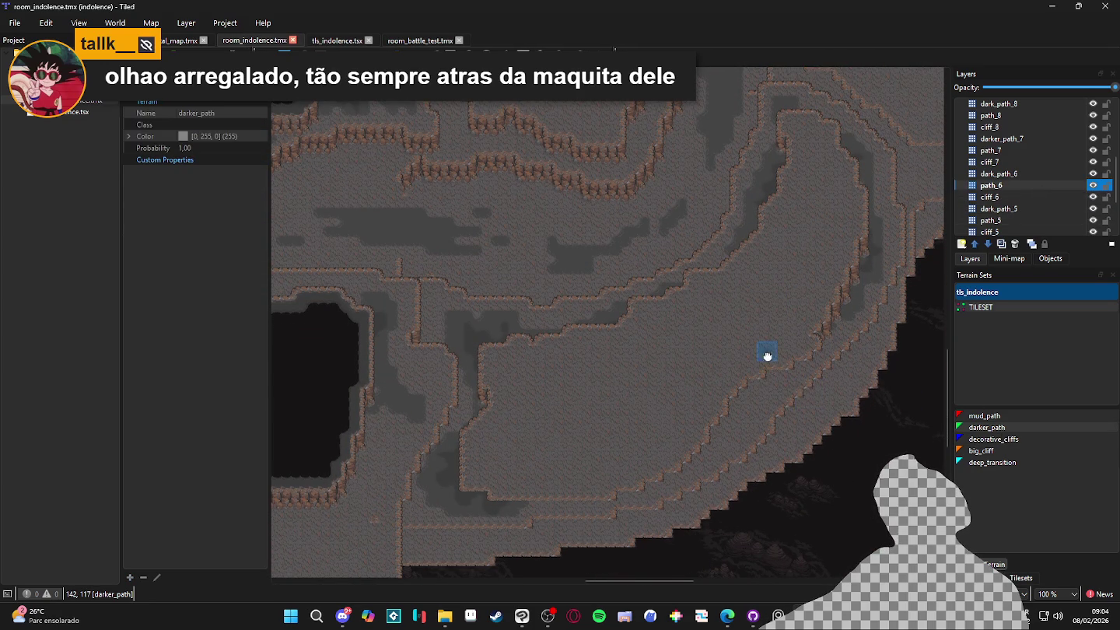
{"action": "scroll", "coordinate": [855, 374], "scroll_direction": "up", "scroll_amount": 2}
{"action": "scroll", "coordinate": [832, 350], "scroll_direction": "down", "scroll_amount": 1, "text": "ctrl"}
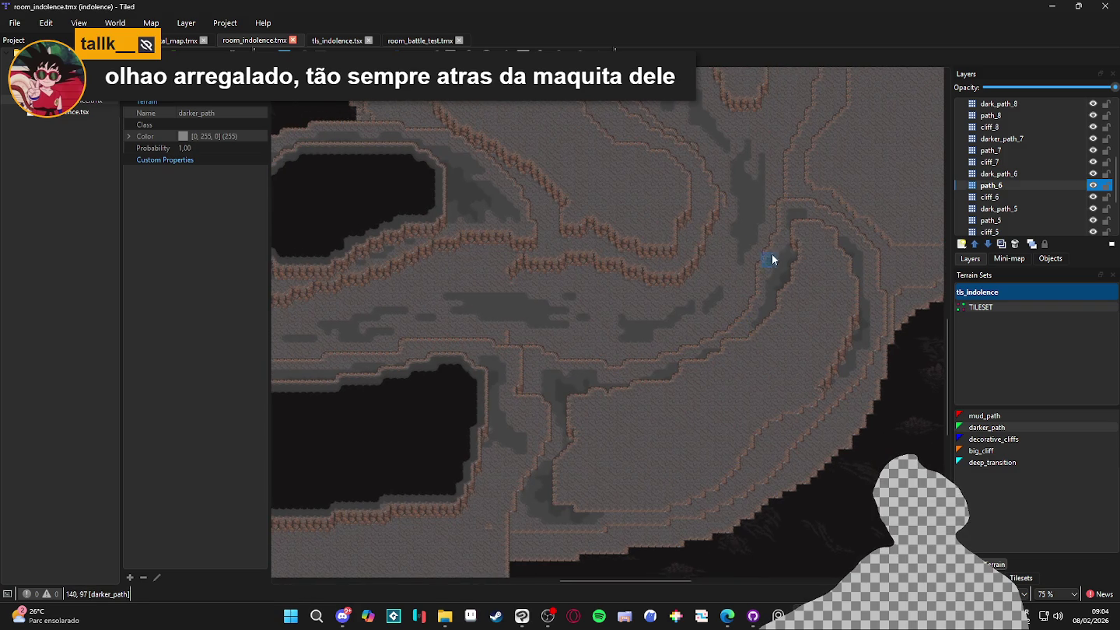
{"action": "scroll", "coordinate": [782, 256], "scroll_direction": "down", "scroll_amount": 1, "text": "ctrl"}
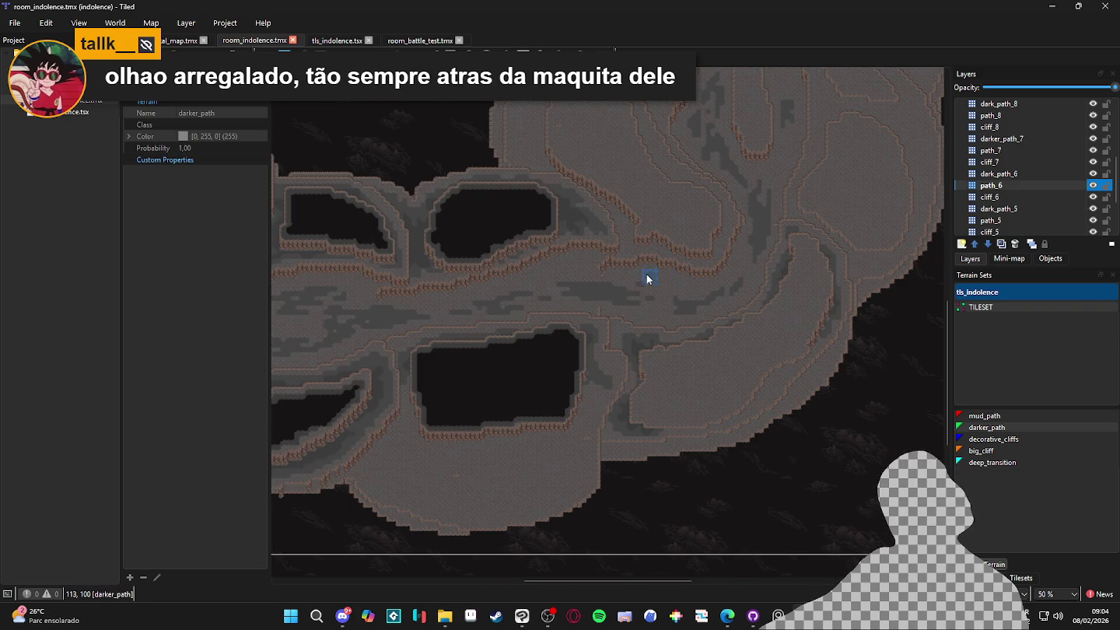
{"action": "scroll", "coordinate": [657, 281], "scroll_direction": "up", "scroll_amount": 1}
{"action": "scroll", "coordinate": [654, 280], "scroll_direction": "right", "scroll_amount": 2}
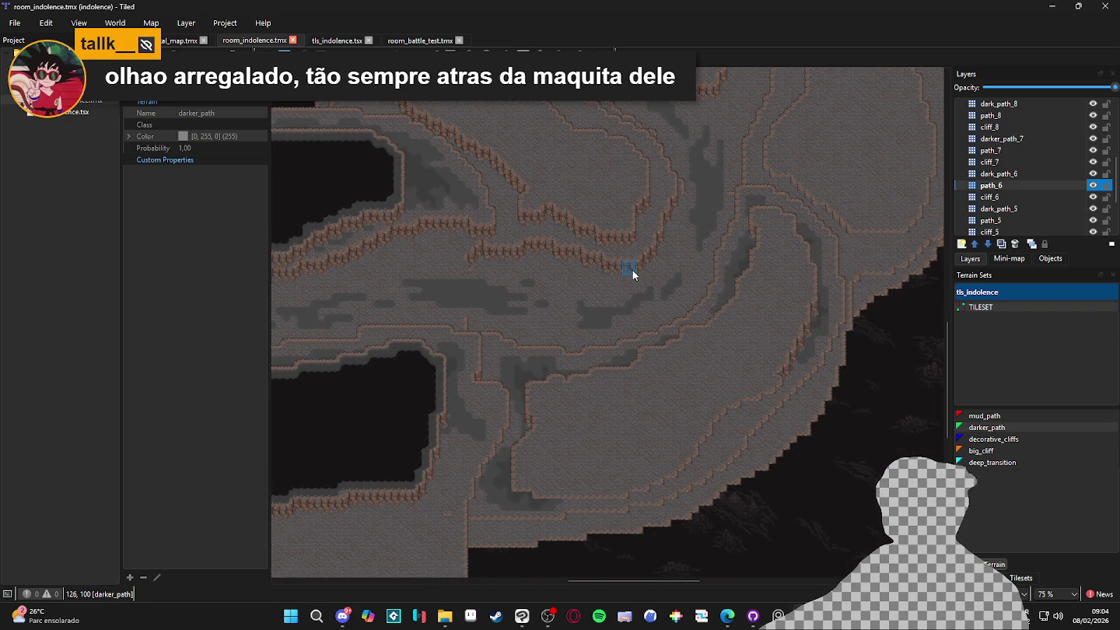
{"action": "scroll", "coordinate": [787, 237], "scroll_direction": "up", "scroll_amount": 3}
Paint darker_path down the inside of the pocket and along its right edge
{"action": "left_click", "coordinate": [783, 207]}
{"action": "mouse_move", "coordinate": [784, 210]}
{"action": "left_mouse_down"}
{"action": "mouse_move", "coordinate": [805, 208]}
{"action": "mouse_move", "coordinate": [815, 229]}
{"action": "mouse_move", "coordinate": [789, 230]}
{"action": "mouse_move", "coordinate": [778, 262]}
{"action": "mouse_move", "coordinate": [802, 233]}
{"action": "mouse_move", "coordinate": [799, 245]}
{"action": "mouse_move", "coordinate": [832, 242]}
{"action": "mouse_move", "coordinate": [841, 289]}
{"action": "mouse_move", "coordinate": [880, 301]}
{"action": "mouse_move", "coordinate": [821, 309]}
{"action": "left_mouse_up"}
{"action": "mouse_move", "coordinate": [752, 331]}
{"action": "left_mouse_down"}
{"action": "mouse_move", "coordinate": [751, 382]}
{"action": "mouse_move", "coordinate": [735, 396]}
{"action": "mouse_move", "coordinate": [725, 459]}
{"action": "mouse_move", "coordinate": [743, 400]}
{"action": "mouse_move", "coordinate": [814, 306]}
{"action": "mouse_move", "coordinate": [870, 342]}
{"action": "mouse_move", "coordinate": [895, 414]}
{"action": "left_mouse_up"}
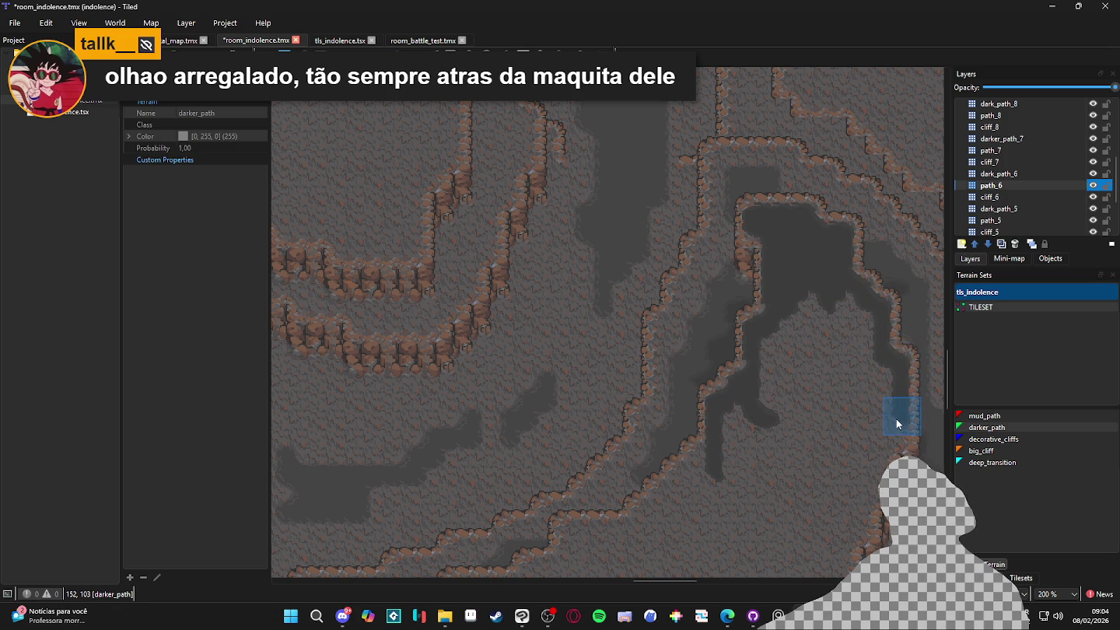
{"action": "scroll", "coordinate": [878, 433], "scroll_direction": "down", "scroll_amount": 2}
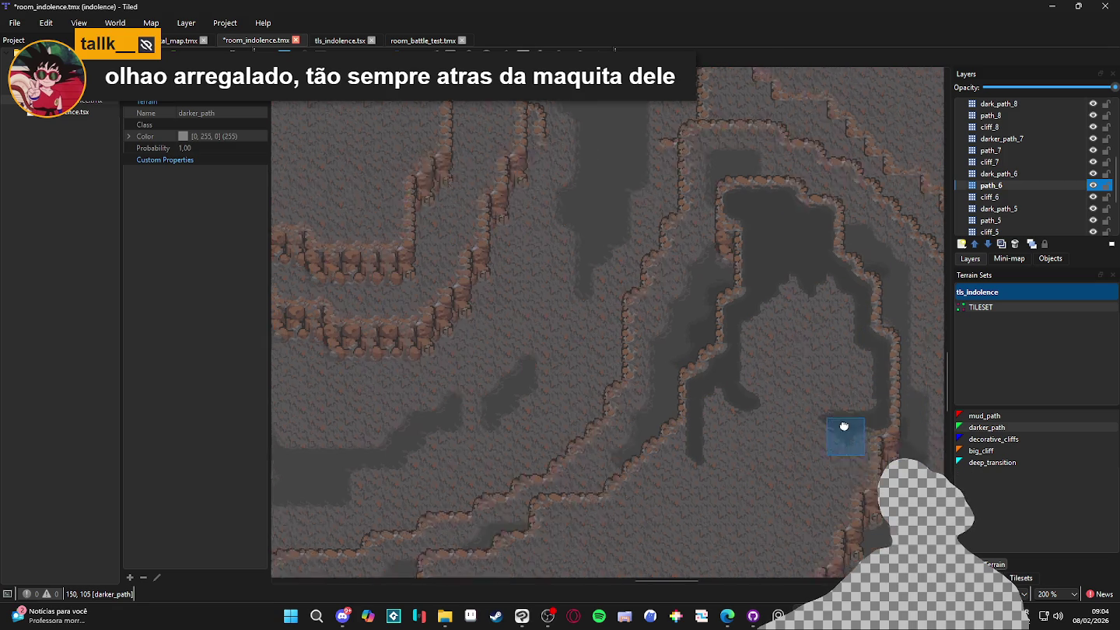
{"action": "mouse_move", "coordinate": [859, 394]}
{"action": "left_mouse_down"}
{"action": "mouse_move", "coordinate": [834, 403]}
{"action": "mouse_move", "coordinate": [821, 475]}
{"action": "mouse_move", "coordinate": [803, 478]}
{"action": "mouse_move", "coordinate": [804, 509]}
{"action": "mouse_move", "coordinate": [837, 350]}
{"action": "mouse_move", "coordinate": [782, 392]}
{"action": "mouse_move", "coordinate": [794, 393]}
{"action": "mouse_move", "coordinate": [814, 430]}
{"action": "mouse_move", "coordinate": [795, 453]}
{"action": "mouse_move", "coordinate": [746, 448]}
{"action": "mouse_move", "coordinate": [760, 464]}
{"action": "mouse_move", "coordinate": [683, 465]}
{"action": "mouse_move", "coordinate": [782, 420]}
{"action": "mouse_move", "coordinate": [669, 412]}
{"action": "mouse_move", "coordinate": [738, 442]}
{"action": "mouse_move", "coordinate": [707, 457]}
{"action": "mouse_move", "coordinate": [639, 457]}
{"action": "mouse_move", "coordinate": [708, 472]}
{"action": "mouse_move", "coordinate": [708, 486]}
{"action": "mouse_move", "coordinate": [559, 454]}
{"action": "left_mouse_up"}
{"action": "scroll", "coordinate": [720, 363], "scroll_direction": "down", "scroll_amount": 2}
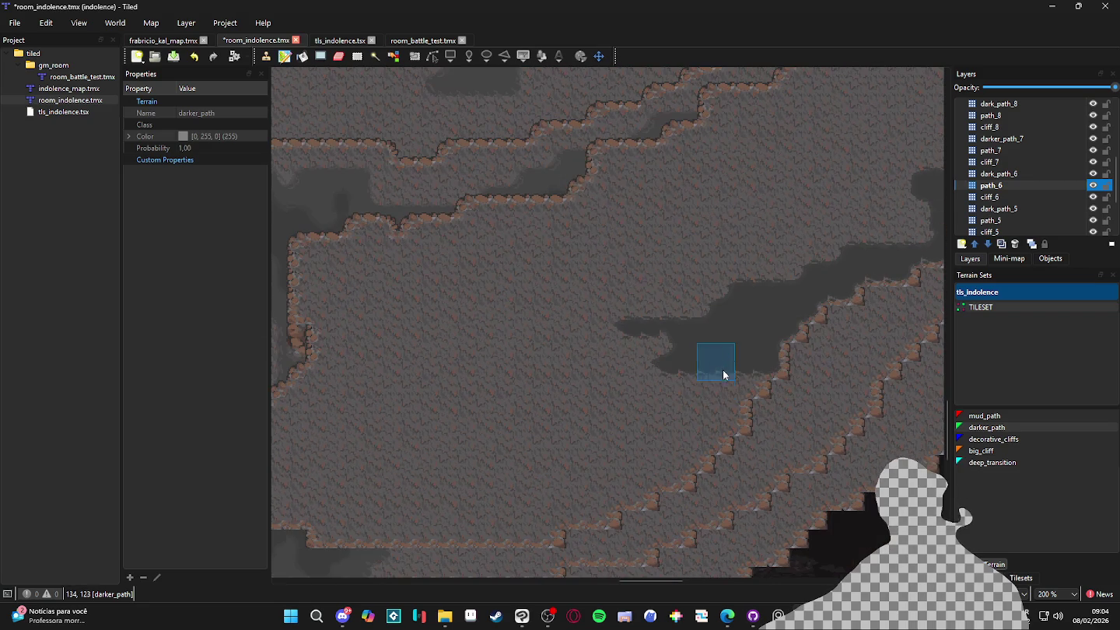
Extend the darker_path band left and down, filling light floor areas beside the cliff
{"action": "mouse_move", "coordinate": [732, 410]}
{"action": "left_mouse_down"}
{"action": "mouse_move", "coordinate": [587, 403]}
{"action": "mouse_move", "coordinate": [713, 402]}
{"action": "mouse_move", "coordinate": [668, 418]}
{"action": "mouse_move", "coordinate": [709, 441]}
{"action": "mouse_move", "coordinate": [549, 434]}
{"action": "mouse_move", "coordinate": [694, 459]}
{"action": "mouse_move", "coordinate": [547, 454]}
{"action": "mouse_move", "coordinate": [668, 482]}
{"action": "mouse_move", "coordinate": [577, 485]}
{"action": "mouse_move", "coordinate": [605, 513]}
{"action": "mouse_move", "coordinate": [512, 495]}
{"action": "left_mouse_up"}
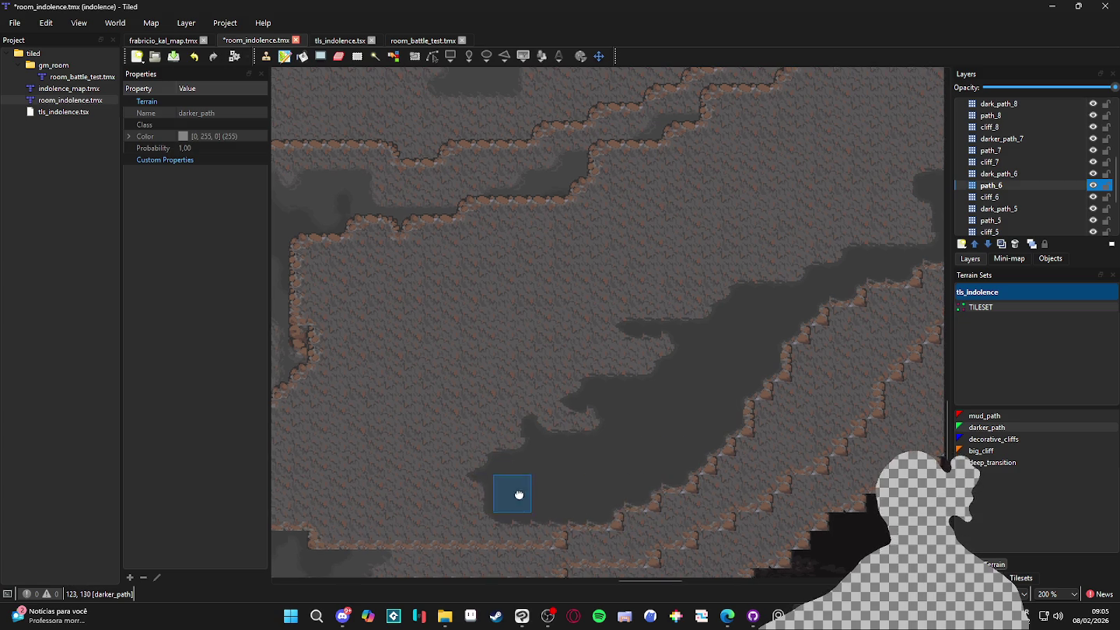
{"action": "scroll", "coordinate": [853, 507], "scroll_direction": "left", "scroll_amount": 5}
{"action": "mouse_move", "coordinate": [836, 510]}
{"action": "left_mouse_down"}
{"action": "mouse_move", "coordinate": [632, 512]}
{"action": "mouse_move", "coordinate": [582, 481]}
{"action": "mouse_move", "coordinate": [583, 420]}
{"action": "mouse_move", "coordinate": [619, 396]}
{"action": "mouse_move", "coordinate": [619, 373]}
{"action": "mouse_move", "coordinate": [670, 353]}
{"action": "mouse_move", "coordinate": [611, 280]}
{"action": "left_mouse_up"}
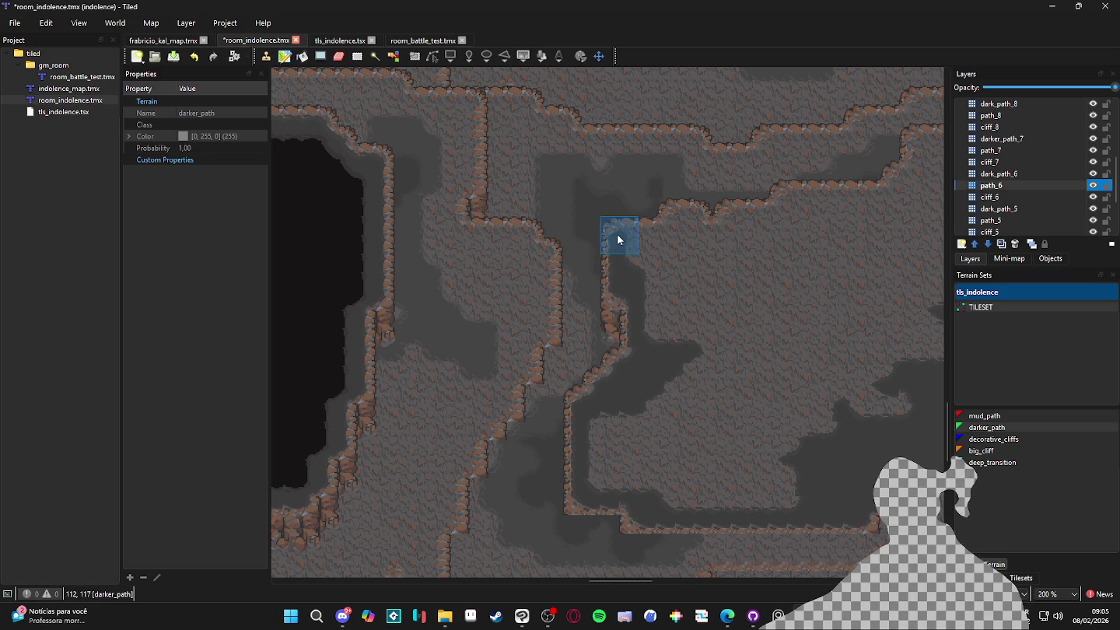
{"action": "mouse_move", "coordinate": [674, 226]}
{"action": "left_mouse_down"}
{"action": "mouse_move", "coordinate": [696, 212]}
{"action": "mouse_move", "coordinate": [708, 229]}
{"action": "mouse_move", "coordinate": [784, 214]}
{"action": "mouse_move", "coordinate": [669, 336]}
{"action": "left_mouse_up"}
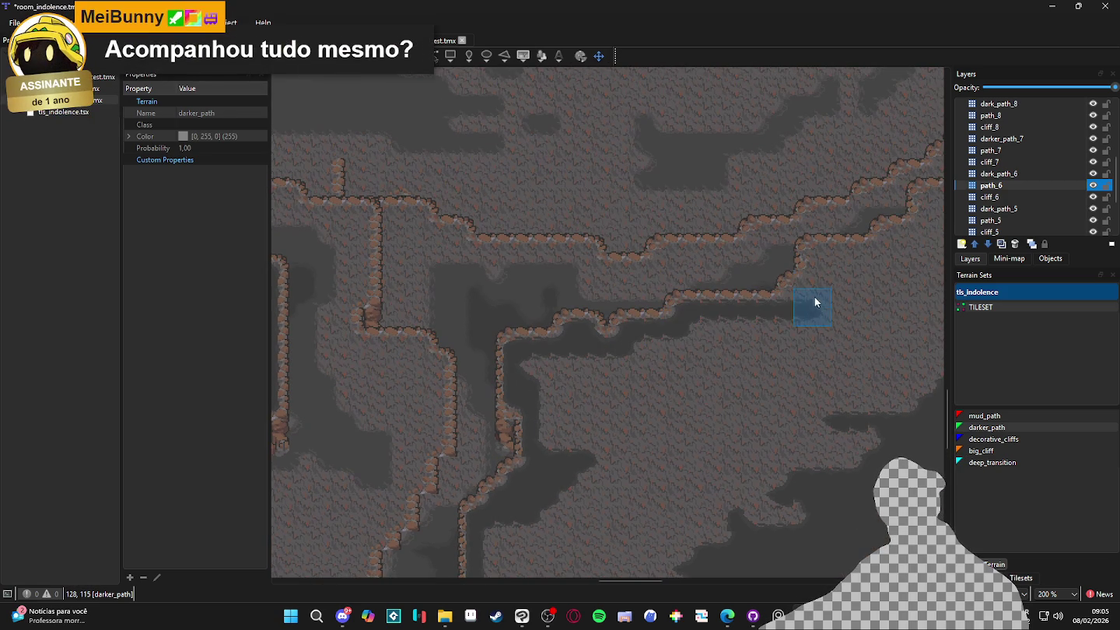
{"action": "mouse_move", "coordinate": [830, 290]}
{"action": "left_mouse_down"}
{"action": "mouse_move", "coordinate": [669, 387]}
{"action": "mouse_move", "coordinate": [657, 357]}
{"action": "mouse_move", "coordinate": [740, 353]}
{"action": "mouse_move", "coordinate": [692, 412]}
{"action": "left_mouse_up"}
{"action": "mouse_move", "coordinate": [723, 372]}
{"action": "left_mouse_down"}
{"action": "mouse_move", "coordinate": [820, 364]}
{"action": "mouse_move", "coordinate": [802, 317]}
{"action": "mouse_move", "coordinate": [689, 410]}
{"action": "left_mouse_up"}
{"action": "mouse_move", "coordinate": [732, 317]}
{"action": "left_mouse_down"}
{"action": "mouse_move", "coordinate": [759, 327]}
{"action": "mouse_move", "coordinate": [814, 210]}
{"action": "mouse_move", "coordinate": [857, 337]}
{"action": "mouse_move", "coordinate": [804, 327]}
{"action": "mouse_move", "coordinate": [829, 368]}
{"action": "left_mouse_up"}
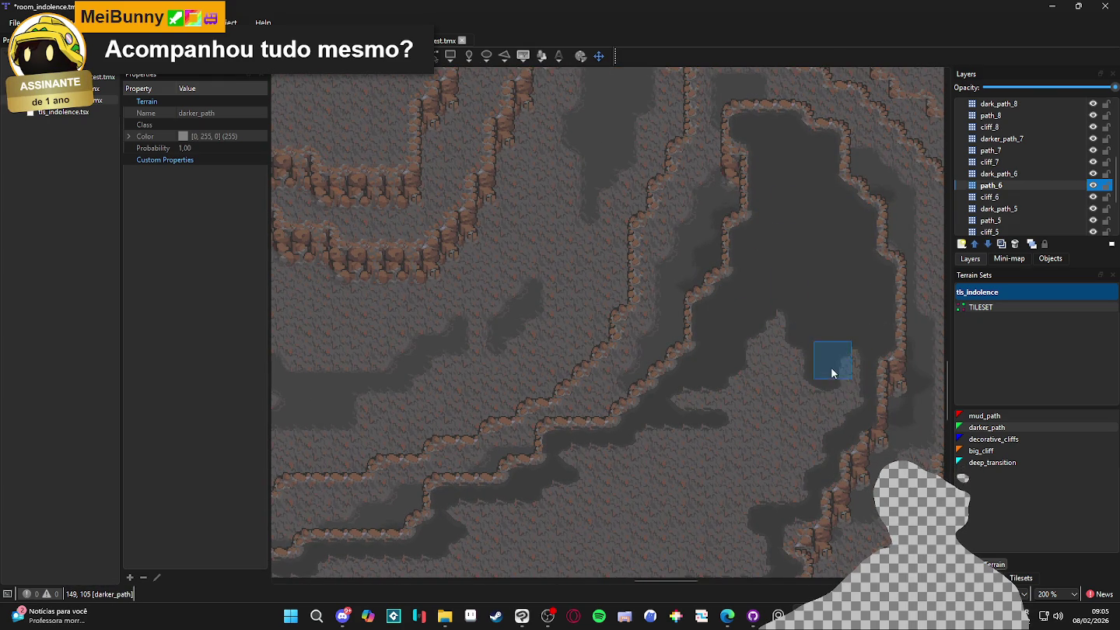
{"action": "mouse_move", "coordinate": [841, 406]}
{"action": "left_mouse_down"}
{"action": "mouse_move", "coordinate": [793, 337]}
{"action": "mouse_move", "coordinate": [774, 382]}
{"action": "mouse_move", "coordinate": [685, 403]}
{"action": "left_mouse_up"}
{"action": "mouse_move", "coordinate": [807, 368]}
{"action": "left_mouse_down"}
{"action": "mouse_move", "coordinate": [829, 426]}
{"action": "mouse_move", "coordinate": [799, 384]}
{"action": "left_mouse_up"}
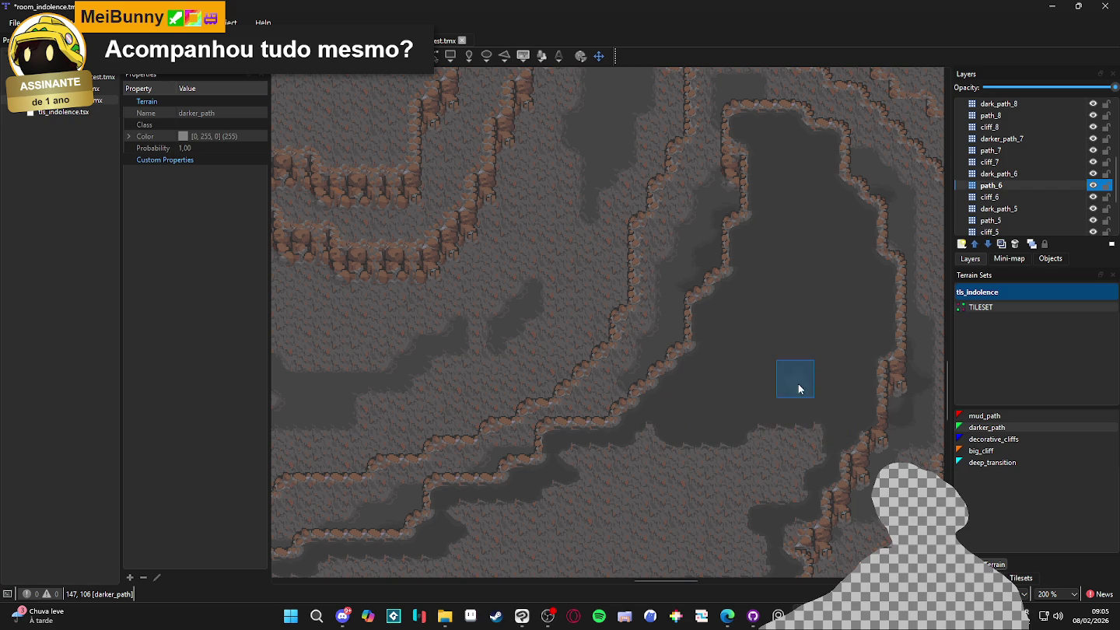
{"action": "mouse_move", "coordinate": [812, 440]}
{"action": "left_mouse_down"}
{"action": "mouse_move", "coordinate": [800, 436]}
{"action": "mouse_move", "coordinate": [793, 491]}
{"action": "mouse_move", "coordinate": [692, 494]}
{"action": "left_mouse_up"}
Cover the remaining light floor strips and the lighter rocky blob with darker_path
{"action": "scroll", "coordinate": [692, 494], "scroll_direction": "down", "scroll_amount": 3}
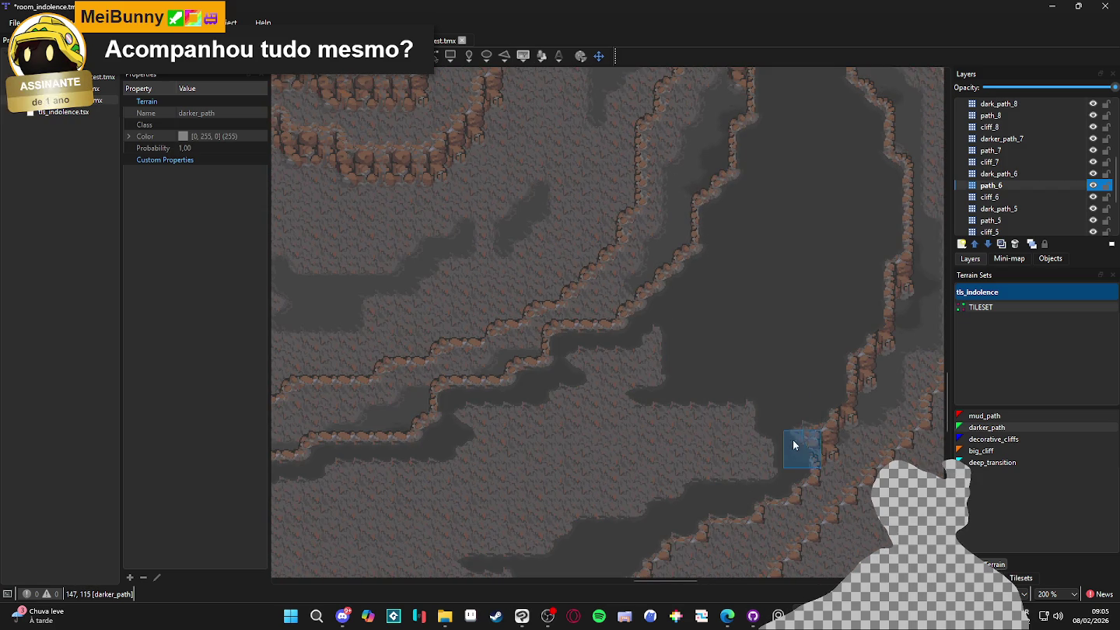
{"action": "scroll", "coordinate": [717, 383], "scroll_direction": "down", "scroll_amount": 1}
{"action": "mouse_move", "coordinate": [614, 340]}
{"action": "left_mouse_down"}
{"action": "mouse_move", "coordinate": [698, 333]}
{"action": "mouse_move", "coordinate": [690, 358]}
{"action": "mouse_move", "coordinate": [770, 394]}
{"action": "mouse_move", "coordinate": [626, 373]}
{"action": "mouse_move", "coordinate": [592, 382]}
{"action": "left_mouse_up"}
{"action": "mouse_move", "coordinate": [502, 387]}
{"action": "left_mouse_down"}
{"action": "mouse_move", "coordinate": [768, 417]}
{"action": "mouse_move", "coordinate": [544, 412]}
{"action": "mouse_move", "coordinate": [737, 441]}
{"action": "mouse_move", "coordinate": [509, 435]}
{"action": "left_mouse_up"}
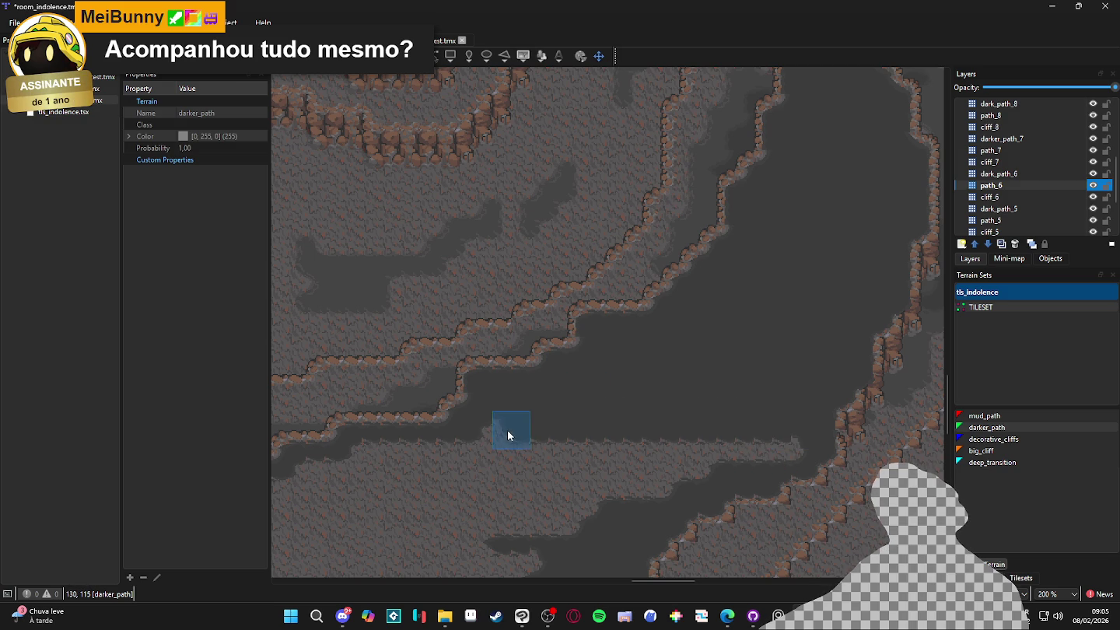
{"action": "left_click_drag", "start_coordinate": [791, 456], "coordinate": [528, 451]}
{"action": "mouse_move", "coordinate": [493, 432]}
{"action": "left_mouse_down"}
{"action": "mouse_move", "coordinate": [706, 471]}
{"action": "mouse_move", "coordinate": [681, 480]}
{"action": "mouse_move", "coordinate": [518, 473]}
{"action": "mouse_move", "coordinate": [716, 362]}
{"action": "mouse_move", "coordinate": [593, 367]}
{"action": "mouse_move", "coordinate": [743, 374]}
{"action": "mouse_move", "coordinate": [447, 402]}
{"action": "mouse_move", "coordinate": [782, 404]}
{"action": "mouse_move", "coordinate": [821, 423]}
{"action": "mouse_move", "coordinate": [472, 422]}
{"action": "mouse_move", "coordinate": [451, 465]}
{"action": "left_mouse_up"}
{"action": "mouse_move", "coordinate": [510, 447]}
{"action": "left_mouse_down"}
{"action": "mouse_move", "coordinate": [843, 445]}
{"action": "mouse_move", "coordinate": [482, 461]}
{"action": "mouse_move", "coordinate": [789, 465]}
{"action": "left_mouse_up"}
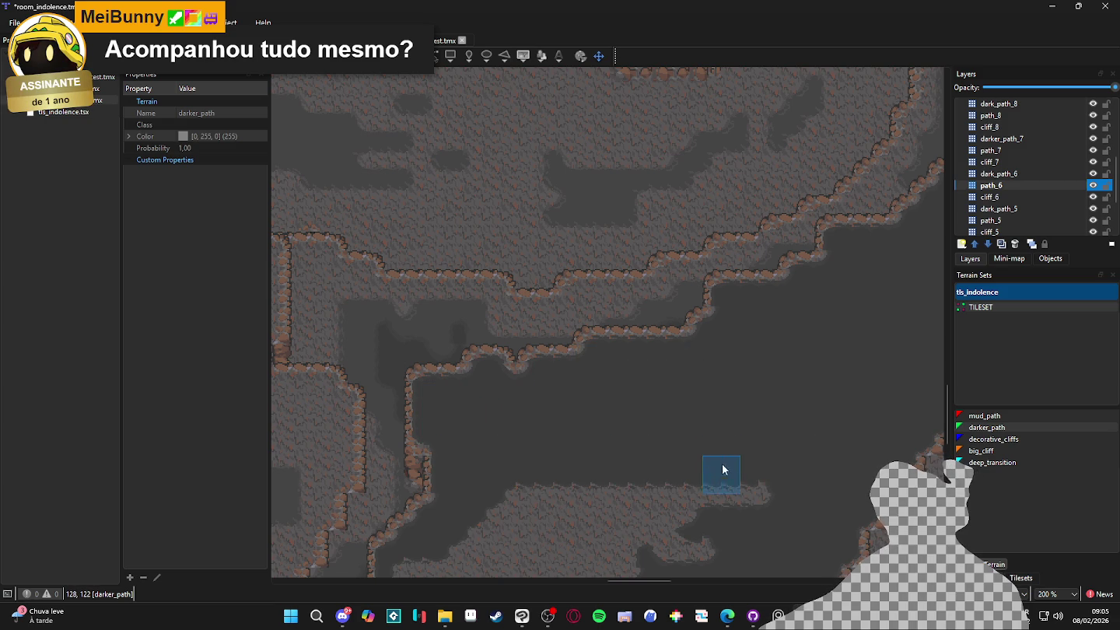
{"action": "left_click_drag", "start_coordinate": [720, 470], "coordinate": [783, 325]}
{"action": "mouse_move", "coordinate": [826, 355]}
{"action": "left_mouse_down"}
{"action": "mouse_move", "coordinate": [613, 370]}
{"action": "mouse_move", "coordinate": [823, 352]}
{"action": "mouse_move", "coordinate": [719, 407]}
{"action": "left_mouse_up"}
{"action": "mouse_move", "coordinate": [475, 482]}
{"action": "left_mouse_down"}
{"action": "mouse_move", "coordinate": [711, 486]}
{"action": "mouse_move", "coordinate": [500, 461]}
{"action": "mouse_move", "coordinate": [750, 440]}
{"action": "left_mouse_up"}
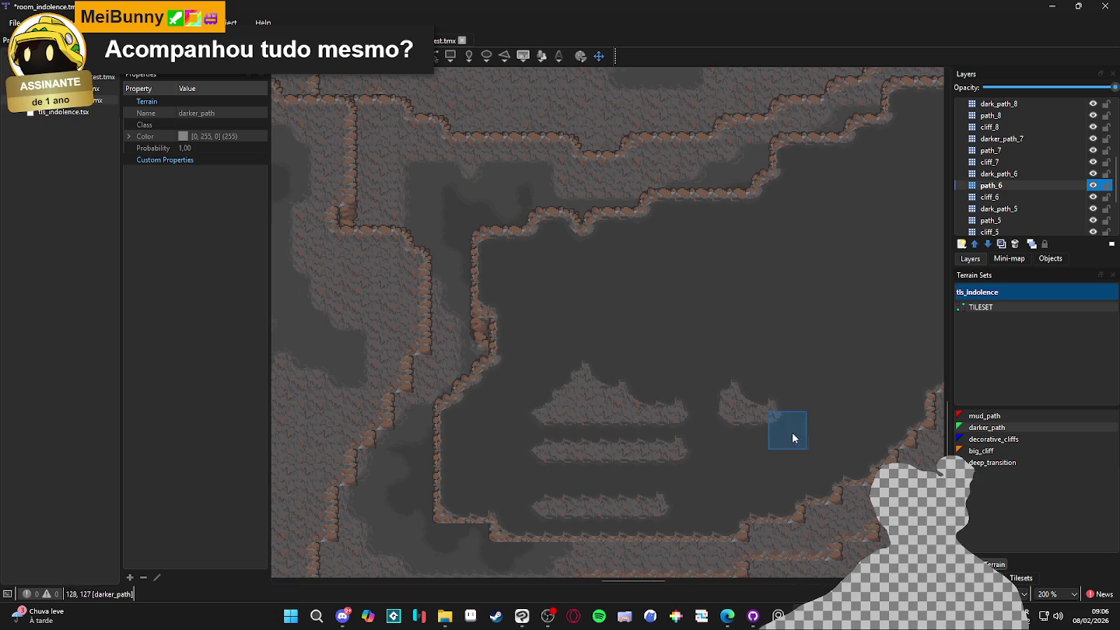
{"action": "mouse_move", "coordinate": [587, 411]}
{"action": "left_mouse_down"}
{"action": "mouse_move", "coordinate": [630, 421]}
{"action": "mouse_move", "coordinate": [633, 395]}
{"action": "mouse_move", "coordinate": [554, 377]}
{"action": "mouse_move", "coordinate": [654, 453]}
{"action": "mouse_move", "coordinate": [542, 488]}
{"action": "mouse_move", "coordinate": [689, 500]}
{"action": "mouse_move", "coordinate": [554, 502]}
{"action": "left_mouse_up"}
{"action": "scroll", "coordinate": [583, 452], "scroll_direction": "down", "scroll_amount": 2}
{"action": "scroll", "coordinate": [668, 440], "scroll_direction": "up", "scroll_amount": 1}
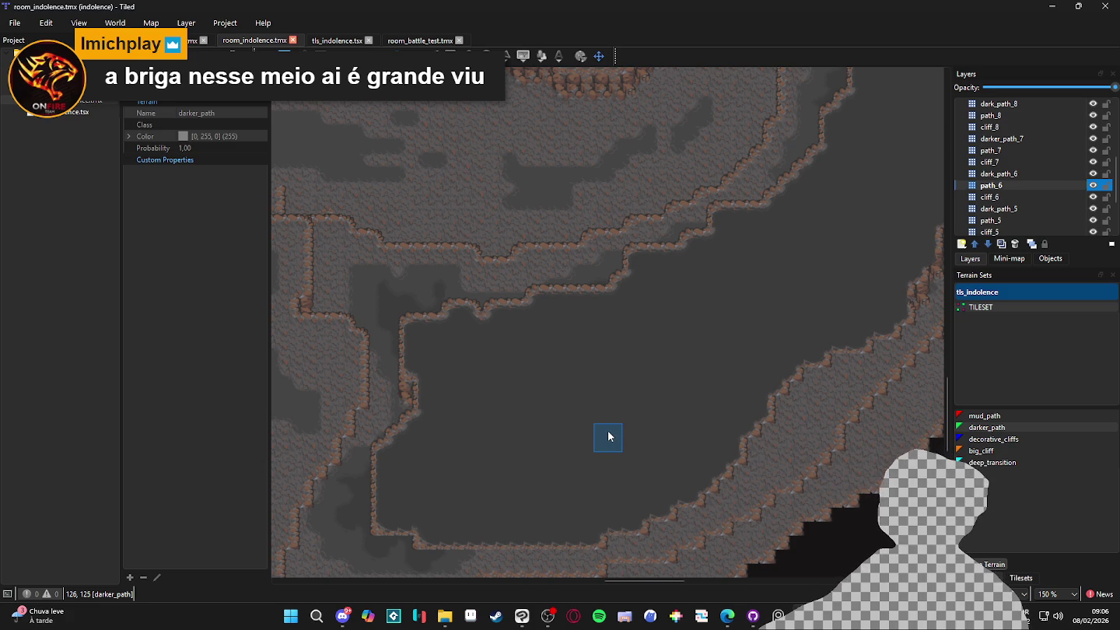
{"action": "scroll", "coordinate": [598, 437], "scroll_direction": "down", "scroll_amount": 2}
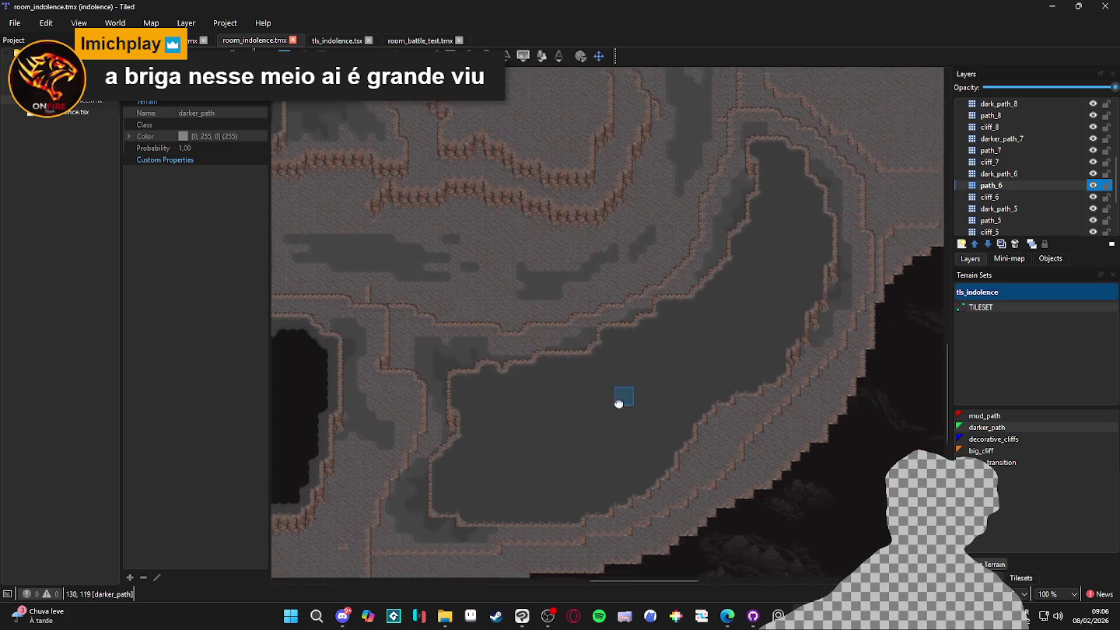
On the dark_path_6 layer, paint a deep_transition stroke down the pocket from its top
{"action": "left_click", "coordinate": [1062, 173]}
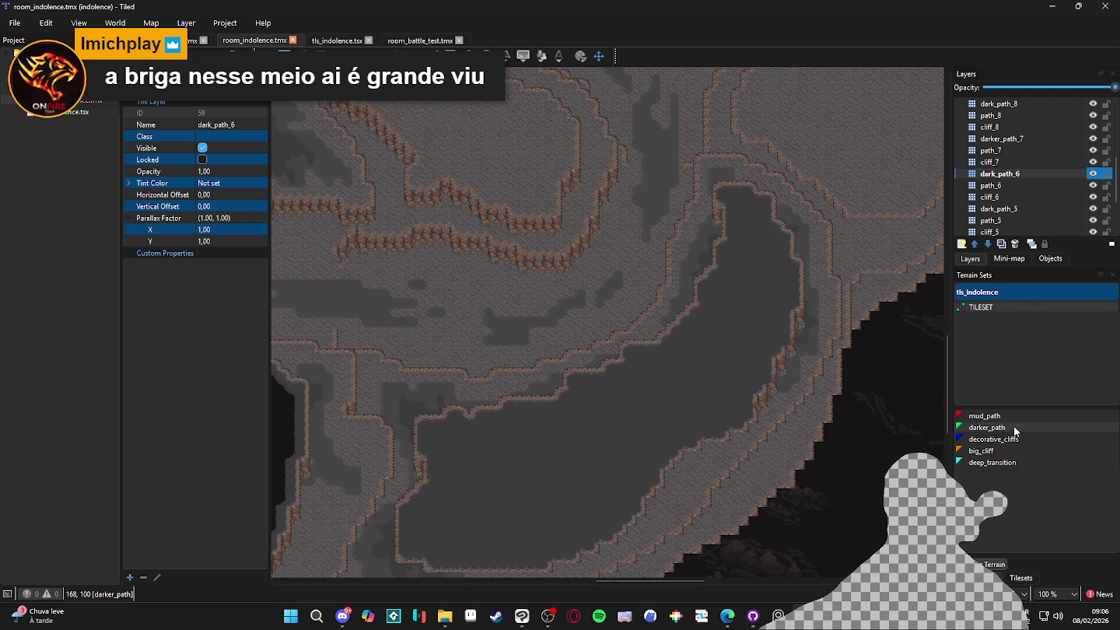
{"action": "left_click", "coordinate": [1015, 461]}
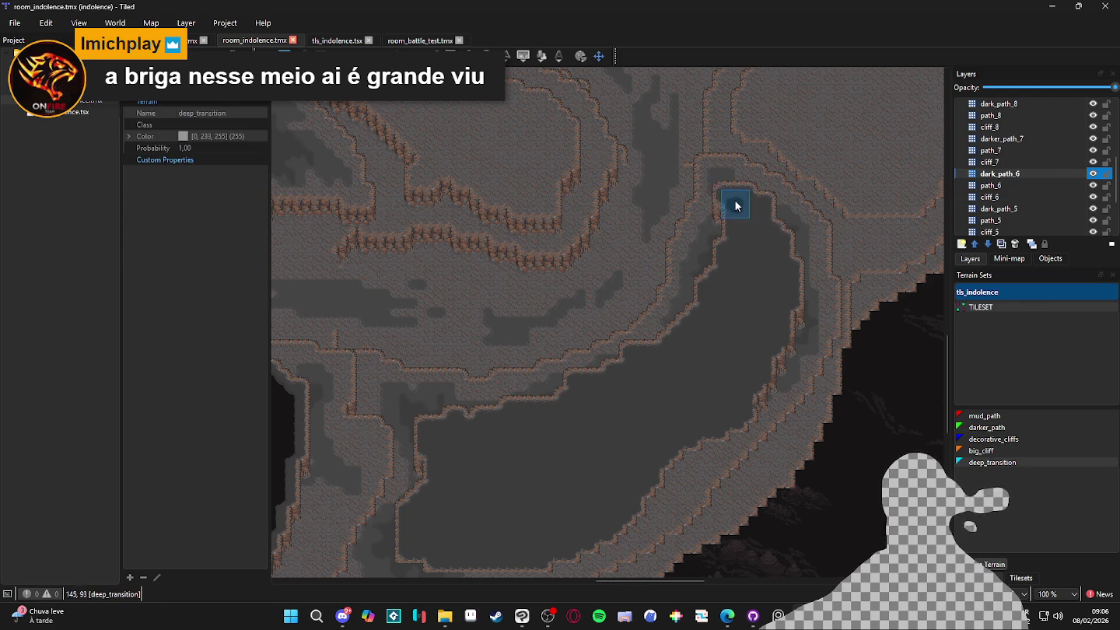
{"action": "scroll", "coordinate": [734, 205], "scroll_direction": "up", "scroll_amount": 2}
{"action": "left_click", "coordinate": [738, 199]}
{"action": "mouse_move", "coordinate": [737, 196]}
{"action": "left_mouse_down"}
{"action": "mouse_move", "coordinate": [740, 269]}
{"action": "mouse_move", "coordinate": [758, 221]}
{"action": "mouse_move", "coordinate": [774, 216]}
{"action": "mouse_move", "coordinate": [764, 278]}
{"action": "mouse_move", "coordinate": [785, 268]}
{"action": "left_mouse_up"}
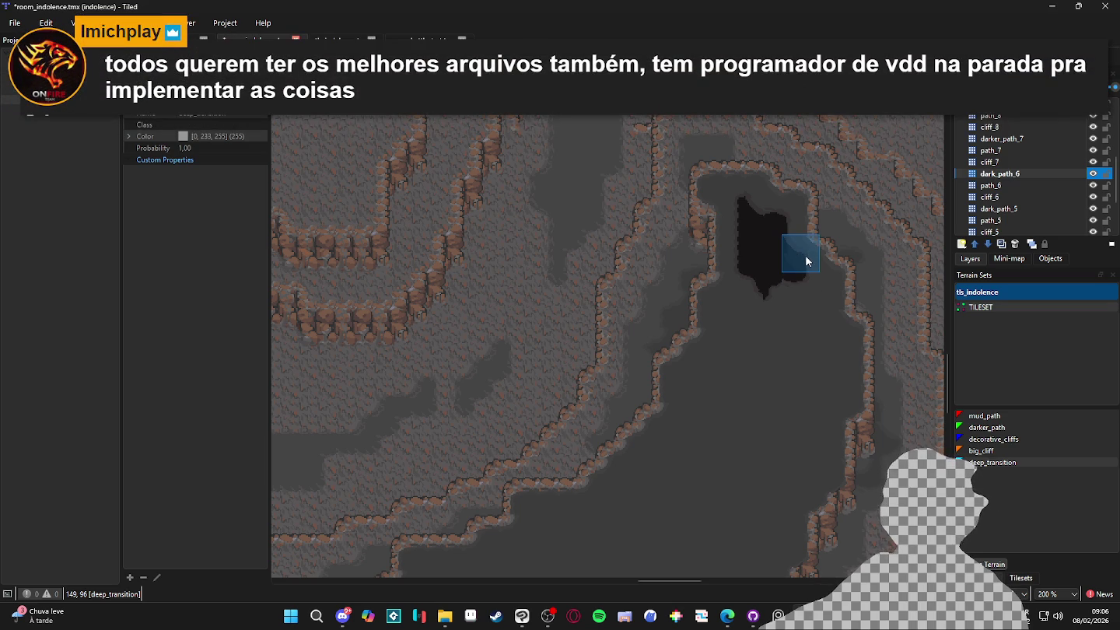
{"action": "left_click", "coordinate": [788, 246]}
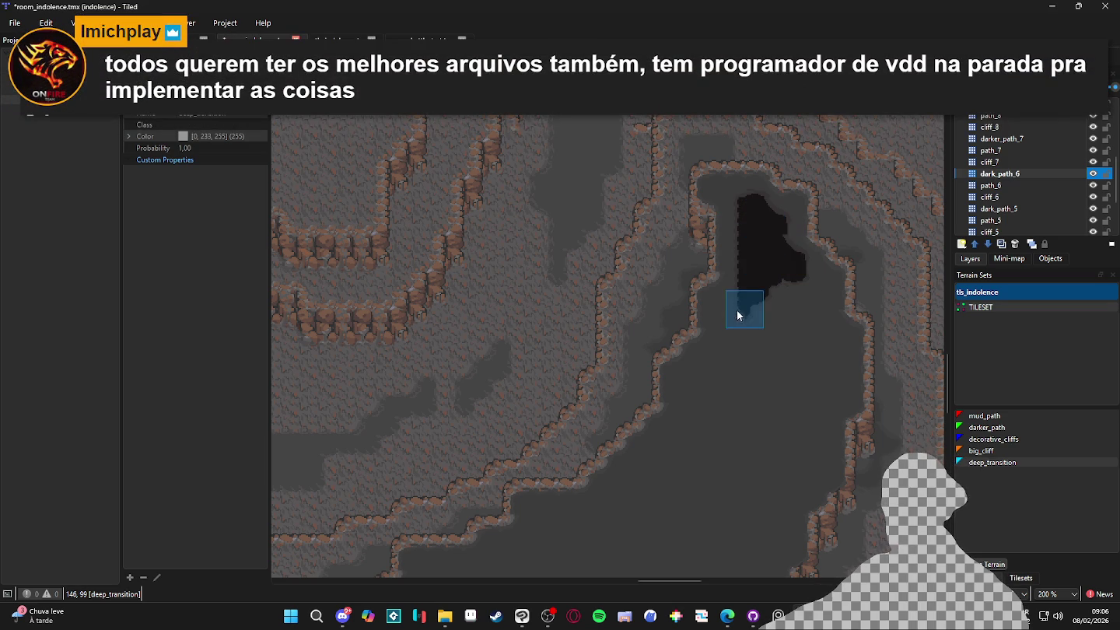
Extend the dark chasm down the right cliff edge and fill the grey notch
{"action": "left_click_drag", "start_coordinate": [729, 311], "coordinate": [688, 444]}
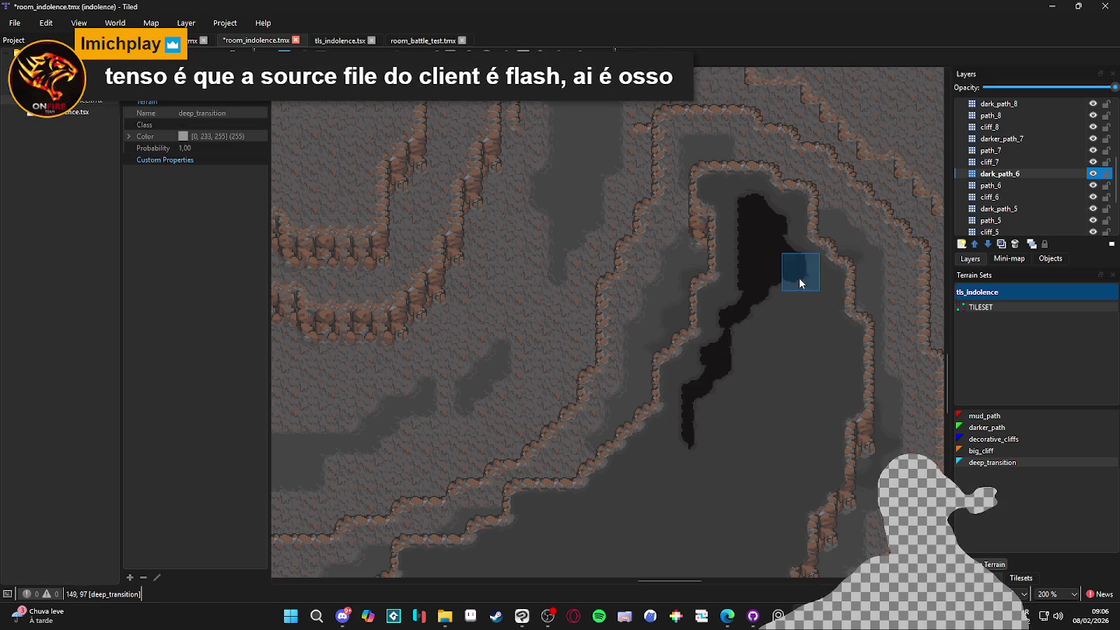
{"action": "mouse_move", "coordinate": [802, 306]}
{"action": "left_mouse_down"}
{"action": "mouse_move", "coordinate": [813, 280]}
{"action": "mouse_move", "coordinate": [812, 346]}
{"action": "mouse_move", "coordinate": [837, 325]}
{"action": "mouse_move", "coordinate": [813, 475]}
{"action": "mouse_move", "coordinate": [797, 490]}
{"action": "left_mouse_up"}
{"action": "scroll", "coordinate": [797, 490], "scroll_direction": "down", "scroll_amount": 1}
{"action": "left_click", "coordinate": [780, 470]}
{"action": "scroll", "coordinate": [773, 467], "scroll_direction": "down", "scroll_amount": 1}
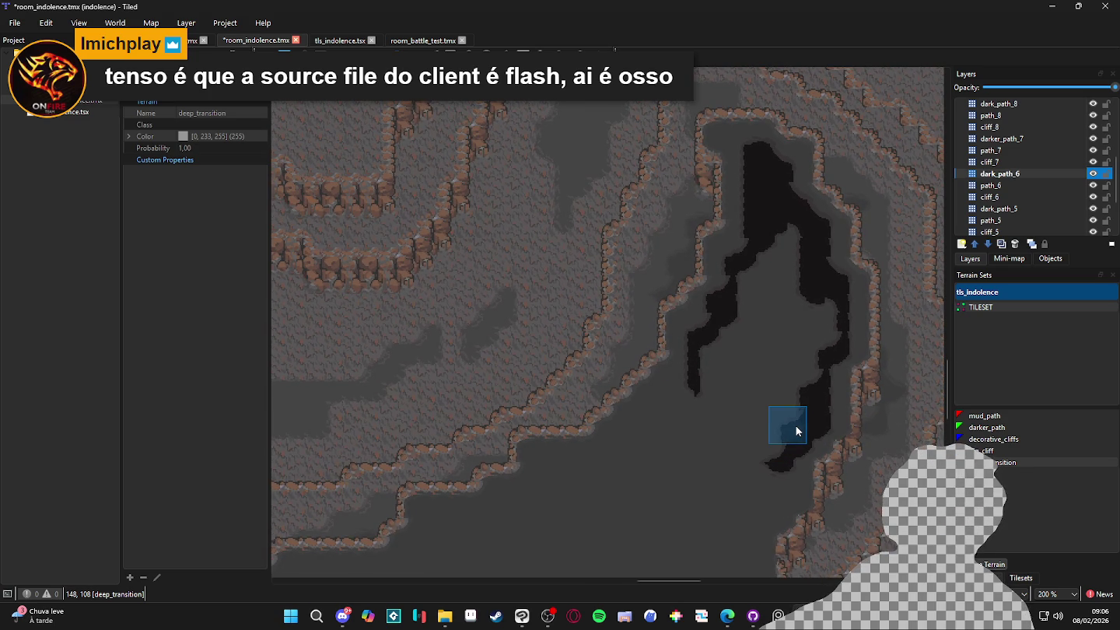
{"action": "left_click_drag", "start_coordinate": [783, 426], "coordinate": [788, 501]}
{"action": "mouse_move", "coordinate": [699, 315]}
{"action": "left_mouse_down"}
{"action": "mouse_move", "coordinate": [690, 391]}
{"action": "mouse_move", "coordinate": [650, 408]}
{"action": "mouse_move", "coordinate": [594, 481]}
{"action": "mouse_move", "coordinate": [670, 389]}
{"action": "left_mouse_up"}
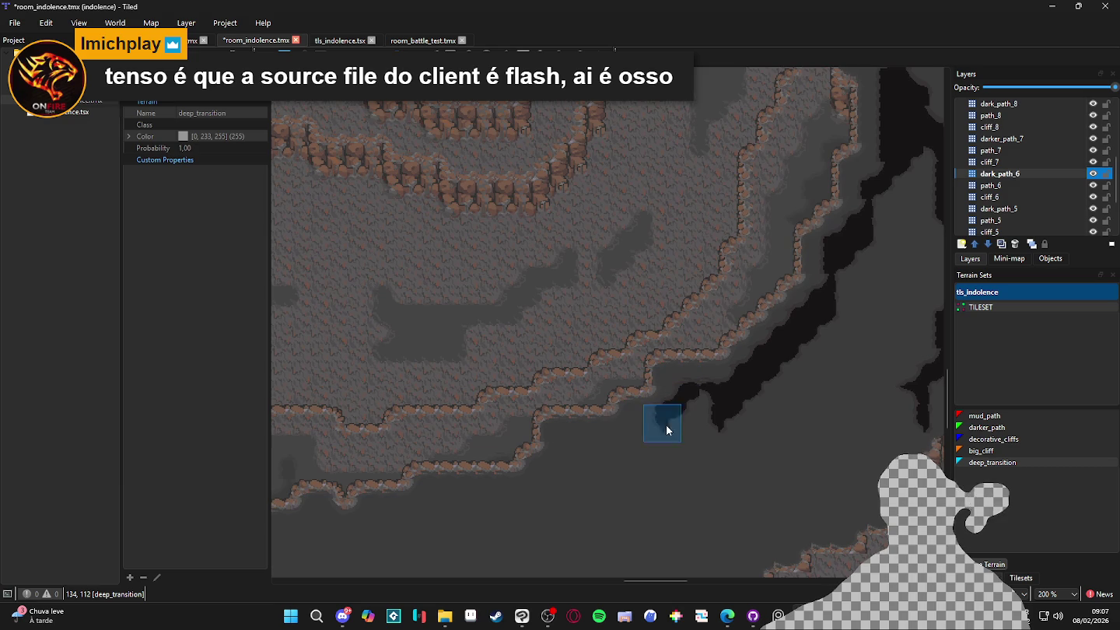
{"action": "mouse_move", "coordinate": [650, 432]}
{"action": "left_mouse_down"}
{"action": "mouse_move", "coordinate": [717, 385]}
{"action": "mouse_move", "coordinate": [733, 406]}
{"action": "mouse_move", "coordinate": [735, 349]}
{"action": "mouse_move", "coordinate": [683, 382]}
{"action": "mouse_move", "coordinate": [685, 405]}
{"action": "mouse_move", "coordinate": [665, 400]}
{"action": "left_mouse_up"}
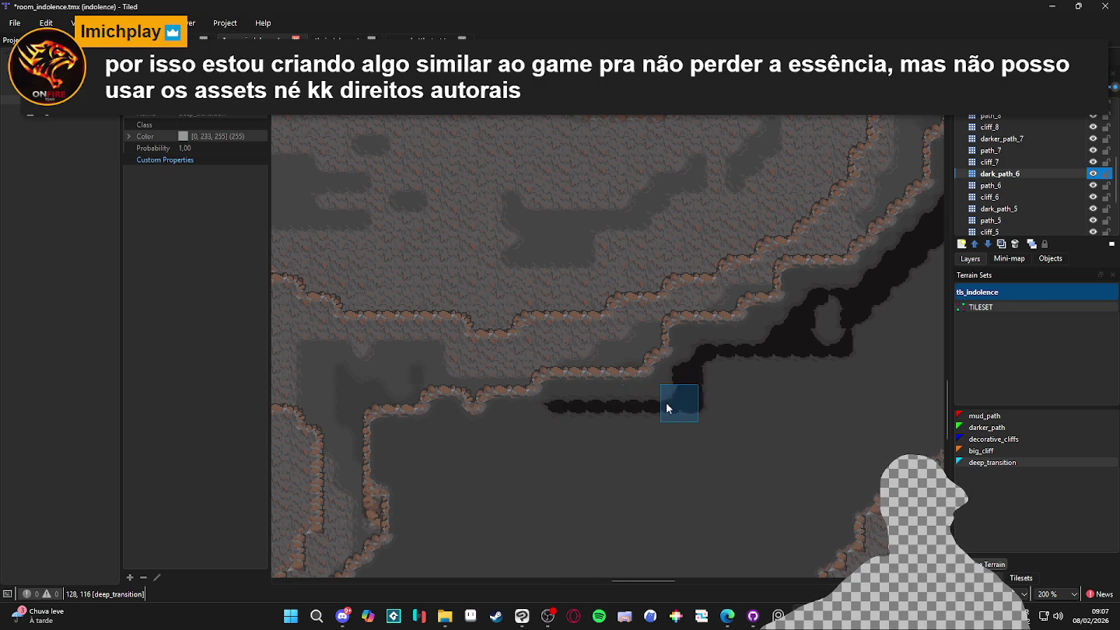
Paint deep_transition strips and a wider dark patch over the first grey floor area
{"action": "scroll", "coordinate": [744, 384], "scroll_direction": "left", "scroll_amount": 3}
{"action": "scroll", "coordinate": [712, 399], "scroll_direction": "left", "scroll_amount": 2}
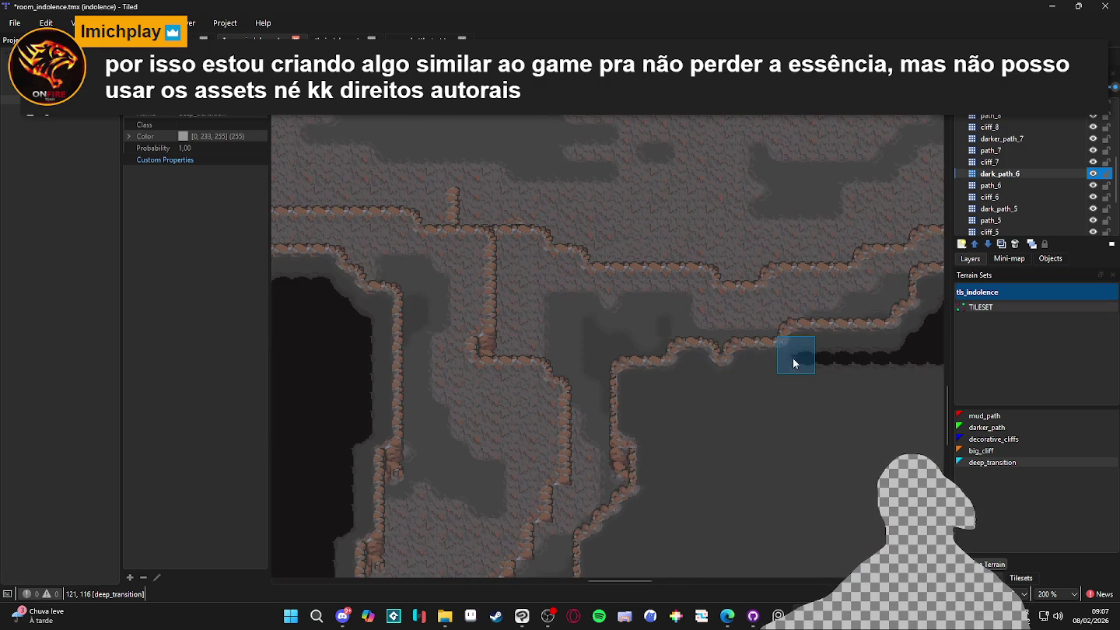
{"action": "left_click", "coordinate": [694, 393]}
{"action": "mouse_move", "coordinate": [682, 398]}
{"action": "left_mouse_down"}
{"action": "mouse_move", "coordinate": [647, 396]}
{"action": "mouse_move", "coordinate": [681, 404]}
{"action": "mouse_move", "coordinate": [655, 424]}
{"action": "mouse_move", "coordinate": [665, 463]}
{"action": "left_mouse_up"}
{"action": "scroll", "coordinate": [672, 394], "scroll_direction": "down", "scroll_amount": 1}
{"action": "mouse_move", "coordinate": [671, 395]}
{"action": "left_mouse_down"}
{"action": "mouse_move", "coordinate": [671, 463]}
{"action": "mouse_move", "coordinate": [709, 360]}
{"action": "left_mouse_up"}
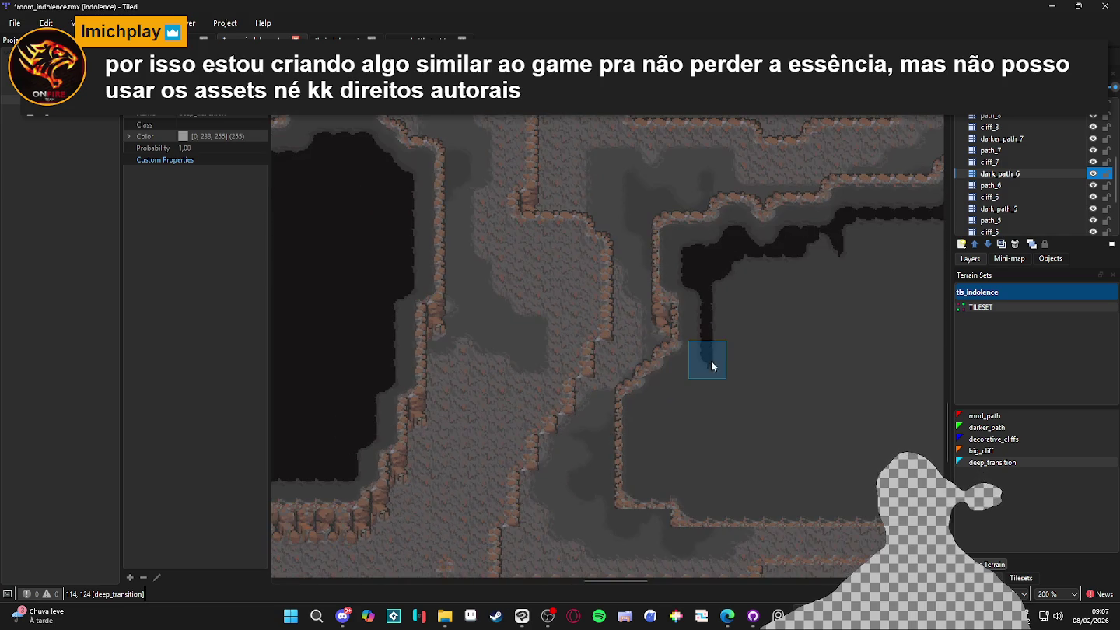
{"action": "left_click_drag", "start_coordinate": [666, 396], "coordinate": [682, 381]}
{"action": "mouse_move", "coordinate": [640, 415]}
{"action": "left_mouse_down"}
{"action": "mouse_move", "coordinate": [667, 413]}
{"action": "mouse_move", "coordinate": [657, 472]}
{"action": "mouse_move", "coordinate": [705, 467]}
{"action": "mouse_move", "coordinate": [695, 492]}
{"action": "mouse_move", "coordinate": [702, 470]}
{"action": "mouse_move", "coordinate": [836, 488]}
{"action": "mouse_move", "coordinate": [655, 530]}
{"action": "mouse_move", "coordinate": [661, 468]}
{"action": "mouse_move", "coordinate": [684, 505]}
{"action": "mouse_move", "coordinate": [756, 489]}
{"action": "mouse_move", "coordinate": [770, 461]}
{"action": "mouse_move", "coordinate": [796, 479]}
{"action": "mouse_move", "coordinate": [872, 370]}
{"action": "mouse_move", "coordinate": [760, 417]}
{"action": "left_mouse_up"}
{"action": "left_click_drag", "start_coordinate": [809, 364], "coordinate": [804, 389]}
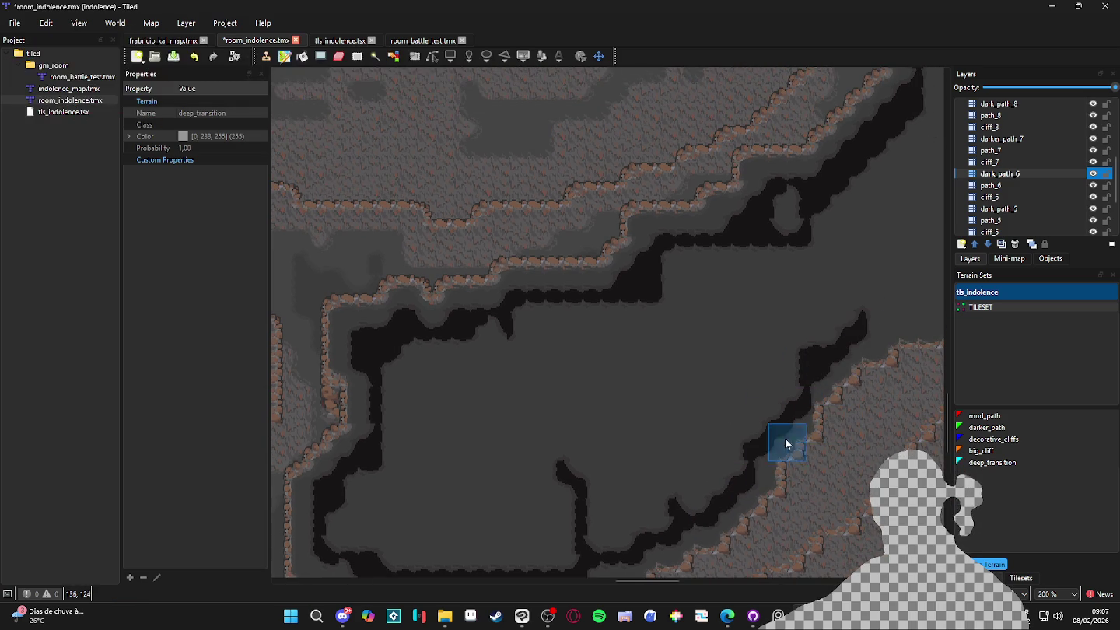
Paint dark terrain up toward the band and widen the pool along its left and lower edges
{"action": "left_click_drag", "start_coordinate": [804, 365], "coordinate": [609, 443]}
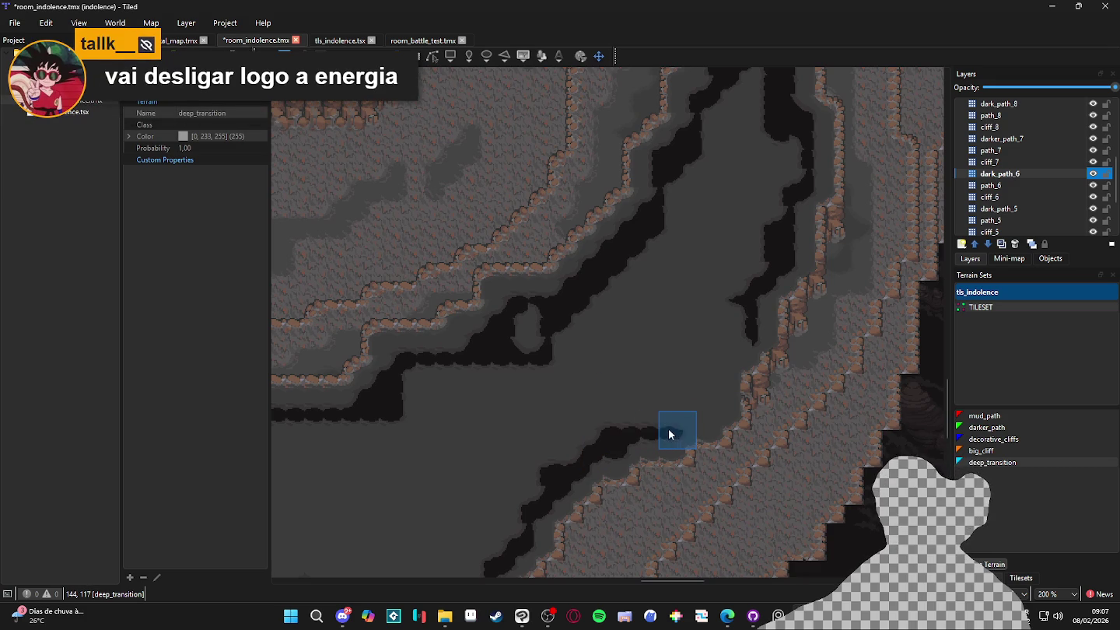
{"action": "mouse_move", "coordinate": [714, 391]}
{"action": "left_mouse_down"}
{"action": "mouse_move", "coordinate": [733, 344]}
{"action": "mouse_move", "coordinate": [721, 353]}
{"action": "mouse_move", "coordinate": [697, 324]}
{"action": "left_mouse_up"}
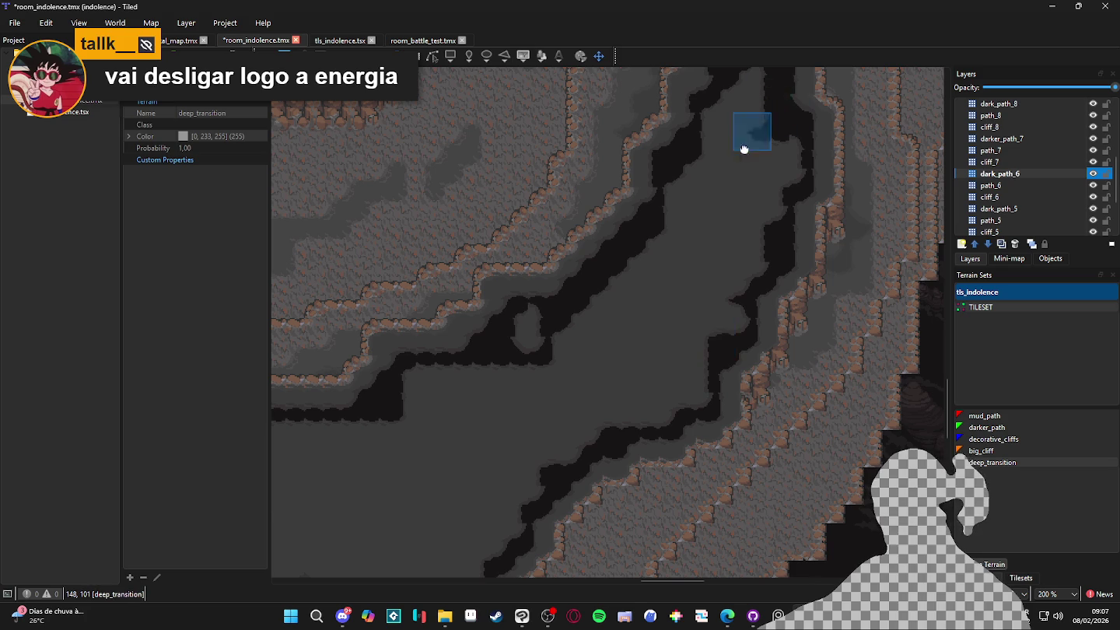
{"action": "scroll", "coordinate": [745, 155], "scroll_direction": "up", "scroll_amount": 3}
{"action": "mouse_move", "coordinate": [718, 262]}
{"action": "left_mouse_down"}
{"action": "mouse_move", "coordinate": [764, 285]}
{"action": "mouse_move", "coordinate": [760, 372]}
{"action": "mouse_move", "coordinate": [746, 349]}
{"action": "left_mouse_up"}
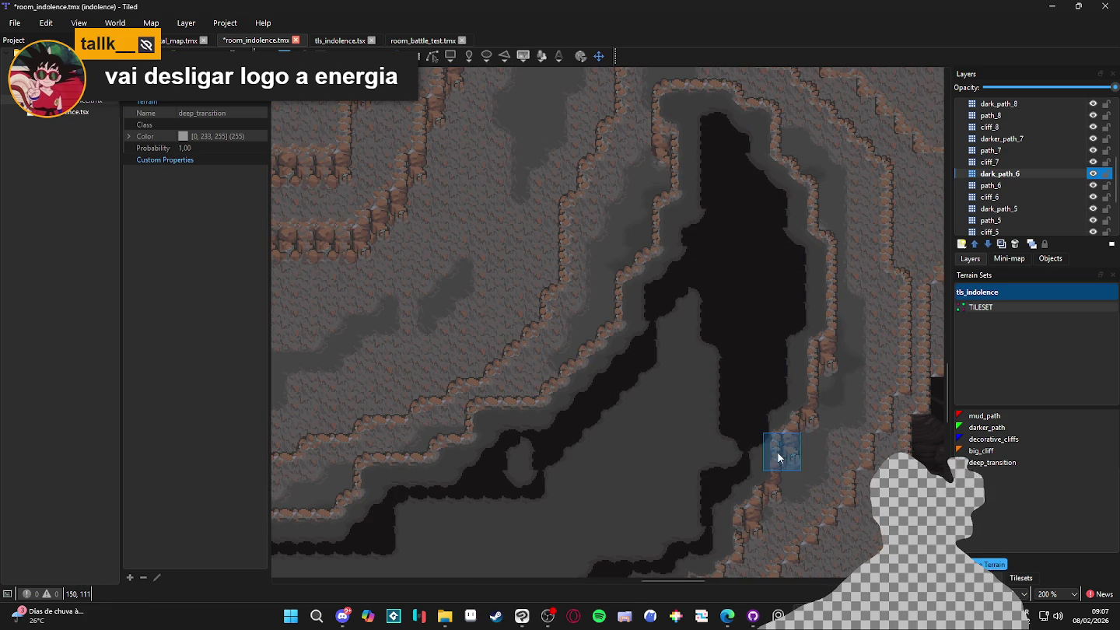
{"action": "mouse_move", "coordinate": [711, 303]}
{"action": "left_mouse_down"}
{"action": "mouse_move", "coordinate": [687, 392]}
{"action": "mouse_move", "coordinate": [712, 395]}
{"action": "left_mouse_up"}
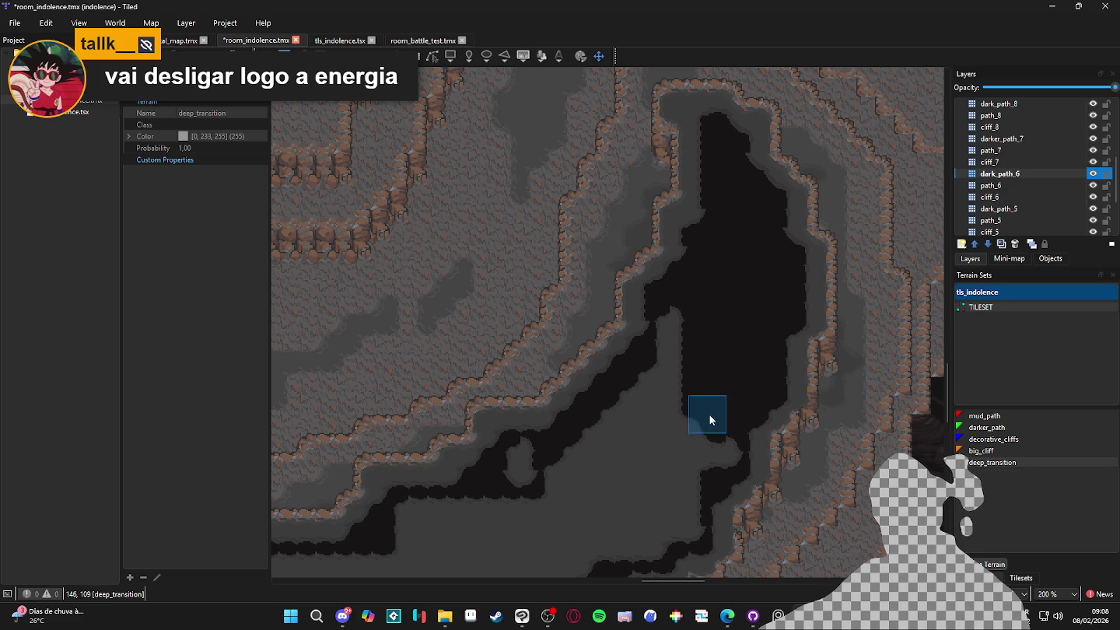
{"action": "left_click_drag", "start_coordinate": [681, 334], "coordinate": [669, 450]}
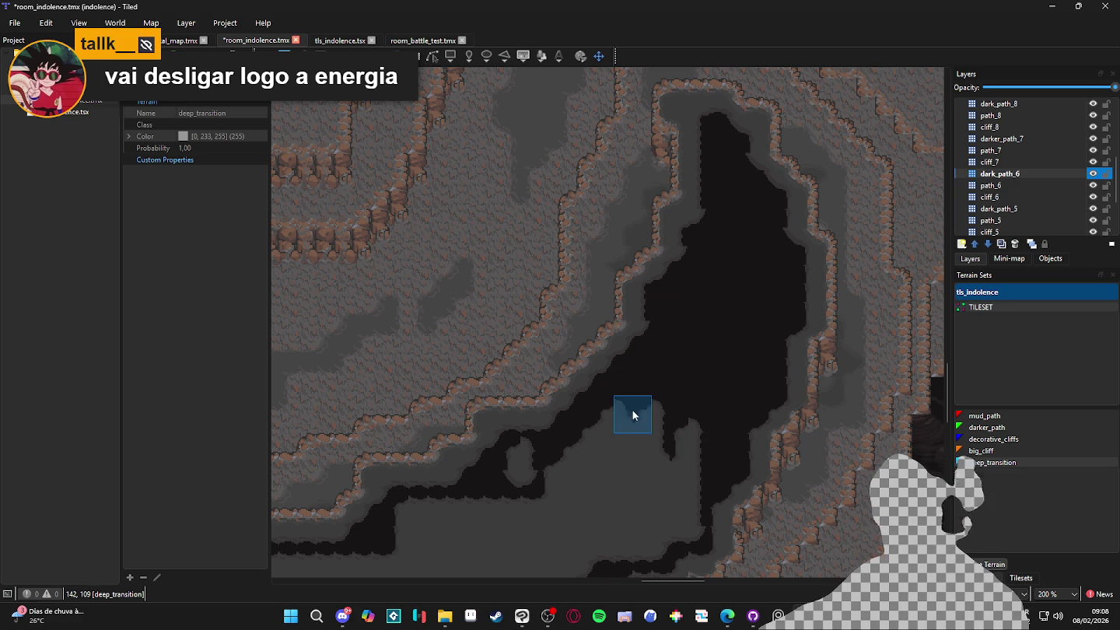
{"action": "left_click_drag", "start_coordinate": [587, 449], "coordinate": [527, 450]}
Cover the remaining central grey floor with deep_transition, then save the map
{"action": "mouse_move", "coordinate": [598, 469]}
{"action": "left_mouse_down"}
{"action": "mouse_move", "coordinate": [784, 320]}
{"action": "mouse_move", "coordinate": [797, 372]}
{"action": "left_mouse_up"}
{"action": "mouse_move", "coordinate": [783, 411]}
{"action": "left_mouse_down"}
{"action": "mouse_move", "coordinate": [762, 427]}
{"action": "mouse_move", "coordinate": [774, 335]}
{"action": "left_mouse_up"}
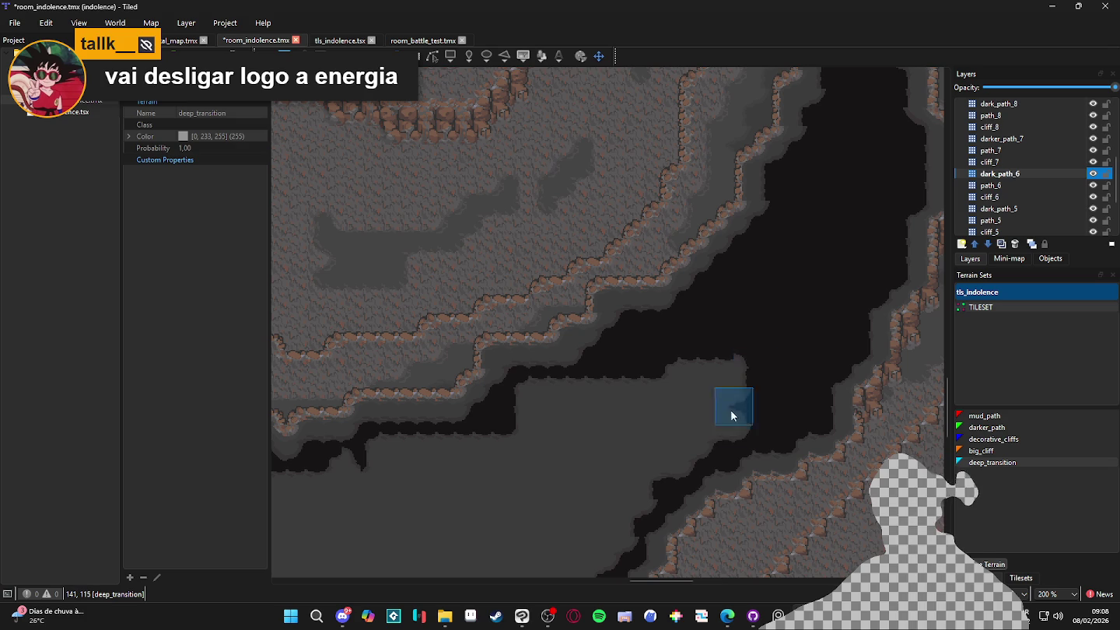
{"action": "mouse_move", "coordinate": [724, 404]}
{"action": "left_mouse_down"}
{"action": "mouse_move", "coordinate": [695, 443]}
{"action": "mouse_move", "coordinate": [657, 445]}
{"action": "mouse_move", "coordinate": [687, 340]}
{"action": "left_mouse_up"}
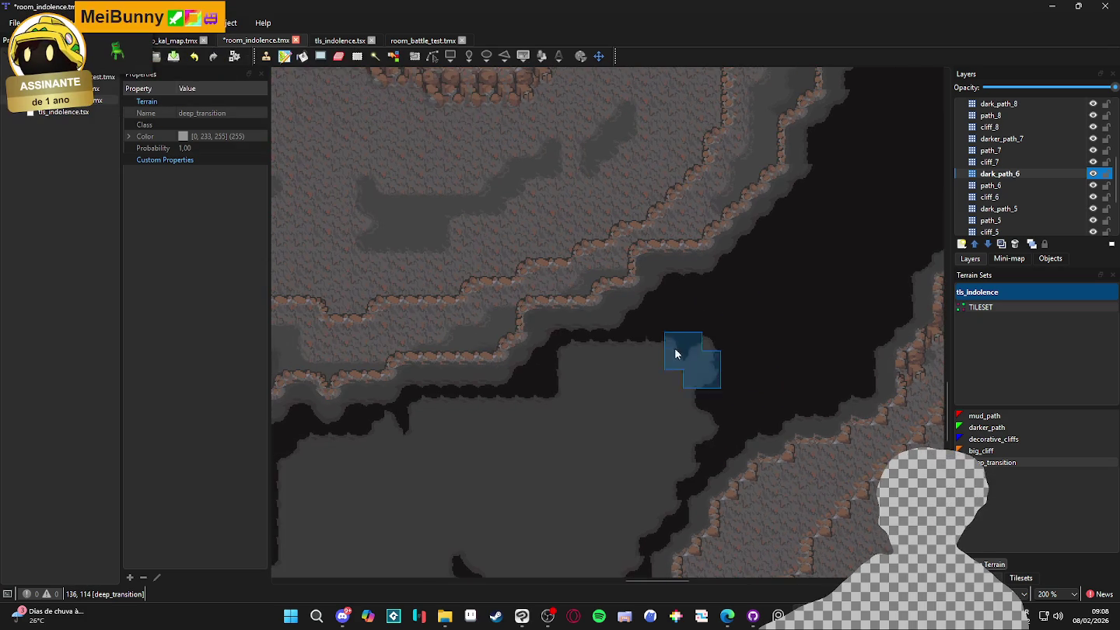
{"action": "mouse_move", "coordinate": [641, 399]}
{"action": "left_mouse_down"}
{"action": "mouse_move", "coordinate": [704, 354]}
{"action": "mouse_move", "coordinate": [624, 389]}
{"action": "mouse_move", "coordinate": [602, 365]}
{"action": "mouse_move", "coordinate": [578, 363]}
{"action": "mouse_move", "coordinate": [712, 403]}
{"action": "mouse_move", "coordinate": [667, 449]}
{"action": "mouse_move", "coordinate": [738, 338]}
{"action": "left_mouse_up"}
{"action": "mouse_move", "coordinate": [642, 315]}
{"action": "left_mouse_down"}
{"action": "mouse_move", "coordinate": [556, 323]}
{"action": "mouse_move", "coordinate": [489, 410]}
{"action": "mouse_move", "coordinate": [459, 389]}
{"action": "mouse_move", "coordinate": [433, 405]}
{"action": "mouse_move", "coordinate": [418, 462]}
{"action": "mouse_move", "coordinate": [466, 399]}
{"action": "mouse_move", "coordinate": [412, 463]}
{"action": "mouse_move", "coordinate": [645, 444]}
{"action": "mouse_move", "coordinate": [440, 433]}
{"action": "mouse_move", "coordinate": [713, 428]}
{"action": "mouse_move", "coordinate": [482, 396]}
{"action": "mouse_move", "coordinate": [717, 383]}
{"action": "mouse_move", "coordinate": [586, 445]}
{"action": "left_mouse_up"}
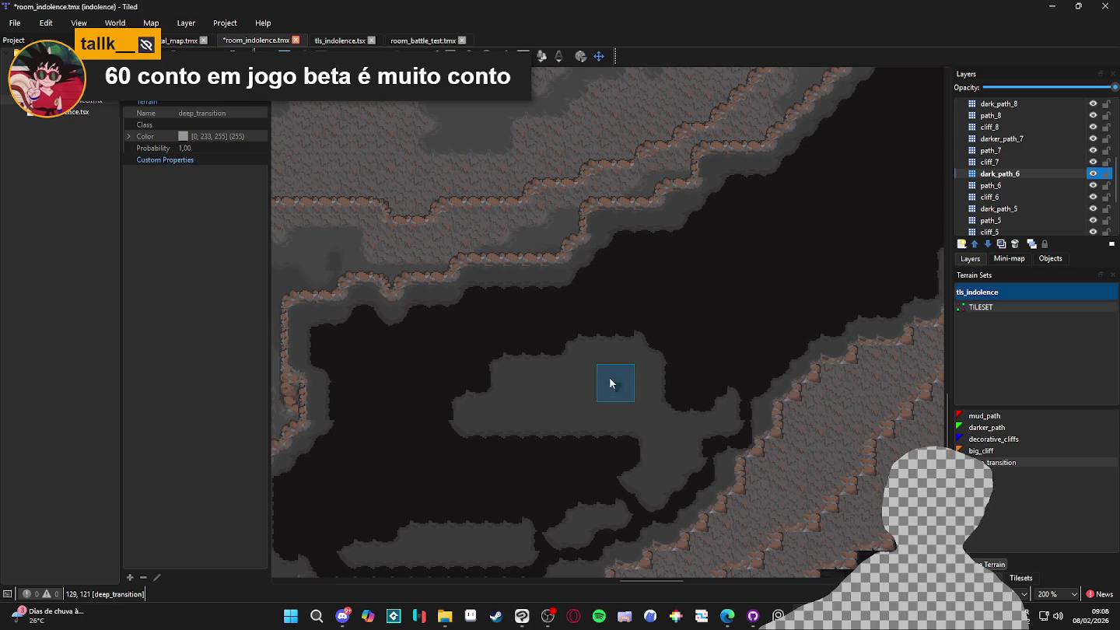
{"action": "left_click_drag", "start_coordinate": [472, 397], "coordinate": [654, 355]}
{"action": "mouse_move", "coordinate": [707, 412]}
{"action": "left_mouse_down"}
{"action": "mouse_move", "coordinate": [554, 418]}
{"action": "mouse_move", "coordinate": [675, 449]}
{"action": "mouse_move", "coordinate": [638, 465]}
{"action": "mouse_move", "coordinate": [659, 478]}
{"action": "mouse_move", "coordinate": [616, 480]}
{"action": "left_mouse_up"}
{"action": "left_click_drag", "start_coordinate": [506, 494], "coordinate": [644, 420]}
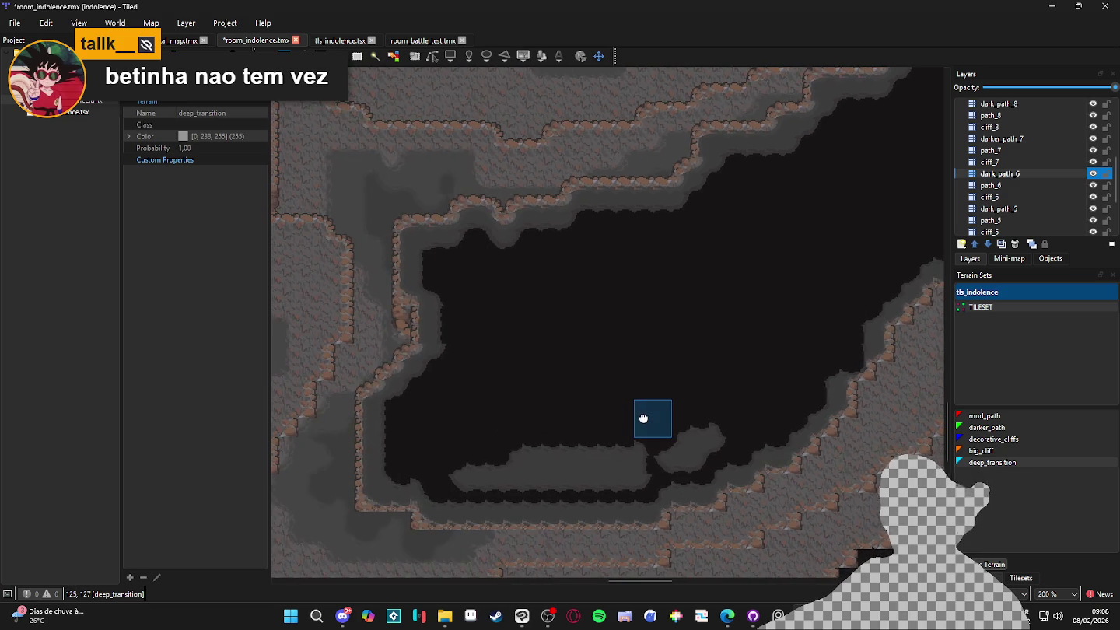
{"action": "mouse_move", "coordinate": [690, 456]}
{"action": "left_mouse_down"}
{"action": "mouse_move", "coordinate": [468, 452]}
{"action": "mouse_move", "coordinate": [637, 470]}
{"action": "left_mouse_up"}
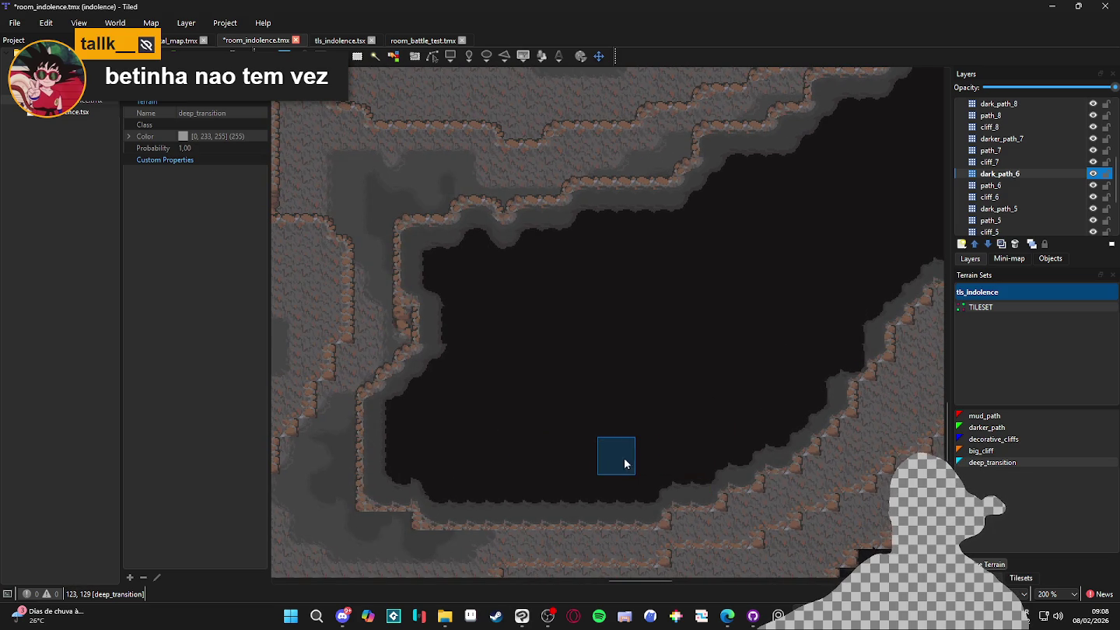
{"action": "scroll", "coordinate": [625, 458], "scroll_direction": "down", "scroll_amount": 2}
{"action": "key", "text": "ctrl+s"}
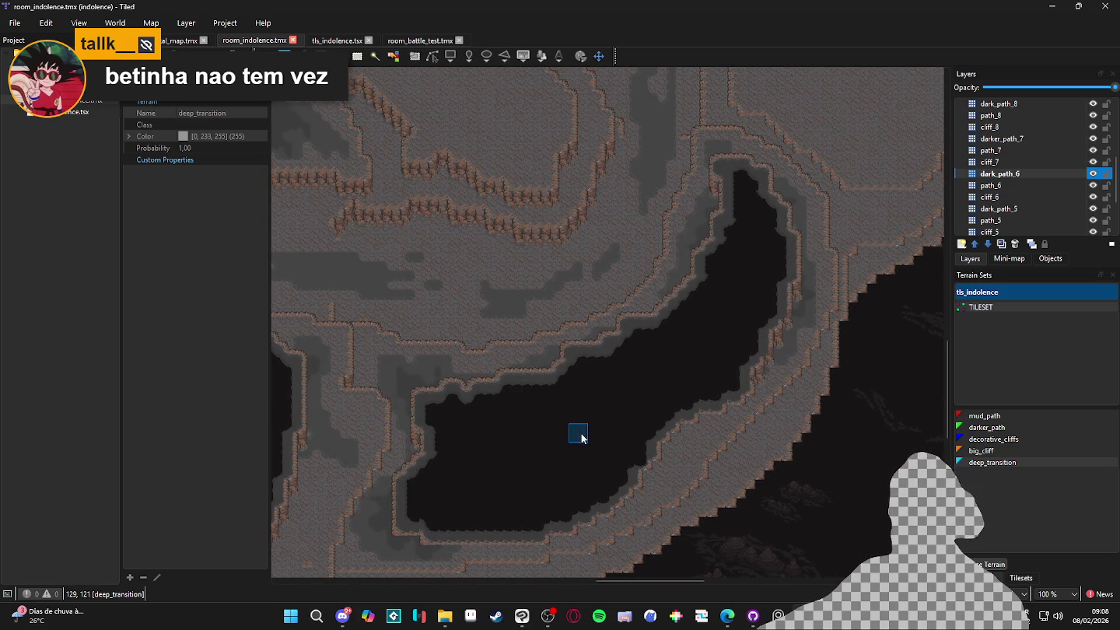
Hide and reshow dark_path_6 and path_6 to compare the map without each layer
{"action": "scroll", "coordinate": [548, 395], "scroll_direction": "down", "scroll_amount": 1}
{"action": "left_click_drag", "start_coordinate": [494, 338], "coordinate": [622, 424]}
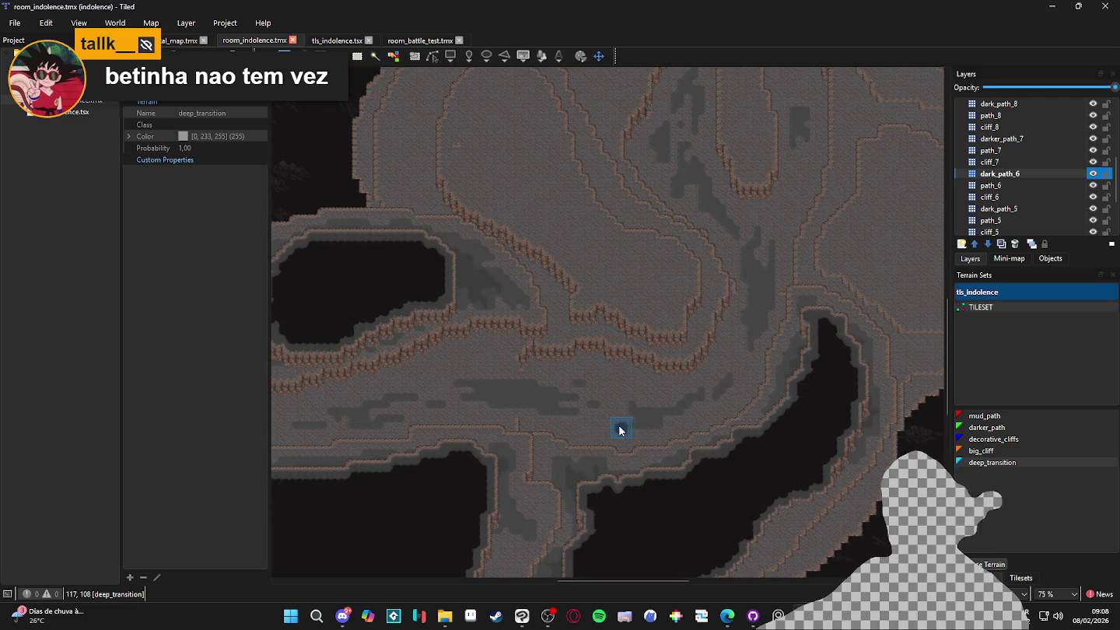
{"action": "double_click", "coordinate": [1093, 174]}
{"action": "left_click", "coordinate": [1094, 176]}
{"action": "left_click", "coordinate": [1093, 176]}
{"action": "double_click", "coordinate": [1094, 176]}
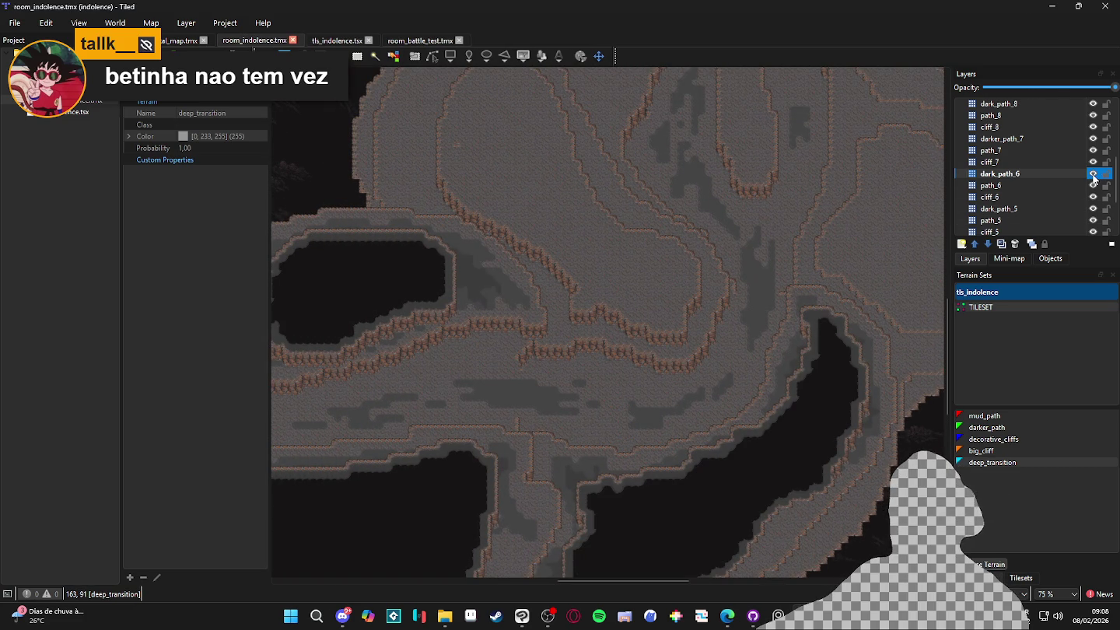
{"action": "left_click", "coordinate": [1071, 186]}
{"action": "double_click", "coordinate": [1093, 186]}
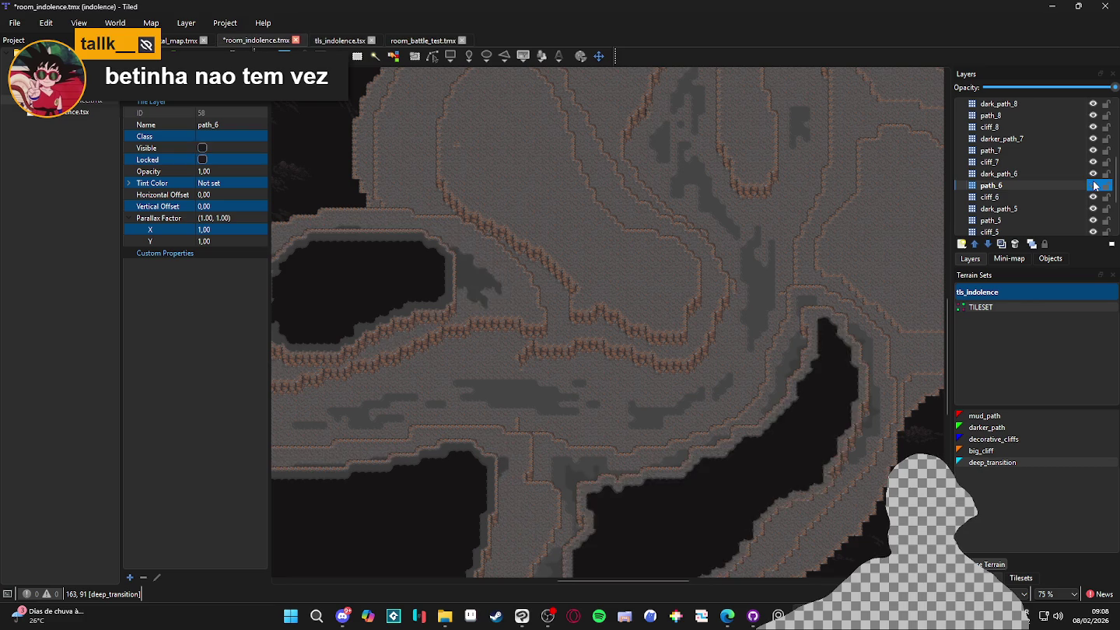
{"action": "double_click", "coordinate": [1092, 185]}
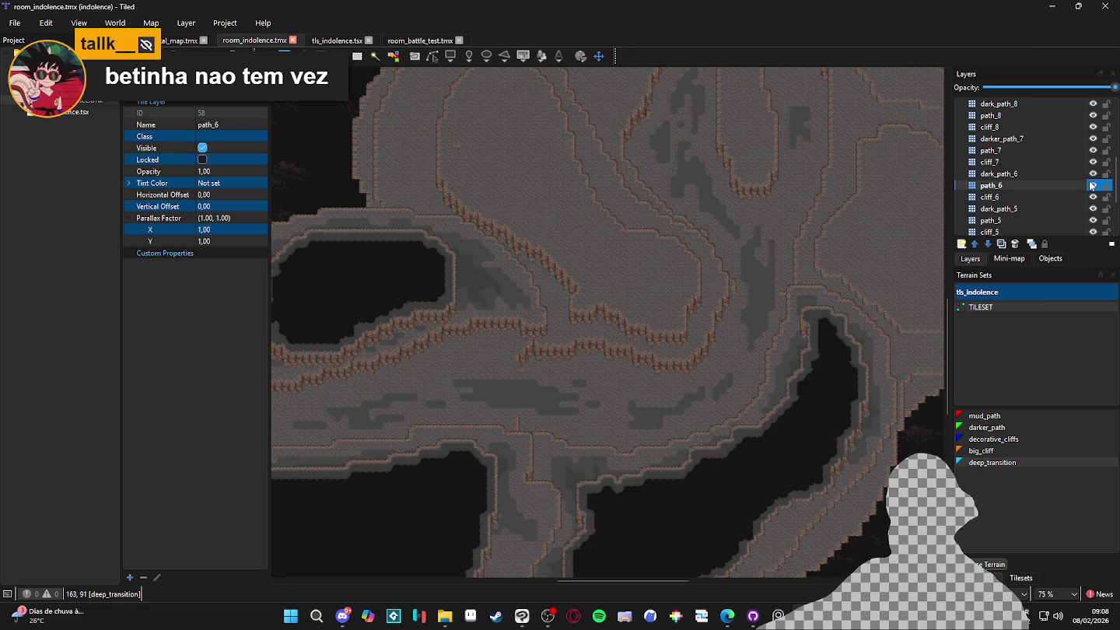
Select the path_5 layer and briefly hide and show it
{"action": "left_click", "coordinate": [583, 467]}
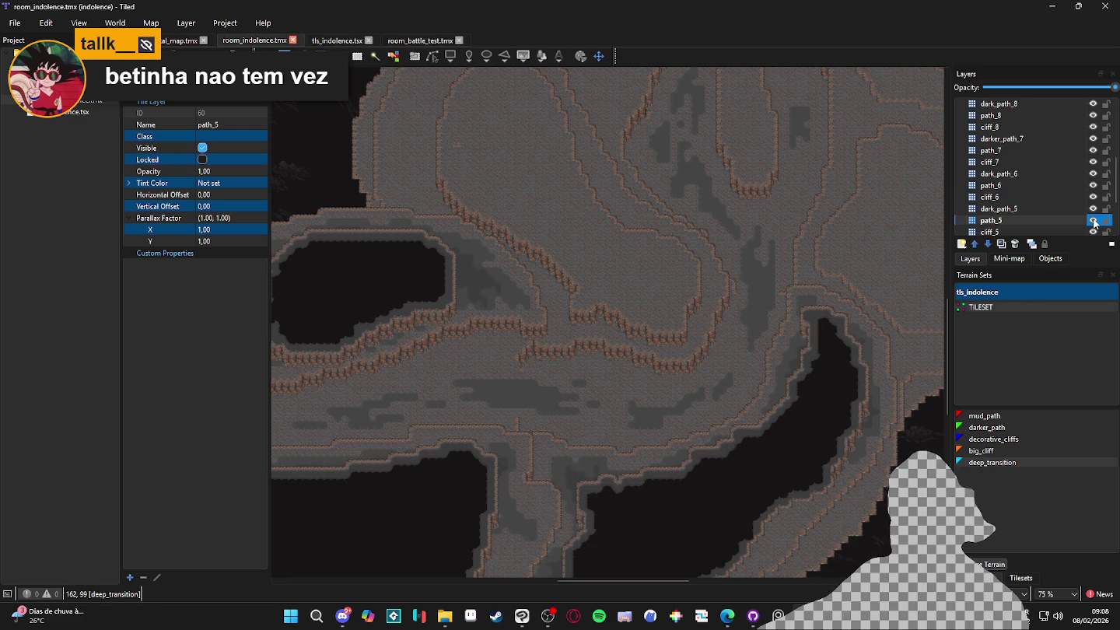
{"action": "left_click", "coordinate": [1093, 220]}
{"action": "left_click", "coordinate": [1093, 221]}
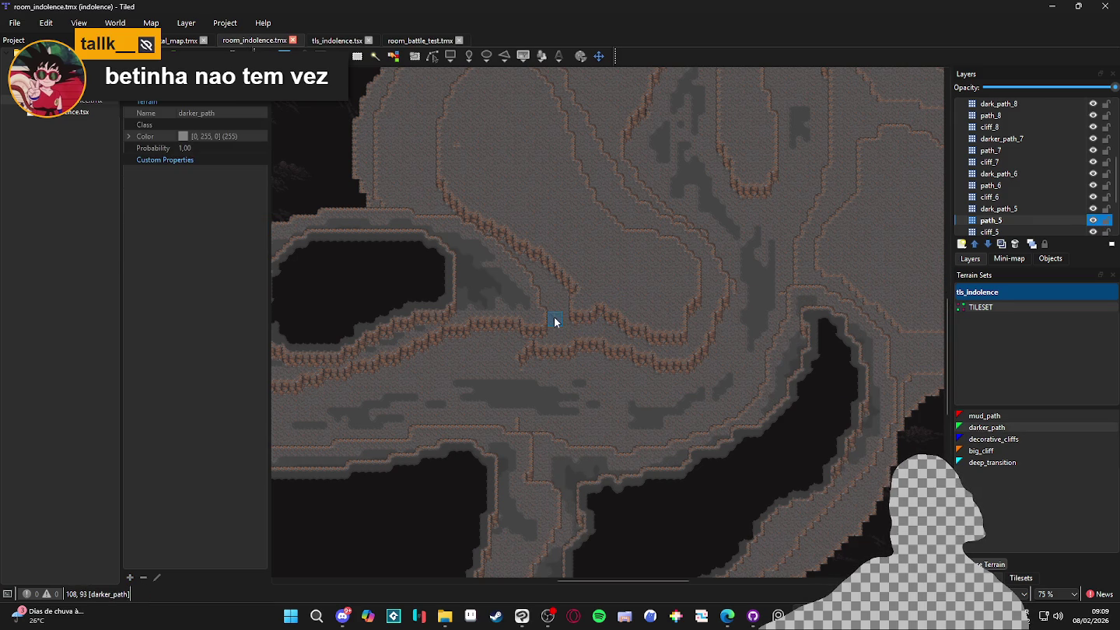
Choose mud_path and paint strips up and down along the cliff on path_5
{"action": "left_click", "coordinate": [978, 416]}
{"action": "scroll", "coordinate": [556, 353], "scroll_direction": "up", "scroll_amount": 3}
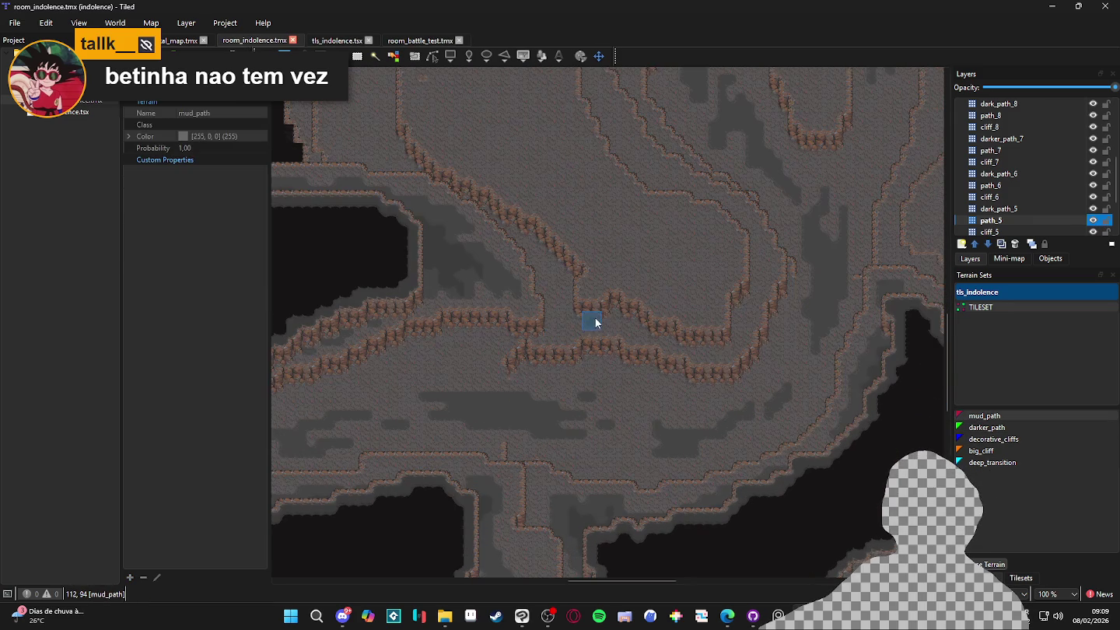
{"action": "left_click", "coordinate": [598, 377]}
{"action": "left_click_drag", "start_coordinate": [598, 378], "coordinate": [589, 294]}
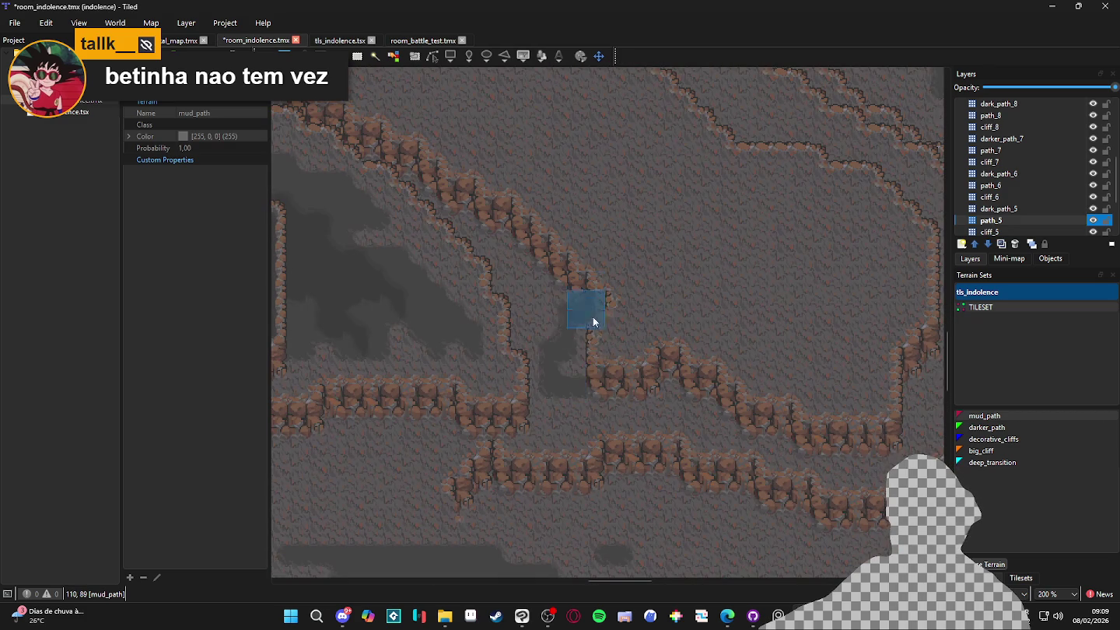
{"action": "left_click_drag", "start_coordinate": [576, 370], "coordinate": [580, 377]}
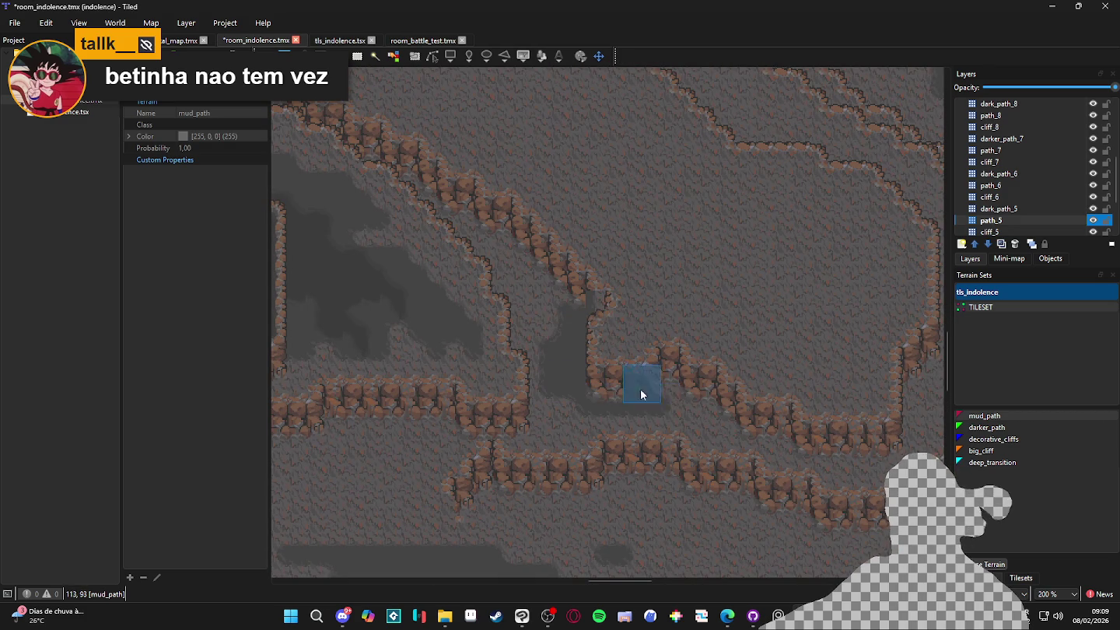
{"action": "left_click_drag", "start_coordinate": [852, 413], "coordinate": [728, 459]}
{"action": "left_click_drag", "start_coordinate": [795, 426], "coordinate": [774, 485]}
{"action": "left_click_drag", "start_coordinate": [798, 331], "coordinate": [826, 349]}
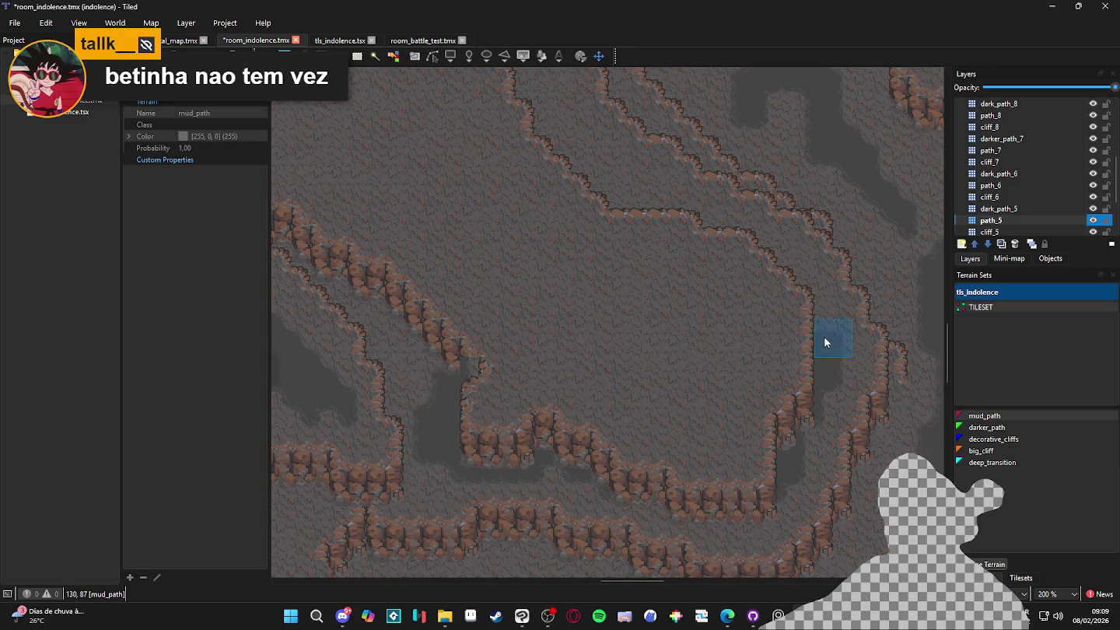
Paint mud_path along the inner cliff's upper band and down toward the lower left
{"action": "left_click_drag", "start_coordinate": [742, 259], "coordinate": [828, 347]}
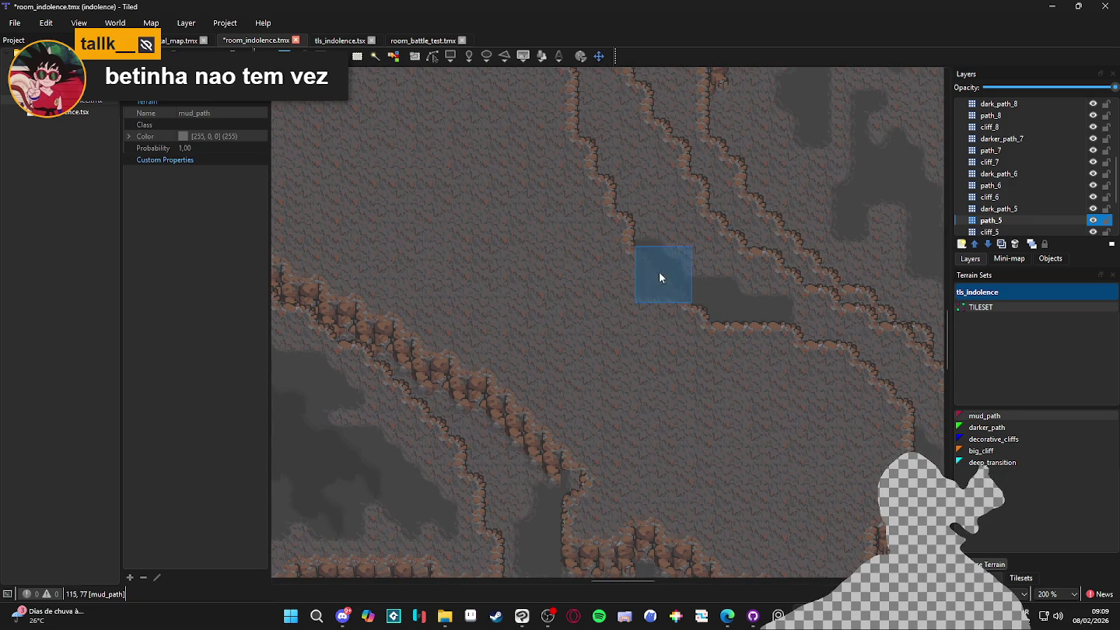
{"action": "left_click_drag", "start_coordinate": [758, 293], "coordinate": [742, 388]}
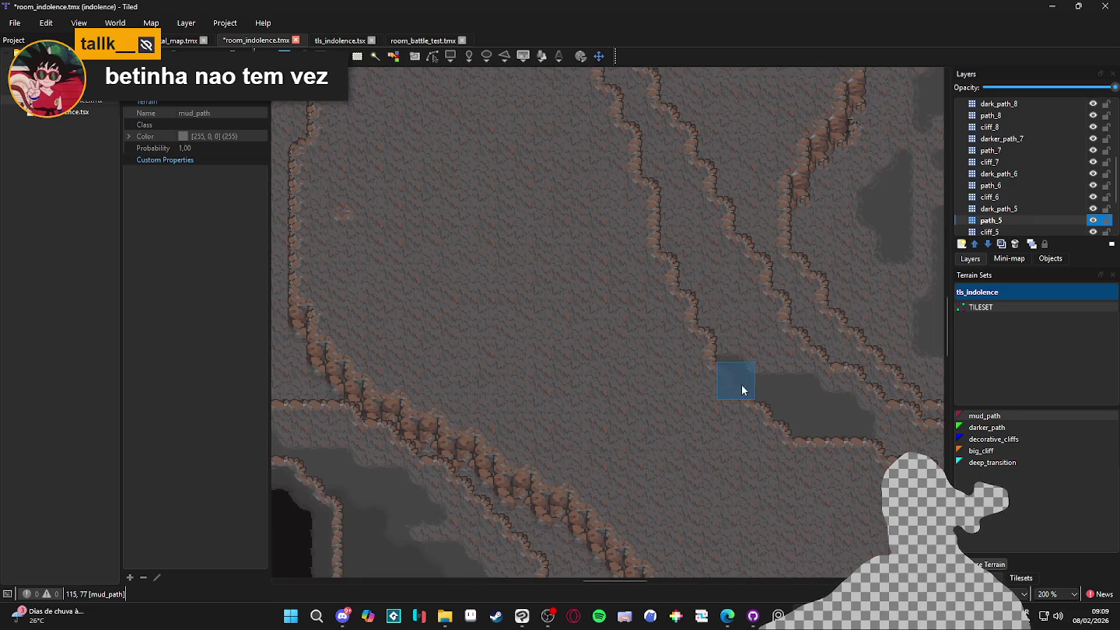
{"action": "mouse_move", "coordinate": [696, 276]}
{"action": "left_mouse_down"}
{"action": "mouse_move", "coordinate": [738, 346]}
{"action": "mouse_move", "coordinate": [634, 184]}
{"action": "mouse_move", "coordinate": [809, 458]}
{"action": "left_mouse_up"}
{"action": "mouse_move", "coordinate": [727, 280]}
{"action": "left_mouse_down"}
{"action": "mouse_move", "coordinate": [684, 238]}
{"action": "mouse_move", "coordinate": [502, 282]}
{"action": "mouse_move", "coordinate": [597, 257]}
{"action": "mouse_move", "coordinate": [612, 216]}
{"action": "mouse_move", "coordinate": [461, 313]}
{"action": "mouse_move", "coordinate": [593, 272]}
{"action": "left_mouse_up"}
{"action": "mouse_move", "coordinate": [595, 210]}
{"action": "left_mouse_down"}
{"action": "mouse_move", "coordinate": [587, 419]}
{"action": "mouse_move", "coordinate": [584, 342]}
{"action": "left_mouse_up"}
{"action": "scroll", "coordinate": [617, 438], "scroll_direction": "down", "scroll_amount": 1}
{"action": "mouse_move", "coordinate": [617, 437]}
{"action": "left_mouse_down"}
{"action": "mouse_move", "coordinate": [545, 262]}
{"action": "mouse_move", "coordinate": [512, 254]}
{"action": "mouse_move", "coordinate": [499, 289]}
{"action": "mouse_move", "coordinate": [556, 93]}
{"action": "mouse_move", "coordinate": [512, 269]}
{"action": "mouse_move", "coordinate": [683, 428]}
{"action": "mouse_move", "coordinate": [787, 500]}
{"action": "mouse_move", "coordinate": [641, 380]}
{"action": "mouse_move", "coordinate": [792, 522]}
{"action": "left_mouse_up"}
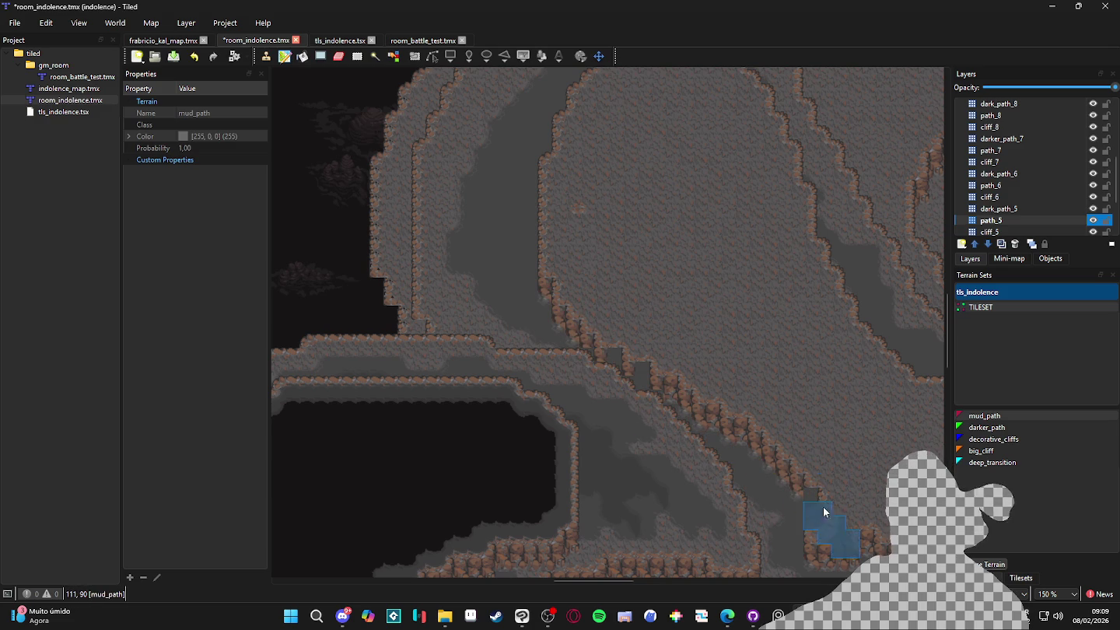
Undo the last mud_path strokes, redo them, and show the tls_indolence tiles
{"action": "scroll", "coordinate": [793, 421], "scroll_direction": "down", "scroll_amount": 5}
{"action": "scroll", "coordinate": [794, 419], "scroll_direction": "right", "scroll_amount": 4}
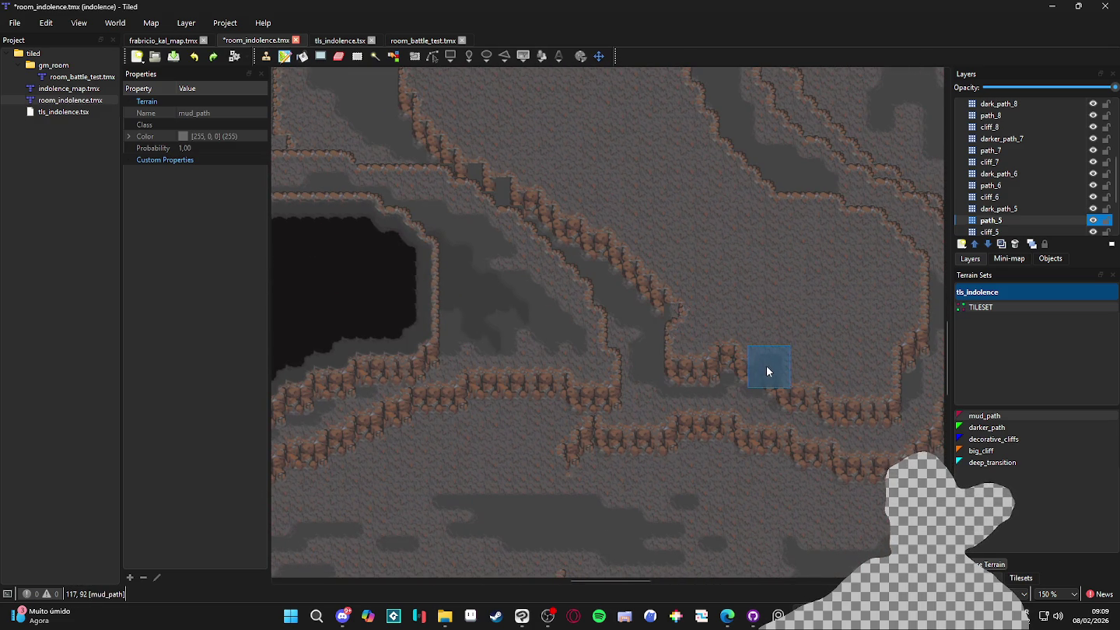
{"action": "key", "text": "ctrl+z"}
{"action": "key", "text": "ctrl+z"}
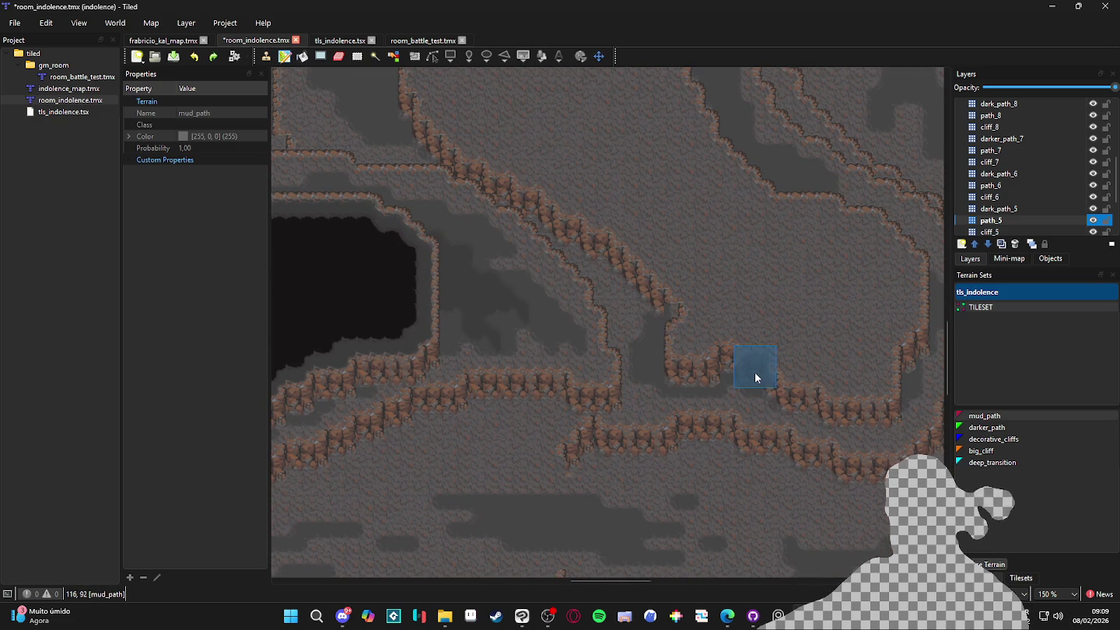
{"action": "key", "text": "ctrl+y"}
{"action": "key", "text": "ctrl+y"}
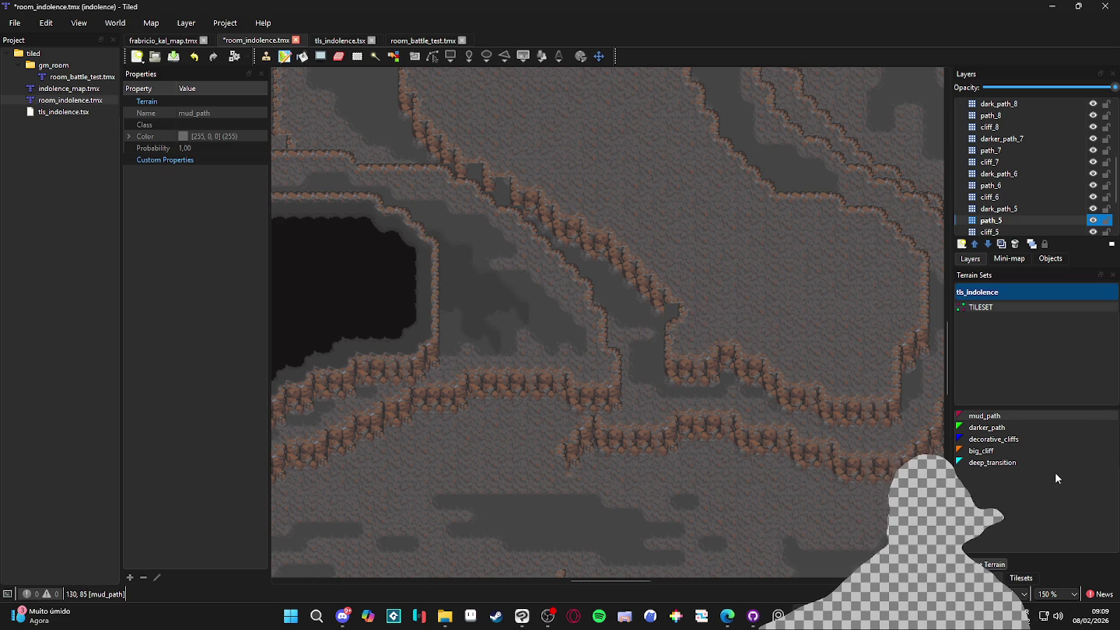
{"action": "scroll", "coordinate": [607, 303], "scroll_direction": "down", "scroll_amount": 1, "text": "ctrl"}
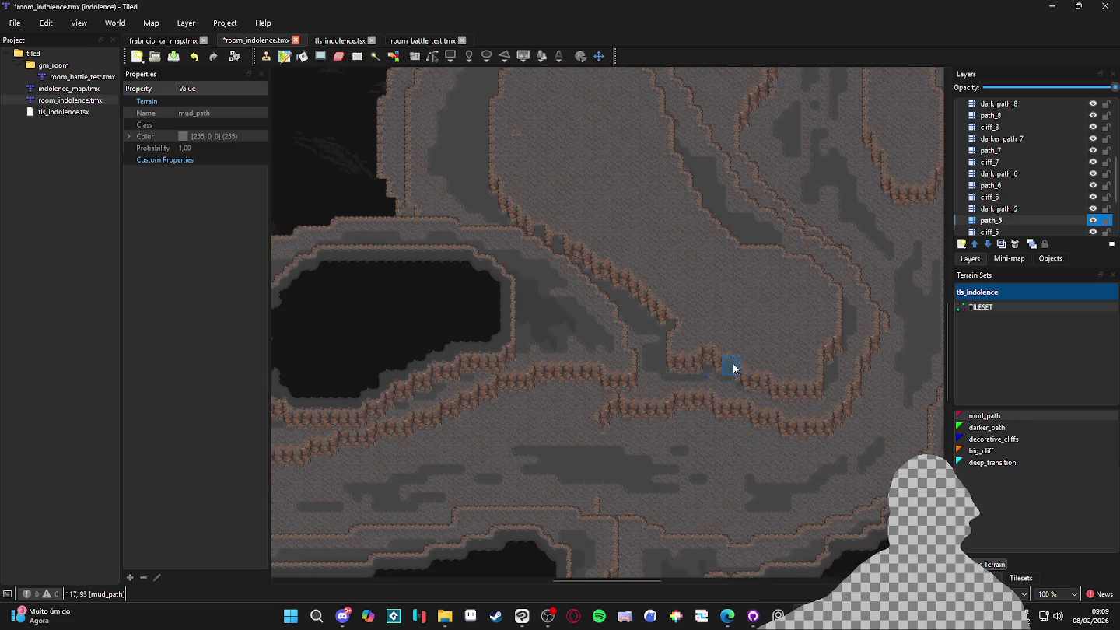
{"action": "left_click", "coordinate": [1017, 577]}
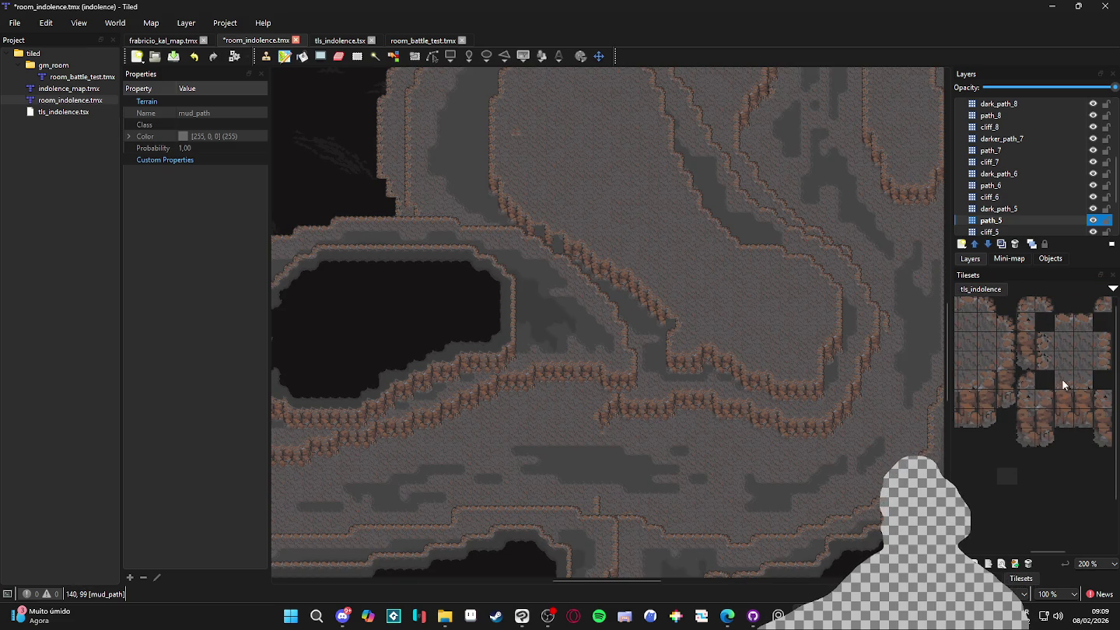
Pick a two-tile stamp from tls_indolence, save the map, and switch to dark_path_5
{"action": "scroll", "coordinate": [1033, 373], "scroll_direction": "left", "scroll_amount": 2}
{"action": "left_click_drag", "start_coordinate": [1015, 382], "coordinate": [1016, 401]}
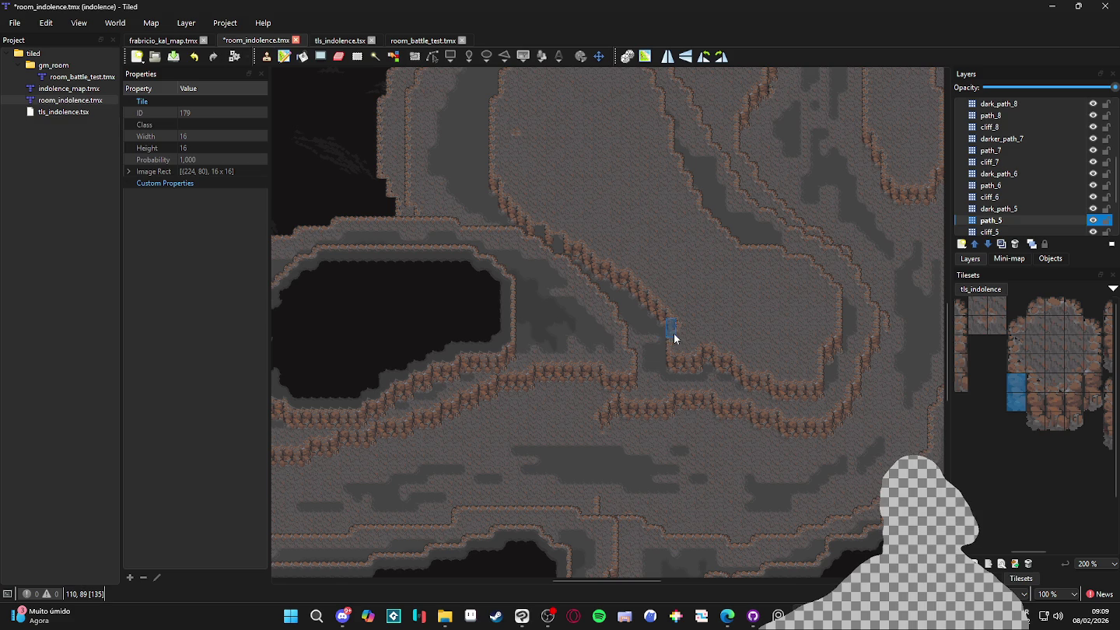
{"action": "left_click", "coordinate": [1011, 220]}
{"action": "scroll", "coordinate": [763, 273], "scroll_direction": "down", "scroll_amount": 1}
{"action": "left_click_drag", "start_coordinate": [757, 308], "coordinate": [702, 402]}
{"action": "key", "text": "ctrl+s"}
{"action": "left_click", "coordinate": [999, 209]}
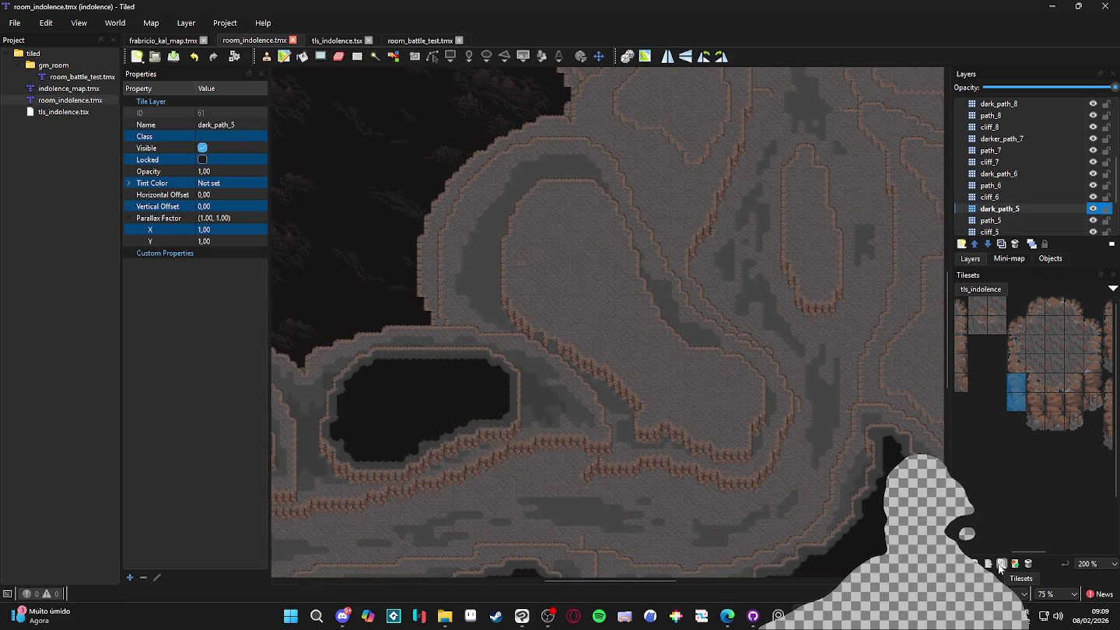
Choose darker_path in Terrain Sets and paint it onto the map on dark_path_5
{"action": "left_click", "coordinate": [971, 577]}
{"action": "left_click", "coordinate": [985, 427]}
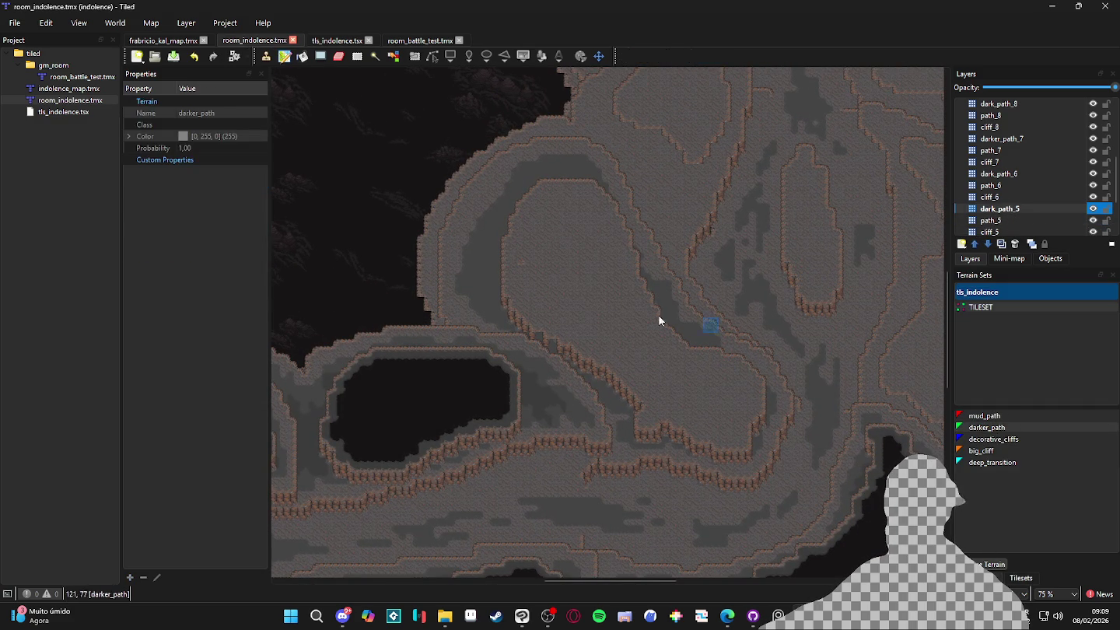
{"action": "scroll", "coordinate": [490, 255], "scroll_direction": "up", "scroll_amount": 2}
{"action": "left_click", "coordinate": [604, 262]}
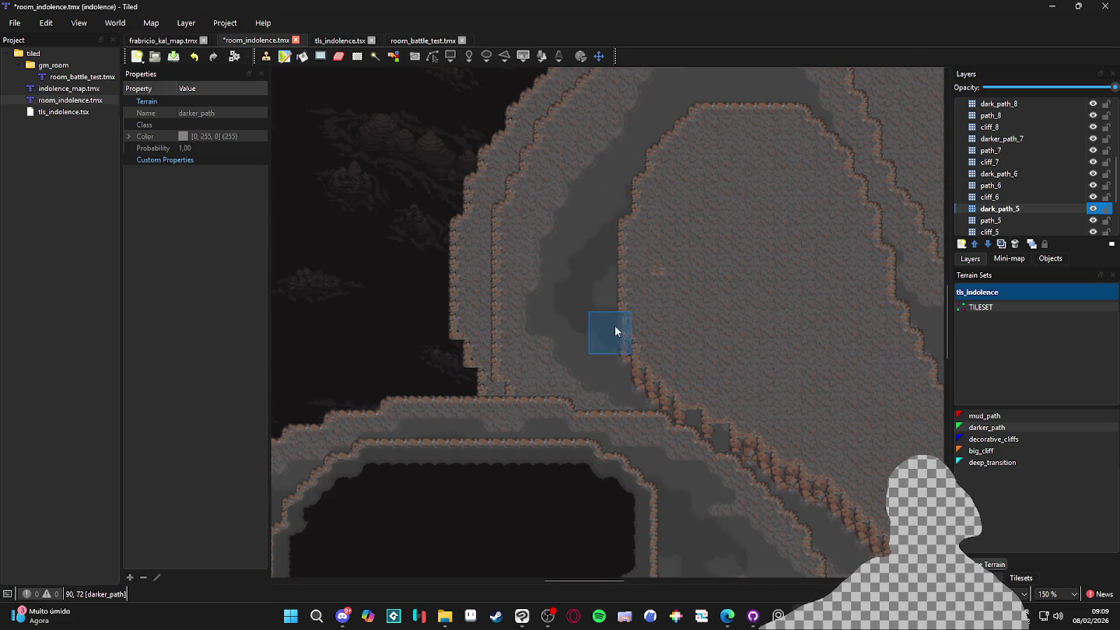
Scroll along the winding cave path, save the map, and switch to the web browser
{"action": "scroll", "coordinate": [644, 338], "scroll_direction": "up", "scroll_amount": 5}
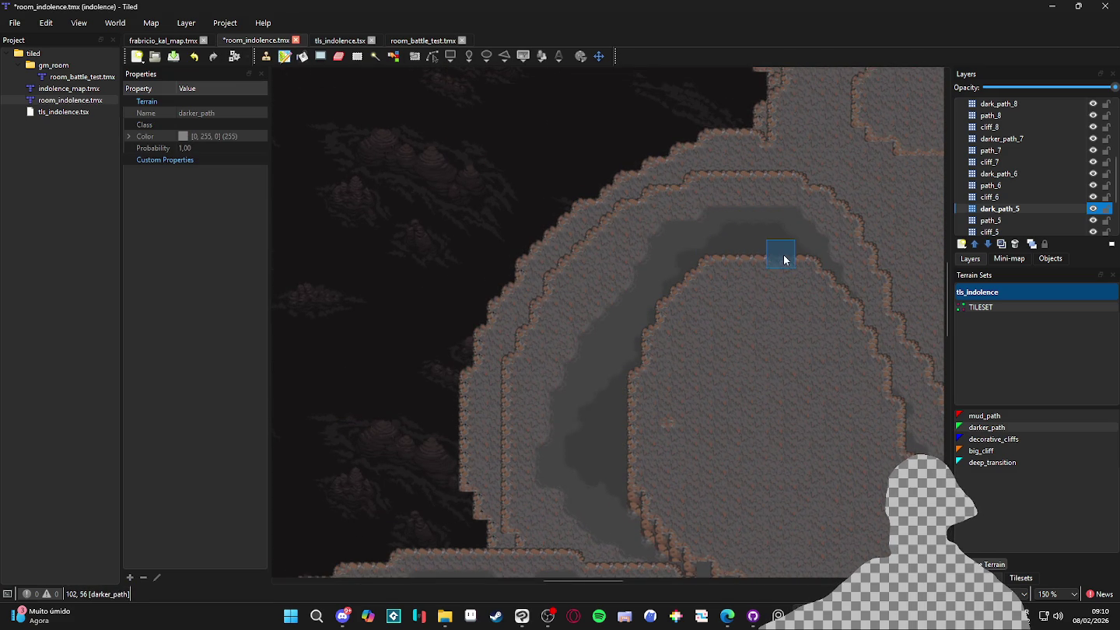
{"action": "left_click_drag", "start_coordinate": [699, 308], "coordinate": [718, 281]}
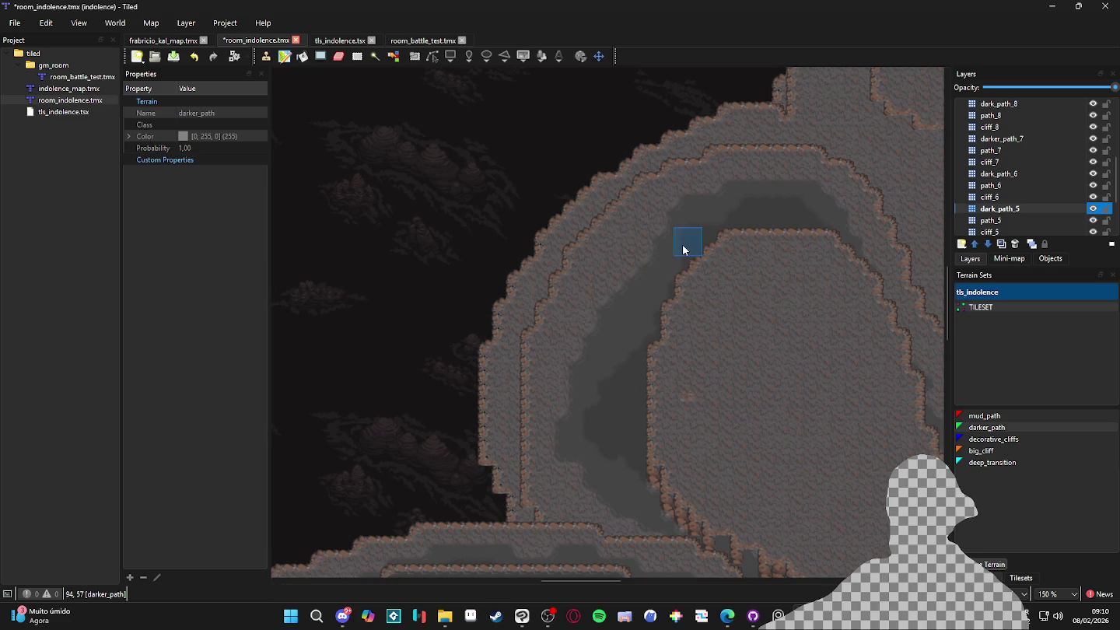
{"action": "scroll", "coordinate": [641, 316], "scroll_direction": "down", "scroll_amount": 3}
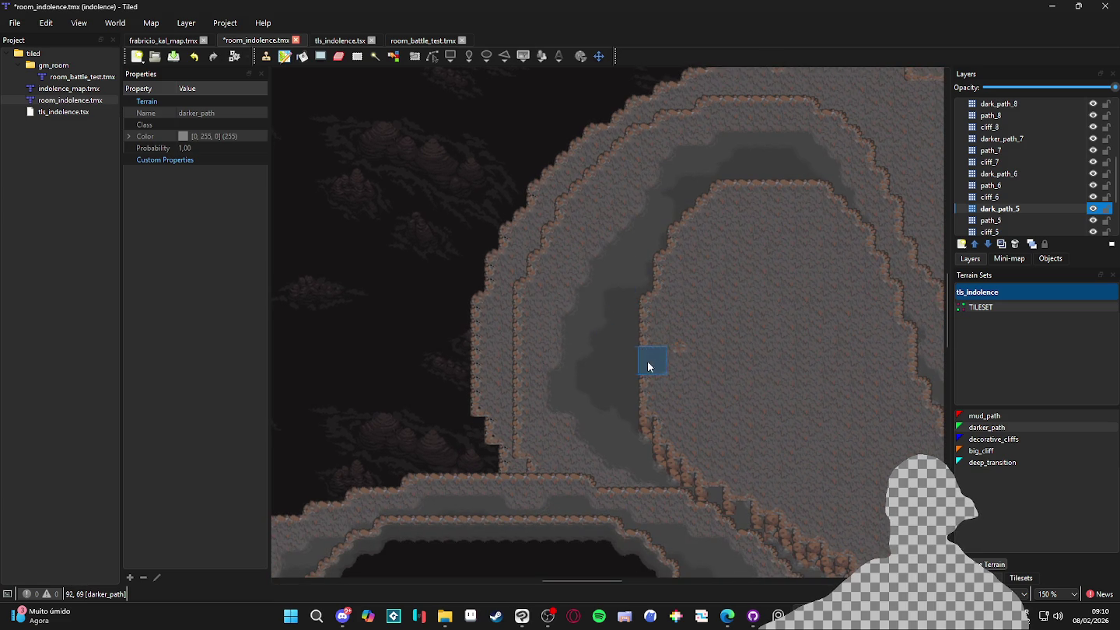
{"action": "scroll", "coordinate": [630, 388], "scroll_direction": "down", "scroll_amount": 5}
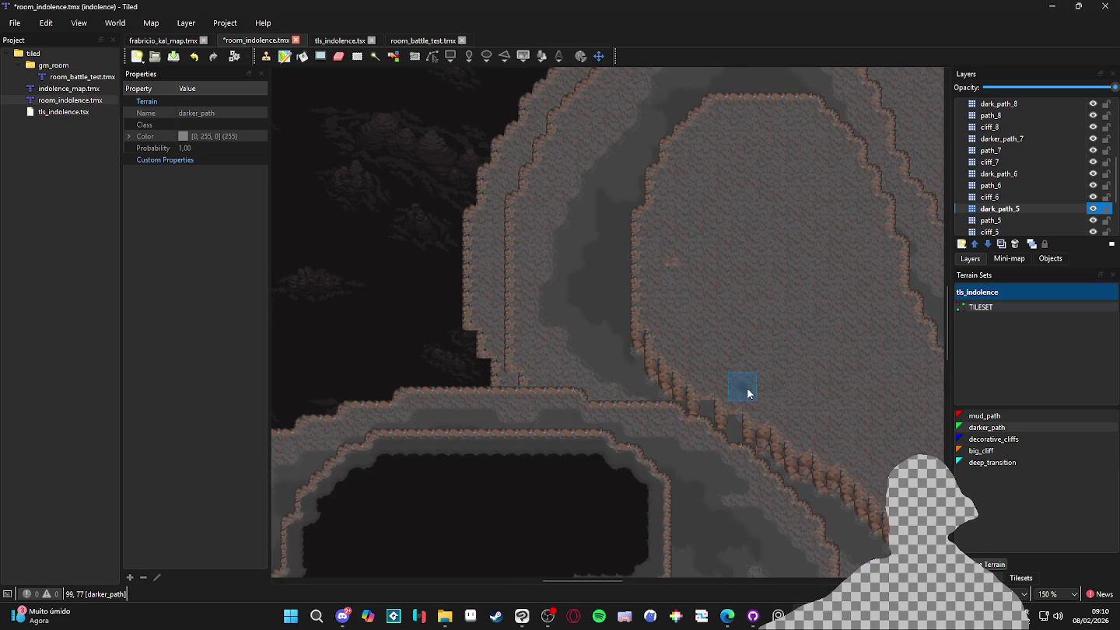
{"action": "scroll", "coordinate": [704, 387], "scroll_direction": "down", "scroll_amount": 5}
{"action": "scroll", "coordinate": [704, 388], "scroll_direction": "right", "scroll_amount": 5}
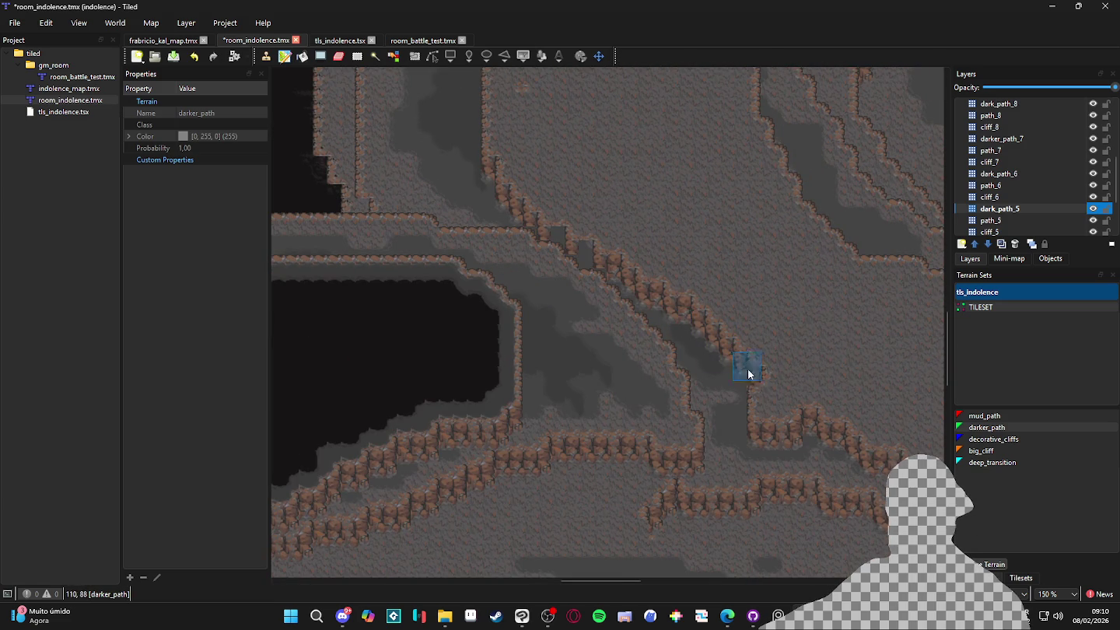
{"action": "scroll", "coordinate": [728, 347], "scroll_direction": "down", "scroll_amount": 2}
{"action": "scroll", "coordinate": [728, 347], "scroll_direction": "right", "scroll_amount": 2}
{"action": "scroll", "coordinate": [707, 398], "scroll_direction": "down", "scroll_amount": 2}
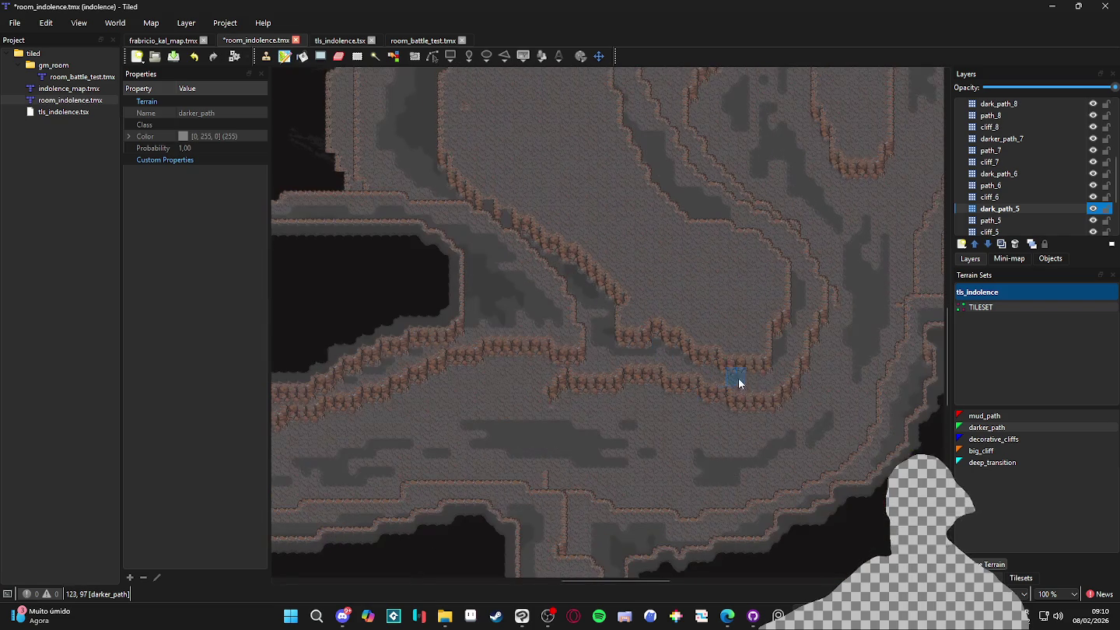
{"action": "key", "text": "ctrl+s"}
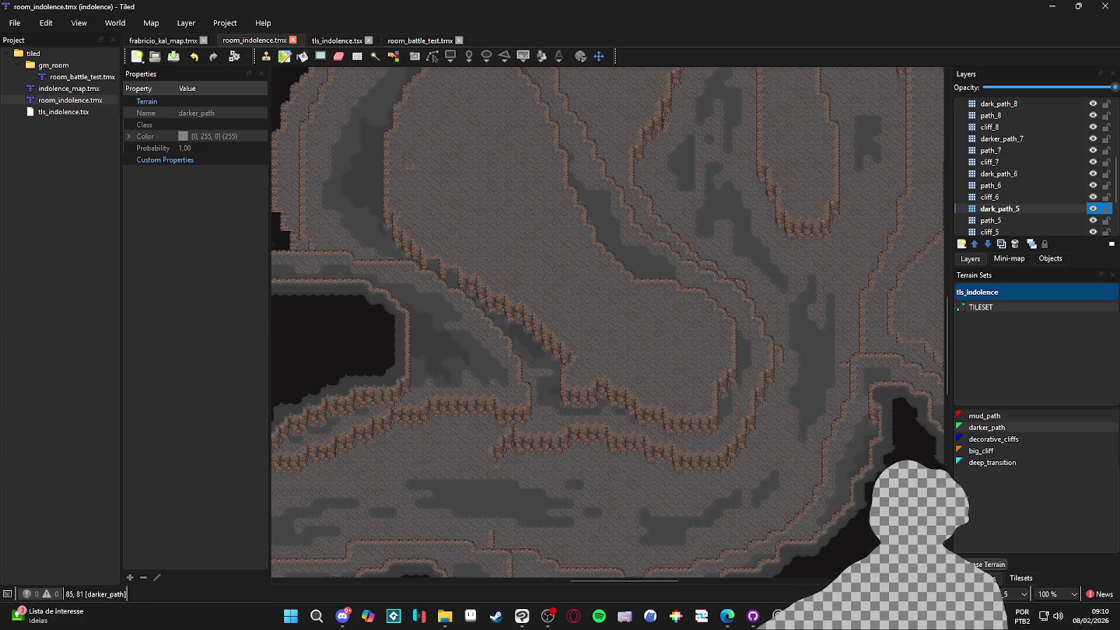
{"action": "left_click", "coordinate": [727, 615]}
Back in Tiled, toggle path_6 visibility off and on to compare, then save
{"action": "left_click", "coordinate": [650, 339]}
{"action": "scroll", "coordinate": [650, 337], "scroll_direction": "up", "scroll_amount": 1}
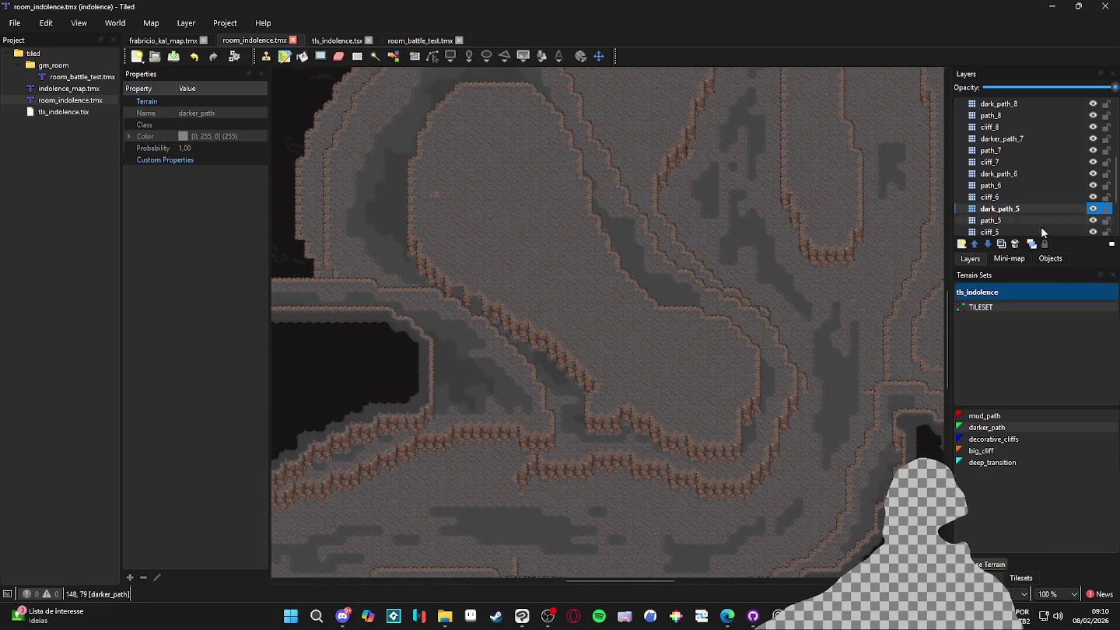
{"action": "left_click", "coordinate": [1093, 198]}
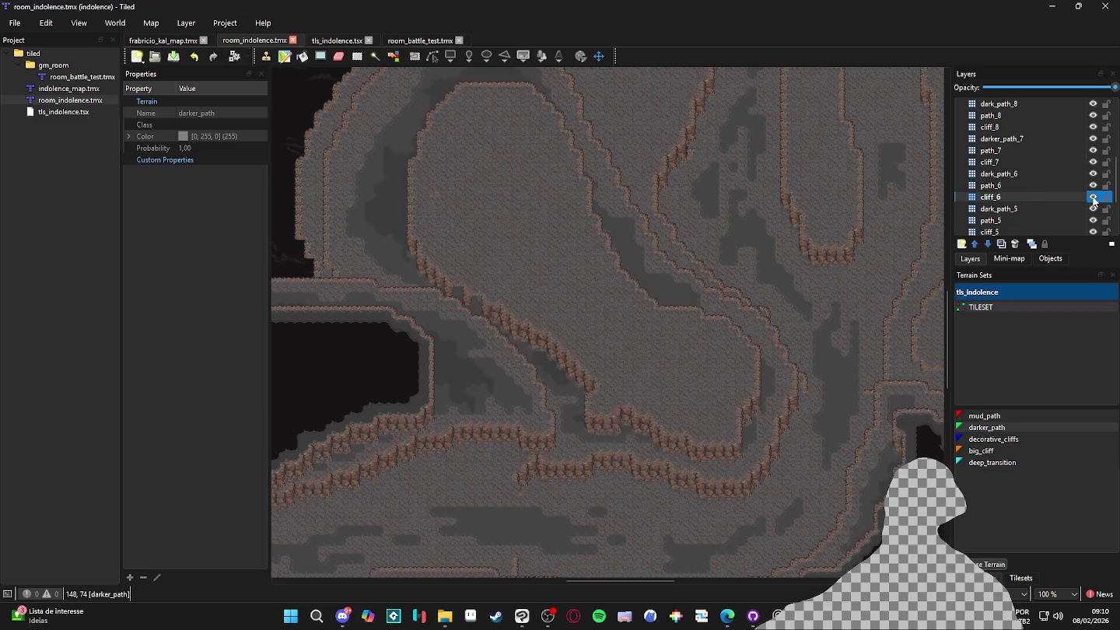
{"action": "left_click", "coordinate": [1096, 187]}
{"action": "left_click", "coordinate": [1096, 187]}
{"action": "left_click", "coordinate": [1095, 188]}
{"action": "left_click", "coordinate": [1095, 186]}
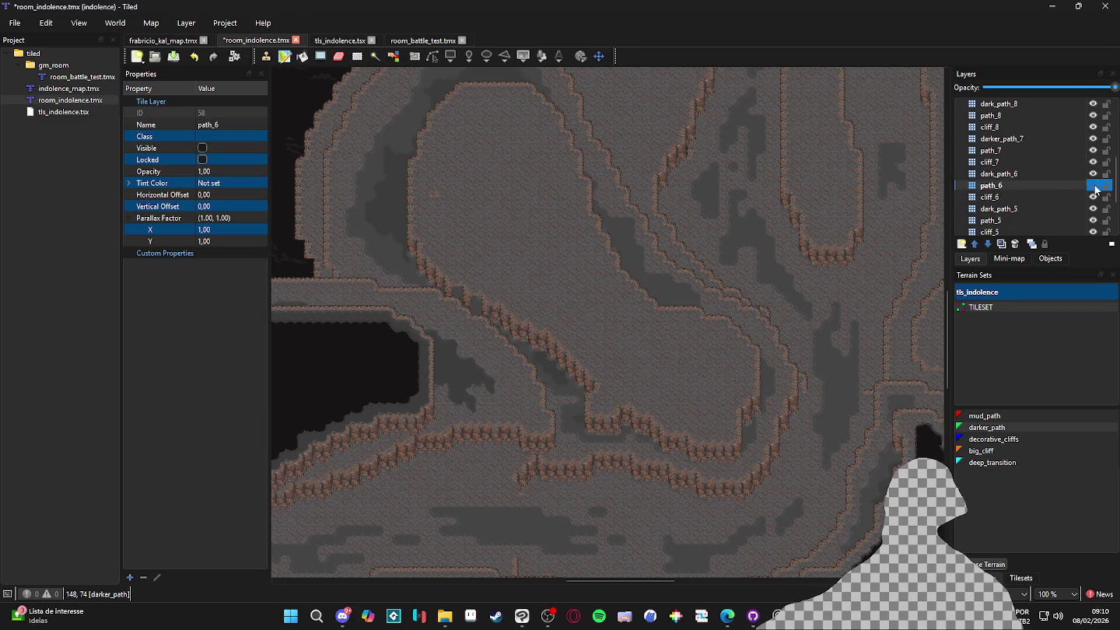
Toggle cliff_6 visibility to compare, then toggle path_6 again, leaving it hidden
{"action": "left_click", "coordinate": [1095, 187]}
{"action": "key", "text": "ctrl+s"}
{"action": "left_click", "coordinate": [1081, 199]}
{"action": "left_click", "coordinate": [1094, 199]}
{"action": "left_click", "coordinate": [1094, 200]}
{"action": "left_click", "coordinate": [1093, 200]}
{"action": "left_click", "coordinate": [1093, 200]}
{"action": "left_click", "coordinate": [1095, 186]}
{"action": "left_click", "coordinate": [1096, 186]}
{"action": "left_click", "coordinate": [1095, 187]}
{"action": "left_click", "coordinate": [1096, 187]}
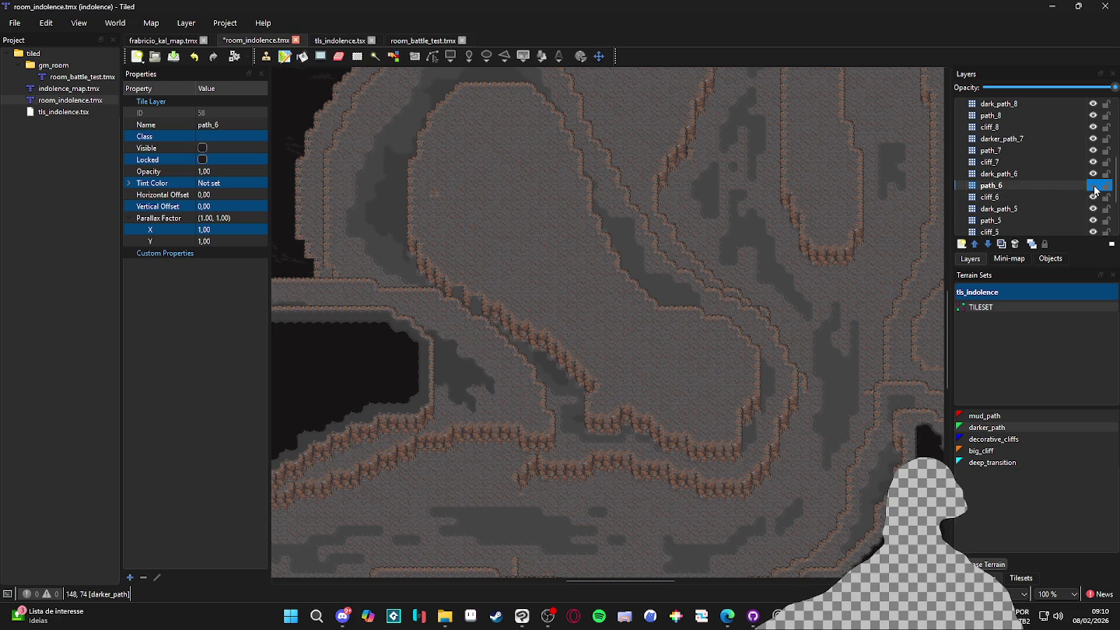
{"action": "left_click", "coordinate": [1096, 188]}
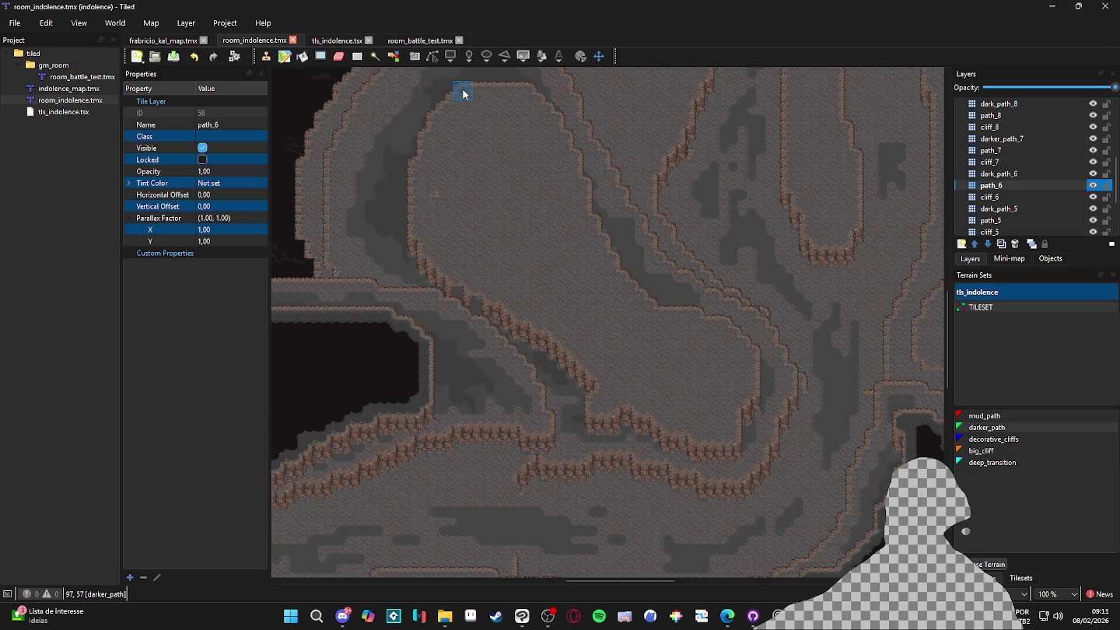
Paint darker_path along the top cave edge and around the cliff on path_6
{"action": "mouse_move", "coordinate": [464, 93]}
{"action": "left_mouse_down"}
{"action": "mouse_move", "coordinate": [533, 97]}
{"action": "mouse_move", "coordinate": [547, 109]}
{"action": "mouse_move", "coordinate": [620, 304]}
{"action": "mouse_move", "coordinate": [629, 313]}
{"action": "mouse_move", "coordinate": [637, 301]}
{"action": "mouse_move", "coordinate": [637, 316]}
{"action": "mouse_move", "coordinate": [643, 302]}
{"action": "mouse_move", "coordinate": [661, 325]}
{"action": "mouse_move", "coordinate": [724, 326]}
{"action": "mouse_move", "coordinate": [751, 396]}
{"action": "left_mouse_up"}
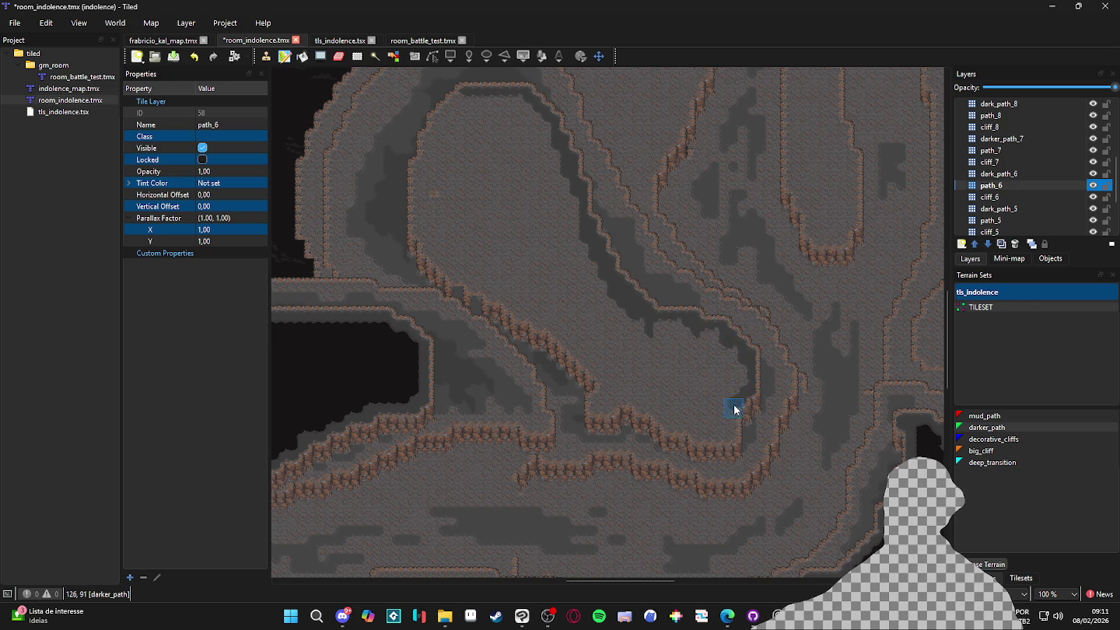
{"action": "mouse_move", "coordinate": [733, 441]}
{"action": "left_mouse_down"}
{"action": "mouse_move", "coordinate": [696, 443]}
{"action": "mouse_move", "coordinate": [639, 416]}
{"action": "mouse_move", "coordinate": [648, 411]}
{"action": "left_mouse_up"}
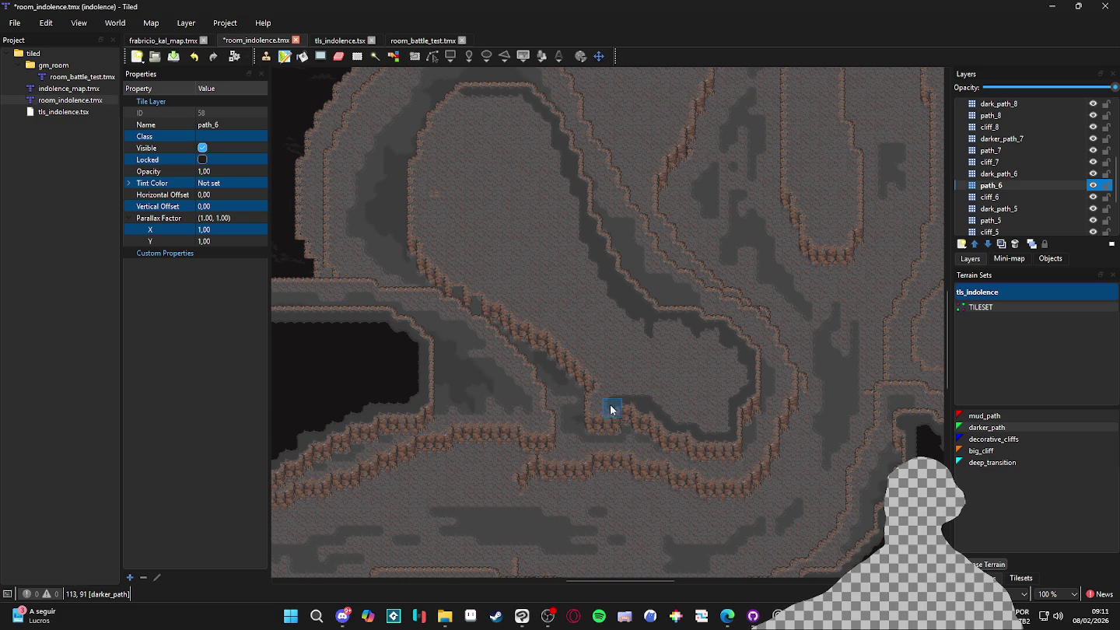
{"action": "mouse_move", "coordinate": [596, 409]}
{"action": "left_mouse_down"}
{"action": "mouse_move", "coordinate": [622, 378]}
{"action": "mouse_move", "coordinate": [598, 379]}
{"action": "mouse_move", "coordinate": [568, 350]}
{"action": "left_mouse_up"}
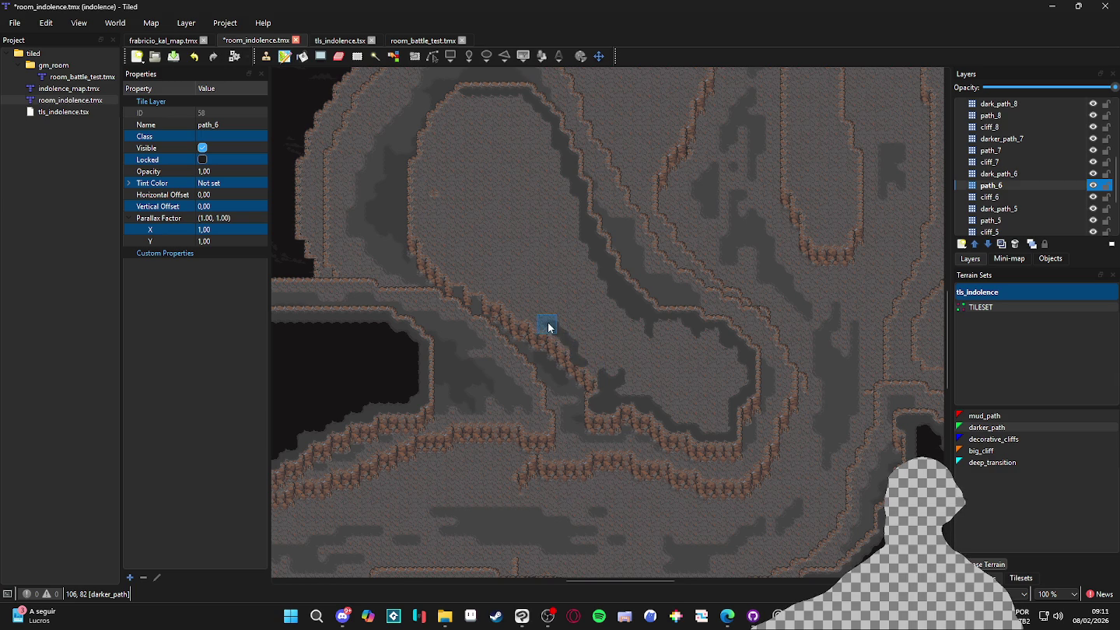
{"action": "scroll", "coordinate": [583, 368], "scroll_direction": "up", "scroll_amount": 3}
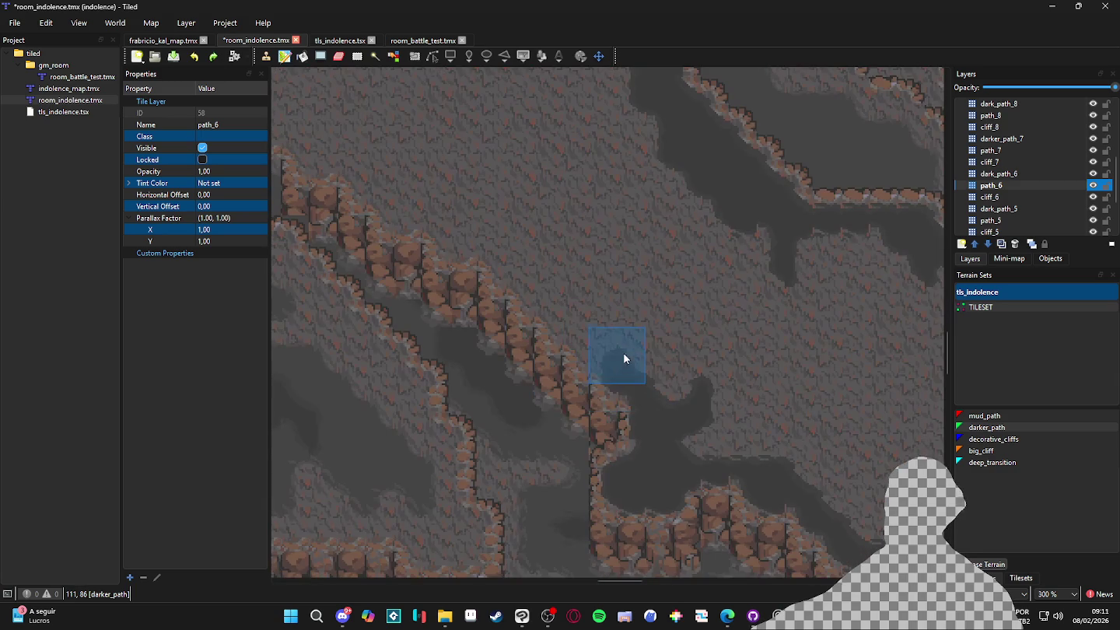
{"action": "mouse_move", "coordinate": [625, 374]}
{"action": "left_mouse_down"}
{"action": "mouse_move", "coordinate": [592, 362]}
{"action": "mouse_move", "coordinate": [689, 424]}
{"action": "left_mouse_up"}
{"action": "mouse_move", "coordinate": [569, 335]}
{"action": "left_mouse_down"}
{"action": "mouse_move", "coordinate": [493, 268]}
{"action": "mouse_move", "coordinate": [505, 270]}
{"action": "left_mouse_up"}
{"action": "mouse_move", "coordinate": [513, 313]}
{"action": "left_mouse_down"}
{"action": "mouse_move", "coordinate": [481, 291]}
{"action": "mouse_move", "coordinate": [528, 304]}
{"action": "mouse_move", "coordinate": [521, 274]}
{"action": "mouse_move", "coordinate": [567, 316]}
{"action": "left_mouse_up"}
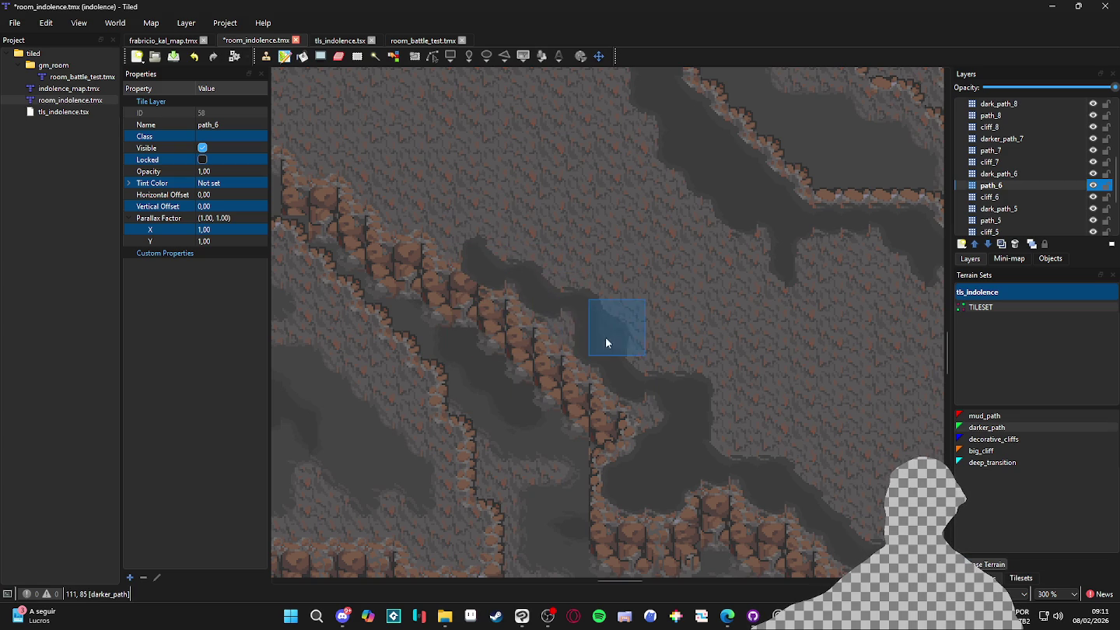
Move along the path and paint darker_path bands to the right and further down
{"action": "scroll", "coordinate": [606, 347], "scroll_direction": "up", "scroll_amount": 1}
{"action": "scroll", "coordinate": [606, 346], "scroll_direction": "left", "scroll_amount": 2}
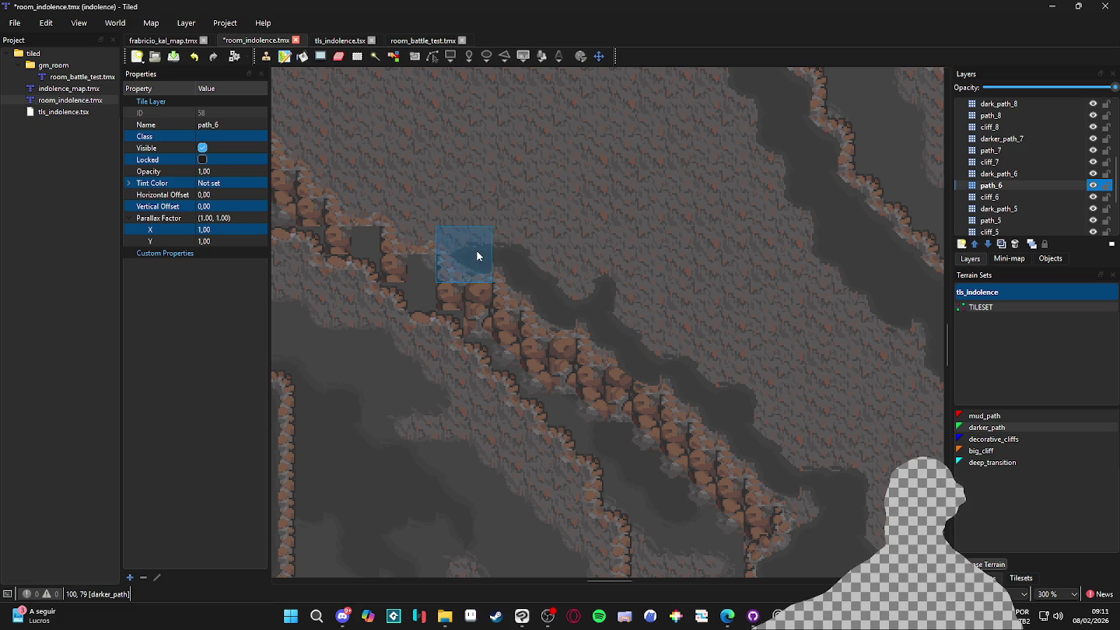
{"action": "left_click_drag", "start_coordinate": [430, 230], "coordinate": [674, 357]}
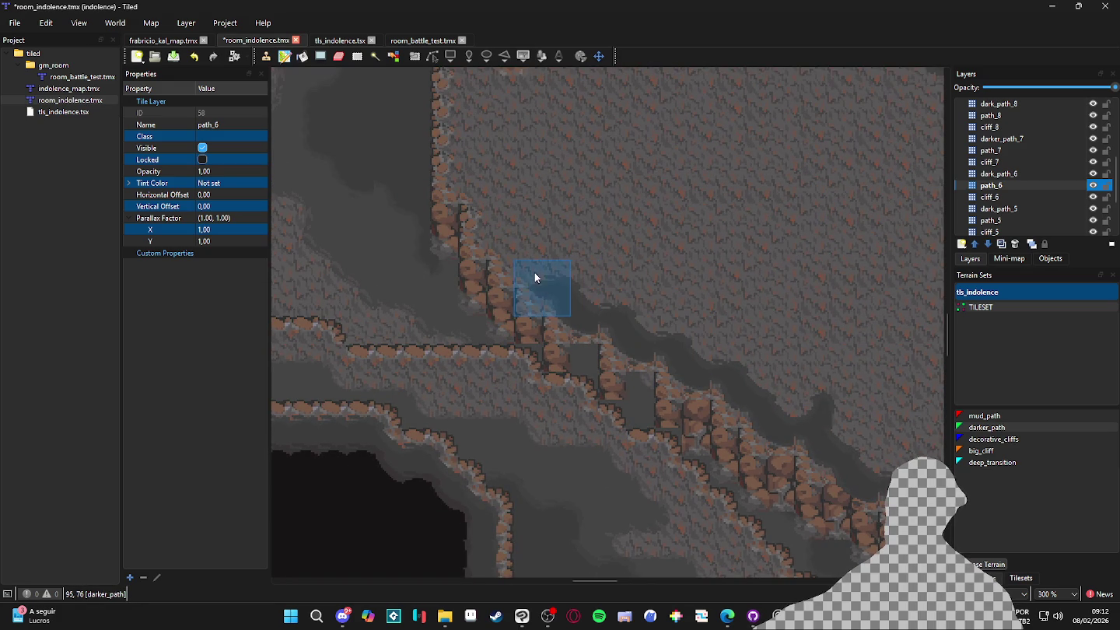
{"action": "left_click_drag", "start_coordinate": [465, 186], "coordinate": [527, 400]}
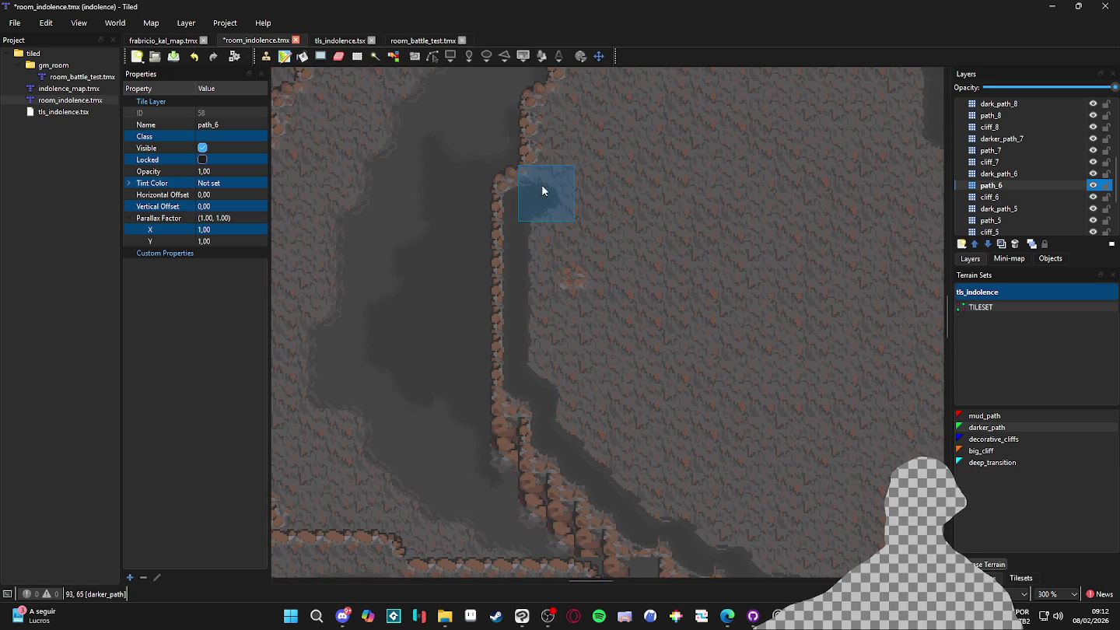
{"action": "left_click_drag", "start_coordinate": [554, 130], "coordinate": [537, 300]}
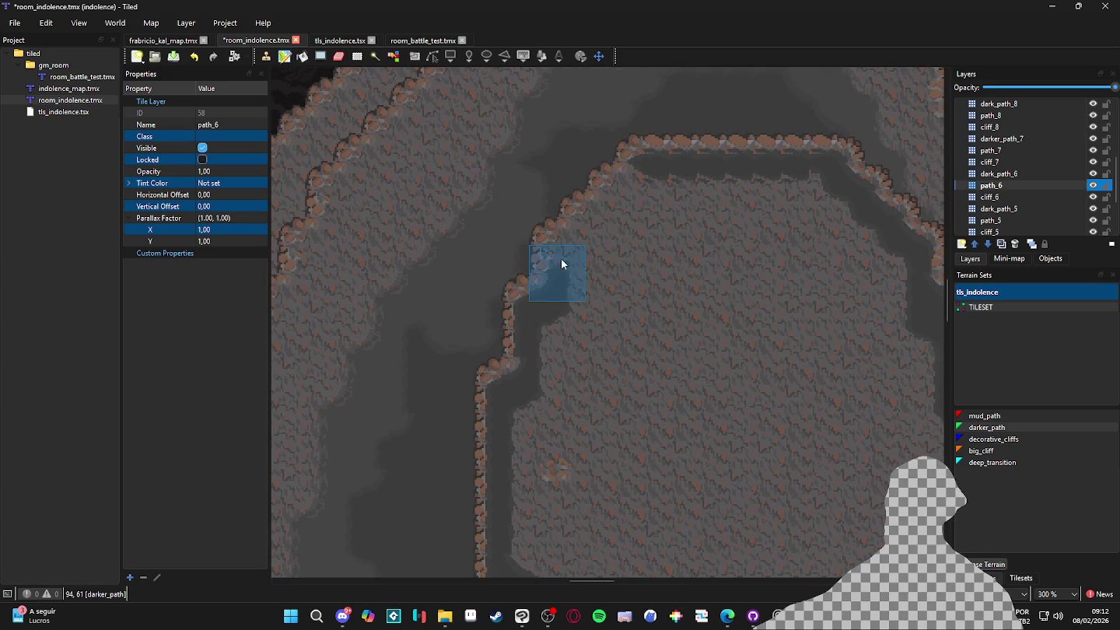
{"action": "mouse_move", "coordinate": [607, 210]}
{"action": "left_mouse_down"}
{"action": "mouse_move", "coordinate": [636, 192]}
{"action": "mouse_move", "coordinate": [796, 192]}
{"action": "mouse_move", "coordinate": [827, 237]}
{"action": "mouse_move", "coordinate": [702, 226]}
{"action": "mouse_move", "coordinate": [640, 242]}
{"action": "mouse_move", "coordinate": [790, 242]}
{"action": "mouse_move", "coordinate": [882, 274]}
{"action": "mouse_move", "coordinate": [630, 268]}
{"action": "mouse_move", "coordinate": [584, 282]}
{"action": "mouse_move", "coordinate": [899, 321]}
{"action": "mouse_move", "coordinate": [567, 337]}
{"action": "mouse_move", "coordinate": [748, 364]}
{"action": "left_mouse_up"}
{"action": "scroll", "coordinate": [892, 354], "scroll_direction": "down", "scroll_amount": 2}
{"action": "scroll", "coordinate": [892, 355], "scroll_direction": "right", "scroll_amount": 3}
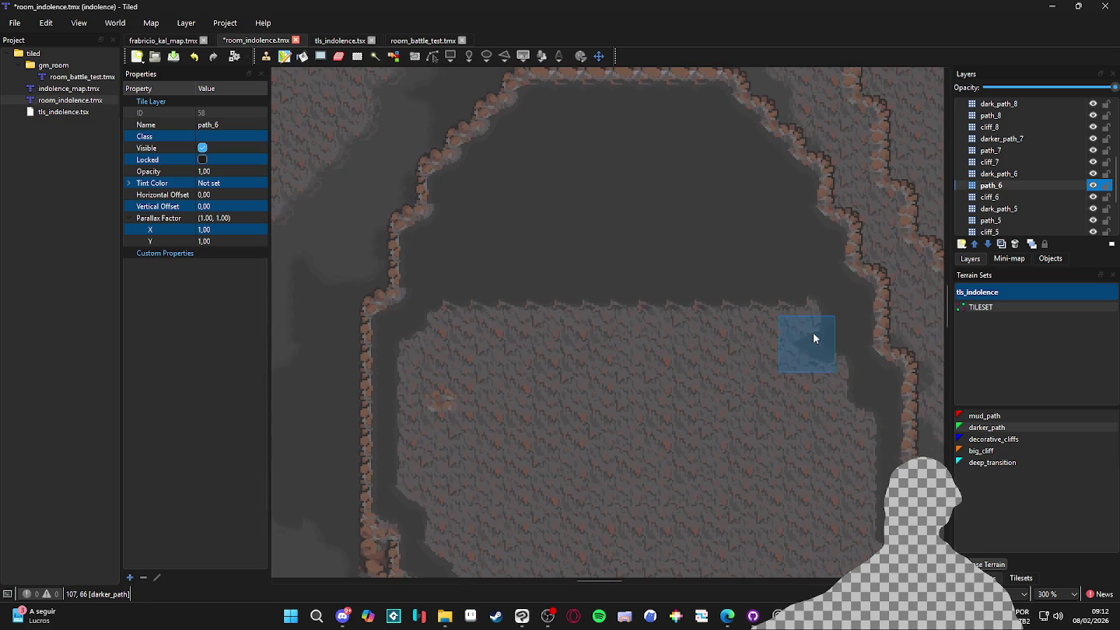
{"action": "mouse_move", "coordinate": [808, 331]}
{"action": "left_mouse_down"}
{"action": "mouse_move", "coordinate": [576, 328]}
{"action": "mouse_move", "coordinate": [447, 347]}
{"action": "mouse_move", "coordinate": [433, 353]}
{"action": "mouse_move", "coordinate": [432, 389]}
{"action": "mouse_move", "coordinate": [835, 381]}
{"action": "mouse_move", "coordinate": [860, 420]}
{"action": "mouse_move", "coordinate": [797, 444]}
{"action": "mouse_move", "coordinate": [435, 453]}
{"action": "mouse_move", "coordinate": [455, 464]}
{"action": "left_mouse_up"}
Cover the remaining light path band and patches with darker_path
{"action": "scroll", "coordinate": [455, 464], "scroll_direction": "down", "scroll_amount": 3}
{"action": "mouse_move", "coordinate": [412, 336]}
{"action": "left_mouse_down"}
{"action": "mouse_move", "coordinate": [392, 362]}
{"action": "mouse_move", "coordinate": [813, 338]}
{"action": "mouse_move", "coordinate": [826, 423]}
{"action": "left_mouse_up"}
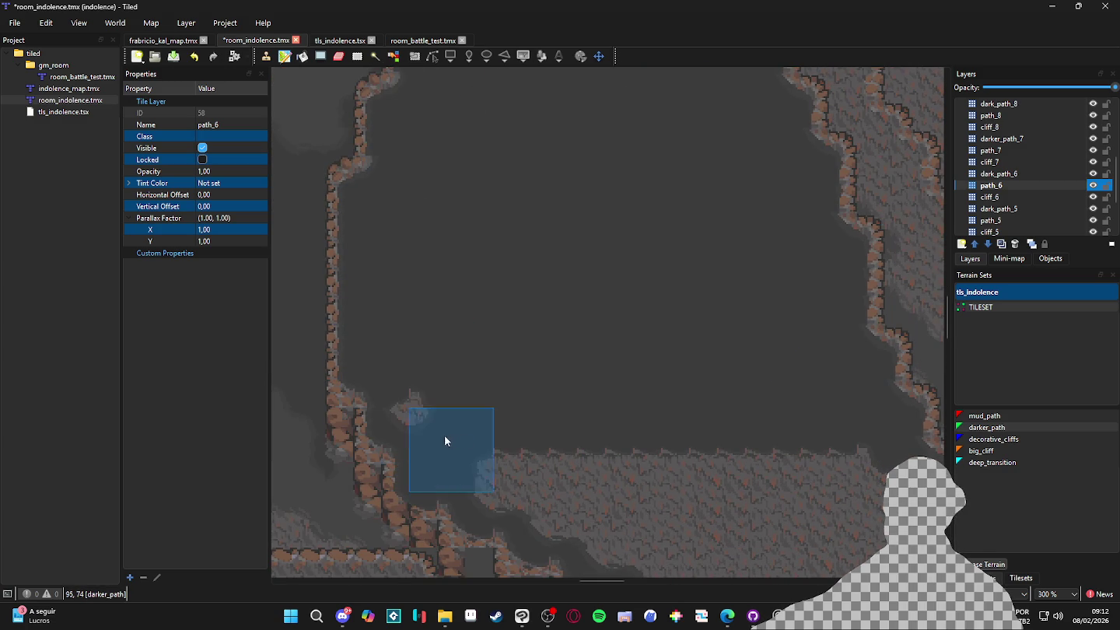
{"action": "scroll", "coordinate": [472, 439], "scroll_direction": "down", "scroll_amount": 3}
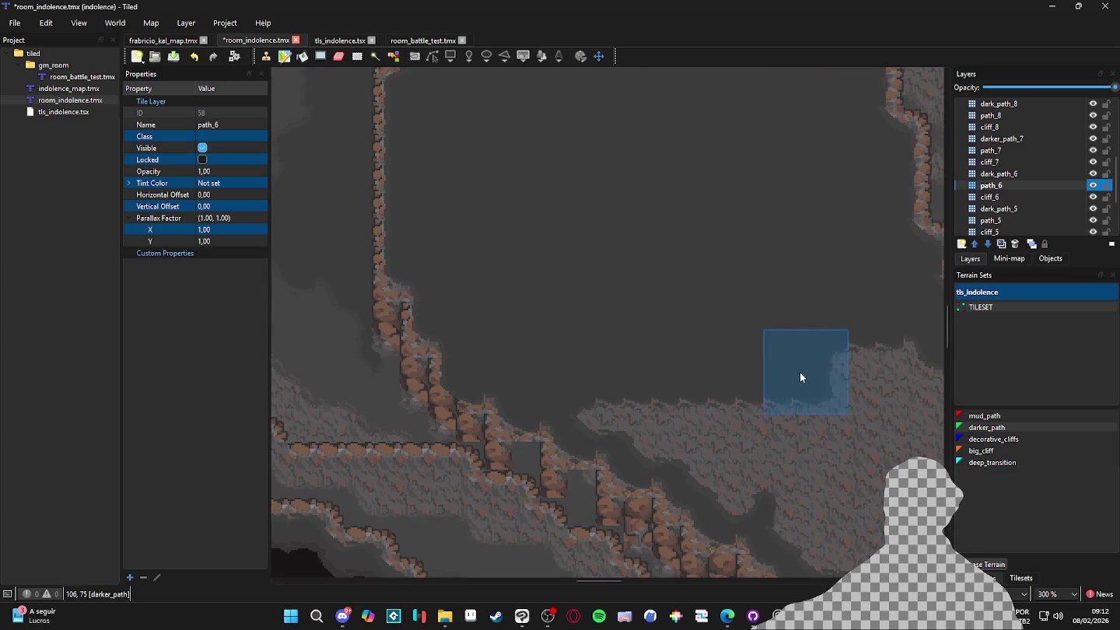
{"action": "scroll", "coordinate": [886, 370], "scroll_direction": "right", "scroll_amount": 3}
{"action": "scroll", "coordinate": [887, 370], "scroll_direction": "down", "scroll_amount": 1}
{"action": "mouse_move", "coordinate": [376, 290]}
{"action": "left_mouse_down"}
{"action": "mouse_move", "coordinate": [706, 282]}
{"action": "mouse_move", "coordinate": [705, 312]}
{"action": "mouse_move", "coordinate": [431, 319]}
{"action": "mouse_move", "coordinate": [736, 317]}
{"action": "left_mouse_up"}
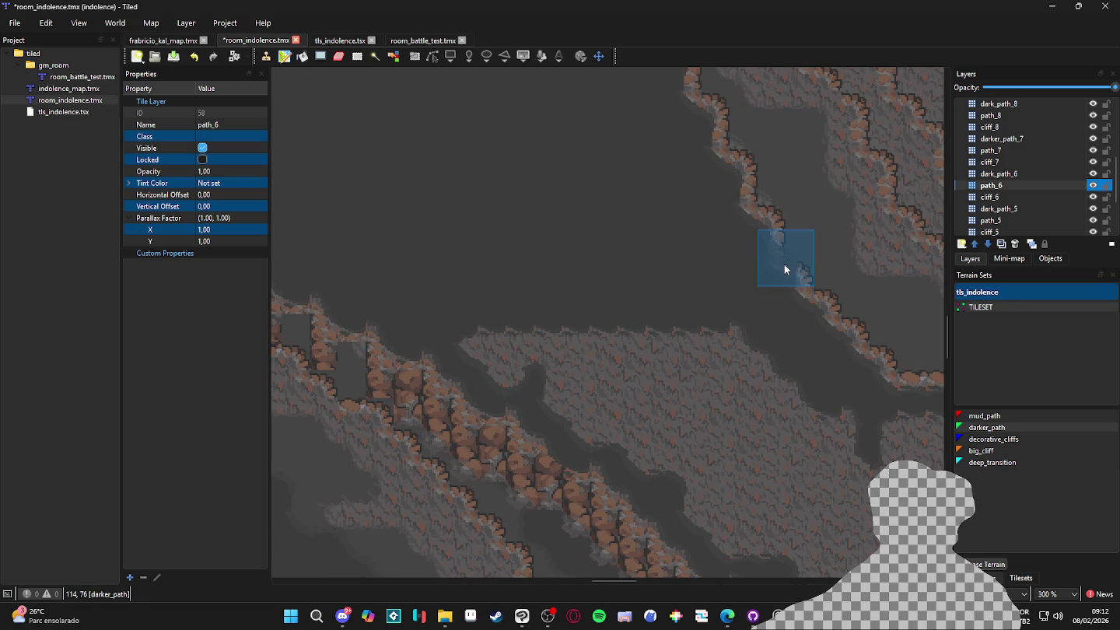
{"action": "mouse_move", "coordinate": [590, 336]}
{"action": "left_mouse_down"}
{"action": "mouse_move", "coordinate": [482, 341]}
{"action": "mouse_move", "coordinate": [744, 320]}
{"action": "mouse_move", "coordinate": [604, 354]}
{"action": "left_mouse_up"}
{"action": "scroll", "coordinate": [739, 342], "scroll_direction": "down", "scroll_amount": 2}
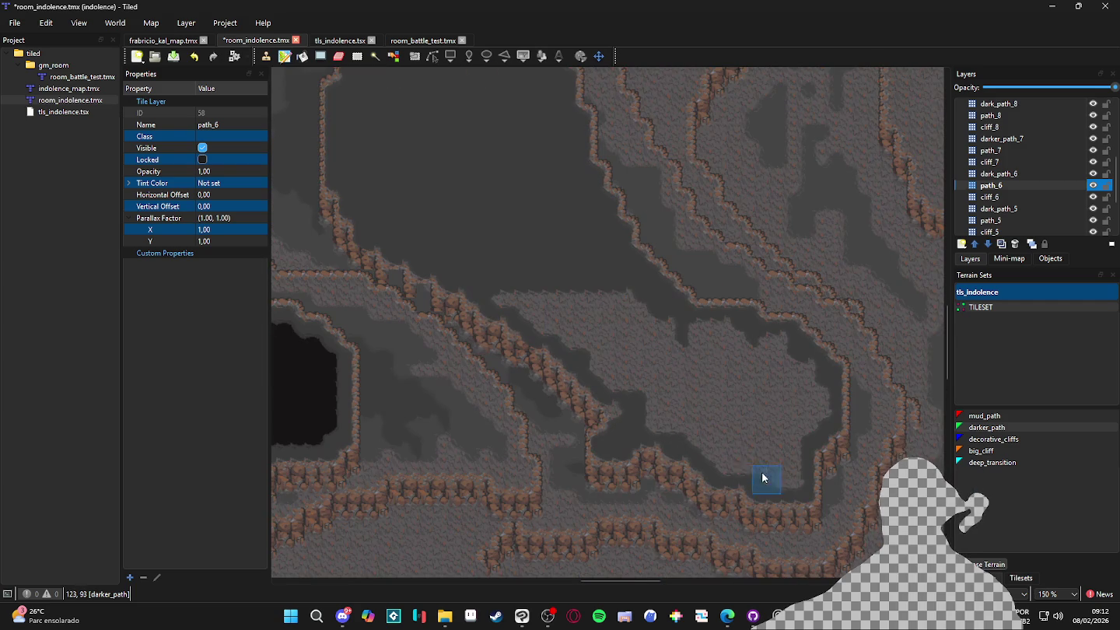
{"action": "mouse_move", "coordinate": [786, 474]}
{"action": "left_mouse_down"}
{"action": "mouse_move", "coordinate": [669, 357]}
{"action": "mouse_move", "coordinate": [539, 278]}
{"action": "mouse_move", "coordinate": [700, 387]}
{"action": "mouse_move", "coordinate": [543, 323]}
{"action": "mouse_move", "coordinate": [626, 353]}
{"action": "mouse_move", "coordinate": [646, 376]}
{"action": "mouse_move", "coordinate": [607, 376]}
{"action": "mouse_move", "coordinate": [638, 407]}
{"action": "mouse_move", "coordinate": [614, 412]}
{"action": "mouse_move", "coordinate": [649, 382]}
{"action": "mouse_move", "coordinate": [610, 354]}
{"action": "mouse_move", "coordinate": [627, 323]}
{"action": "mouse_move", "coordinate": [669, 315]}
{"action": "mouse_move", "coordinate": [703, 359]}
{"action": "mouse_move", "coordinate": [708, 331]}
{"action": "mouse_move", "coordinate": [670, 342]}
{"action": "mouse_move", "coordinate": [680, 350]}
{"action": "left_mouse_up"}
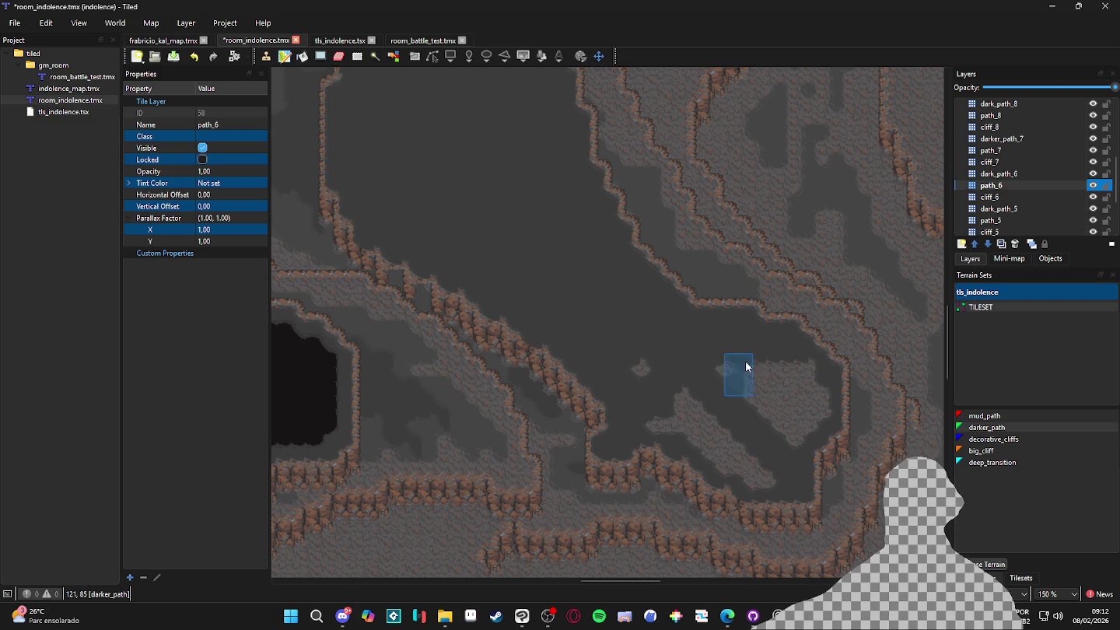
{"action": "mouse_move", "coordinate": [807, 370]}
{"action": "left_mouse_down"}
{"action": "mouse_move", "coordinate": [780, 370]}
{"action": "mouse_move", "coordinate": [812, 388]}
{"action": "mouse_move", "coordinate": [752, 395]}
{"action": "mouse_move", "coordinate": [643, 368]}
{"action": "mouse_move", "coordinate": [669, 411]}
{"action": "mouse_move", "coordinate": [717, 431]}
{"action": "mouse_move", "coordinate": [685, 400]}
{"action": "mouse_move", "coordinate": [822, 411]}
{"action": "mouse_move", "coordinate": [784, 417]}
{"action": "mouse_move", "coordinate": [807, 428]}
{"action": "mouse_move", "coordinate": [787, 436]}
{"action": "mouse_move", "coordinate": [773, 476]}
{"action": "mouse_move", "coordinate": [742, 487]}
{"action": "mouse_move", "coordinate": [738, 425]}
{"action": "left_mouse_up"}
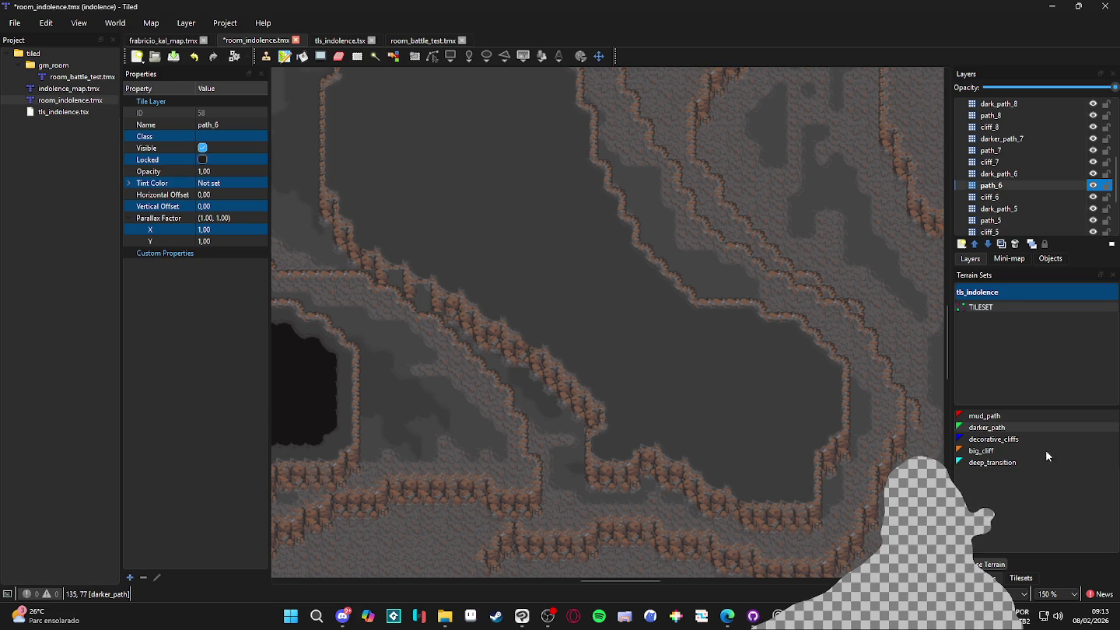
{"action": "left_click", "coordinate": [1012, 197]}
Pick a cliff-edge tile from the tileset, move to dark_path_5 and save the map
{"action": "left_click", "coordinate": [1022, 577]}
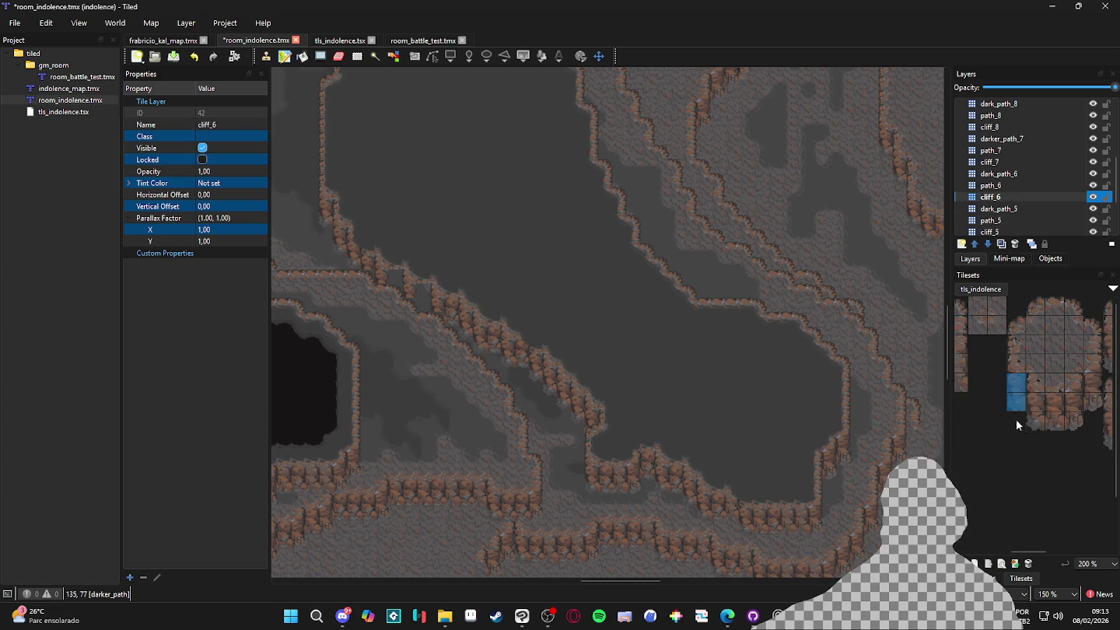
{"action": "left_click", "coordinate": [1017, 389]}
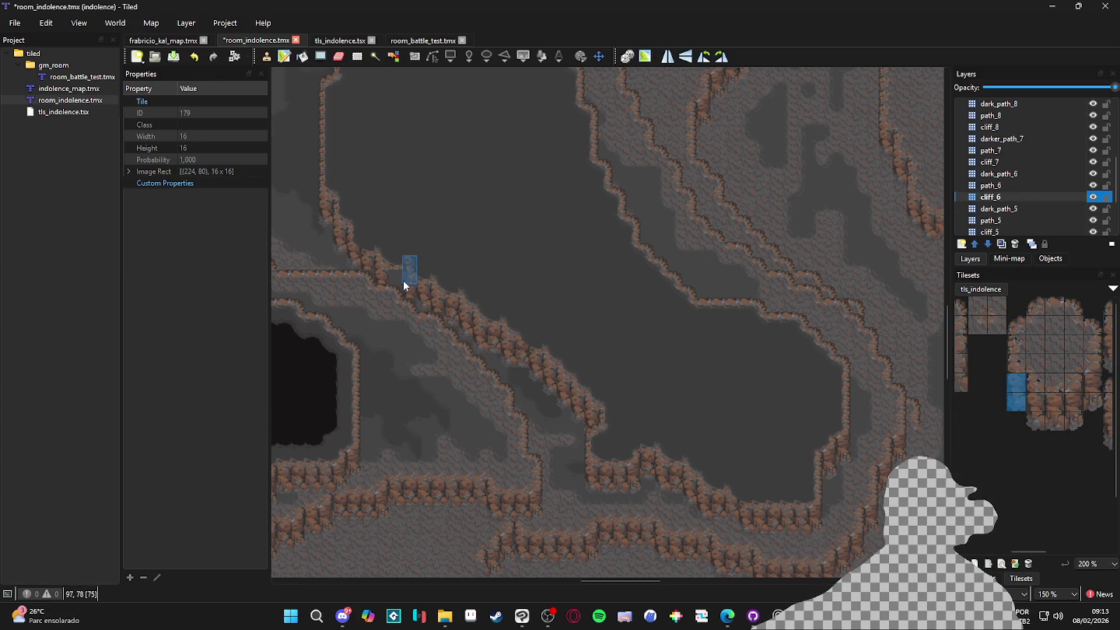
{"action": "key", "text": "ctrl+Page_Down"}
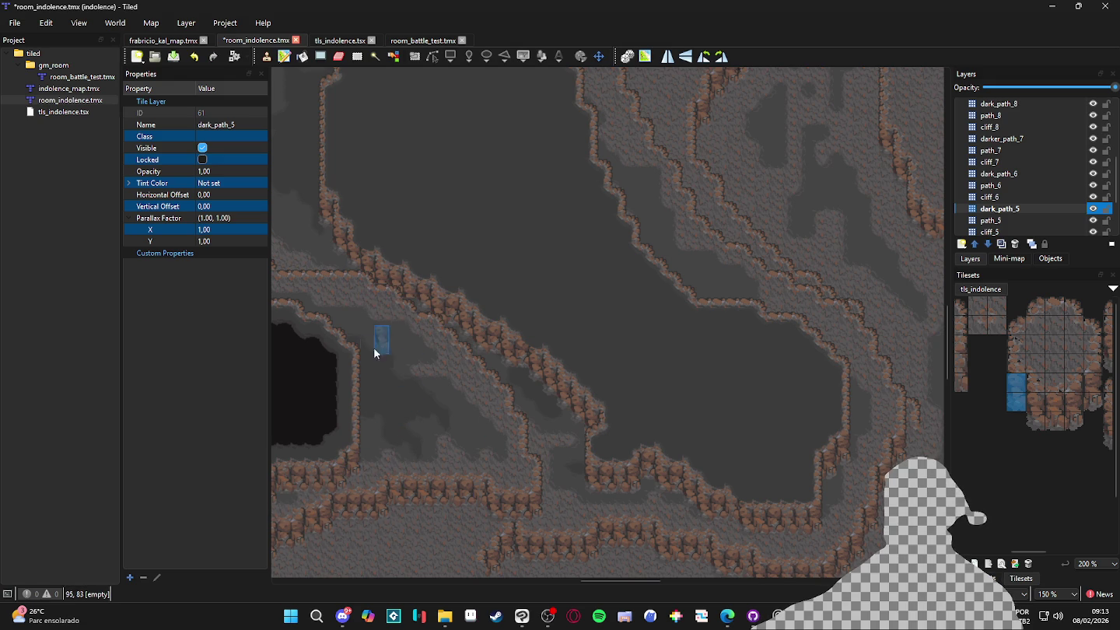
{"action": "mouse_move", "coordinate": [751, 458]}
{"action": "left_mouse_down"}
{"action": "mouse_move", "coordinate": [751, 435]}
{"action": "mouse_move", "coordinate": [794, 389]}
{"action": "mouse_move", "coordinate": [723, 279]}
{"action": "left_mouse_up"}
{"action": "key", "text": "ctrl+s"}
Select the dark_path_6 layer and bring back the terrain sets list
{"action": "key", "text": "ctrl+Page_Up"}
{"action": "key", "text": "ctrl+Page_Up"}
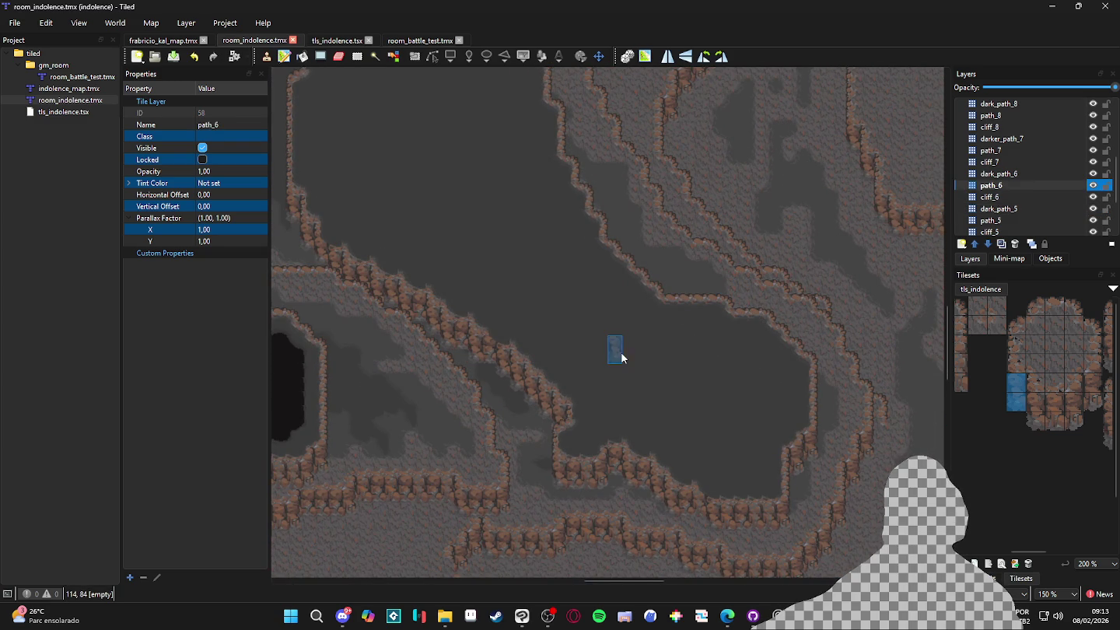
{"action": "left_click", "coordinate": [1011, 174]}
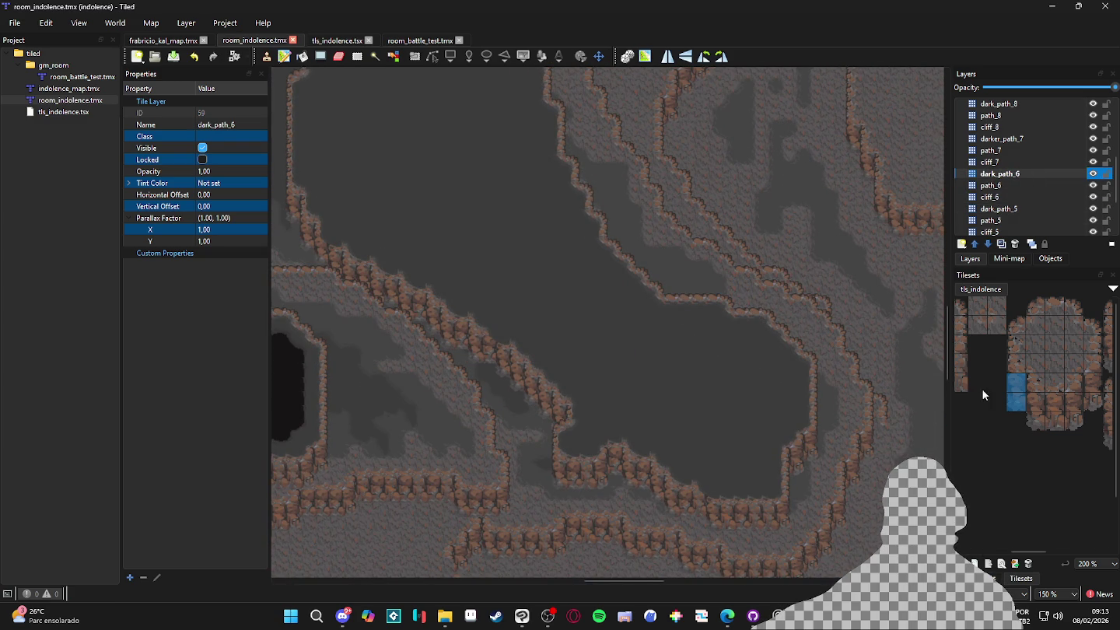
{"action": "left_click", "coordinate": [978, 578]}
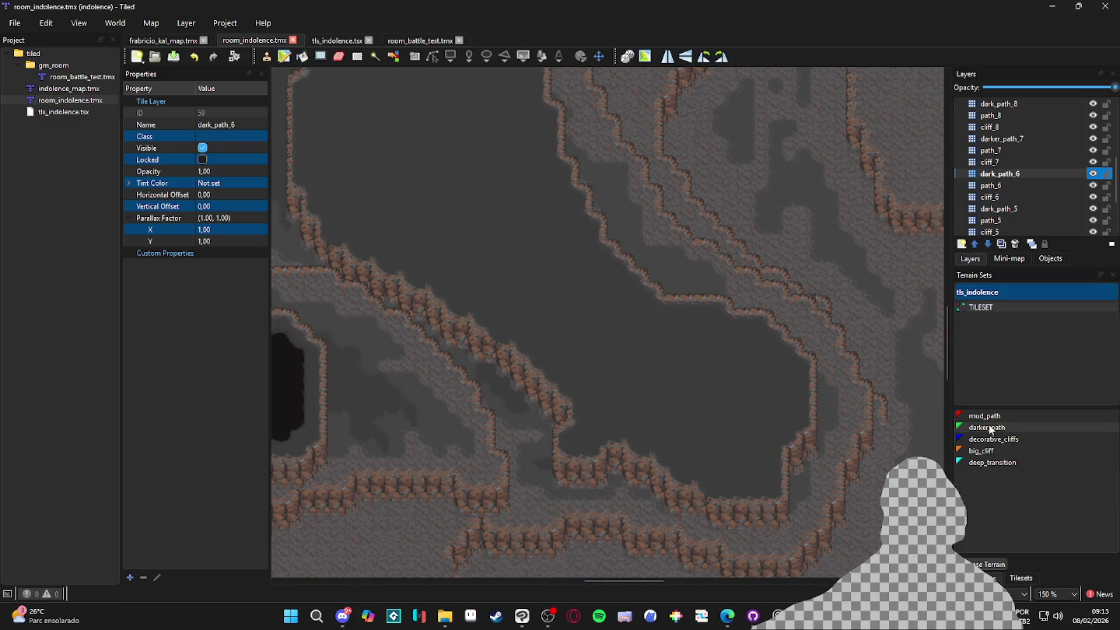
Choose deep_transition terrain and paint first dark strokes, undoing one misplaced stroke
{"action": "left_click", "coordinate": [993, 460]}
{"action": "scroll", "coordinate": [565, 440], "scroll_direction": "down", "scroll_amount": 1}
{"action": "mouse_move", "coordinate": [566, 440]}
{"action": "left_mouse_down"}
{"action": "mouse_move", "coordinate": [699, 340]}
{"action": "mouse_move", "coordinate": [647, 269]}
{"action": "mouse_move", "coordinate": [738, 505]}
{"action": "mouse_move", "coordinate": [705, 413]}
{"action": "left_mouse_up"}
{"action": "scroll", "coordinate": [704, 413], "scroll_direction": "up", "scroll_amount": 1}
{"action": "scroll", "coordinate": [632, 374], "scroll_direction": "up", "scroll_amount": 1}
{"action": "mouse_move", "coordinate": [600, 387]}
{"action": "left_mouse_down"}
{"action": "mouse_move", "coordinate": [589, 387]}
{"action": "mouse_move", "coordinate": [584, 447]}
{"action": "mouse_move", "coordinate": [544, 480]}
{"action": "left_mouse_up"}
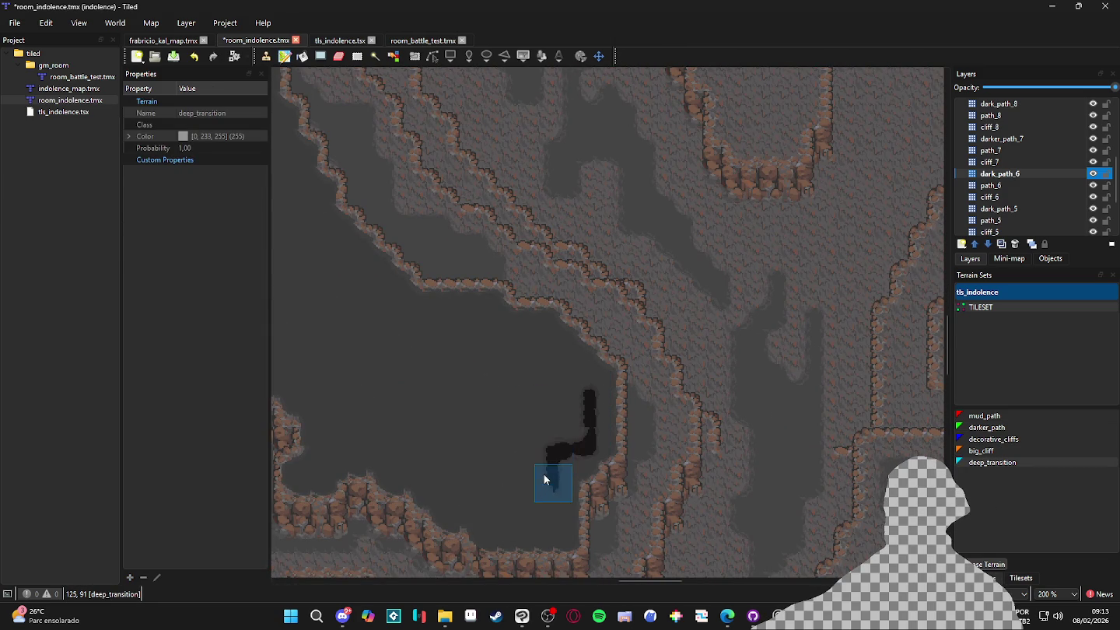
{"action": "scroll", "coordinate": [557, 465], "scroll_direction": "down", "scroll_amount": 1}
{"action": "mouse_move", "coordinate": [592, 430]}
{"action": "left_mouse_down"}
{"action": "mouse_move", "coordinate": [590, 492]}
{"action": "mouse_move", "coordinate": [519, 479]}
{"action": "mouse_move", "coordinate": [361, 405]}
{"action": "mouse_move", "coordinate": [383, 374]}
{"action": "left_mouse_up"}
{"action": "scroll", "coordinate": [382, 374], "scroll_direction": "up", "scroll_amount": 3}
{"action": "scroll", "coordinate": [382, 374], "scroll_direction": "left", "scroll_amount": 7}
{"action": "mouse_move", "coordinate": [611, 474]}
{"action": "left_mouse_down"}
{"action": "mouse_move", "coordinate": [522, 405]}
{"action": "mouse_move", "coordinate": [588, 423]}
{"action": "mouse_move", "coordinate": [609, 459]}
{"action": "mouse_move", "coordinate": [423, 311]}
{"action": "mouse_move", "coordinate": [783, 491]}
{"action": "mouse_move", "coordinate": [640, 405]}
{"action": "mouse_move", "coordinate": [618, 354]}
{"action": "mouse_move", "coordinate": [620, 242]}
{"action": "mouse_move", "coordinate": [634, 204]}
{"action": "mouse_move", "coordinate": [629, 267]}
{"action": "left_mouse_up"}
{"action": "key", "text": "ctrl+z"}
Paint deep_transition bands along the top, right and left inner cliff edges
{"action": "mouse_move", "coordinate": [636, 221]}
{"action": "left_mouse_down"}
{"action": "mouse_move", "coordinate": [690, 114]}
{"action": "mouse_move", "coordinate": [745, 99]}
{"action": "mouse_move", "coordinate": [822, 113]}
{"action": "mouse_move", "coordinate": [875, 199]}
{"action": "mouse_move", "coordinate": [851, 151]}
{"action": "mouse_move", "coordinate": [757, 155]}
{"action": "mouse_move", "coordinate": [785, 186]}
{"action": "left_mouse_up"}
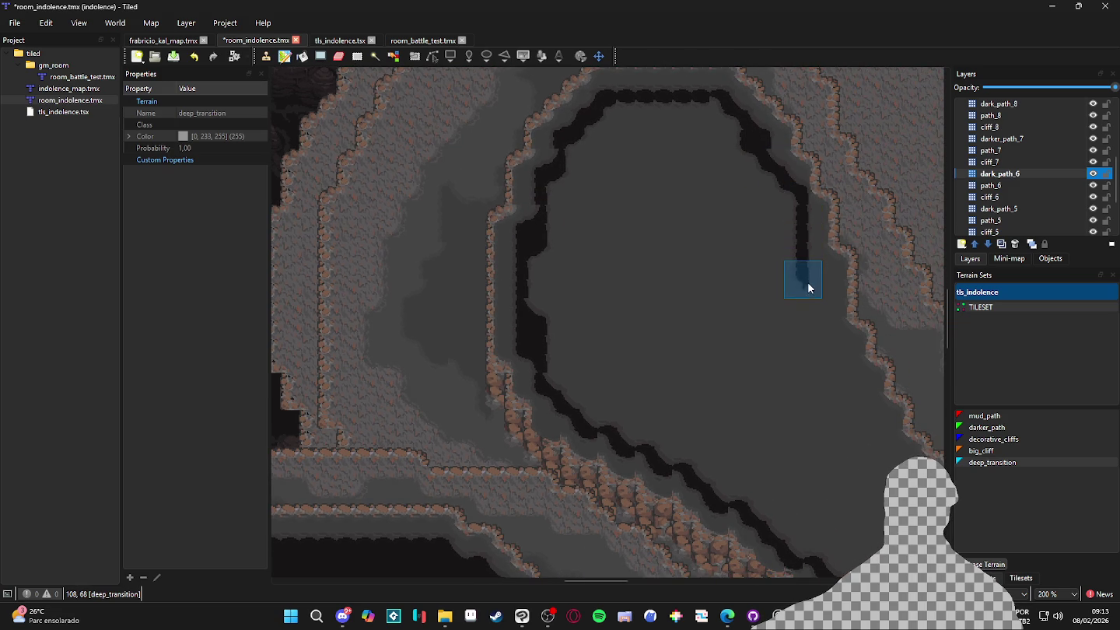
{"action": "mouse_move", "coordinate": [811, 267]}
{"action": "left_mouse_down"}
{"action": "mouse_move", "coordinate": [834, 441]}
{"action": "mouse_move", "coordinate": [626, 305]}
{"action": "left_mouse_up"}
{"action": "mouse_move", "coordinate": [688, 264]}
{"action": "left_mouse_down"}
{"action": "mouse_move", "coordinate": [688, 404]}
{"action": "mouse_move", "coordinate": [704, 318]}
{"action": "mouse_move", "coordinate": [716, 355]}
{"action": "mouse_move", "coordinate": [804, 461]}
{"action": "mouse_move", "coordinate": [634, 371]}
{"action": "mouse_move", "coordinate": [612, 343]}
{"action": "mouse_move", "coordinate": [680, 342]}
{"action": "mouse_move", "coordinate": [760, 376]}
{"action": "mouse_move", "coordinate": [777, 396]}
{"action": "mouse_move", "coordinate": [755, 376]}
{"action": "mouse_move", "coordinate": [775, 414]}
{"action": "mouse_move", "coordinate": [774, 450]}
{"action": "mouse_move", "coordinate": [746, 394]}
{"action": "mouse_move", "coordinate": [673, 357]}
{"action": "mouse_move", "coordinate": [681, 378]}
{"action": "mouse_move", "coordinate": [592, 374]}
{"action": "left_mouse_up"}
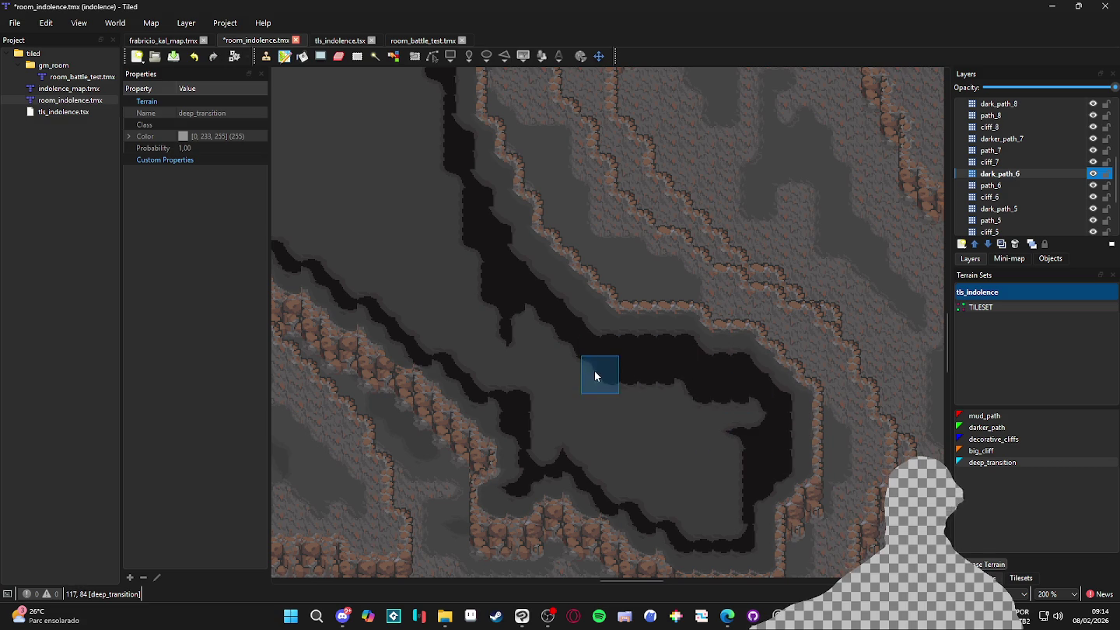
{"action": "mouse_move", "coordinate": [755, 414]}
{"action": "left_mouse_down"}
{"action": "mouse_move", "coordinate": [705, 434]}
{"action": "mouse_move", "coordinate": [715, 475]}
{"action": "mouse_move", "coordinate": [734, 469]}
{"action": "mouse_move", "coordinate": [720, 536]}
{"action": "mouse_move", "coordinate": [704, 480]}
{"action": "mouse_move", "coordinate": [688, 528]}
{"action": "mouse_move", "coordinate": [680, 518]}
{"action": "mouse_move", "coordinate": [685, 430]}
{"action": "mouse_move", "coordinate": [654, 509]}
{"action": "mouse_move", "coordinate": [674, 453]}
{"action": "mouse_move", "coordinate": [650, 391]}
{"action": "left_mouse_up"}
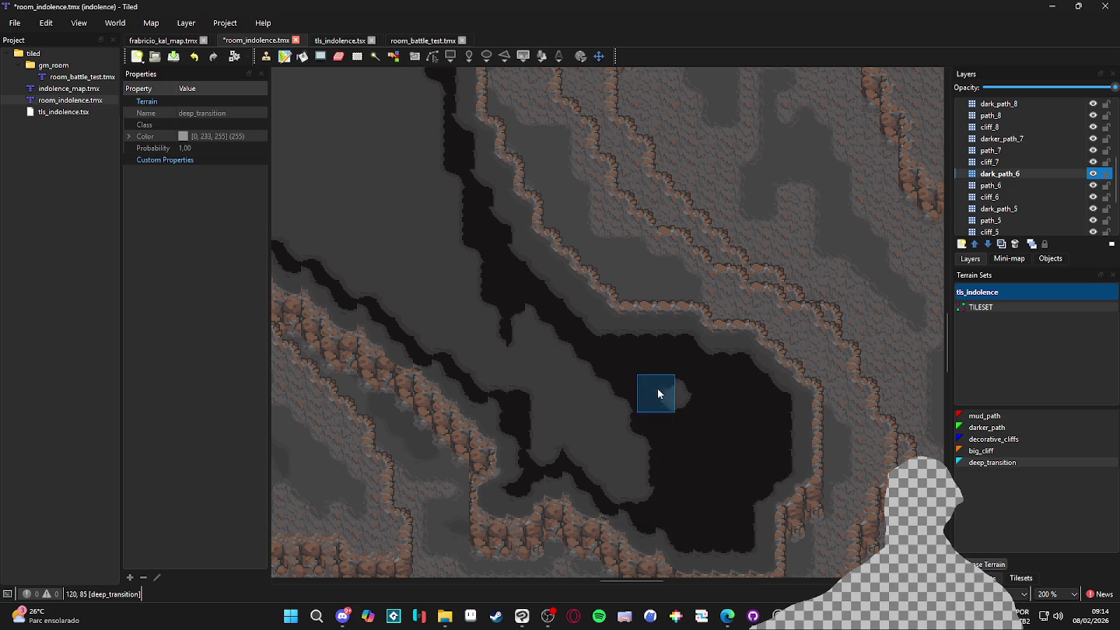
{"action": "mouse_move", "coordinate": [649, 468]}
{"action": "left_mouse_down"}
{"action": "mouse_move", "coordinate": [633, 506]}
{"action": "mouse_move", "coordinate": [630, 404]}
{"action": "mouse_move", "coordinate": [598, 481]}
{"action": "mouse_move", "coordinate": [616, 380]}
{"action": "left_mouse_up"}
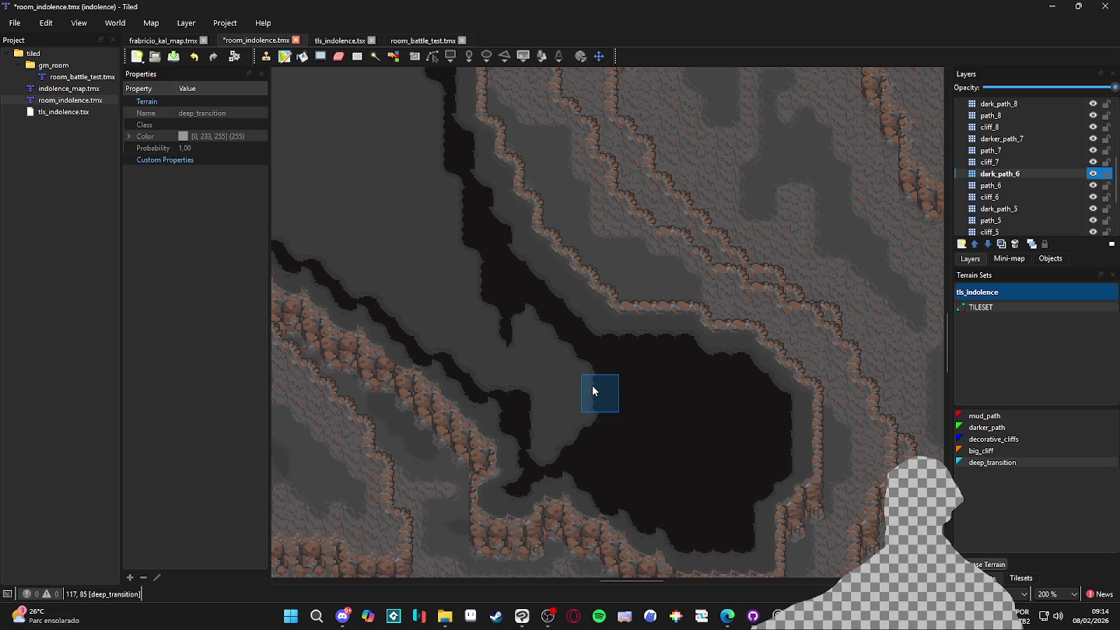
{"action": "left_click_drag", "start_coordinate": [570, 383], "coordinate": [558, 369]}
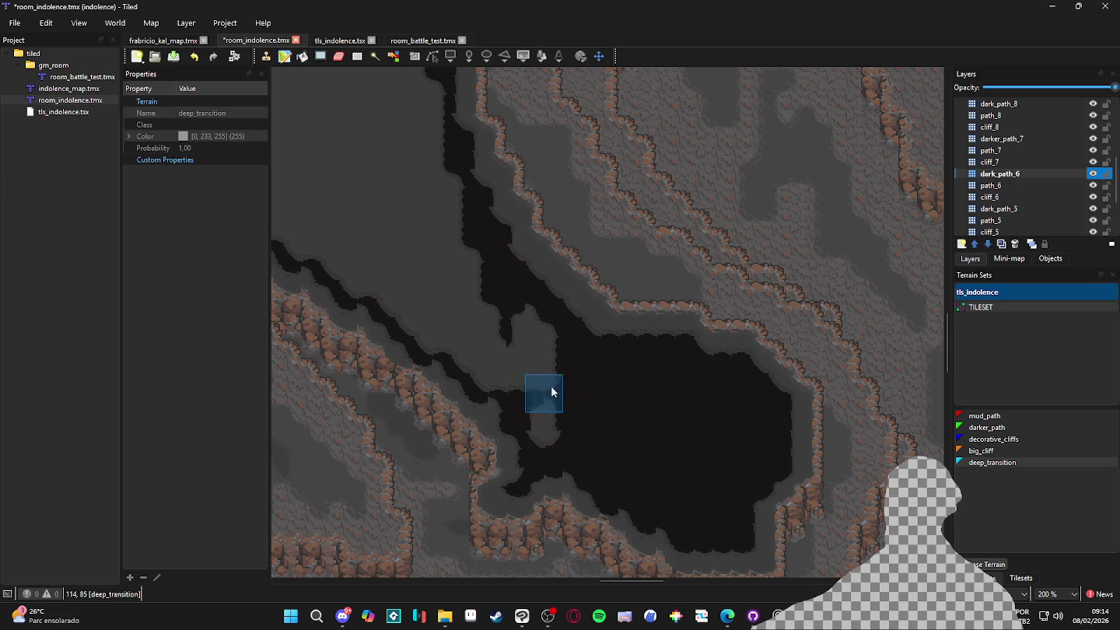
{"action": "mouse_move", "coordinate": [547, 425]}
{"action": "left_mouse_down"}
{"action": "mouse_move", "coordinate": [544, 334]}
{"action": "mouse_move", "coordinate": [520, 334]}
{"action": "left_mouse_up"}
Fill remaining gaps and a channel strip around the central basin with deep_transition
{"action": "mouse_move", "coordinate": [524, 373]}
{"action": "left_mouse_down"}
{"action": "mouse_move", "coordinate": [655, 445]}
{"action": "mouse_move", "coordinate": [619, 434]}
{"action": "mouse_move", "coordinate": [636, 351]}
{"action": "mouse_move", "coordinate": [722, 460]}
{"action": "mouse_move", "coordinate": [655, 411]}
{"action": "left_mouse_up"}
{"action": "left_click", "coordinate": [655, 410]}
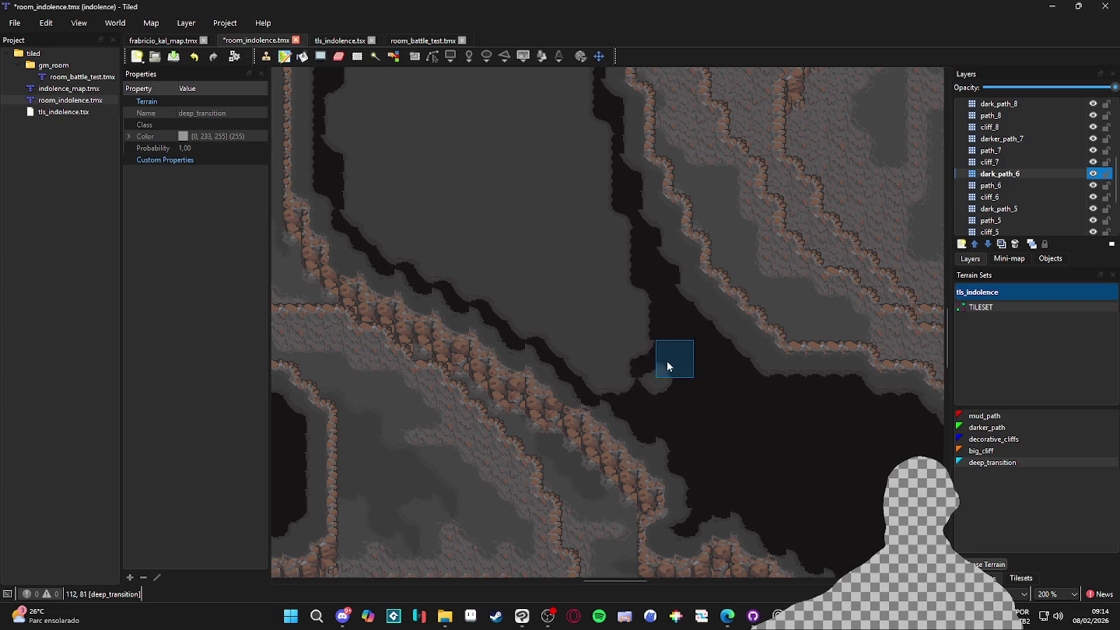
{"action": "mouse_move", "coordinate": [617, 382]}
{"action": "left_mouse_down"}
{"action": "mouse_move", "coordinate": [711, 409]}
{"action": "mouse_move", "coordinate": [724, 494]}
{"action": "left_mouse_up"}
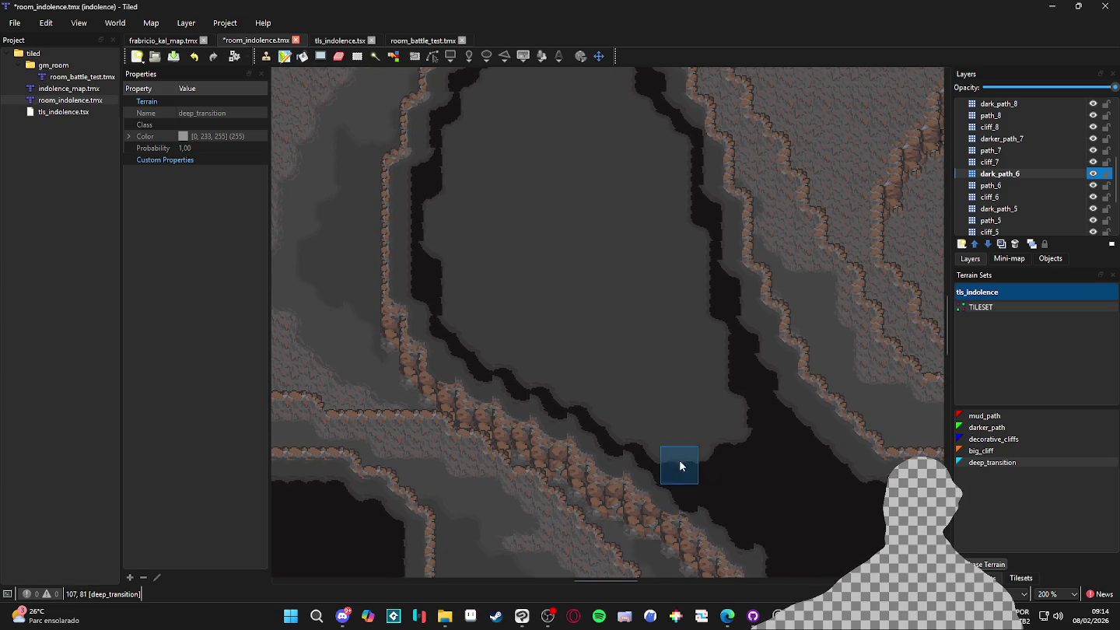
{"action": "left_click", "coordinate": [663, 405]}
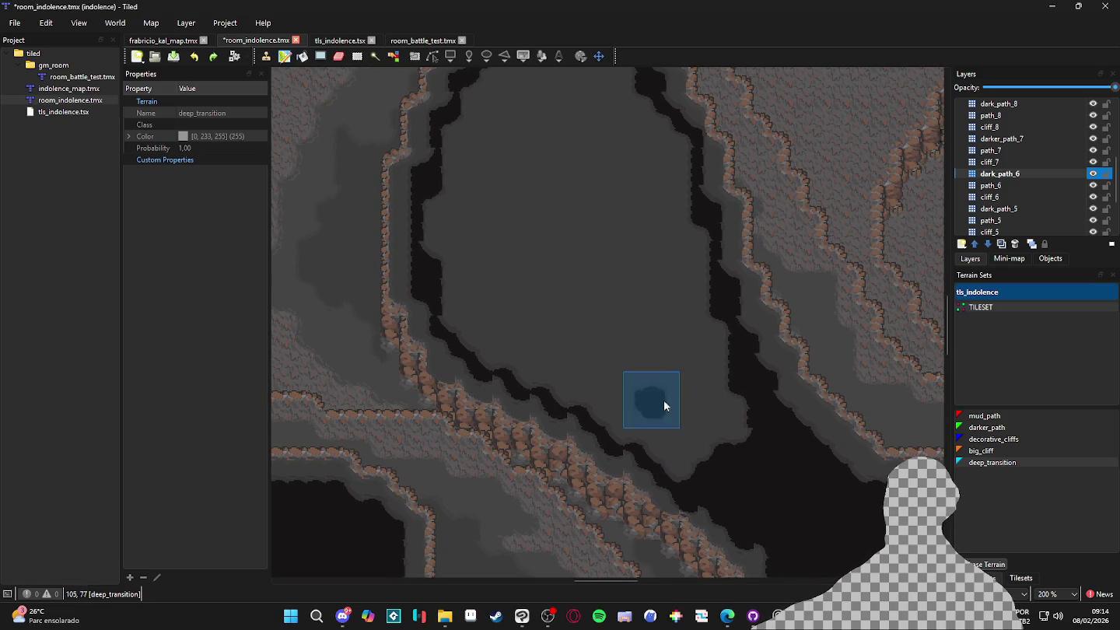
{"action": "left_click", "coordinate": [719, 461]}
{"action": "left_click_drag", "start_coordinate": [544, 159], "coordinate": [610, 283]}
{"action": "scroll", "coordinate": [669, 373], "scroll_direction": "up", "scroll_amount": 5}
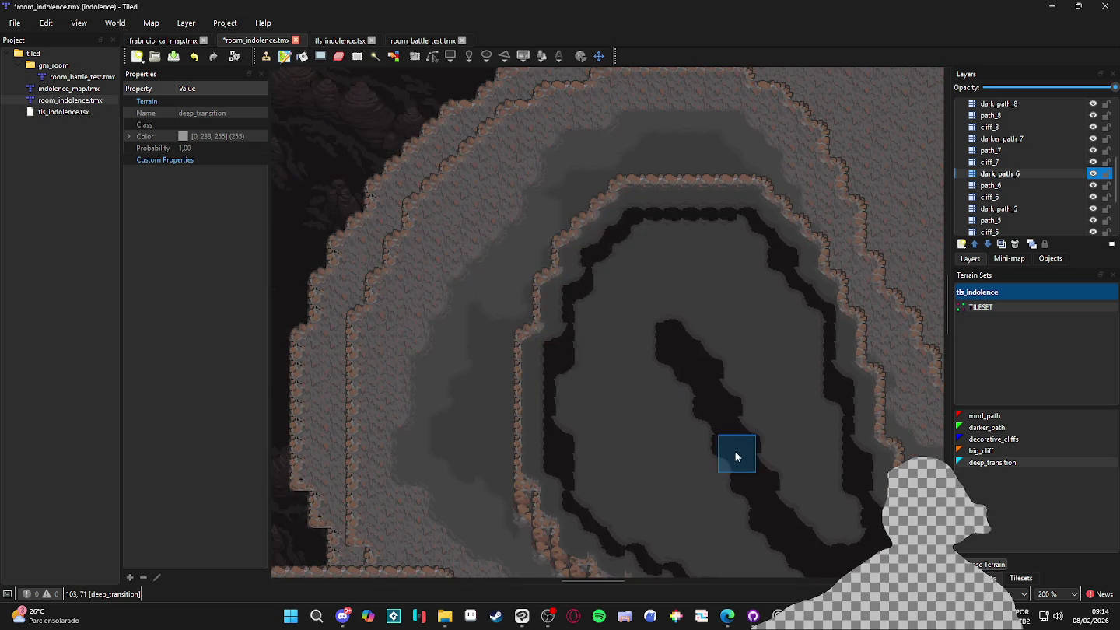
Paint deep_transition over the light grey blob and strip, straightening their top edge
{"action": "mouse_move", "coordinate": [675, 337]}
{"action": "left_mouse_down"}
{"action": "mouse_move", "coordinate": [688, 229]}
{"action": "mouse_move", "coordinate": [732, 233]}
{"action": "mouse_move", "coordinate": [706, 267]}
{"action": "mouse_move", "coordinate": [779, 283]}
{"action": "mouse_move", "coordinate": [706, 282]}
{"action": "mouse_move", "coordinate": [790, 305]}
{"action": "mouse_move", "coordinate": [702, 311]}
{"action": "mouse_move", "coordinate": [807, 319]}
{"action": "mouse_move", "coordinate": [693, 317]}
{"action": "mouse_move", "coordinate": [807, 355]}
{"action": "mouse_move", "coordinate": [710, 363]}
{"action": "mouse_move", "coordinate": [803, 373]}
{"action": "mouse_move", "coordinate": [731, 378]}
{"action": "mouse_move", "coordinate": [822, 408]}
{"action": "mouse_move", "coordinate": [752, 402]}
{"action": "mouse_move", "coordinate": [828, 402]}
{"action": "mouse_move", "coordinate": [812, 521]}
{"action": "mouse_move", "coordinate": [832, 471]}
{"action": "left_mouse_up"}
{"action": "mouse_move", "coordinate": [839, 528]}
{"action": "left_mouse_down"}
{"action": "mouse_move", "coordinate": [830, 528]}
{"action": "mouse_move", "coordinate": [797, 400]}
{"action": "mouse_move", "coordinate": [767, 409]}
{"action": "mouse_move", "coordinate": [792, 503]}
{"action": "left_mouse_up"}
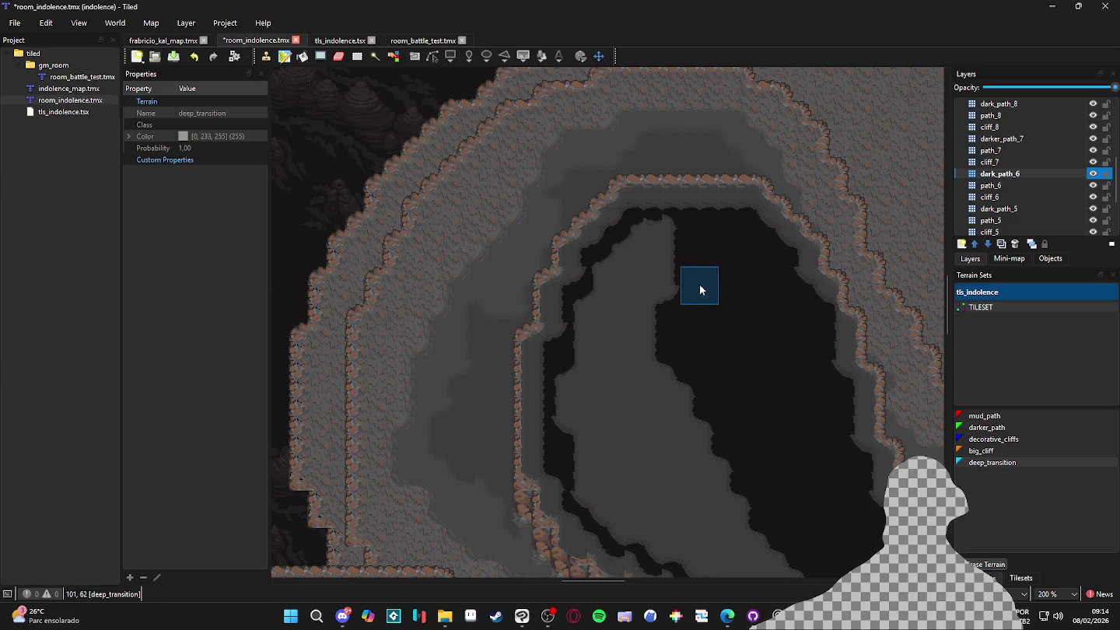
{"action": "mouse_move", "coordinate": [630, 248]}
{"action": "left_mouse_down"}
{"action": "mouse_move", "coordinate": [671, 244]}
{"action": "mouse_move", "coordinate": [614, 270]}
{"action": "mouse_move", "coordinate": [614, 286]}
{"action": "mouse_move", "coordinate": [674, 299]}
{"action": "left_mouse_up"}
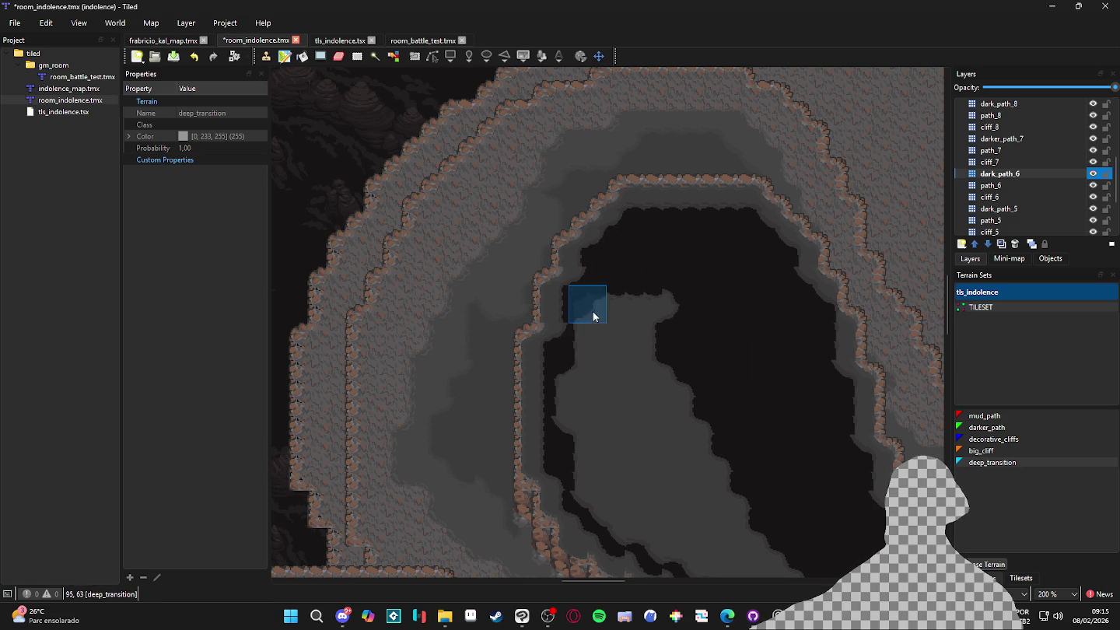
{"action": "left_click_drag", "start_coordinate": [657, 340], "coordinate": [624, 319]}
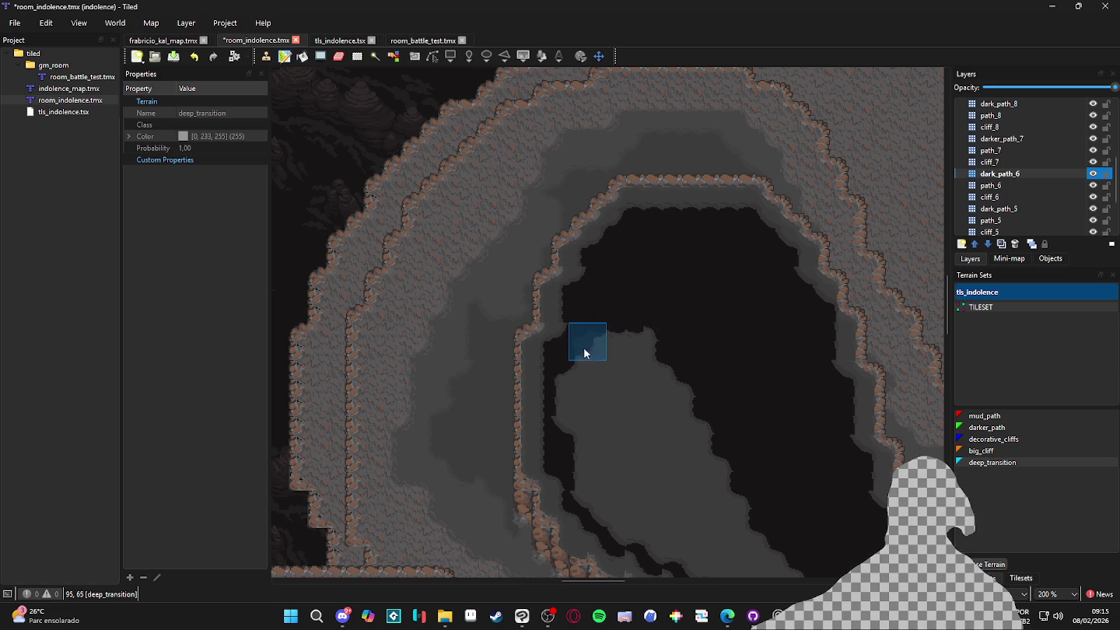
{"action": "scroll", "coordinate": [673, 311], "scroll_direction": "down", "scroll_amount": 2}
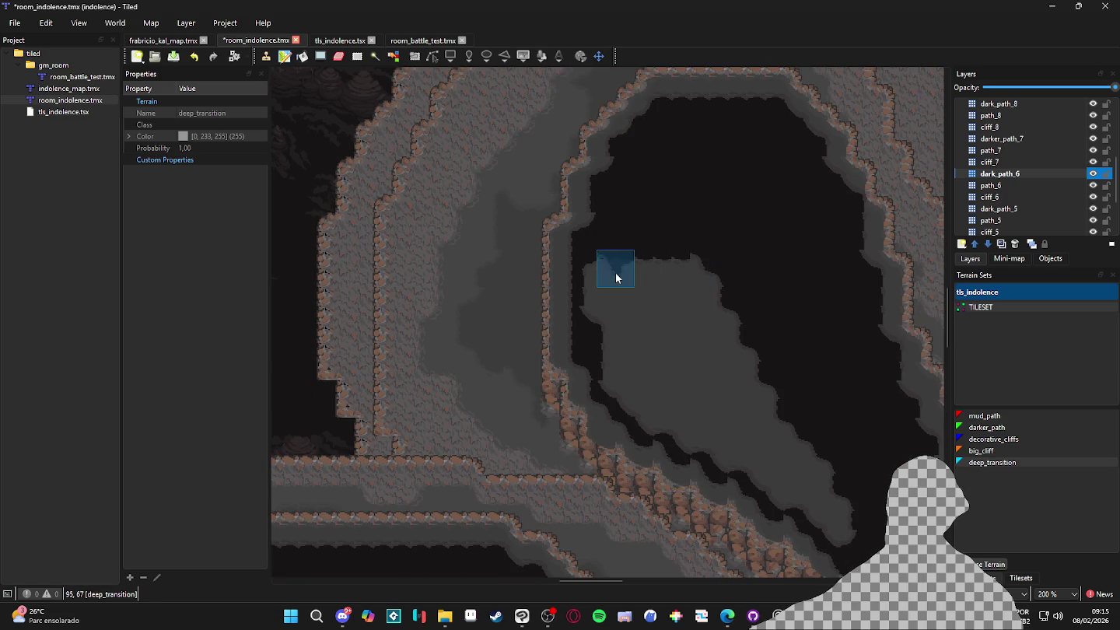
{"action": "mouse_move", "coordinate": [607, 277]}
{"action": "left_mouse_down"}
{"action": "mouse_move", "coordinate": [593, 301]}
{"action": "mouse_move", "coordinate": [593, 291]}
{"action": "mouse_move", "coordinate": [716, 288]}
{"action": "left_mouse_up"}
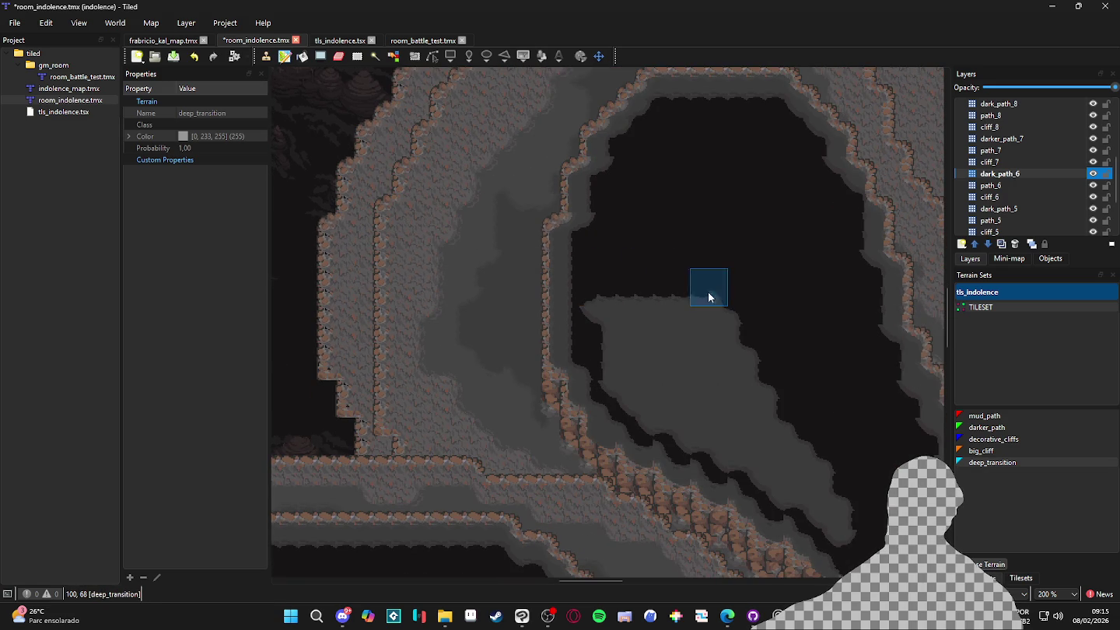
{"action": "left_click_drag", "start_coordinate": [599, 301], "coordinate": [739, 300]}
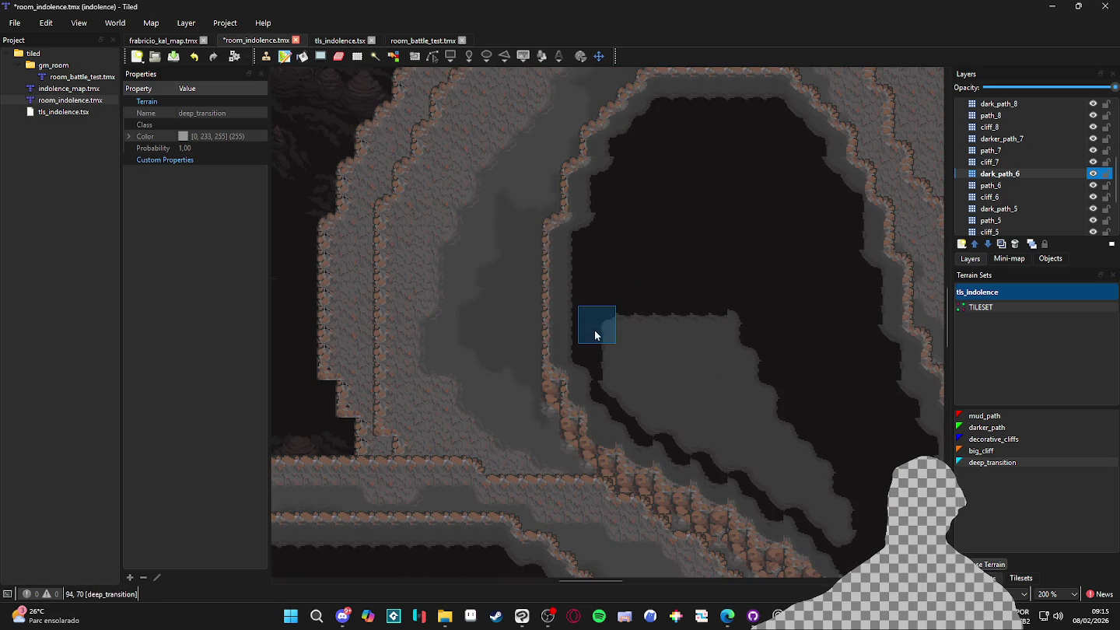
{"action": "left_click_drag", "start_coordinate": [592, 337], "coordinate": [745, 336]}
Push the dark area's bottom edge further down with deep_transition strokes
{"action": "mouse_move", "coordinate": [623, 336]}
{"action": "left_mouse_down"}
{"action": "mouse_move", "coordinate": [744, 339]}
{"action": "mouse_move", "coordinate": [703, 320]}
{"action": "mouse_move", "coordinate": [670, 278]}
{"action": "left_mouse_up"}
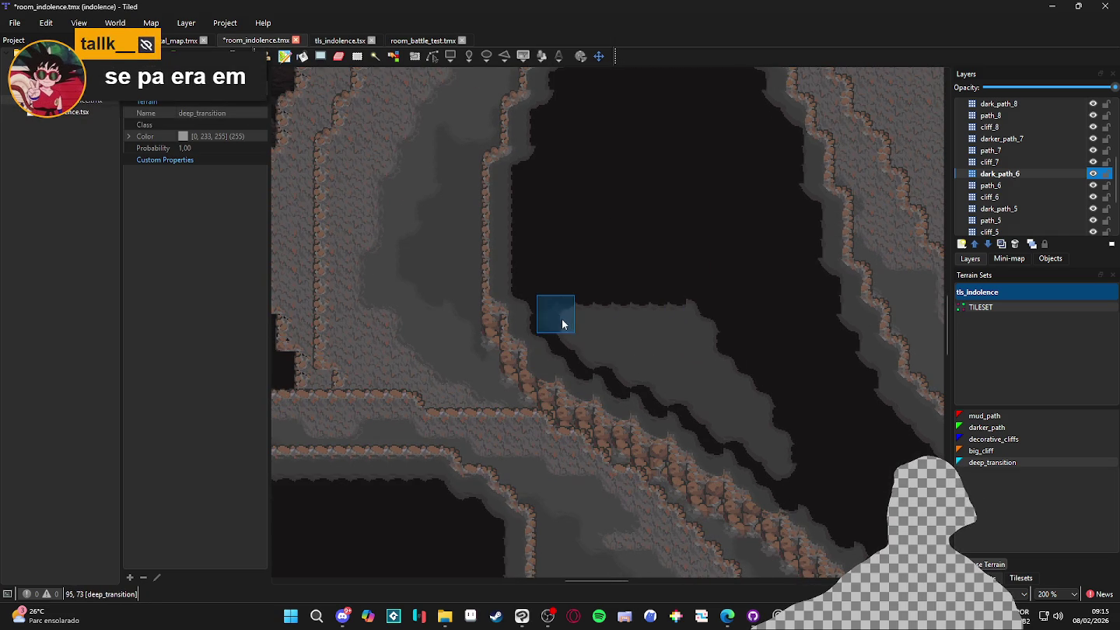
{"action": "left_click_drag", "start_coordinate": [562, 318], "coordinate": [730, 302]}
{"action": "left_click_drag", "start_coordinate": [583, 330], "coordinate": [706, 334]}
{"action": "mouse_move", "coordinate": [590, 357]}
{"action": "left_mouse_down"}
{"action": "mouse_move", "coordinate": [738, 353]}
{"action": "mouse_move", "coordinate": [625, 362]}
{"action": "mouse_move", "coordinate": [740, 375]}
{"action": "mouse_move", "coordinate": [688, 382]}
{"action": "mouse_move", "coordinate": [699, 403]}
{"action": "mouse_move", "coordinate": [765, 423]}
{"action": "mouse_move", "coordinate": [726, 428]}
{"action": "mouse_move", "coordinate": [750, 449]}
{"action": "left_mouse_up"}
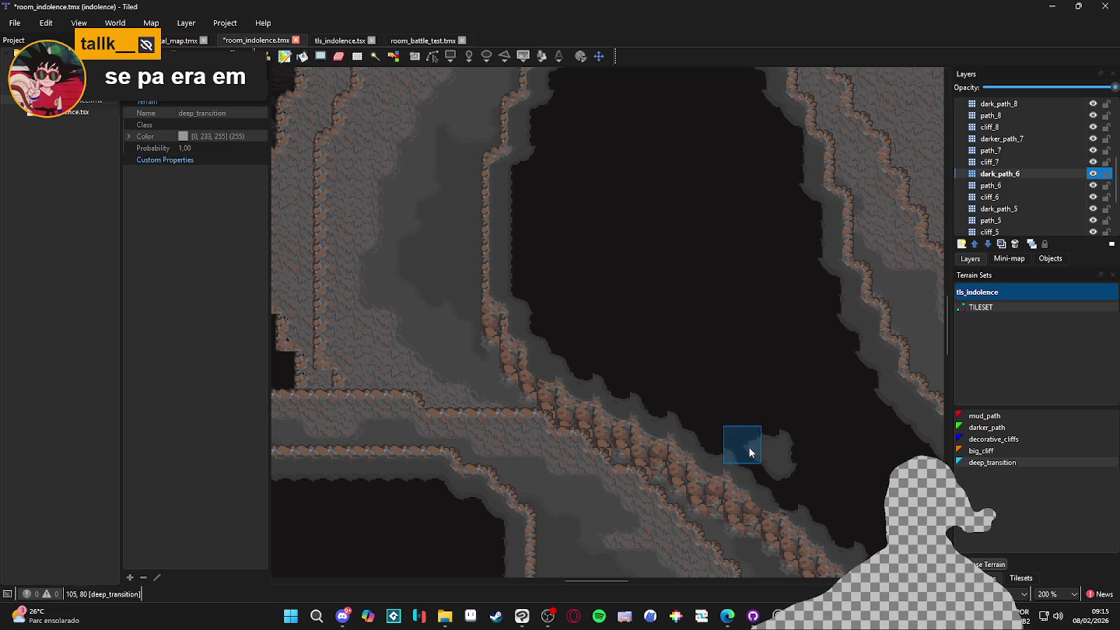
Survey the painted area and show the tls_indolence tileset tiles
{"action": "scroll", "coordinate": [780, 444], "scroll_direction": "down", "scroll_amount": 2}
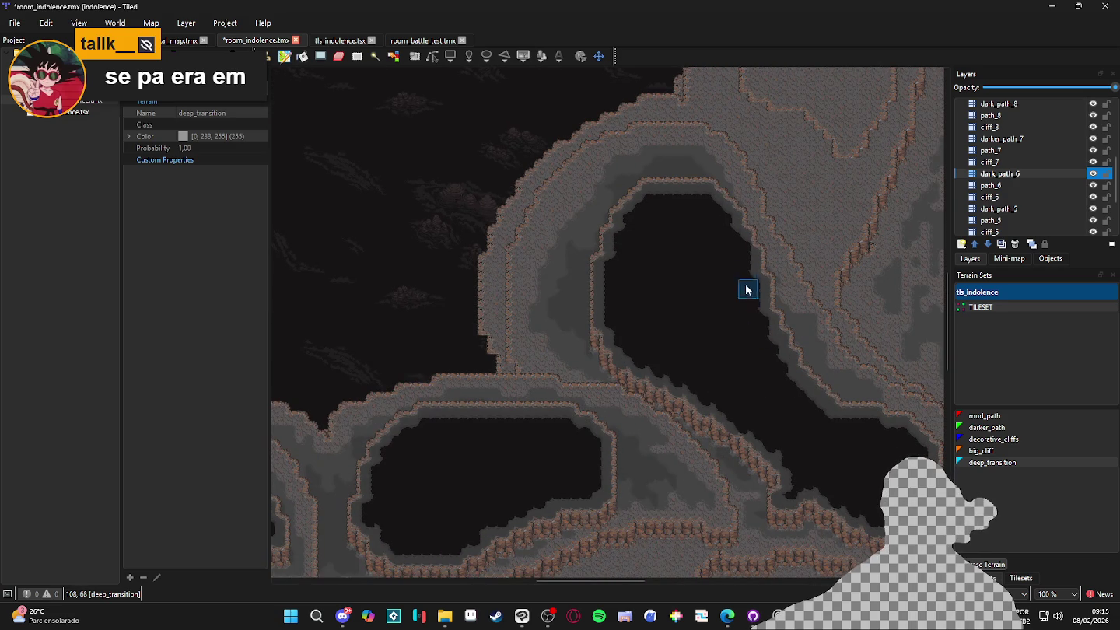
{"action": "scroll", "coordinate": [749, 297], "scroll_direction": "up", "scroll_amount": 3}
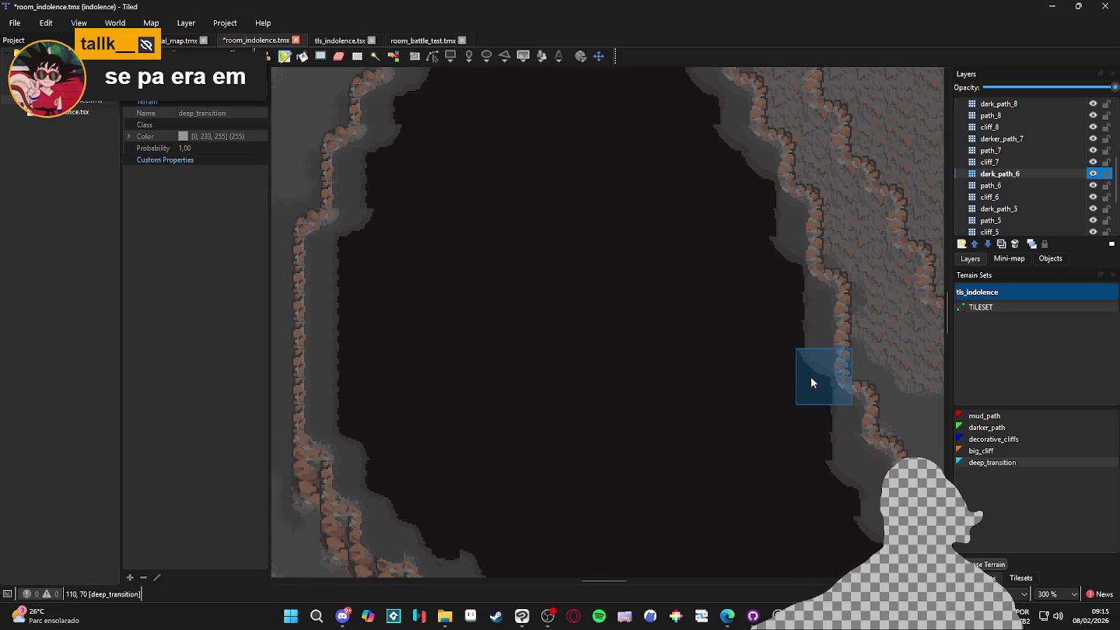
{"action": "scroll", "coordinate": [807, 509], "scroll_direction": "right", "scroll_amount": 3}
{"action": "scroll", "coordinate": [739, 428], "scroll_direction": "down", "scroll_amount": 5}
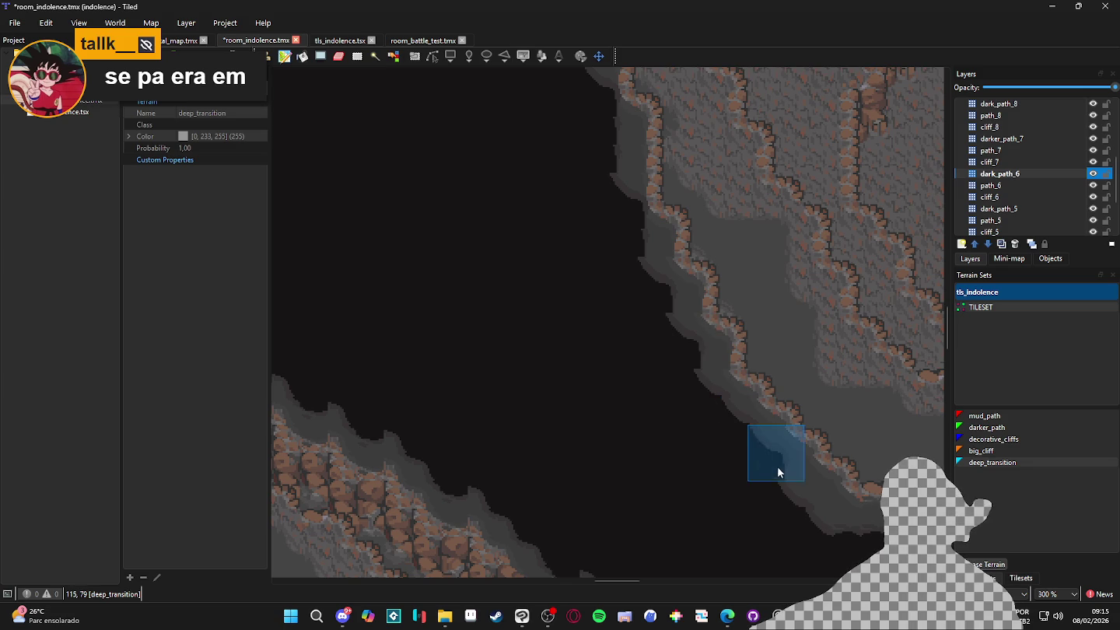
{"action": "scroll", "coordinate": [786, 506], "scroll_direction": "down", "scroll_amount": 2}
{"action": "left_click_drag", "start_coordinate": [782, 510], "coordinate": [525, 358]}
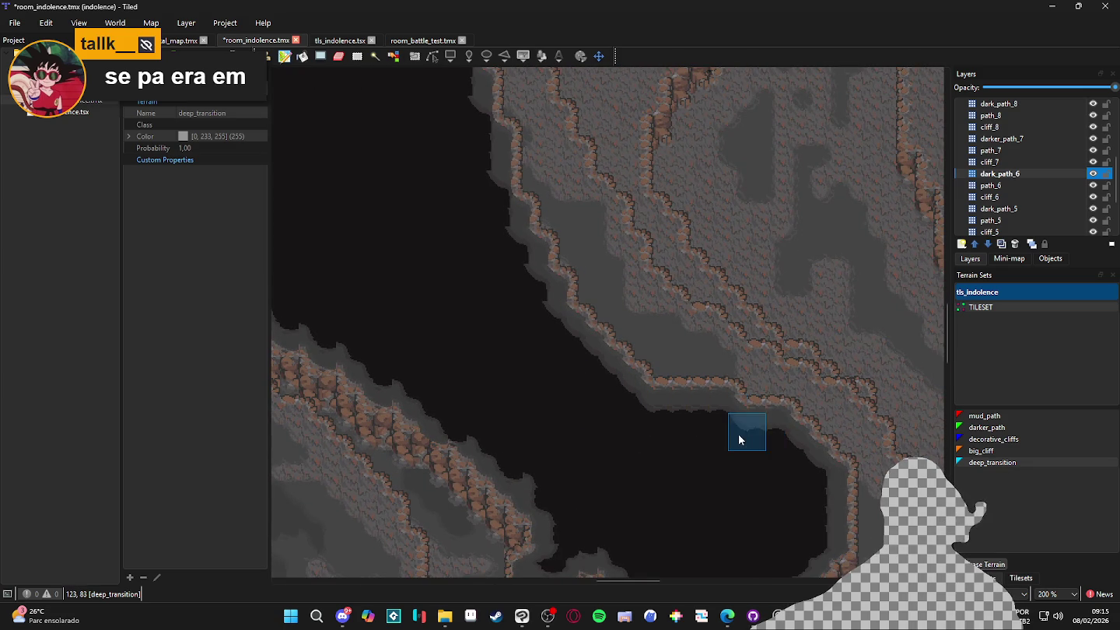
{"action": "scroll", "coordinate": [739, 434], "scroll_direction": "down", "scroll_amount": 1}
{"action": "mouse_move", "coordinate": [680, 411]}
{"action": "left_mouse_down"}
{"action": "mouse_move", "coordinate": [654, 376]}
{"action": "mouse_move", "coordinate": [662, 393]}
{"action": "left_mouse_up"}
{"action": "scroll", "coordinate": [493, 383], "scroll_direction": "up", "scroll_amount": 1}
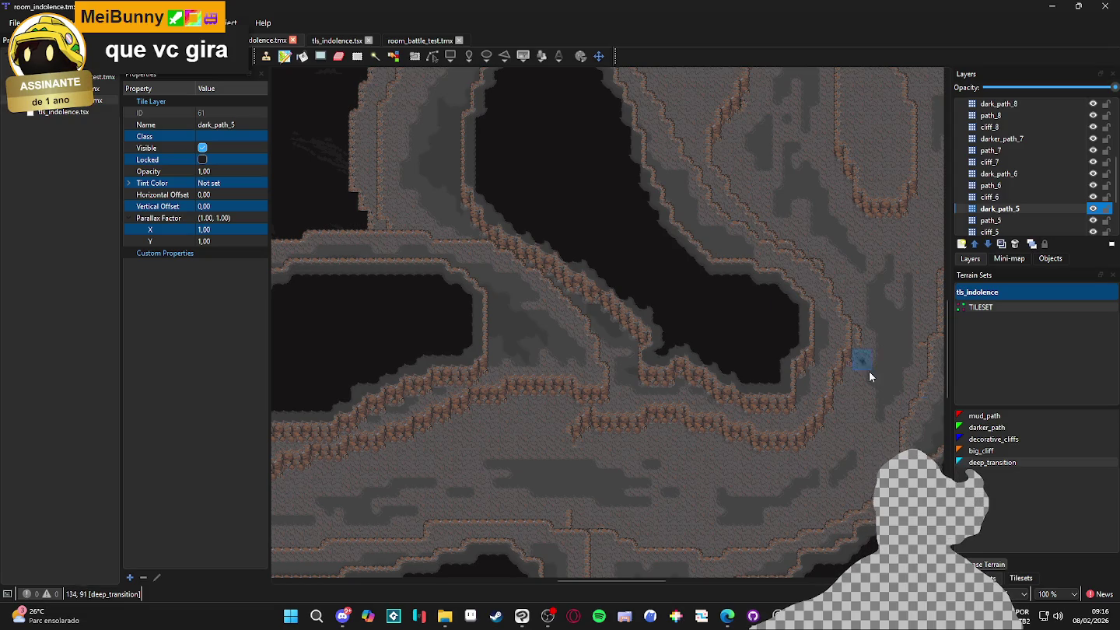
{"action": "left_click", "coordinate": [1020, 576]}
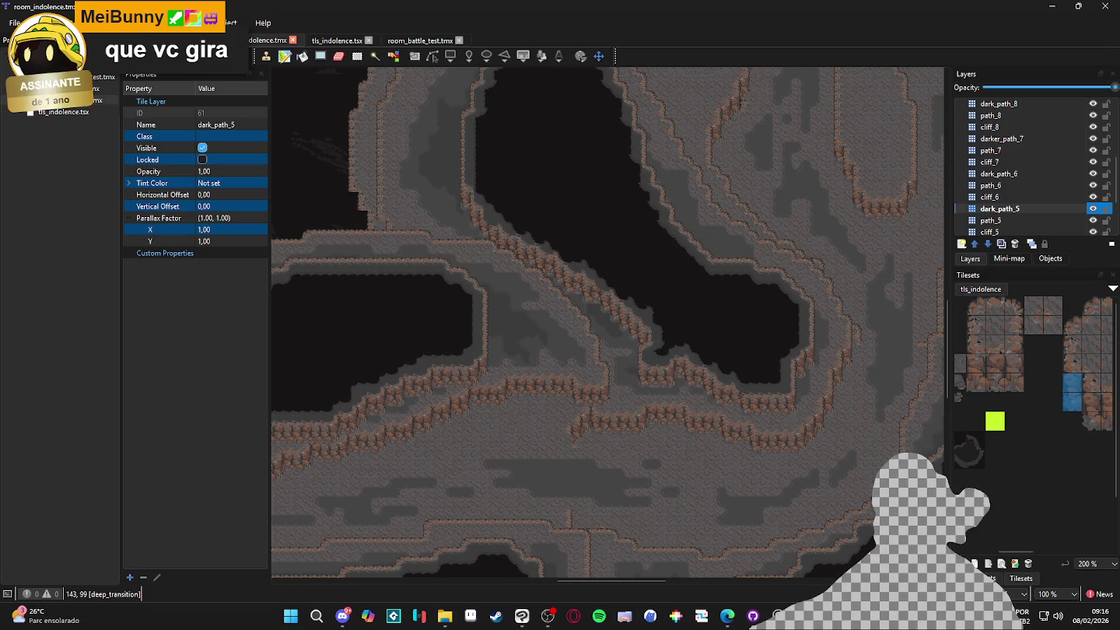
Choose darker_path terrain and paint it near the cave wall at 200% zoom
{"action": "left_click", "coordinate": [983, 577]}
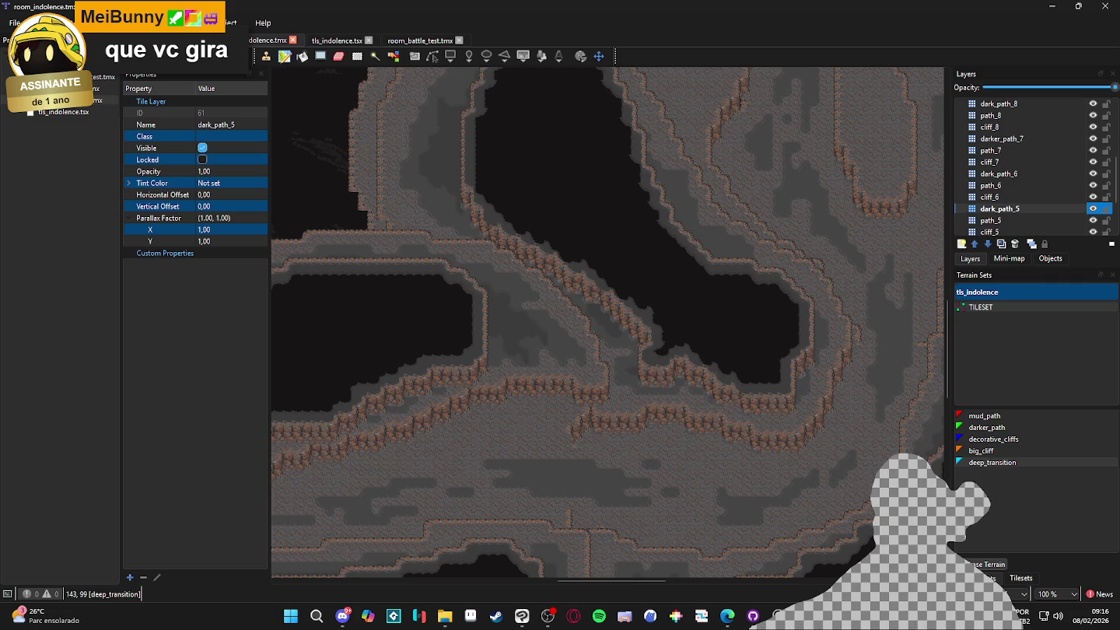
{"action": "left_click", "coordinate": [1018, 576]}
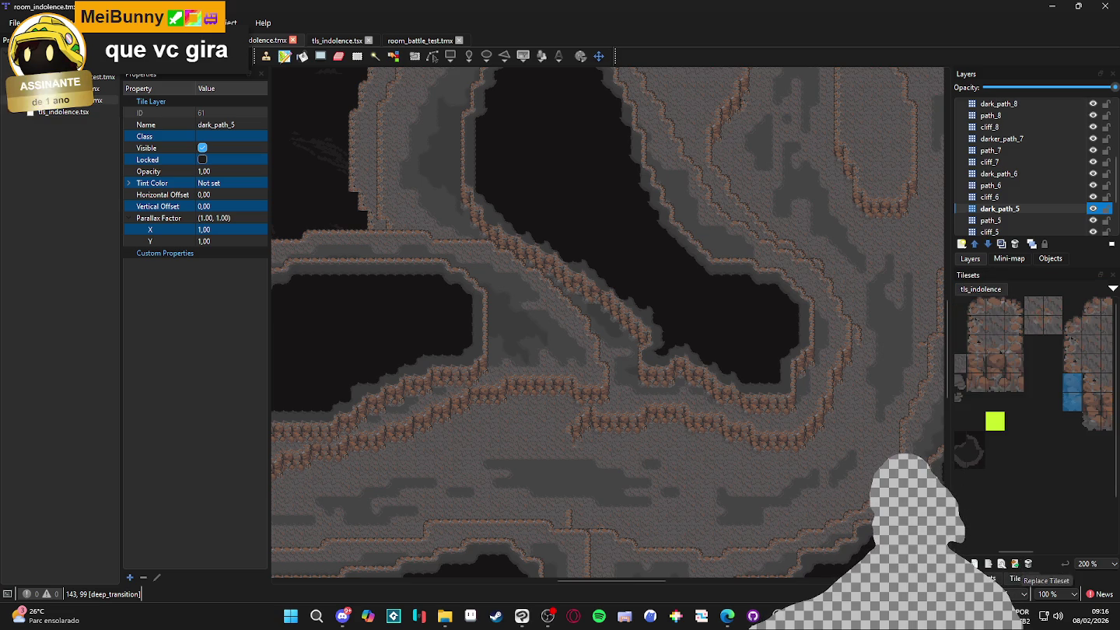
{"action": "left_click", "coordinate": [982, 577]}
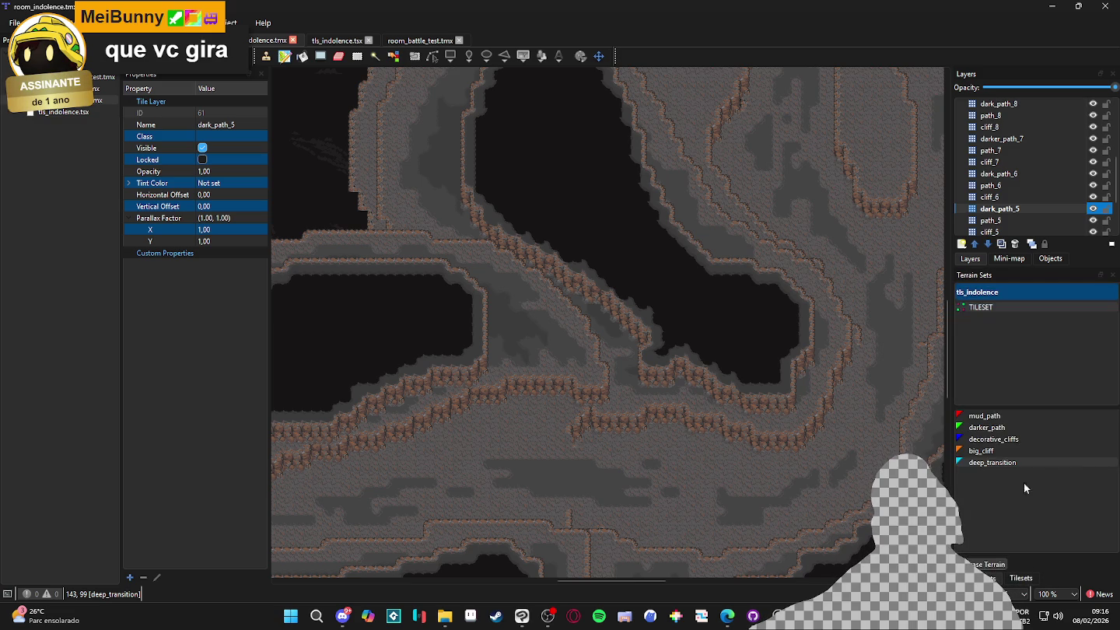
{"action": "left_click", "coordinate": [986, 427]}
{"action": "scroll", "coordinate": [722, 227], "scroll_direction": "up", "scroll_amount": 2}
{"action": "left_click", "coordinate": [716, 261]}
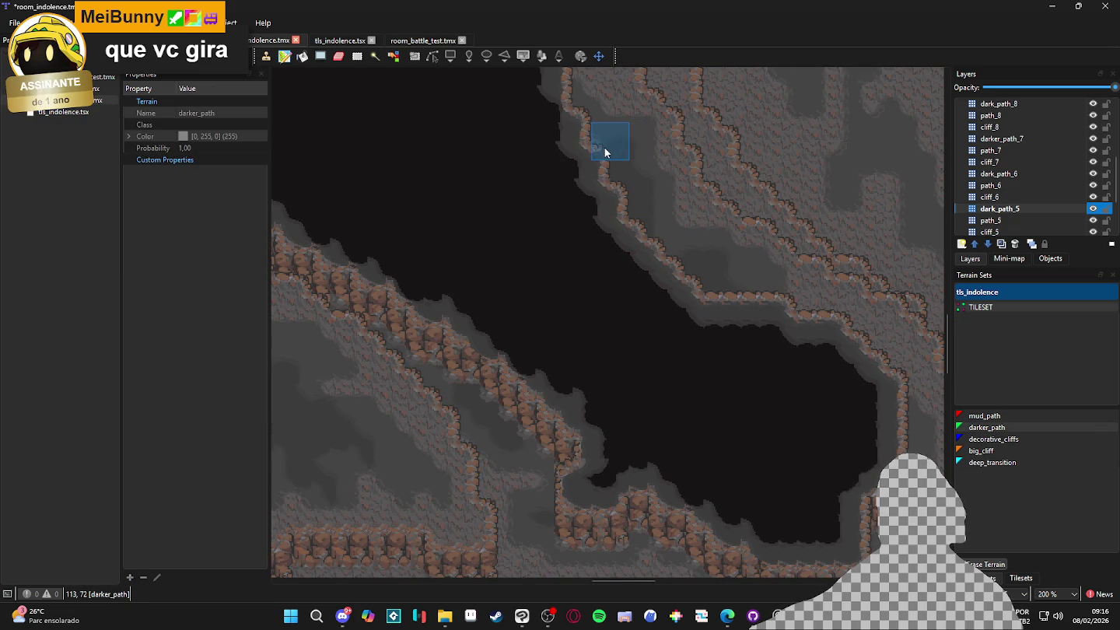
Zoom out, save the map, and pan along the cave edge
{"action": "scroll", "coordinate": [605, 140], "scroll_direction": "down", "scroll_amount": 2}
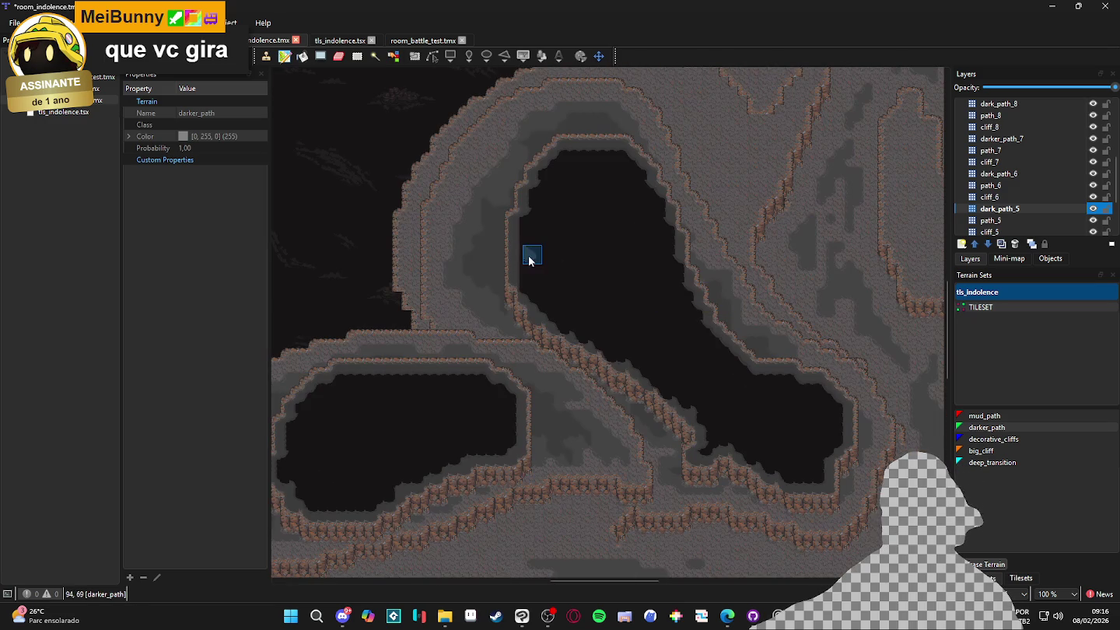
{"action": "scroll", "coordinate": [535, 243], "scroll_direction": "down", "scroll_amount": 1}
{"action": "left_click_drag", "start_coordinate": [665, 381], "coordinate": [625, 309]}
{"action": "key", "text": "ctrl+s"}
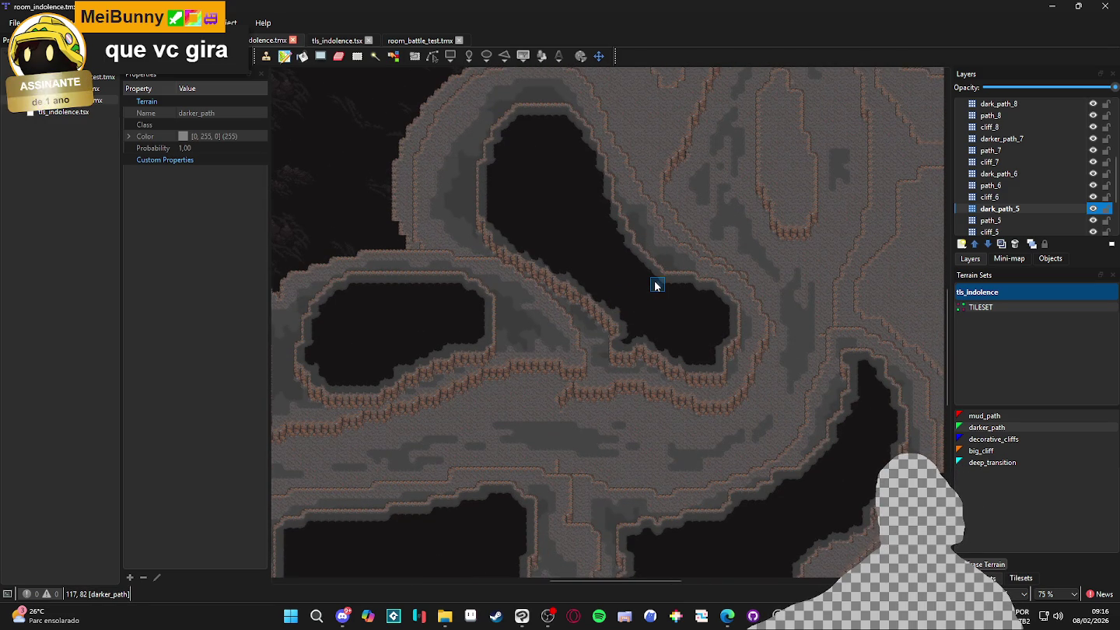
{"action": "mouse_move", "coordinate": [651, 267]}
{"action": "left_mouse_down"}
{"action": "mouse_move", "coordinate": [661, 293]}
{"action": "mouse_move", "coordinate": [568, 353]}
{"action": "mouse_move", "coordinate": [471, 236]}
{"action": "left_mouse_up"}
{"action": "scroll", "coordinate": [575, 342], "scroll_direction": "up", "scroll_amount": 2}
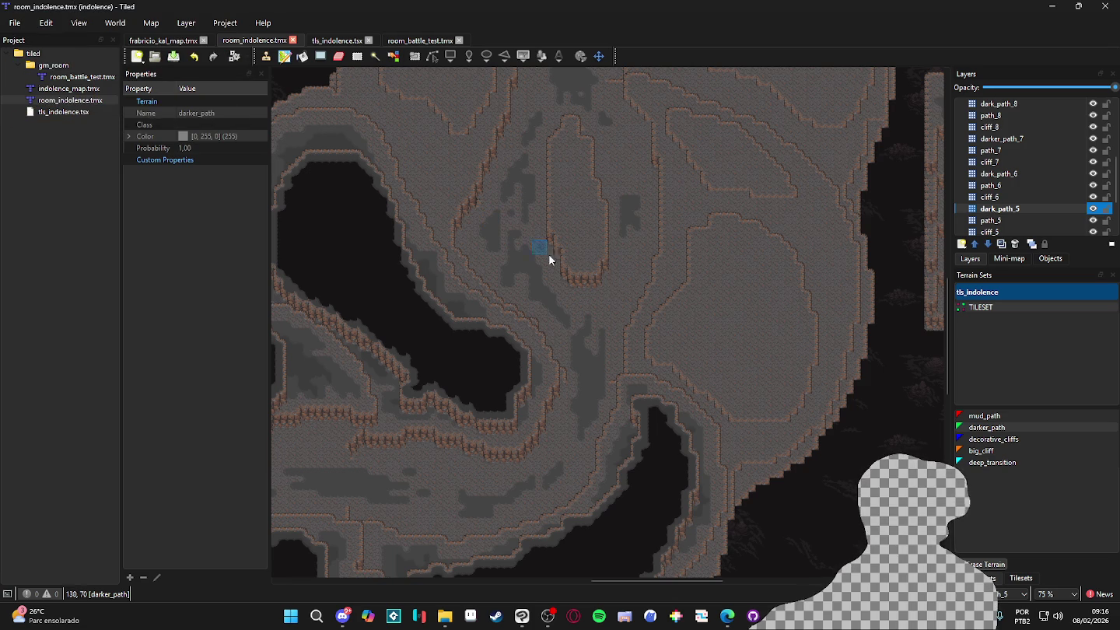
Zoom out to 25% to survey the cave, return to 200% on the plateau, and select cliff_5
{"action": "scroll", "coordinate": [735, 290], "scroll_direction": "down", "scroll_amount": 3}
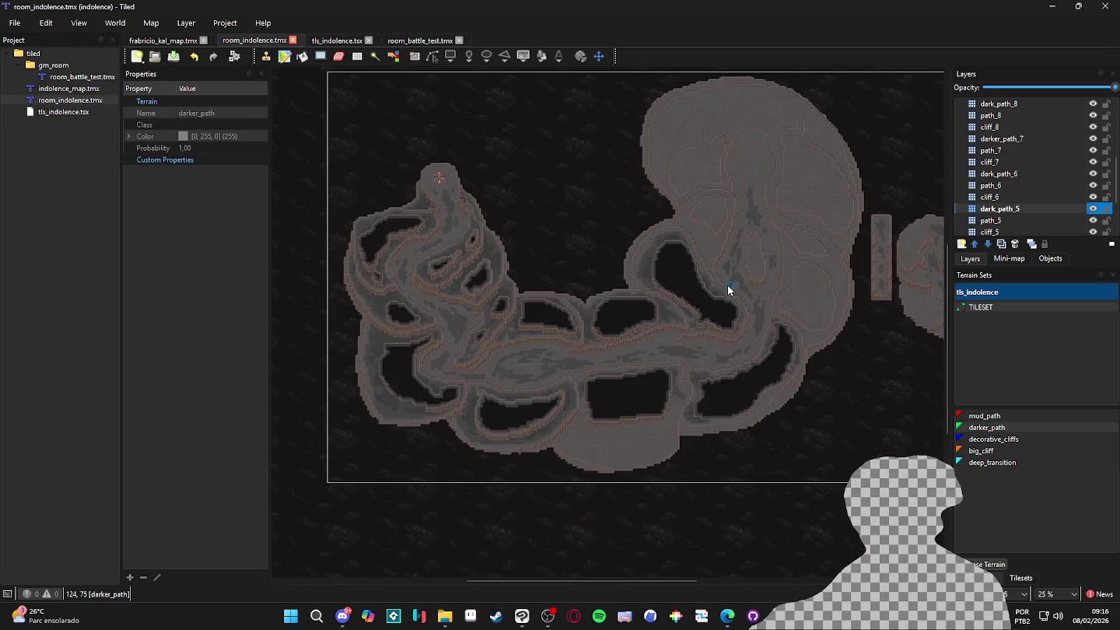
{"action": "scroll", "coordinate": [746, 304], "scroll_direction": "up", "scroll_amount": 2}
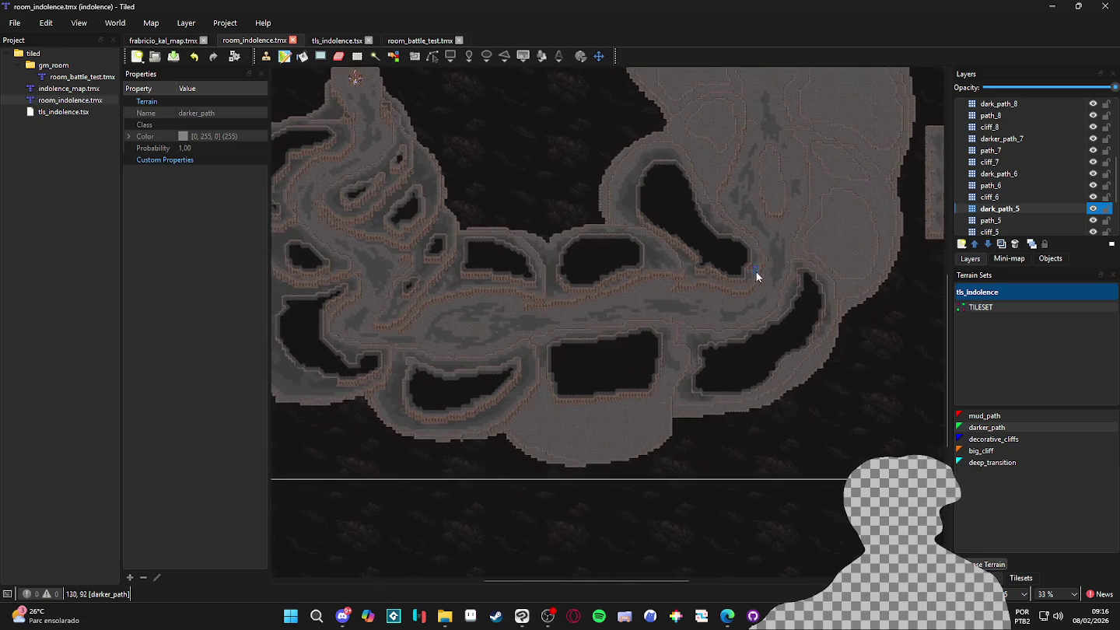
{"action": "scroll", "coordinate": [734, 267], "scroll_direction": "down", "scroll_amount": 1}
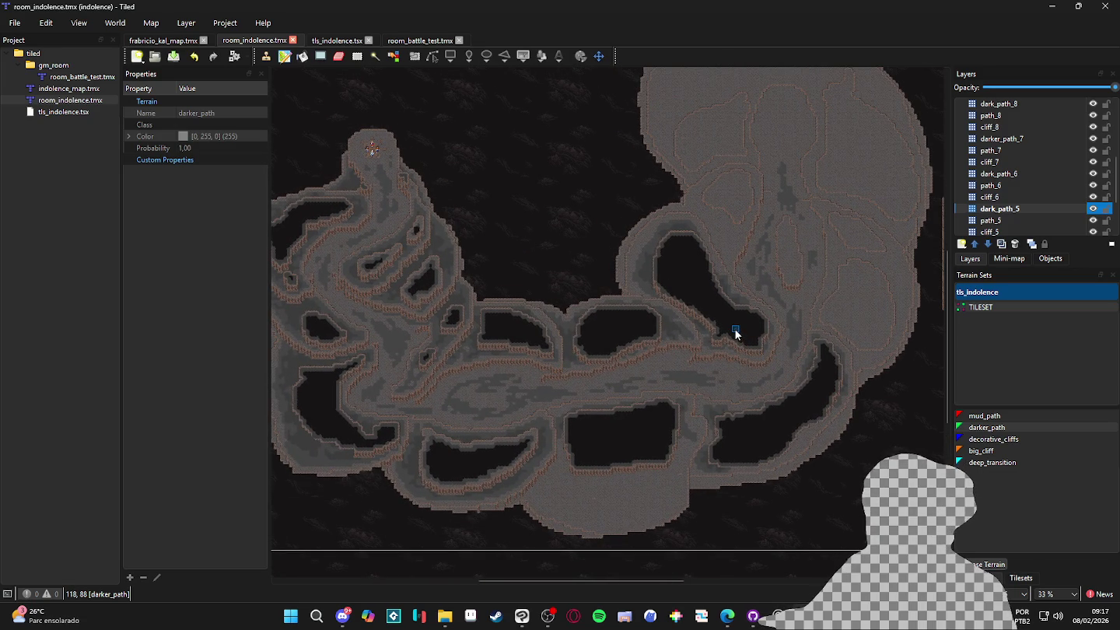
{"action": "scroll", "coordinate": [668, 363], "scroll_direction": "down", "scroll_amount": 1}
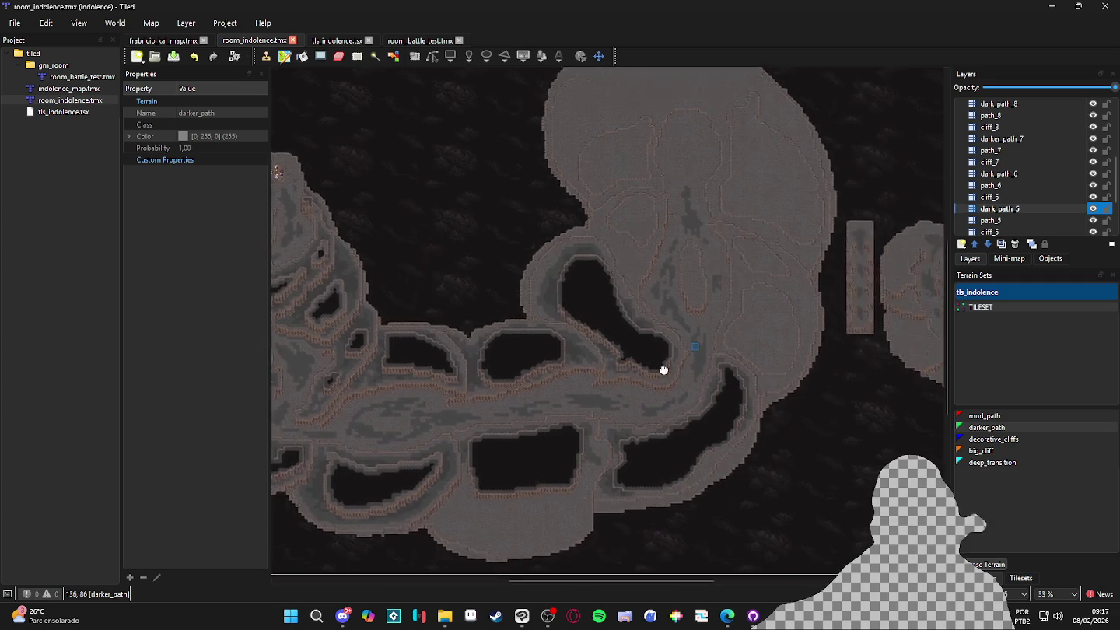
{"action": "scroll", "coordinate": [696, 364], "scroll_direction": "up", "scroll_amount": 3}
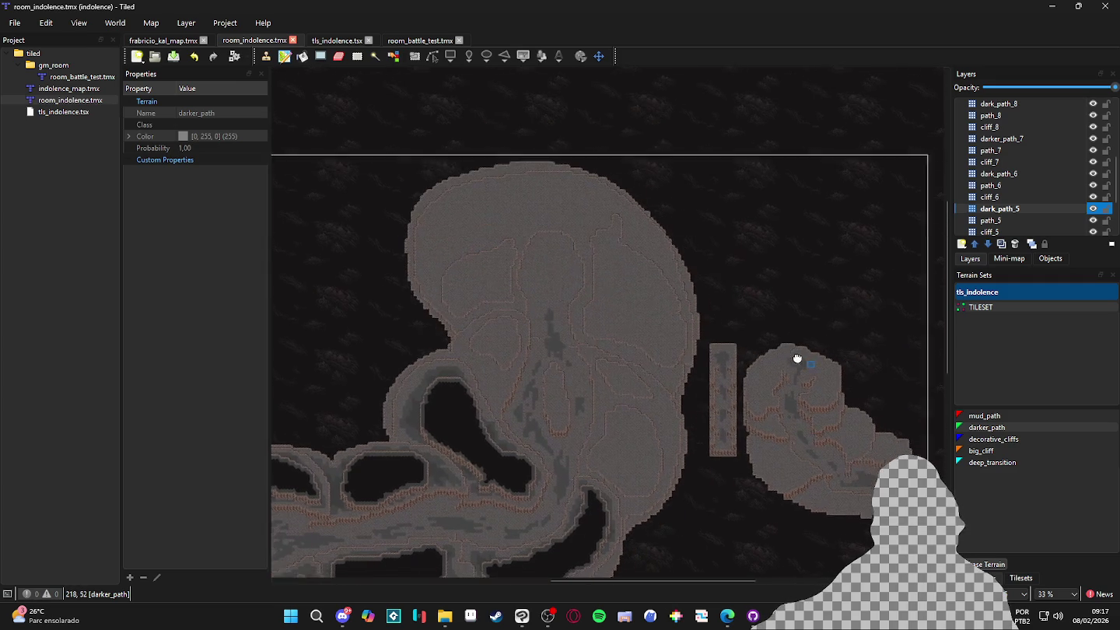
{"action": "scroll", "coordinate": [674, 424], "scroll_direction": "down", "scroll_amount": 1}
{"action": "scroll", "coordinate": [652, 410], "scroll_direction": "up", "scroll_amount": 1}
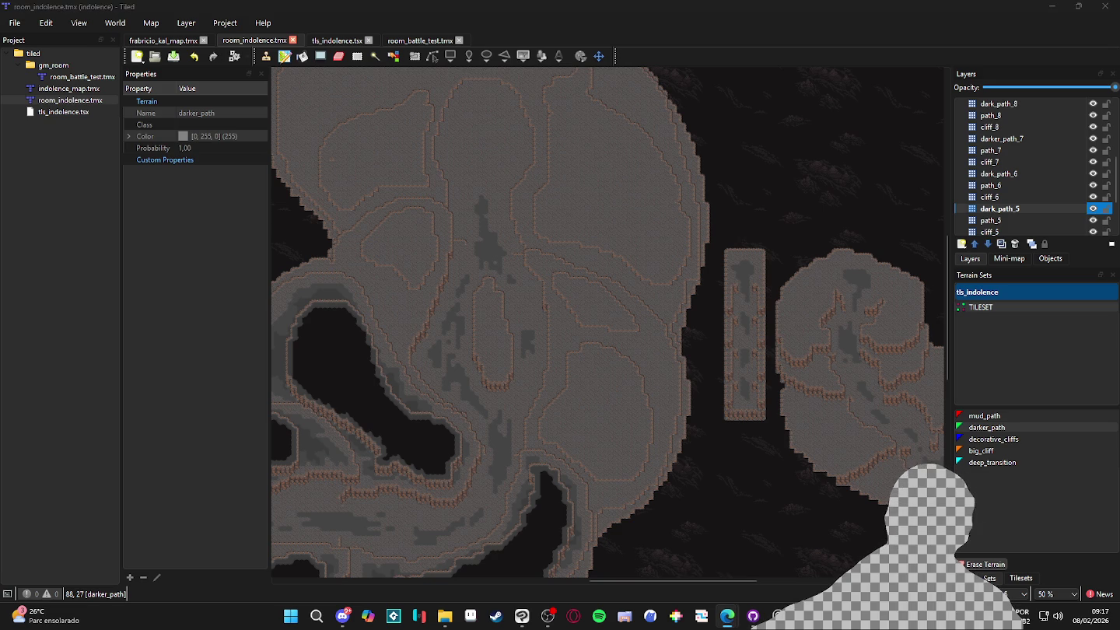
{"action": "scroll", "coordinate": [647, 403], "scroll_direction": "up", "scroll_amount": 4}
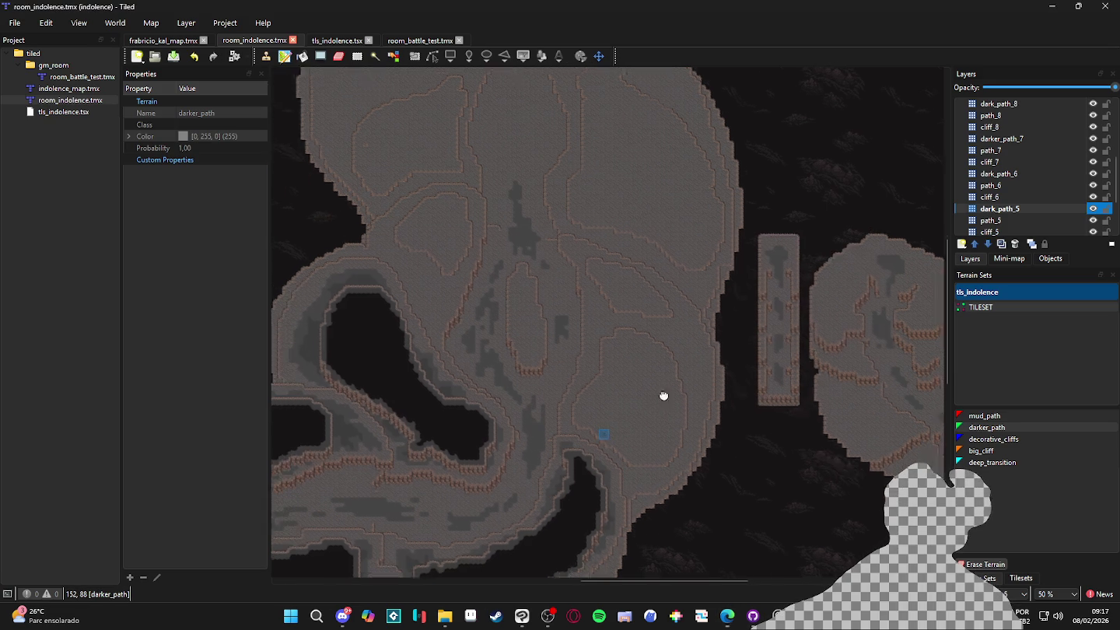
{"action": "scroll", "coordinate": [662, 374], "scroll_direction": "down", "scroll_amount": 3}
{"action": "key", "text": "ctrl+Page_Down"}
{"action": "key", "text": "ctrl+Page_Down"}
{"action": "scroll", "coordinate": [669, 333], "scroll_direction": "down", "scroll_amount": 3}
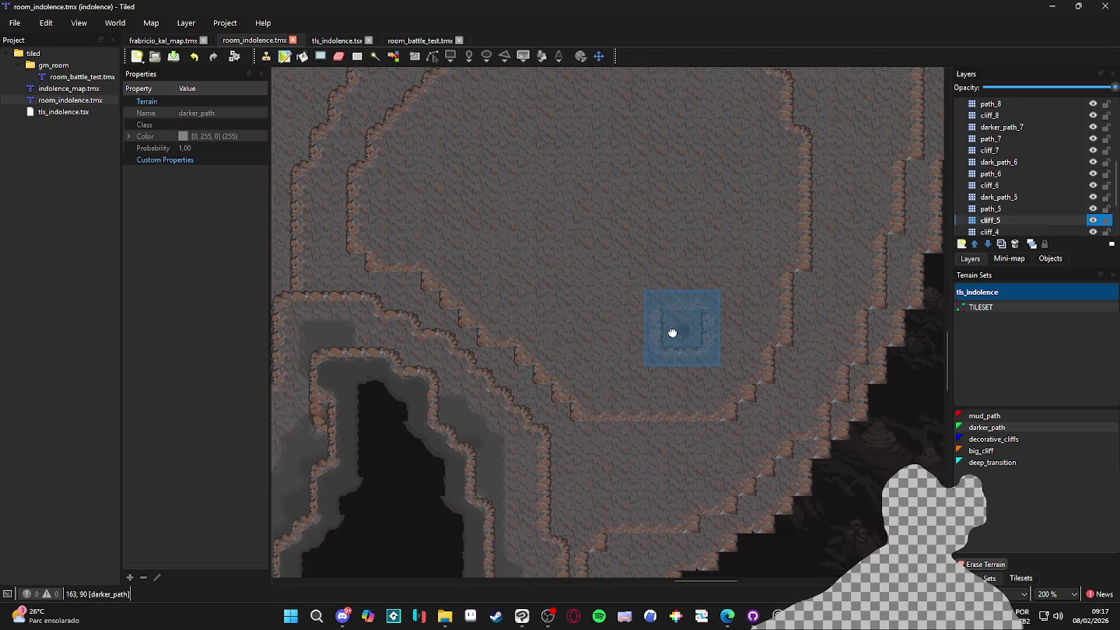
Stamp a tls_indolence cliff-edge tile three times along the plateau edge, then select cliff_4
{"action": "left_click", "coordinate": [1027, 577]}
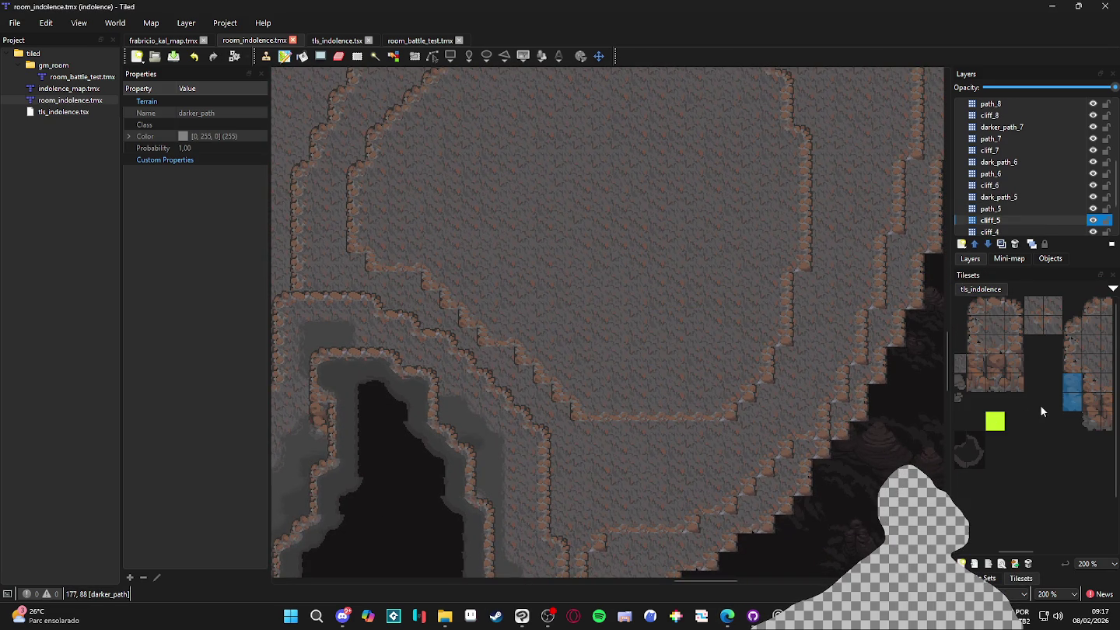
{"action": "left_click", "coordinate": [1069, 389]}
{"action": "left_click", "coordinate": [586, 441]}
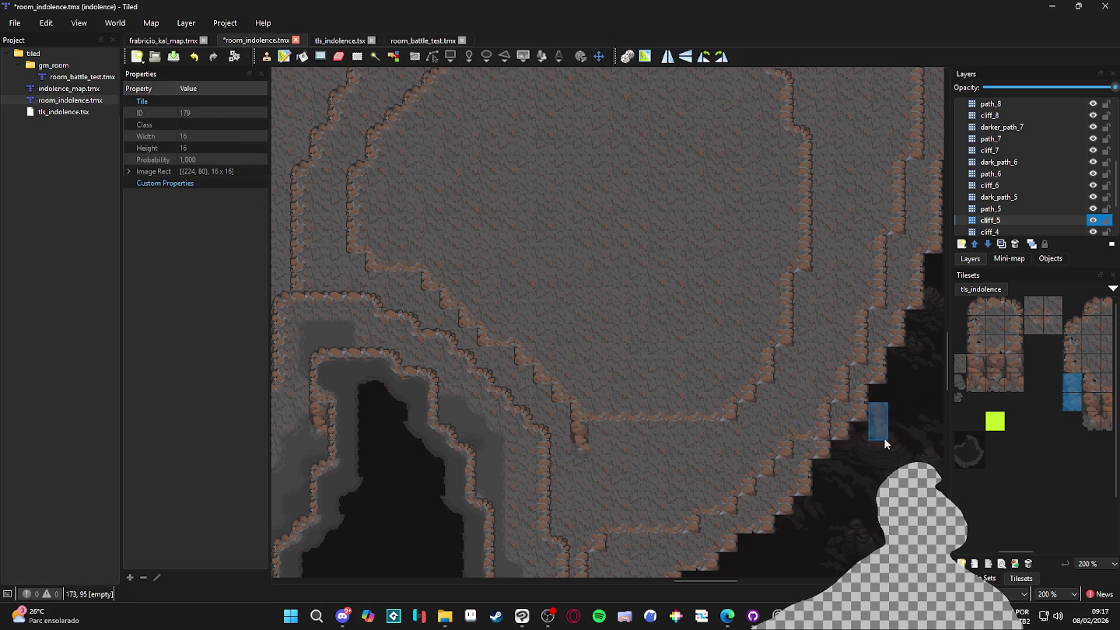
{"action": "left_click", "coordinate": [557, 425]}
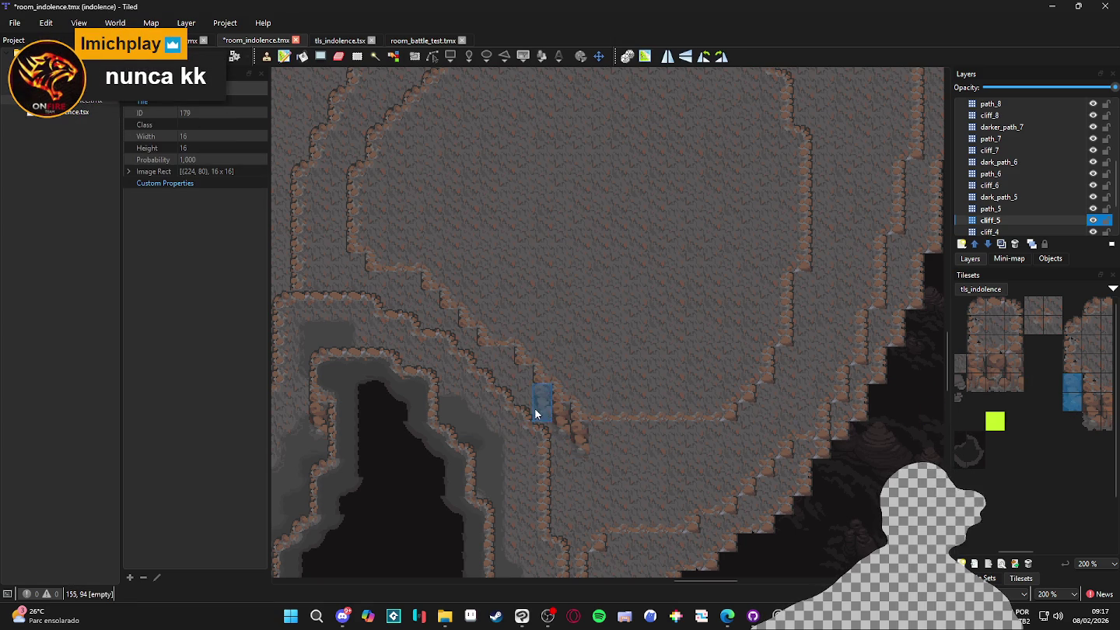
{"action": "left_click", "coordinate": [518, 384]}
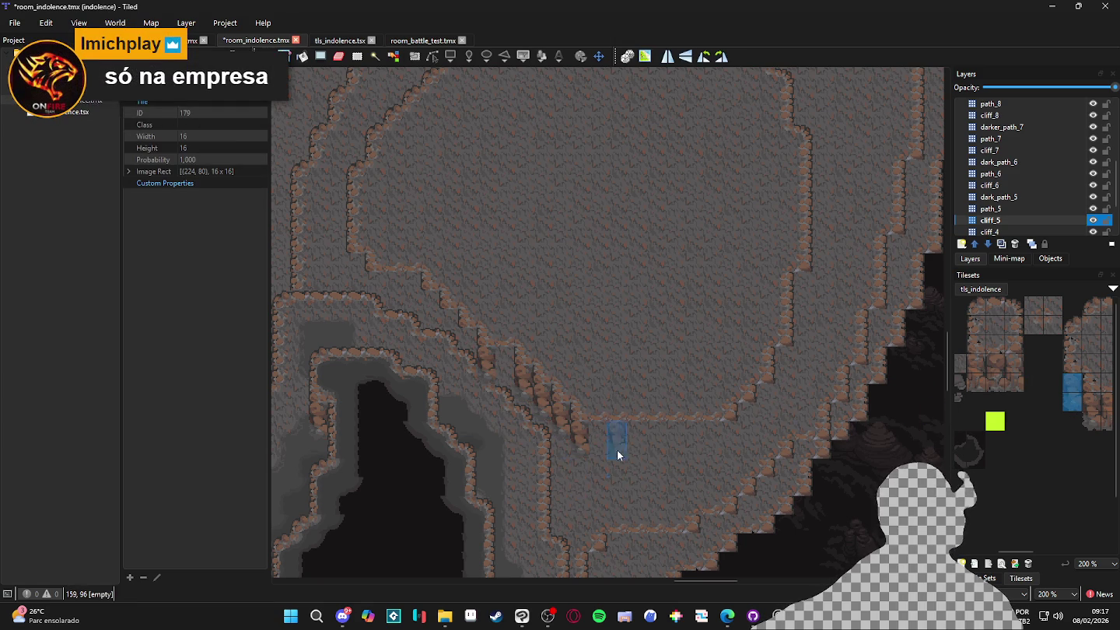
{"action": "left_click", "coordinate": [1011, 231]}
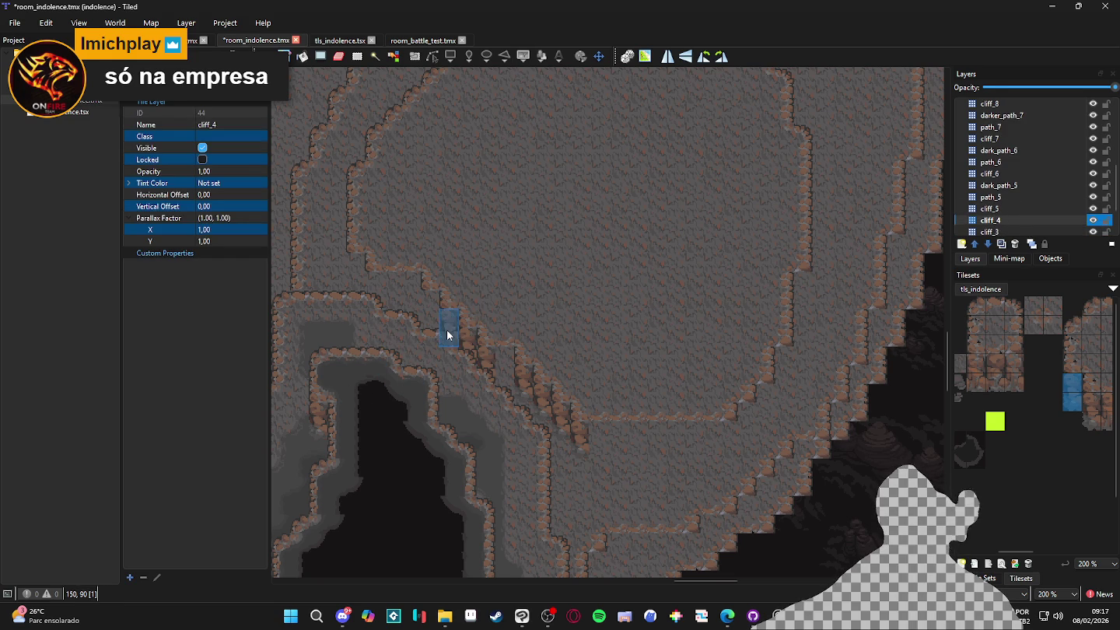
Undo the stamped tiles, pick cliff tile 150, reselect cliff_5 and save
{"action": "key", "text": "ctrl+z"}
{"action": "key", "text": "ctrl+z"}
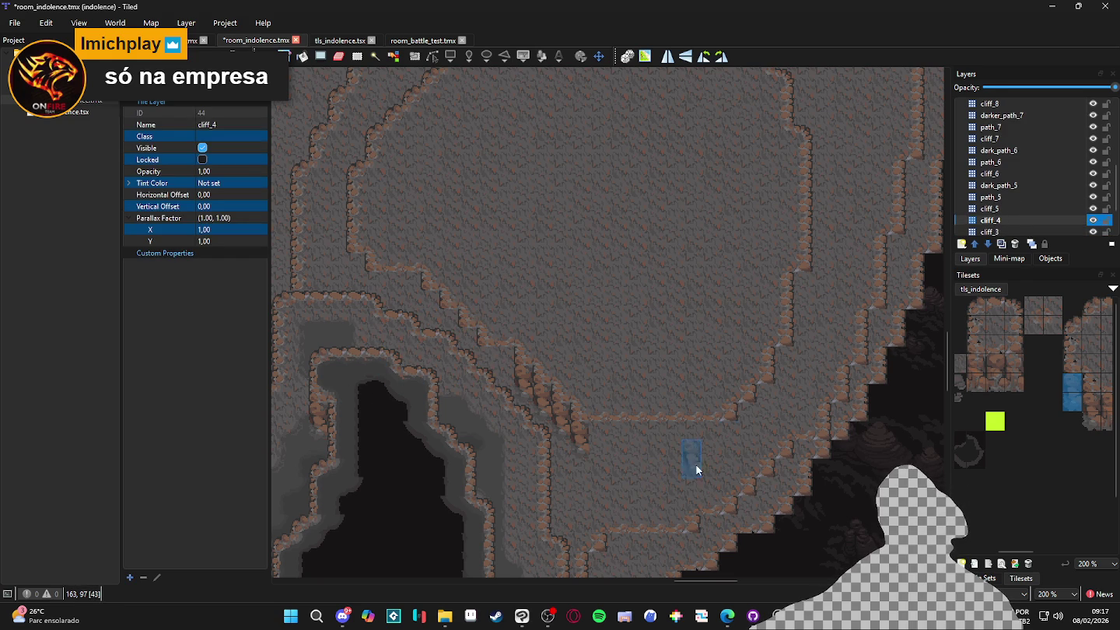
{"action": "scroll", "coordinate": [1023, 412], "scroll_direction": "right", "scroll_amount": 5}
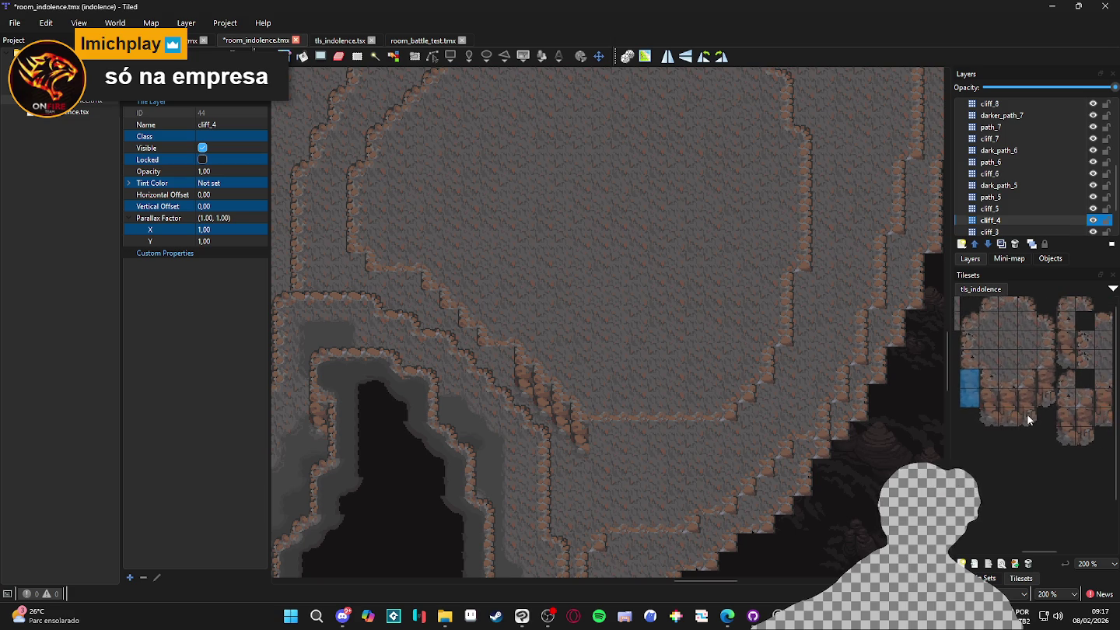
{"action": "scroll", "coordinate": [1028, 411], "scroll_direction": "right", "scroll_amount": 5}
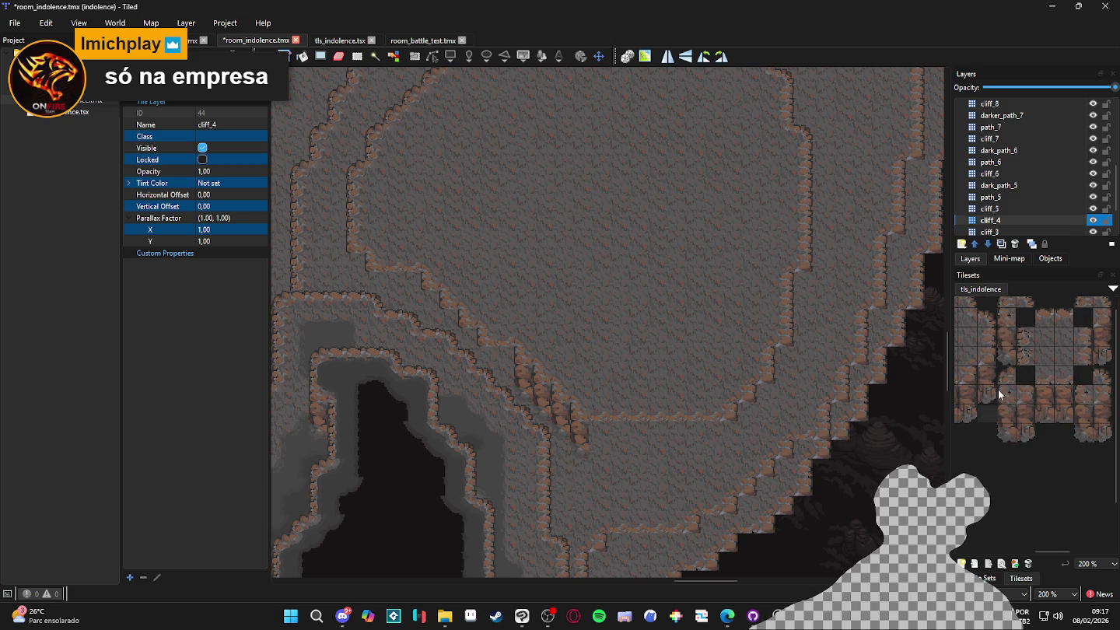
{"action": "left_click", "coordinate": [990, 382]}
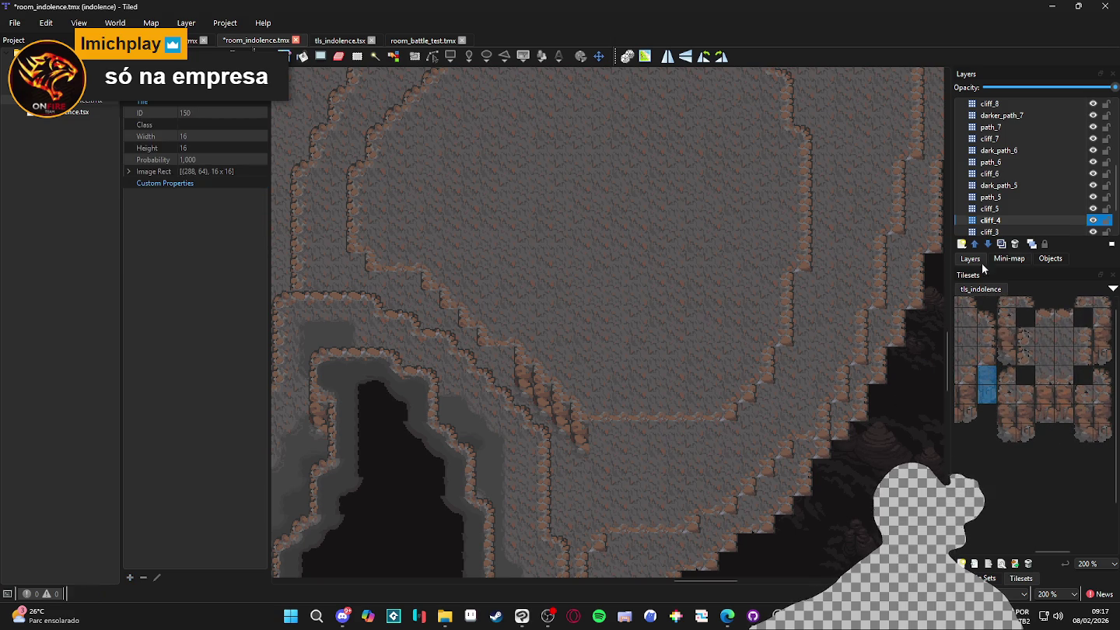
{"action": "left_click", "coordinate": [1011, 209]}
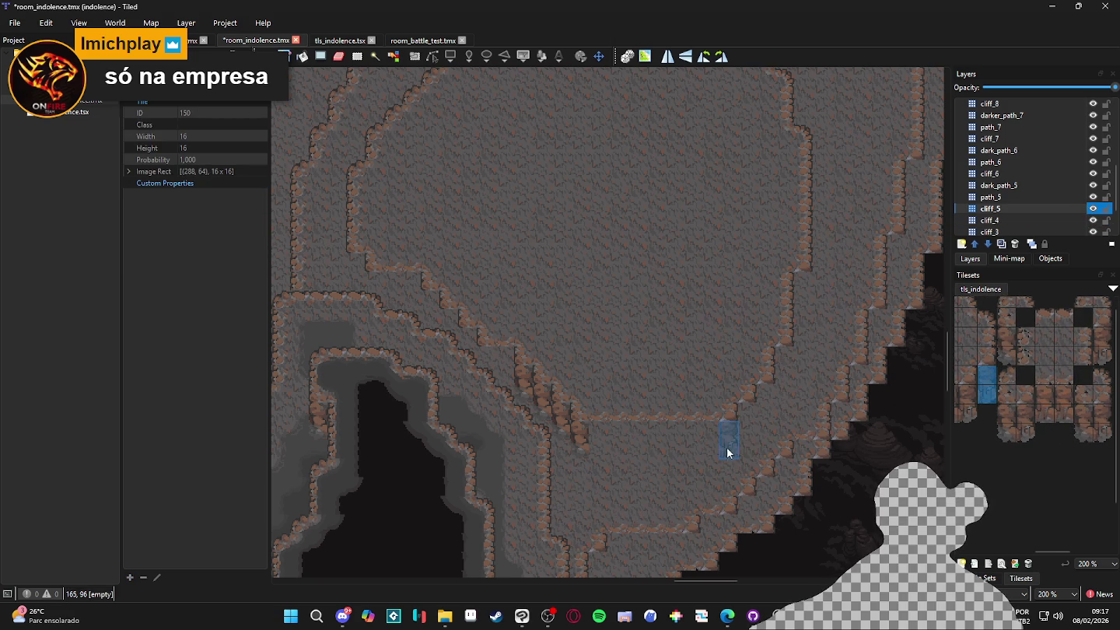
{"action": "key", "text": "ctrl+z"}
{"action": "key", "text": "ctrl+z"}
{"action": "key", "text": "ctrl+s"}
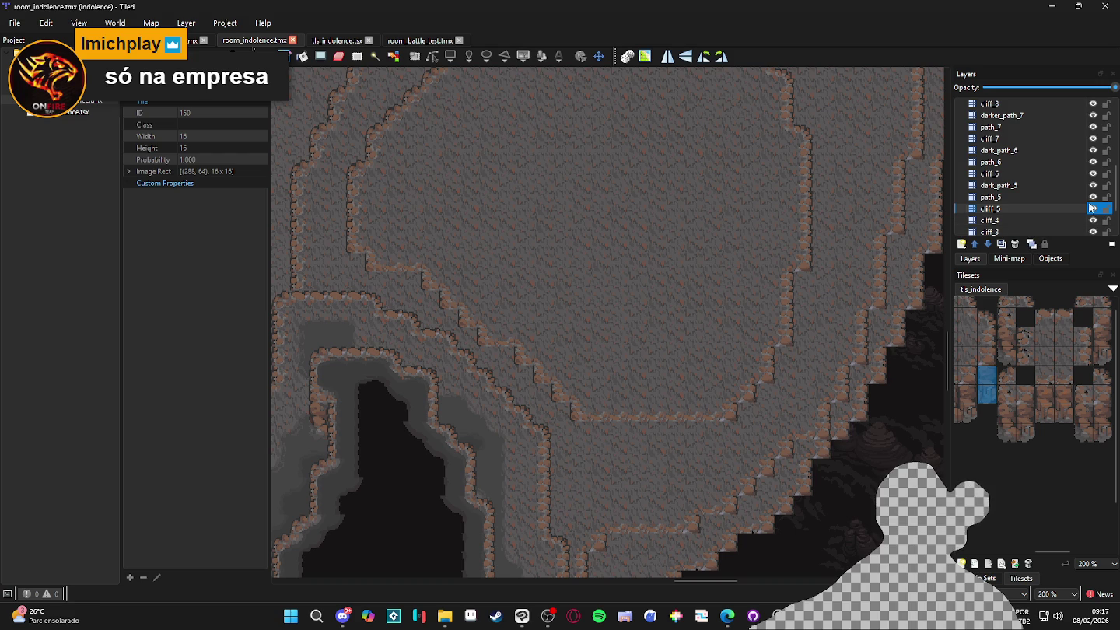
Paint diagonal runs of cliff-edge tiles, including tile 146, up-left along the ridge
{"action": "left_click", "coordinate": [720, 454]}
{"action": "mouse_move", "coordinate": [720, 454]}
{"action": "left_mouse_down"}
{"action": "mouse_move", "coordinate": [781, 388]}
{"action": "mouse_move", "coordinate": [804, 296]}
{"action": "left_mouse_up"}
{"action": "scroll", "coordinate": [1082, 390], "scroll_direction": "left", "scroll_amount": 3}
{"action": "left_click", "coordinate": [987, 399]}
{"action": "left_click_drag", "start_coordinate": [553, 417], "coordinate": [525, 398]}
{"action": "mouse_move", "coordinate": [405, 305]}
{"action": "left_mouse_down"}
{"action": "mouse_move", "coordinate": [353, 279]}
{"action": "mouse_move", "coordinate": [383, 295]}
{"action": "left_mouse_up"}
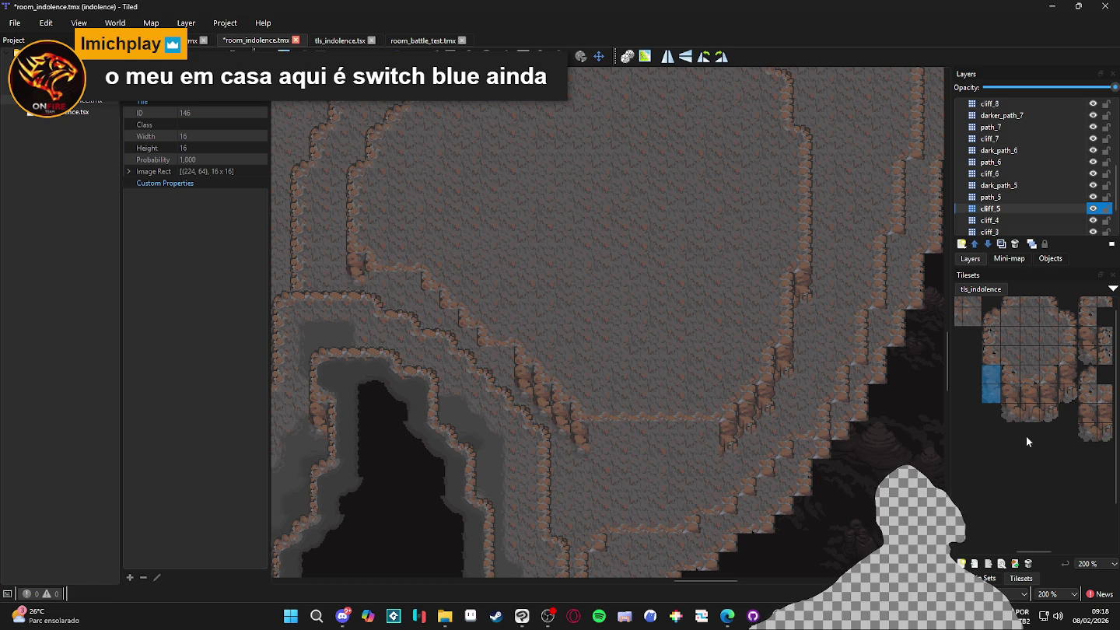
Select a 3x2 block of cliff tiles and zoom in on the diagonal cliff ridge
{"action": "scroll", "coordinate": [1078, 444], "scroll_direction": "left", "scroll_amount": 3}
{"action": "left_click_drag", "start_coordinate": [1061, 387], "coordinate": [1011, 356]}
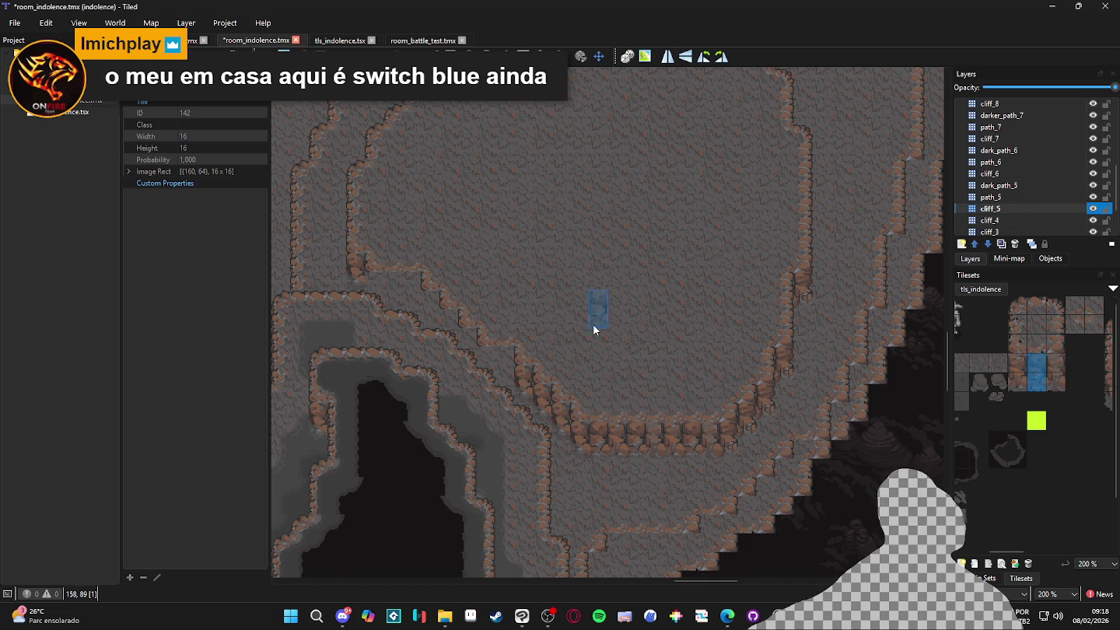
{"action": "scroll", "coordinate": [592, 324], "scroll_direction": "down", "scroll_amount": 1}
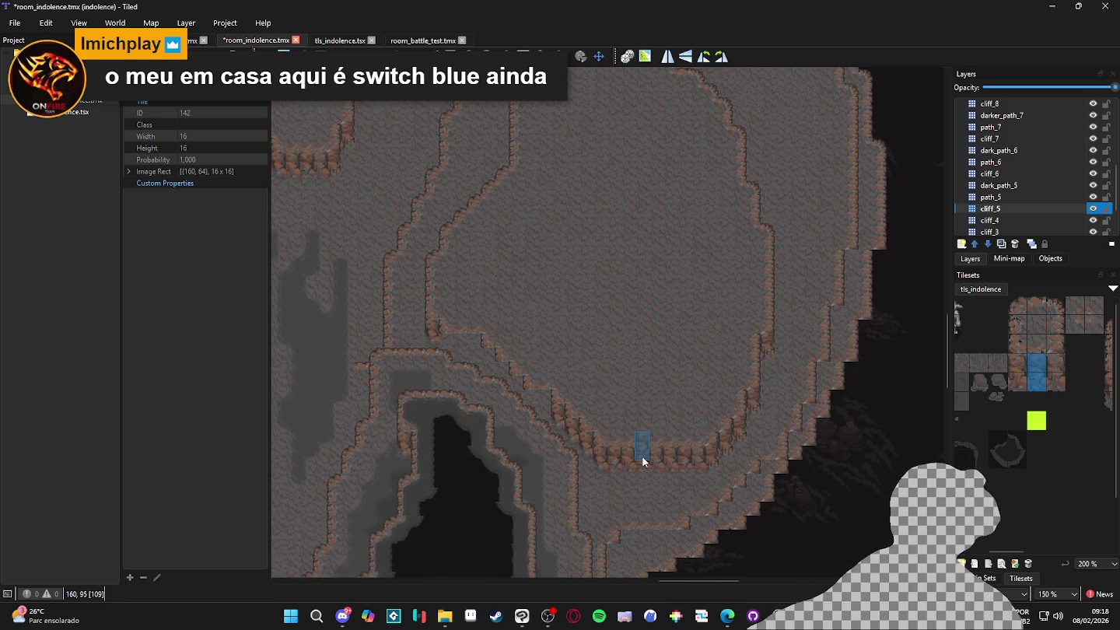
{"action": "scroll", "coordinate": [642, 455], "scroll_direction": "down", "scroll_amount": 1}
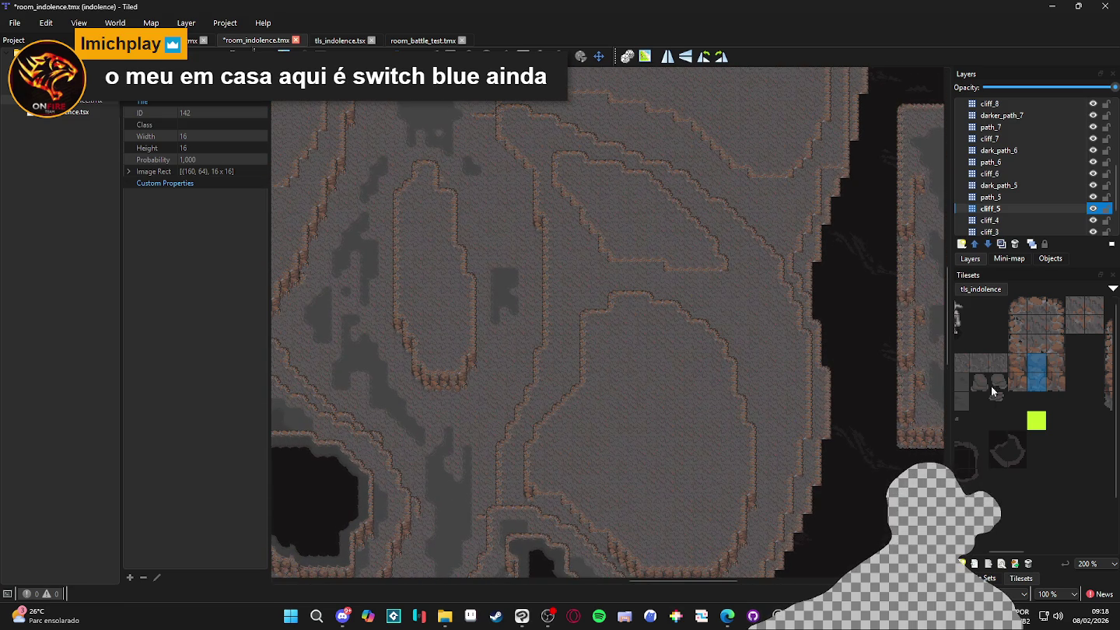
{"action": "scroll", "coordinate": [995, 398], "scroll_direction": "right", "scroll_amount": 3}
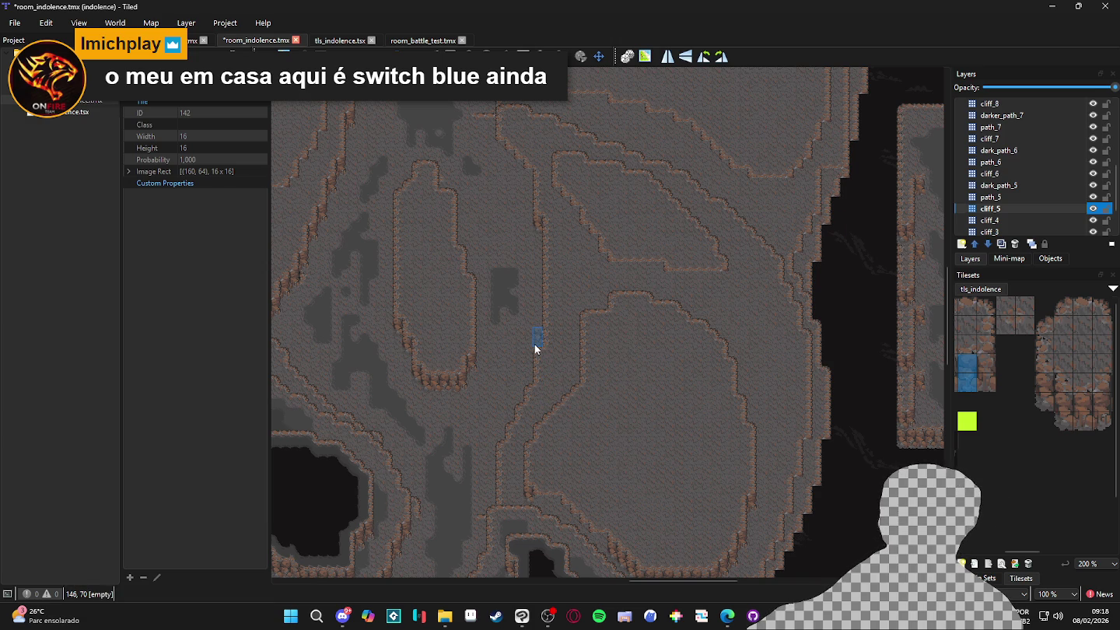
{"action": "scroll", "coordinate": [535, 344], "scroll_direction": "up", "scroll_amount": 2}
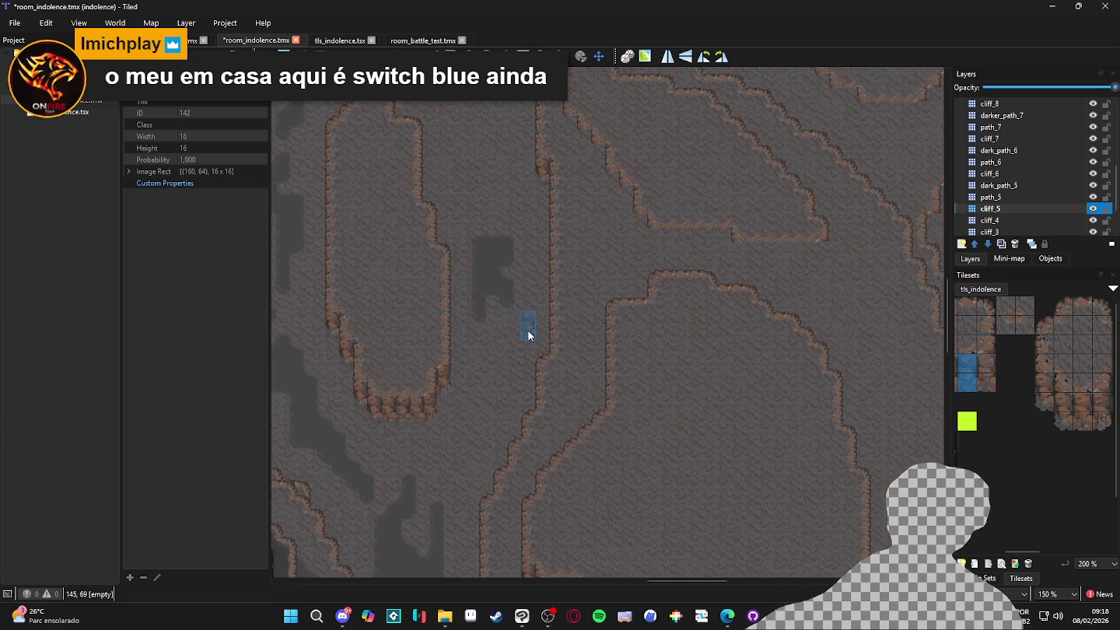
{"action": "scroll", "coordinate": [543, 373], "scroll_direction": "down", "scroll_amount": 2}
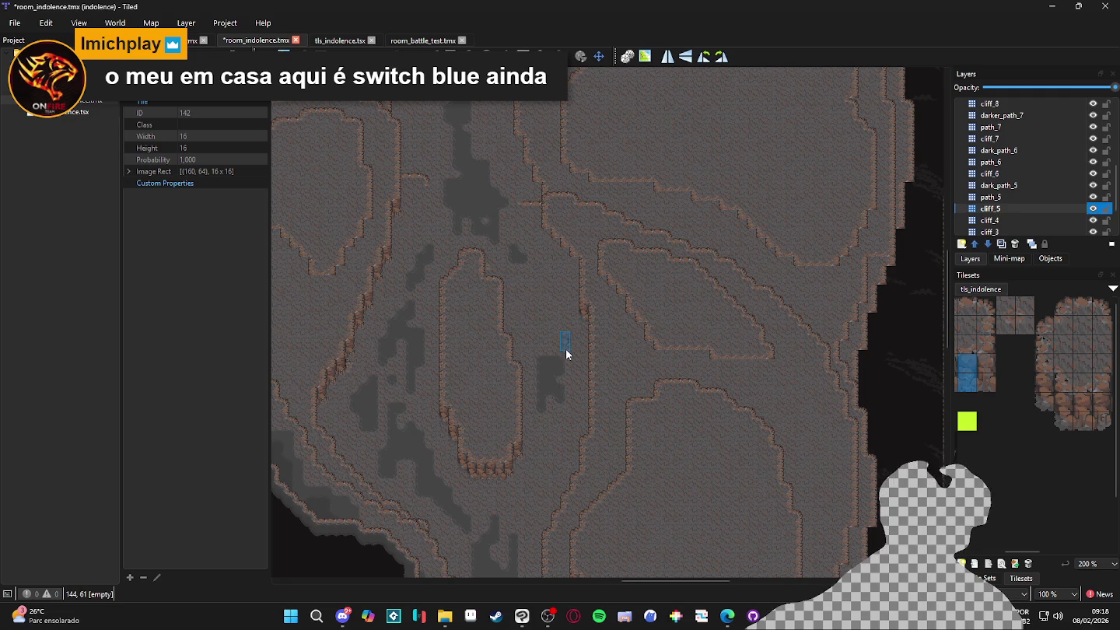
{"action": "scroll", "coordinate": [575, 388], "scroll_direction": "up", "scroll_amount": 1}
{"action": "scroll", "coordinate": [628, 391], "scroll_direction": "up", "scroll_amount": 1}
{"action": "scroll", "coordinate": [628, 391], "scroll_direction": "down", "scroll_amount": 3}
{"action": "scroll", "coordinate": [588, 375], "scroll_direction": "left", "scroll_amount": 2}
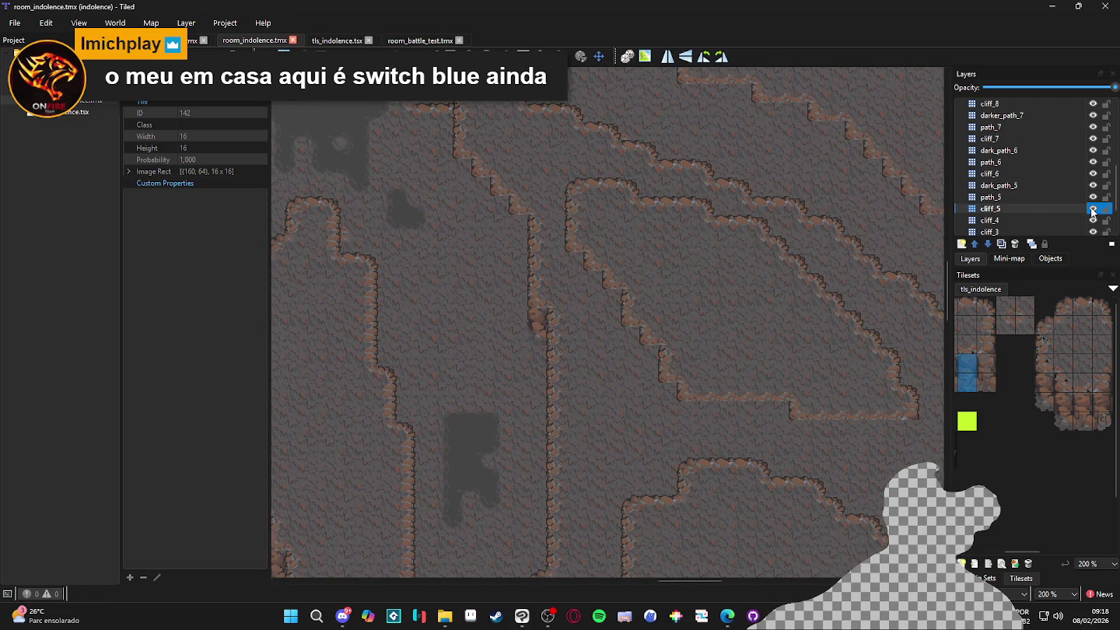
Stamp a vertical cliff-edge strip four times down the diagonal ridge on cliff_5
{"action": "left_click", "coordinate": [1092, 210]}
{"action": "left_click", "coordinate": [1092, 210]}
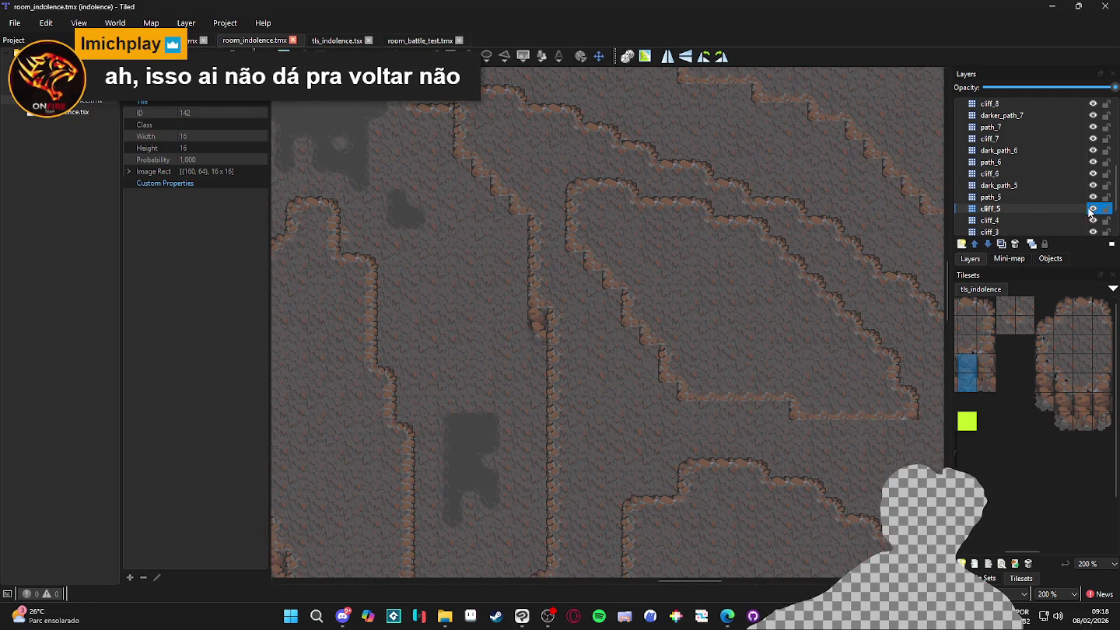
{"action": "left_click_drag", "start_coordinate": [1036, 376], "coordinate": [1045, 428]}
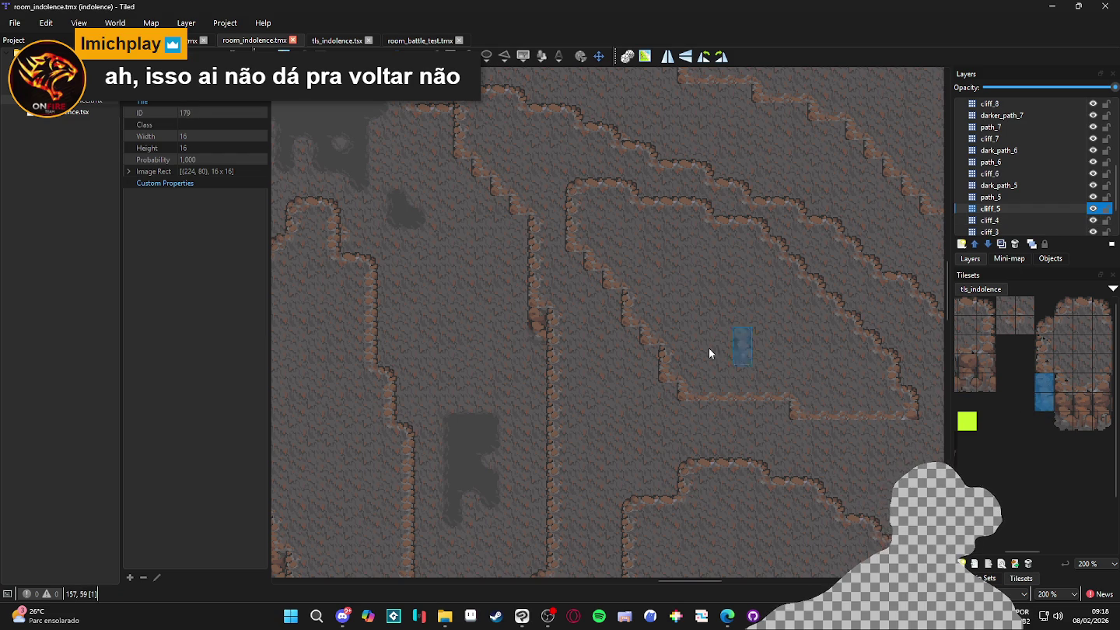
{"action": "left_click", "coordinate": [577, 277]}
{"action": "left_click", "coordinate": [611, 319]}
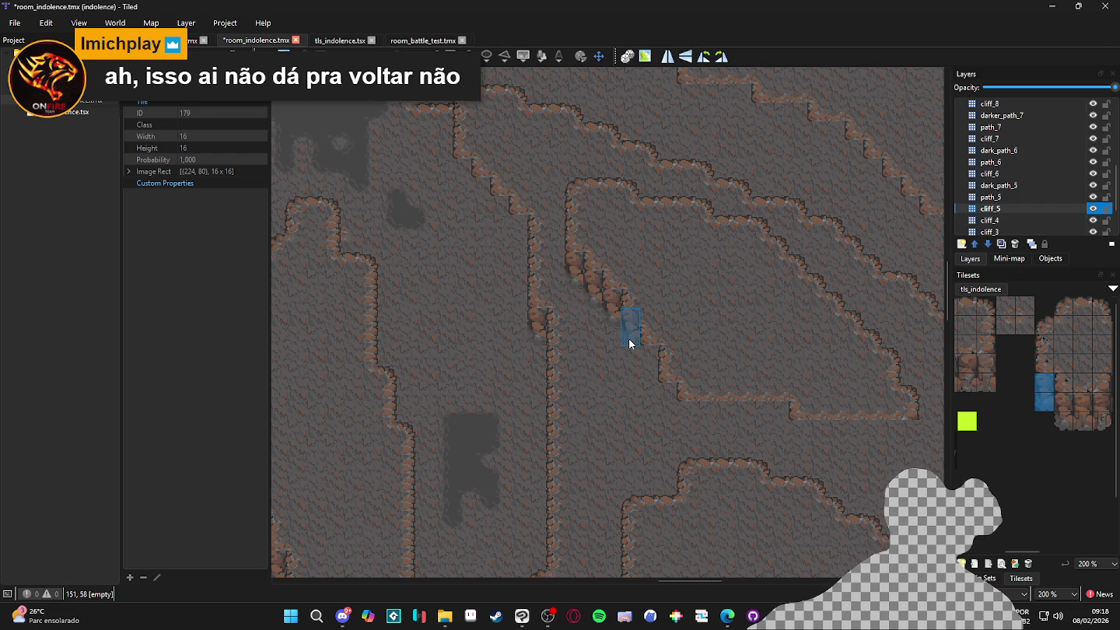
{"action": "left_click", "coordinate": [633, 357]}
{"action": "left_click", "coordinate": [648, 373]}
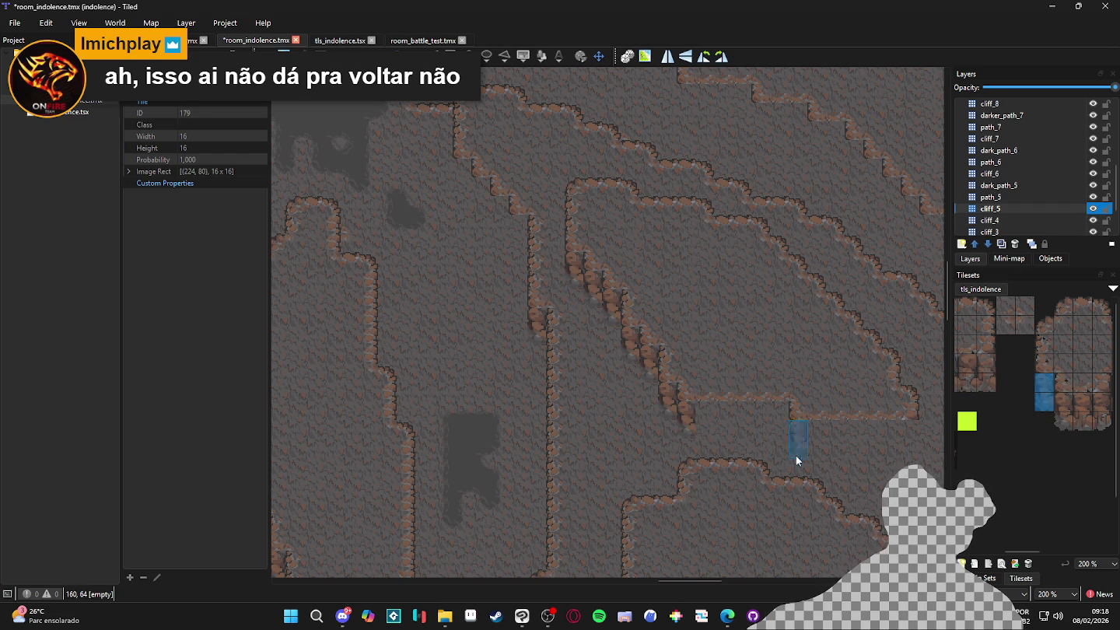
Fill the lower cliff row's gap with a 3×2 cliff block and one more tile, then minimize Tiled
{"action": "scroll", "coordinate": [795, 442], "scroll_direction": "right", "scroll_amount": 2}
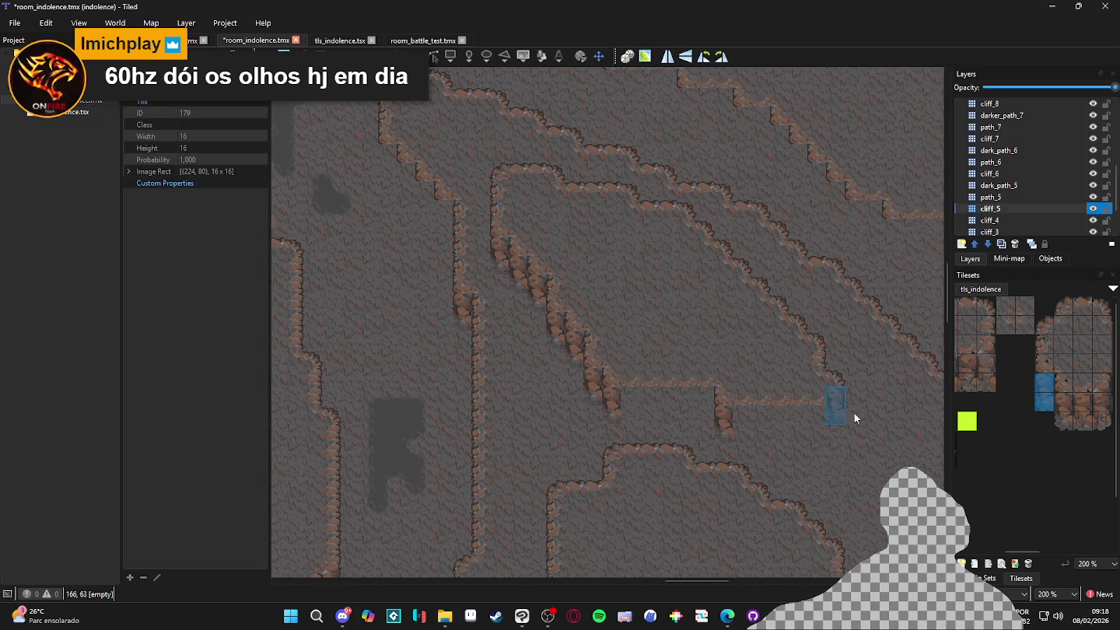
{"action": "mouse_move", "coordinate": [1097, 398]}
{"action": "left_mouse_down"}
{"action": "mouse_move", "coordinate": [1098, 437]}
{"action": "mouse_move", "coordinate": [1102, 422]}
{"action": "left_mouse_up"}
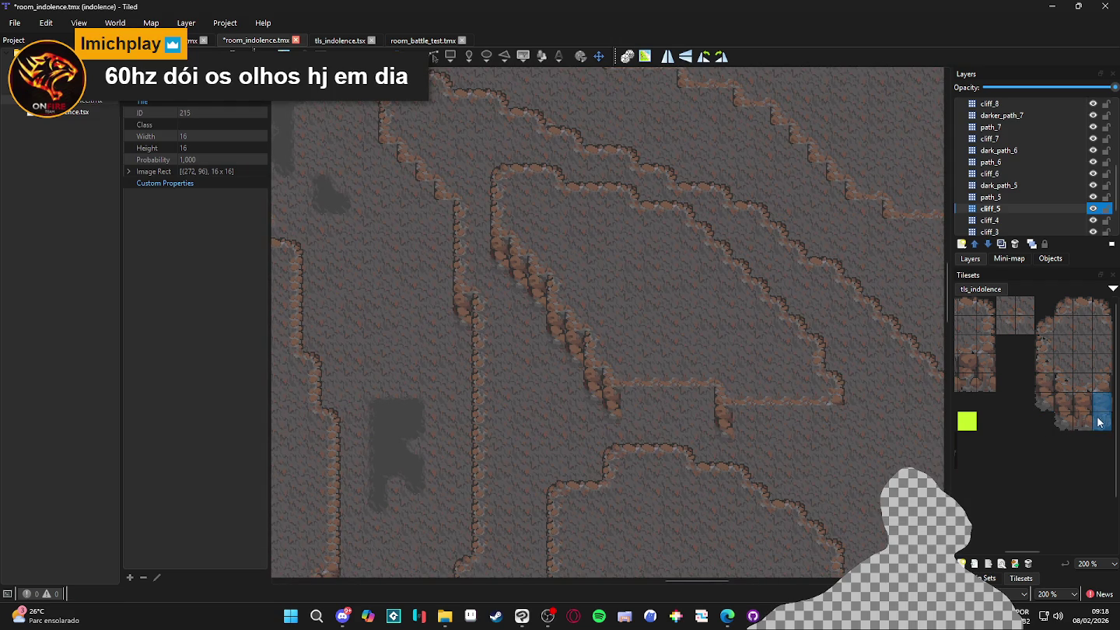
{"action": "scroll", "coordinate": [1040, 387], "scroll_direction": "left", "scroll_amount": 2}
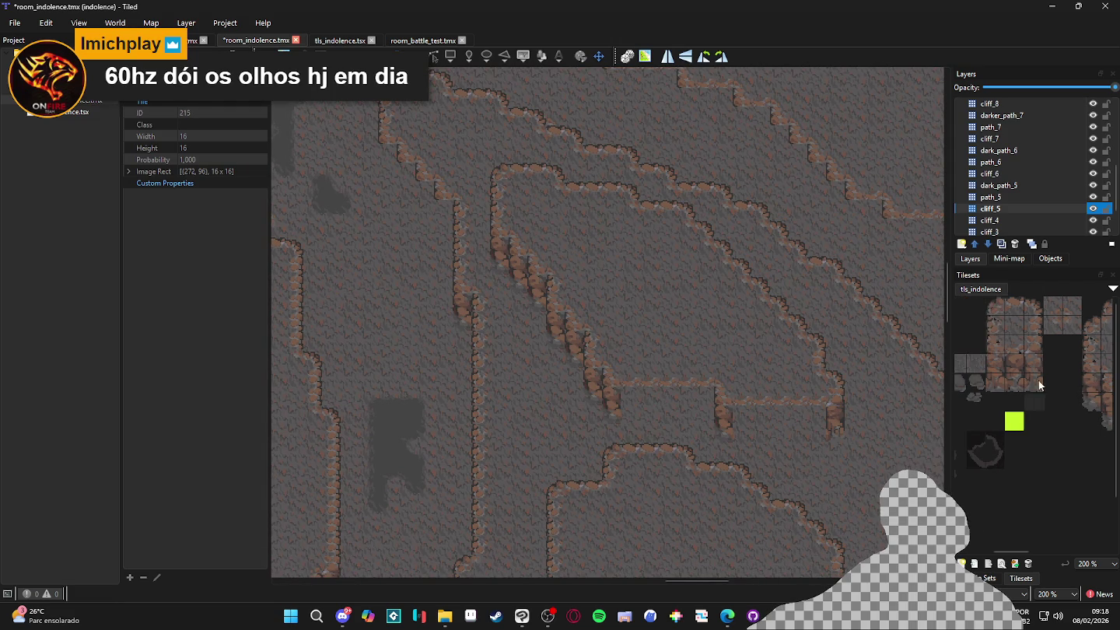
{"action": "left_click_drag", "start_coordinate": [1032, 363], "coordinate": [996, 382]}
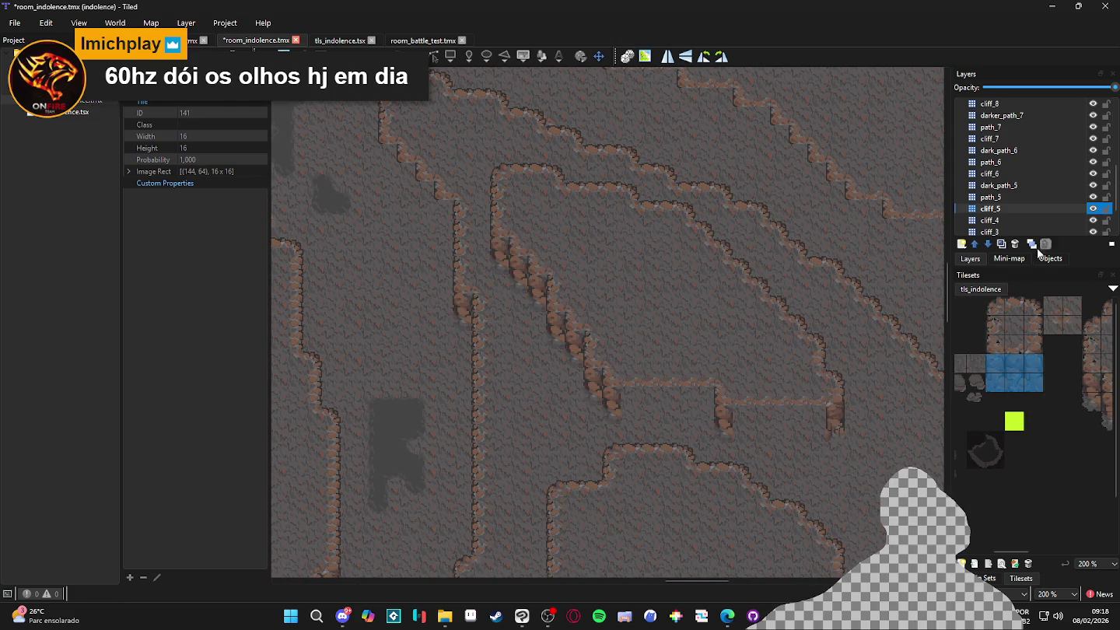
{"action": "left_click_drag", "start_coordinate": [805, 428], "coordinate": [746, 430]}
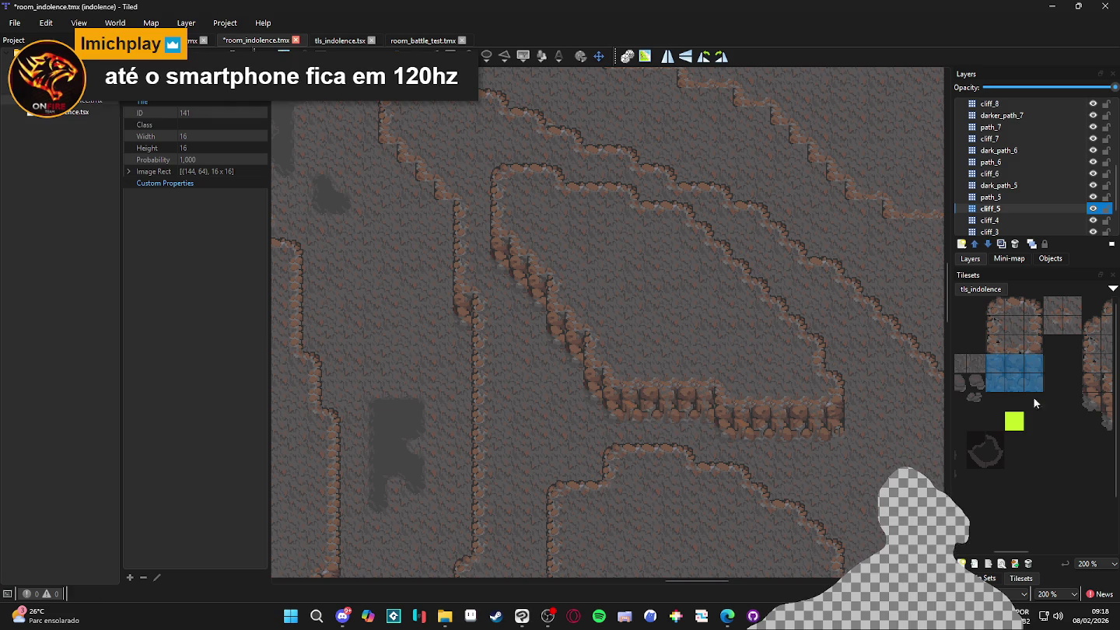
{"action": "scroll", "coordinate": [1056, 397], "scroll_direction": "right", "scroll_amount": 2}
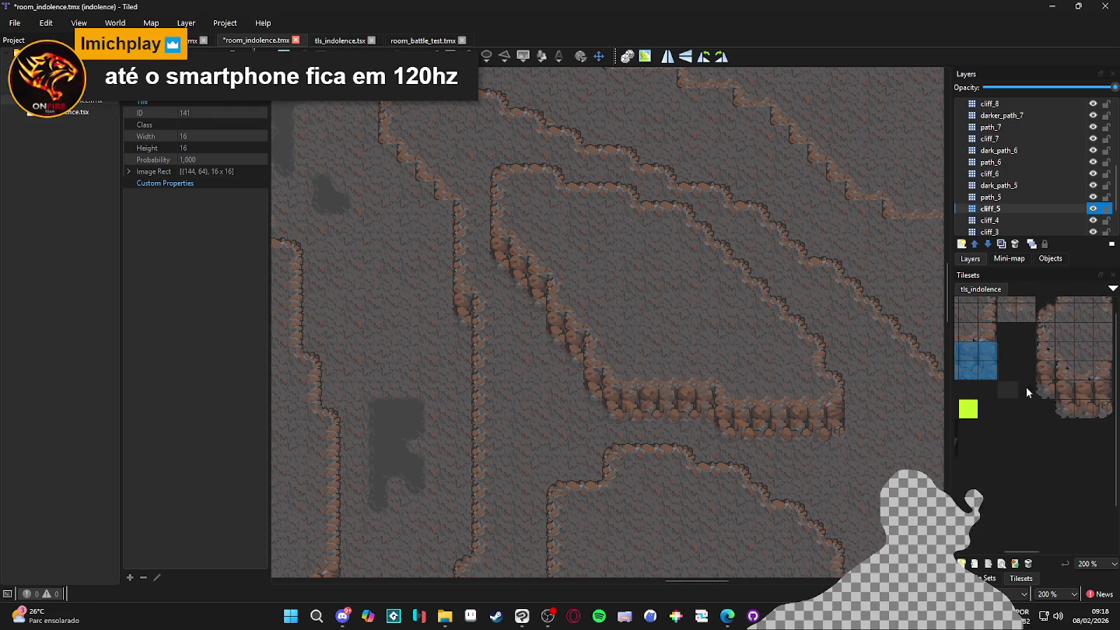
{"action": "mouse_move", "coordinate": [1076, 396]}
{"action": "left_mouse_down"}
{"action": "mouse_move", "coordinate": [1031, 388]}
{"action": "mouse_move", "coordinate": [987, 420]}
{"action": "mouse_move", "coordinate": [1015, 422]}
{"action": "left_mouse_up"}
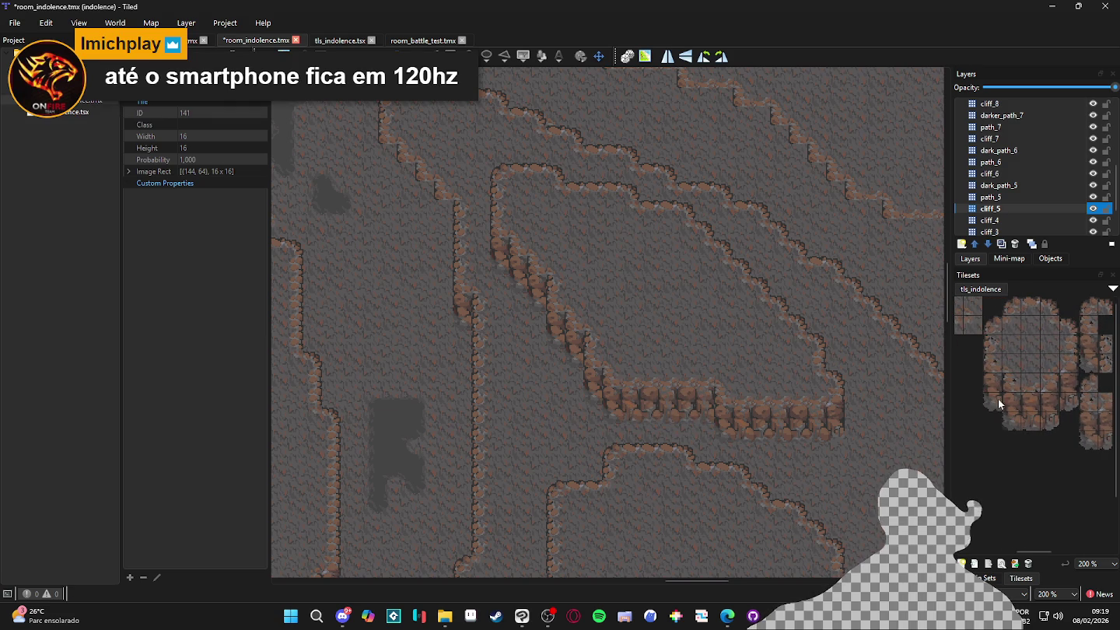
{"action": "left_click", "coordinate": [698, 408]}
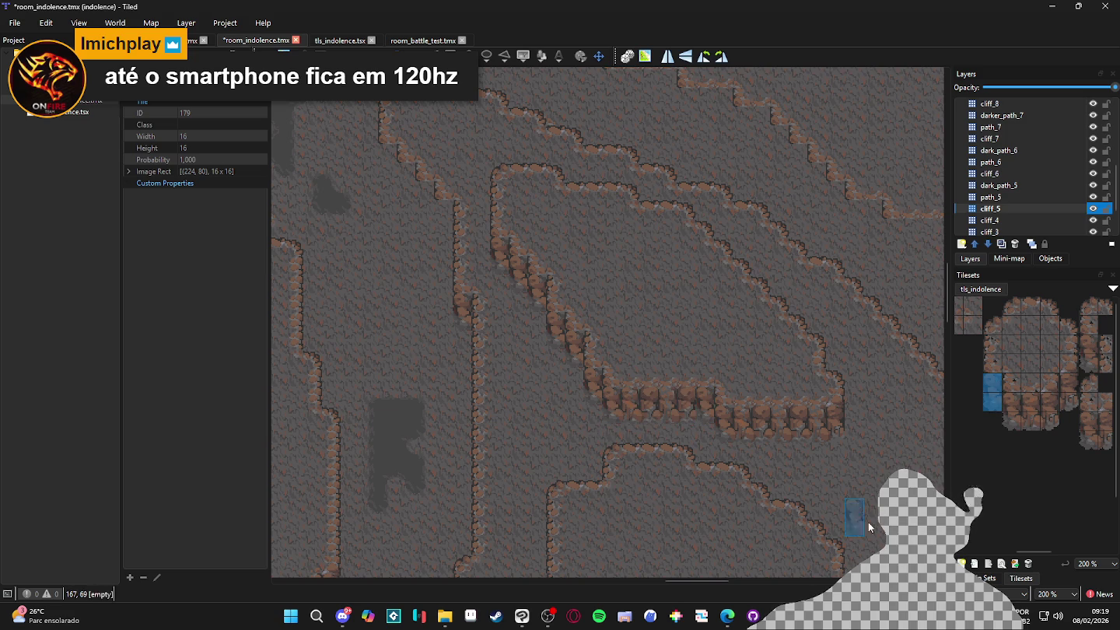
{"action": "mouse_move", "coordinate": [1059, 423]}
{"action": "left_mouse_down"}
{"action": "mouse_move", "coordinate": [1009, 437]}
{"action": "mouse_move", "coordinate": [1034, 404]}
{"action": "mouse_move", "coordinate": [1061, 397]}
{"action": "mouse_move", "coordinate": [1004, 384]}
{"action": "mouse_move", "coordinate": [1031, 399]}
{"action": "mouse_move", "coordinate": [1069, 387]}
{"action": "left_mouse_up"}
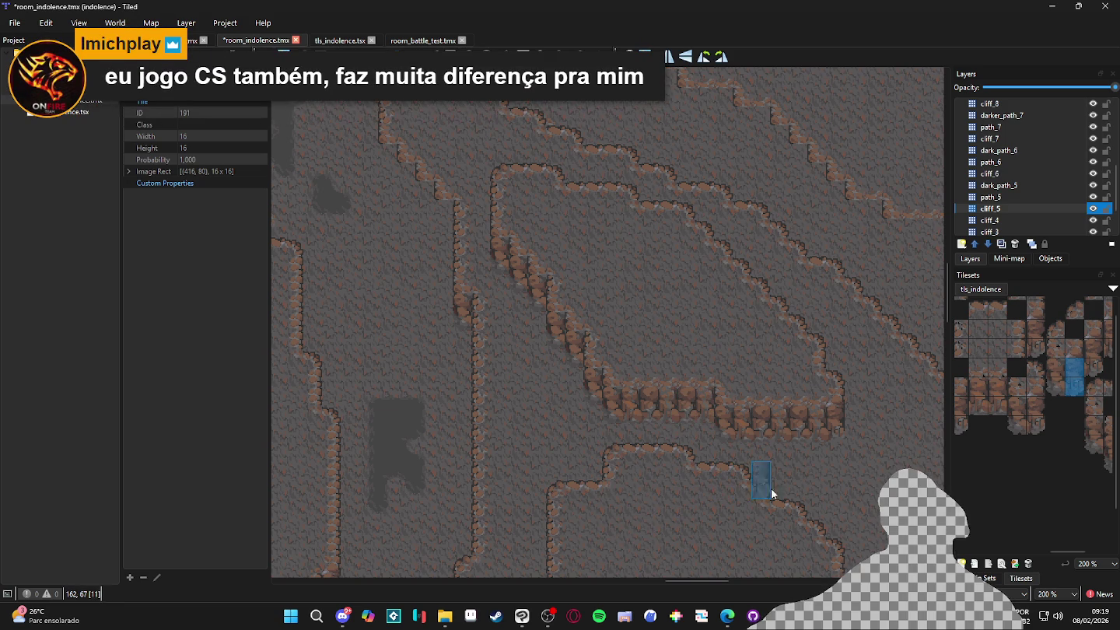
{"action": "left_click", "coordinate": [1053, 6]}
Set the LEN LT2252pwA monitor's refresh rate to 75 Hz in advanced display settings
{"action": "right_click", "coordinate": [744, 224]}
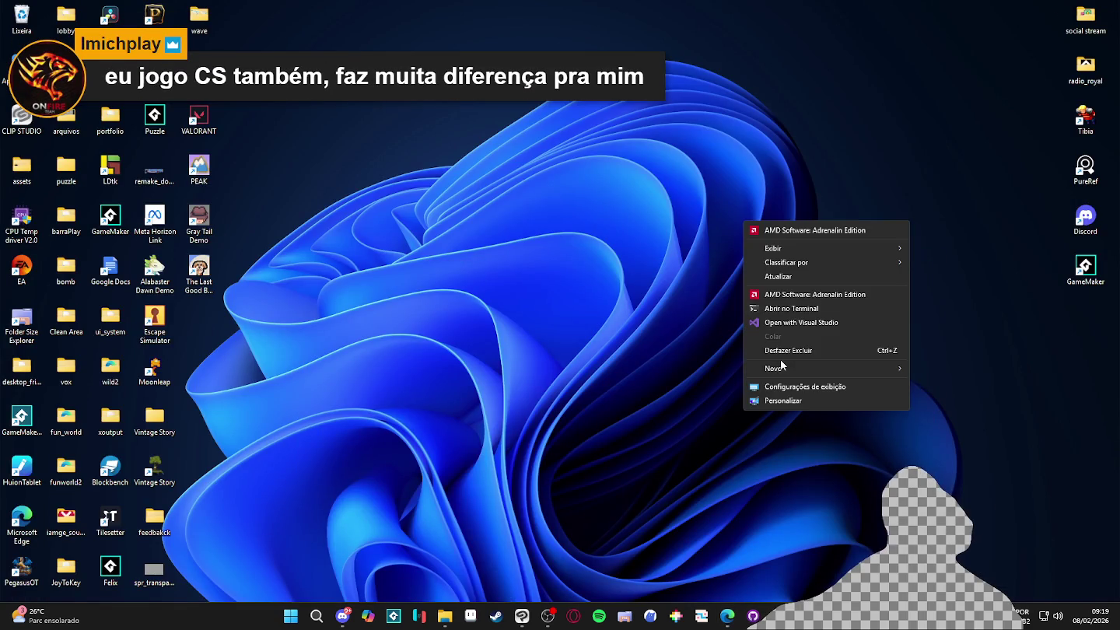
{"action": "left_click", "coordinate": [821, 389]}
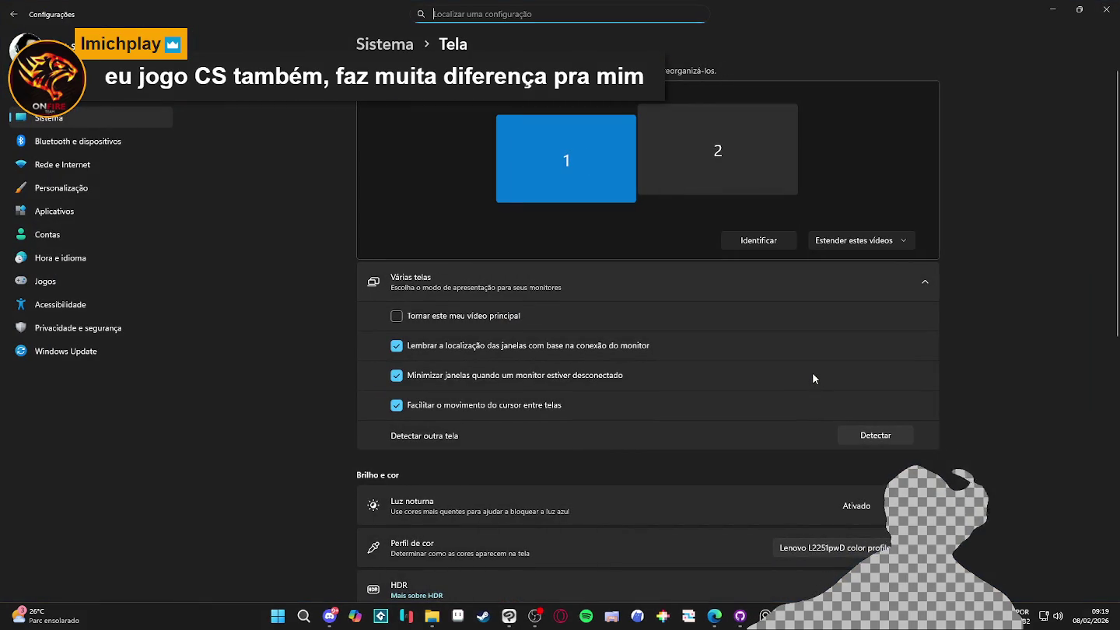
{"action": "scroll", "coordinate": [813, 379], "scroll_direction": "down", "scroll_amount": 6}
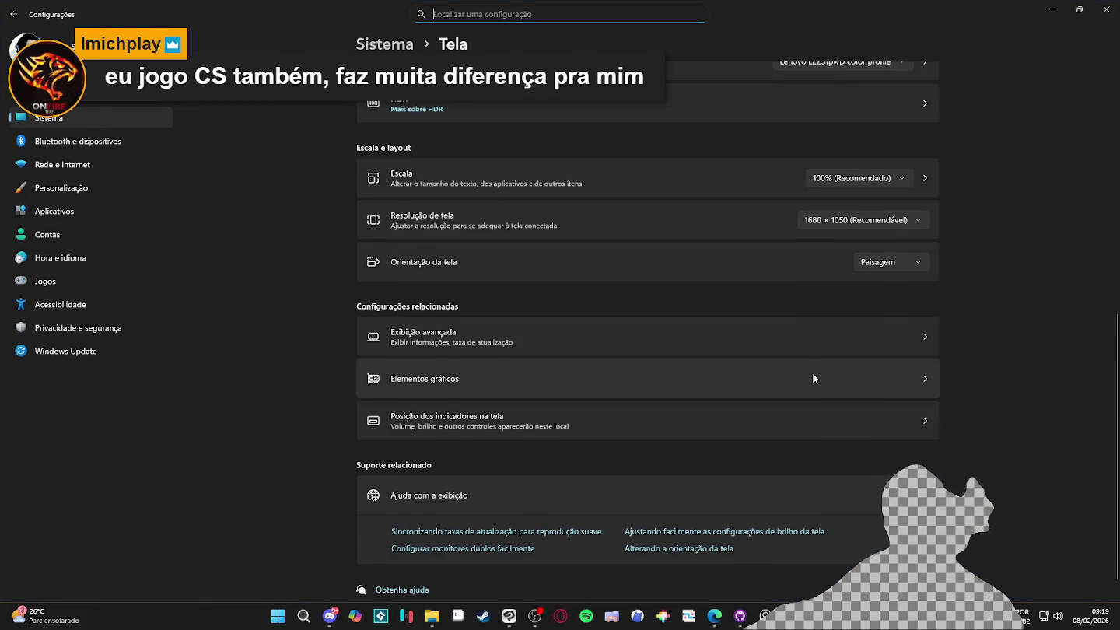
{"action": "scroll", "coordinate": [812, 373], "scroll_direction": "up", "scroll_amount": 3}
{"action": "scroll", "coordinate": [801, 371], "scroll_direction": "down", "scroll_amount": 3}
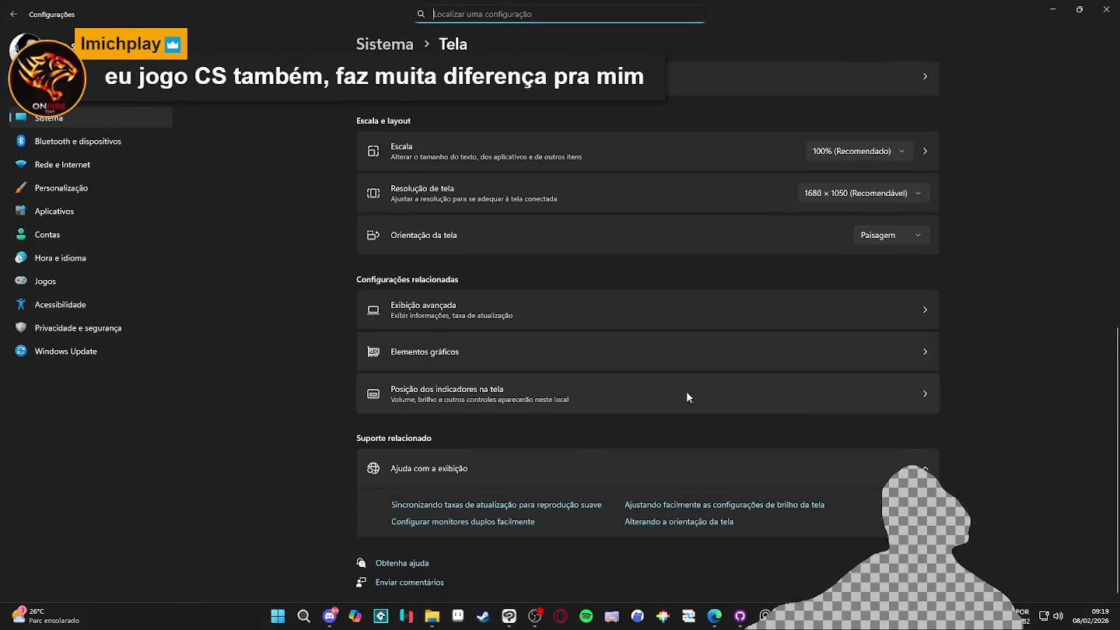
{"action": "left_click", "coordinate": [458, 306]}
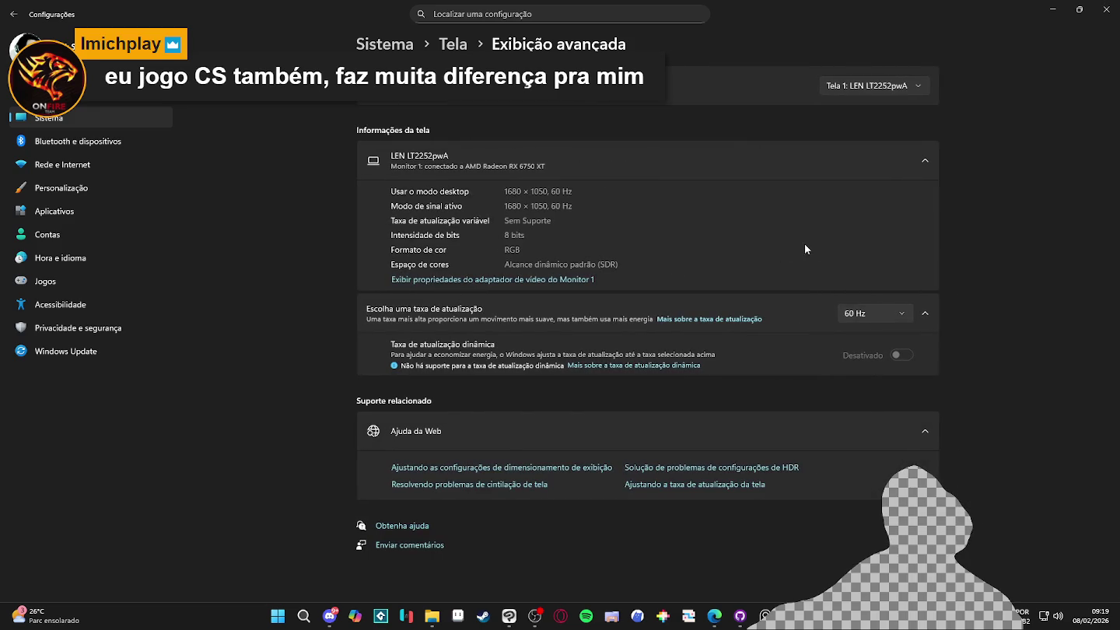
{"action": "left_click", "coordinate": [853, 316]}
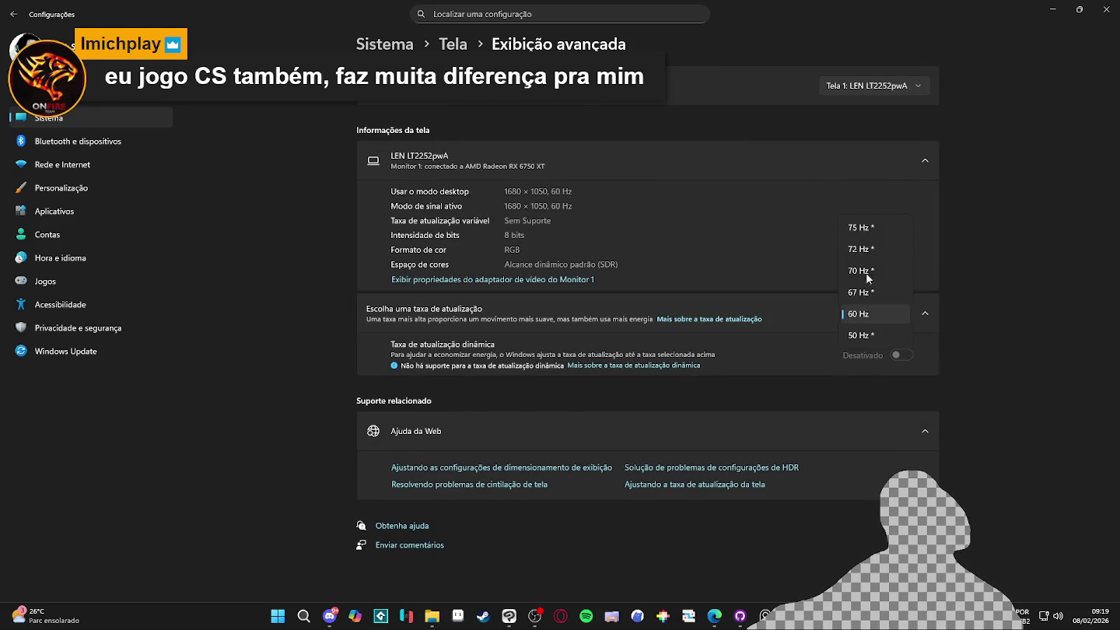
{"action": "left_click", "coordinate": [874, 234]}
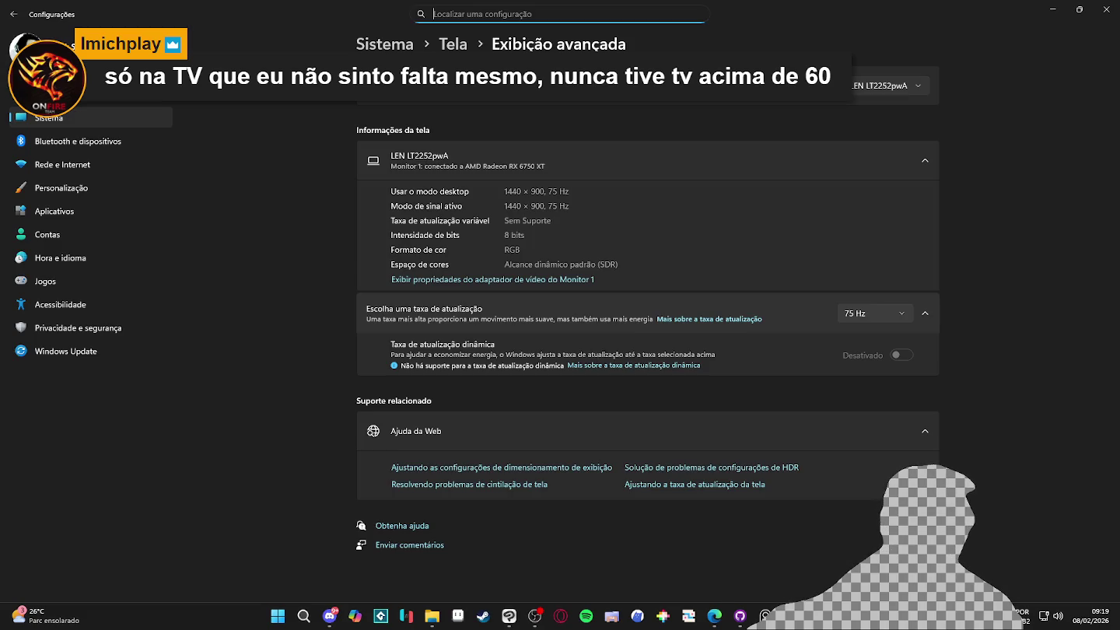
{"action": "left_click", "coordinate": [713, 615]}
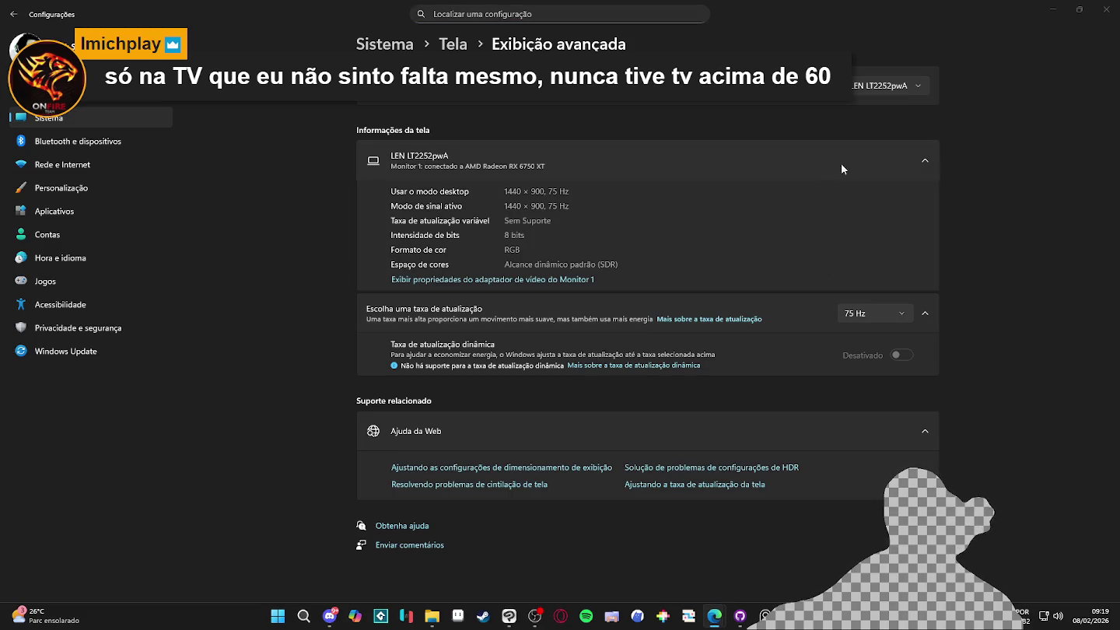
Confirm the LG ULTRAGEAR monitor stays at 120 Hz and close Settings
{"action": "left_click", "coordinate": [912, 88]}
{"action": "left_click", "coordinate": [887, 109]}
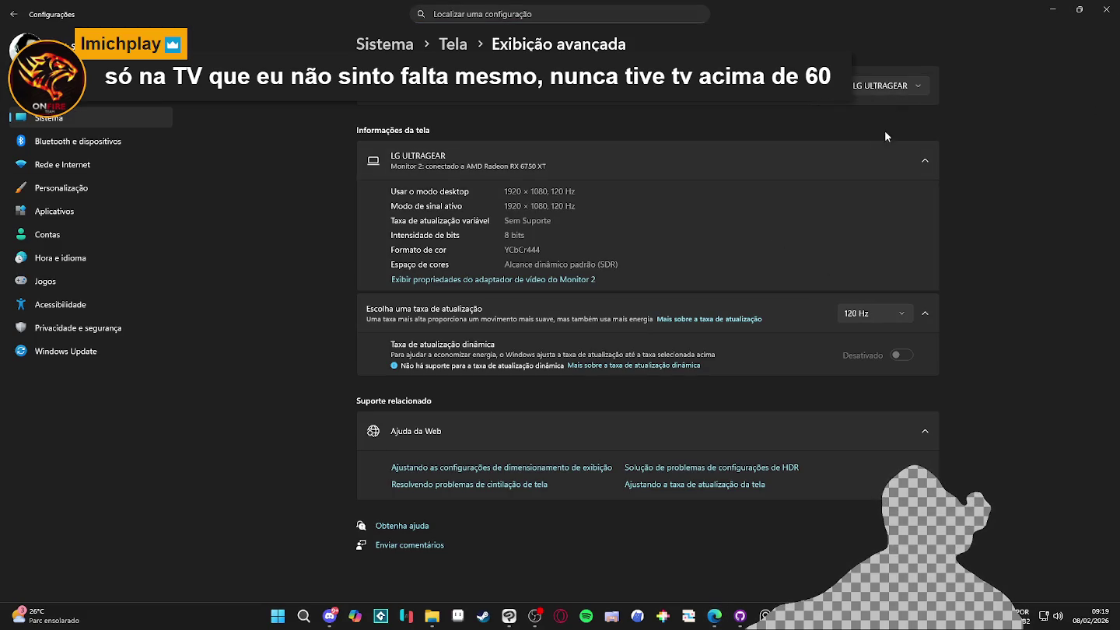
{"action": "left_click", "coordinate": [886, 314]}
{"action": "left_click", "coordinate": [886, 314]}
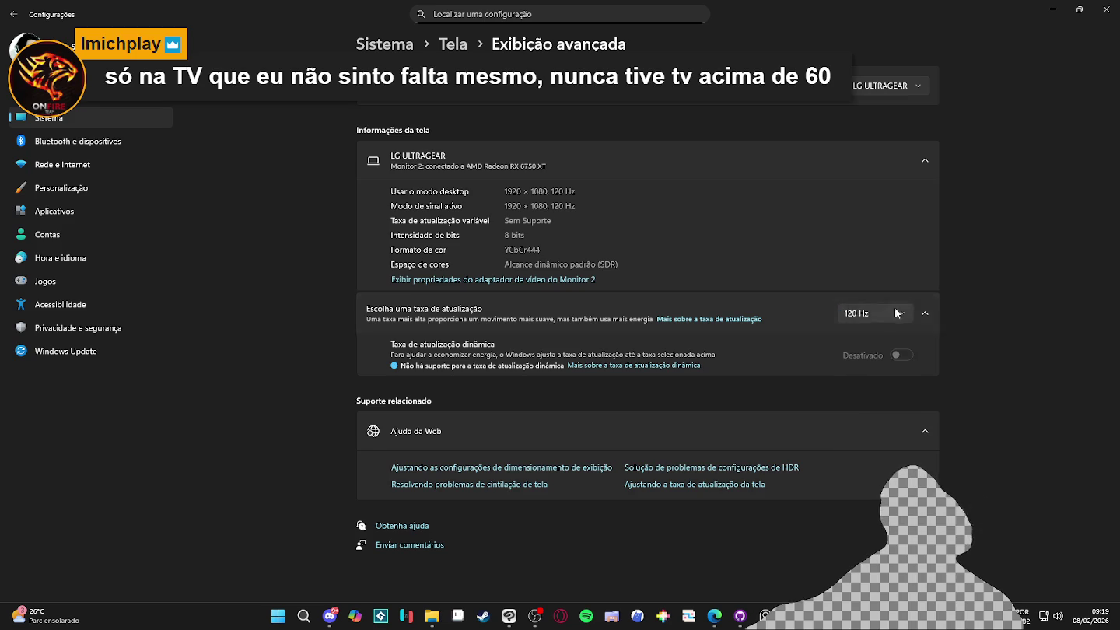
{"action": "left_click", "coordinate": [1105, 9]}
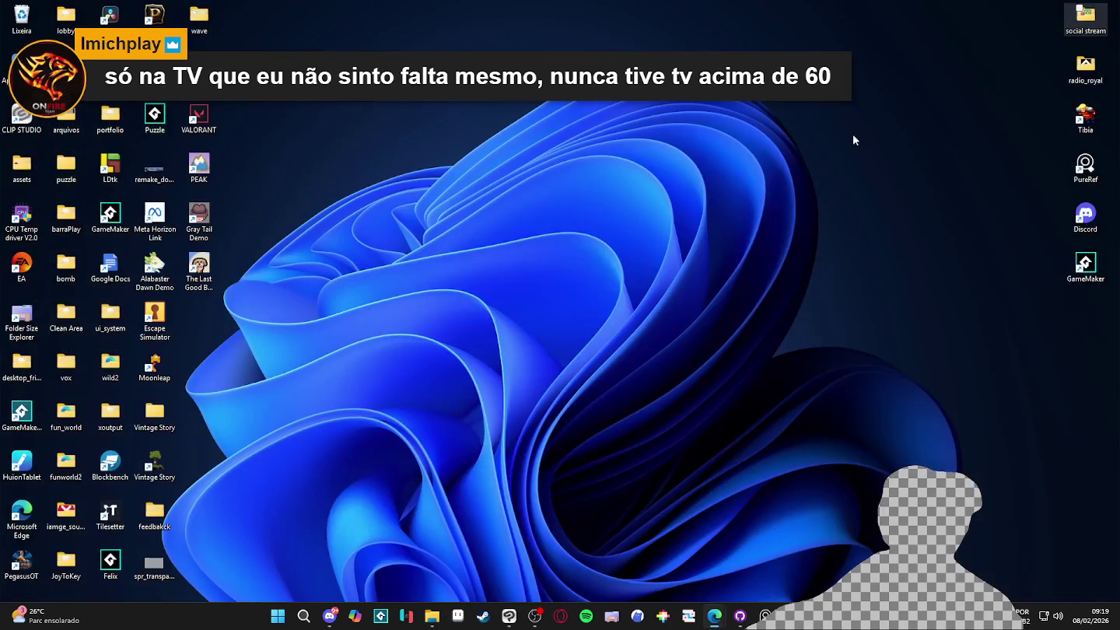
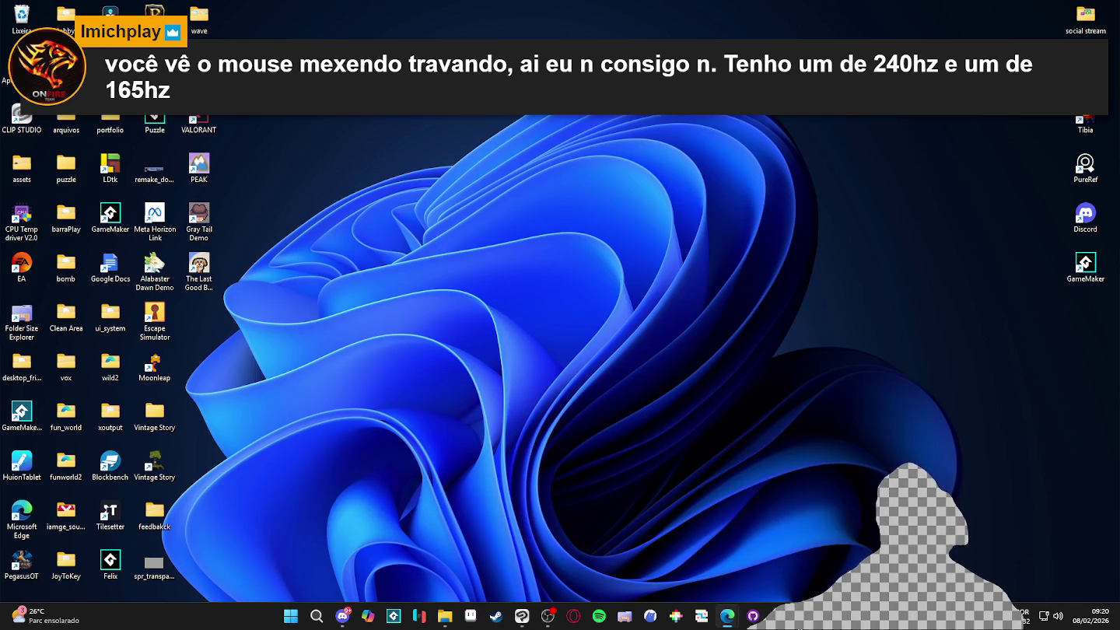
Restore the Tiled window holding room_indolence.tmx from its taskbar thumbnail
{"action": "mouse_move", "coordinate": [800, 620]}
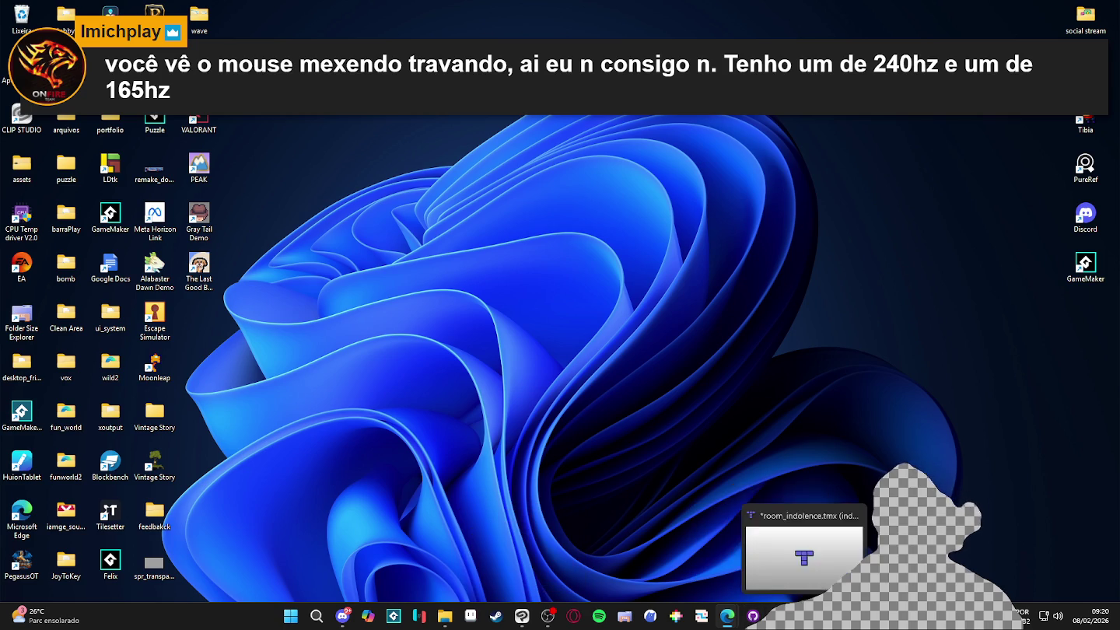
{"action": "left_click", "coordinate": [804, 616]}
Zoom around the room map and save room_indolence.tmx
{"action": "scroll", "coordinate": [692, 280], "scroll_direction": "down", "scroll_amount": 5}
{"action": "scroll", "coordinate": [713, 206], "scroll_direction": "down", "scroll_amount": 2}
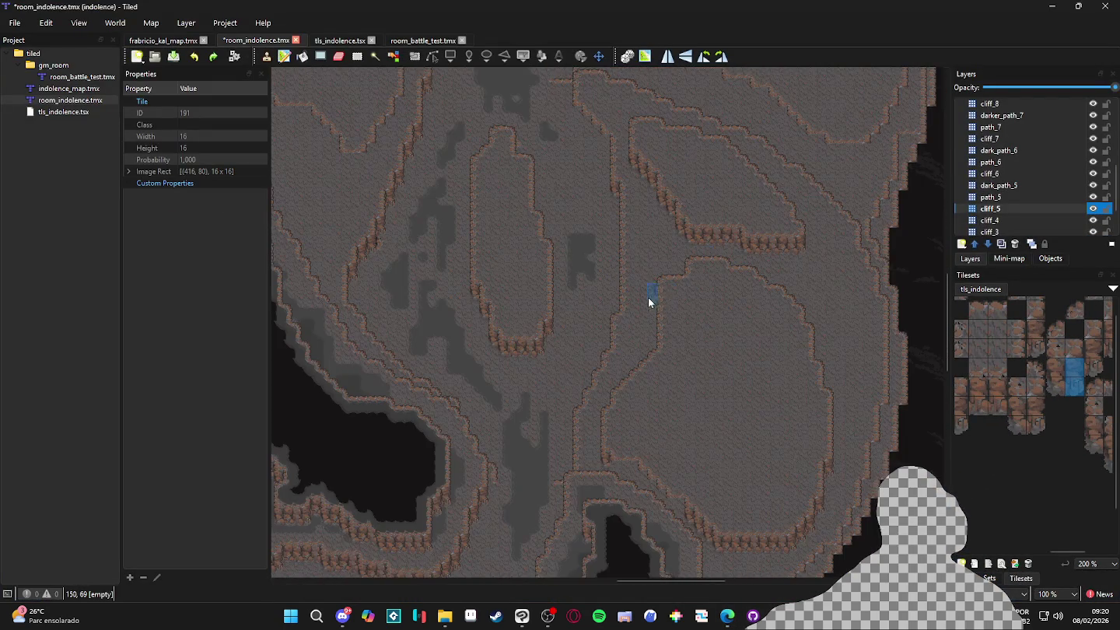
{"action": "scroll", "coordinate": [657, 300], "scroll_direction": "down", "scroll_amount": 3}
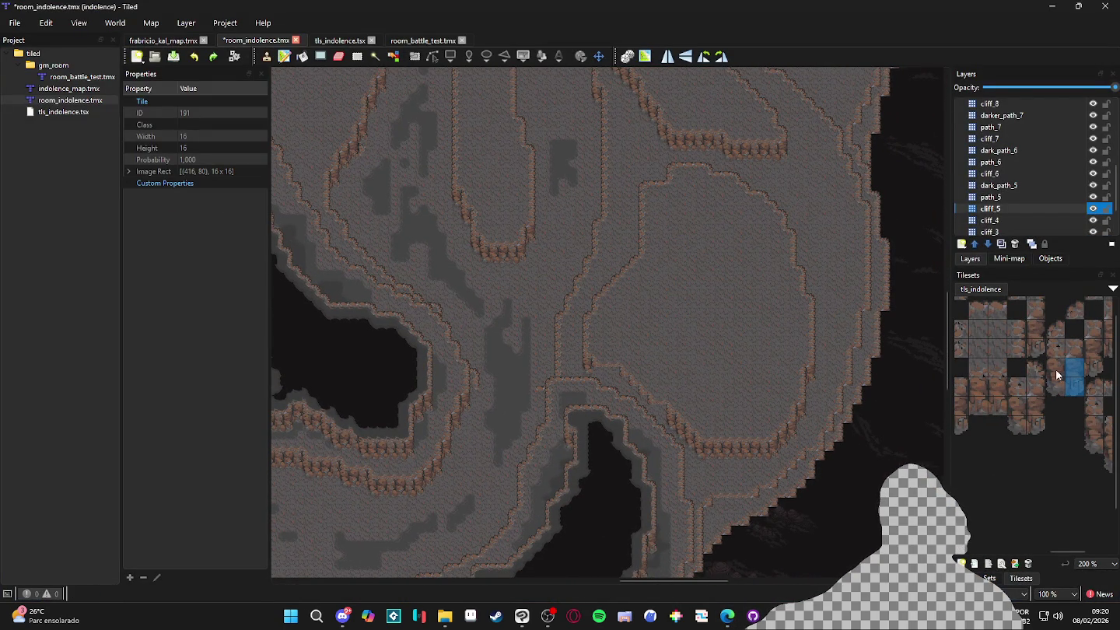
{"action": "scroll", "coordinate": [582, 384], "scroll_direction": "up", "scroll_amount": 2}
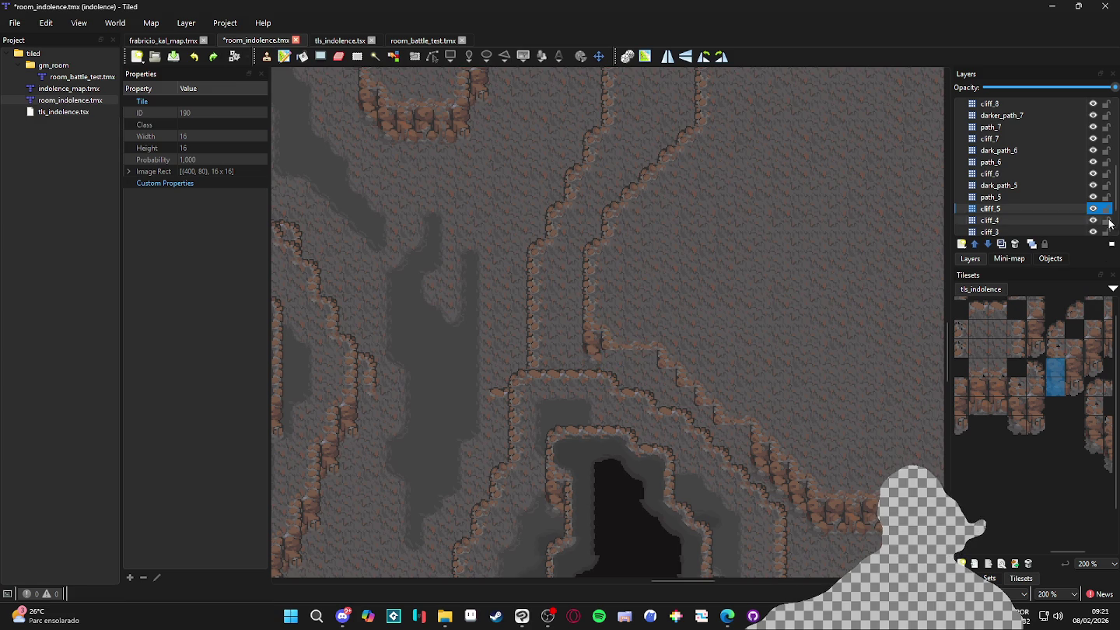
{"action": "scroll", "coordinate": [694, 281], "scroll_direction": "down", "scroll_amount": 3}
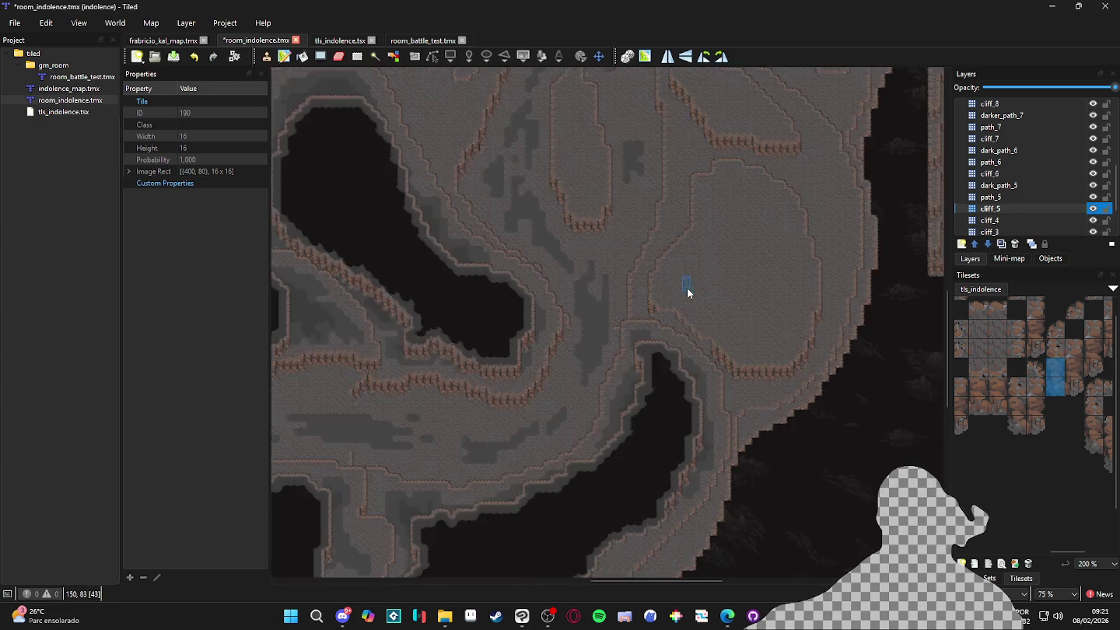
{"action": "scroll", "coordinate": [685, 279], "scroll_direction": "up", "scroll_amount": 2}
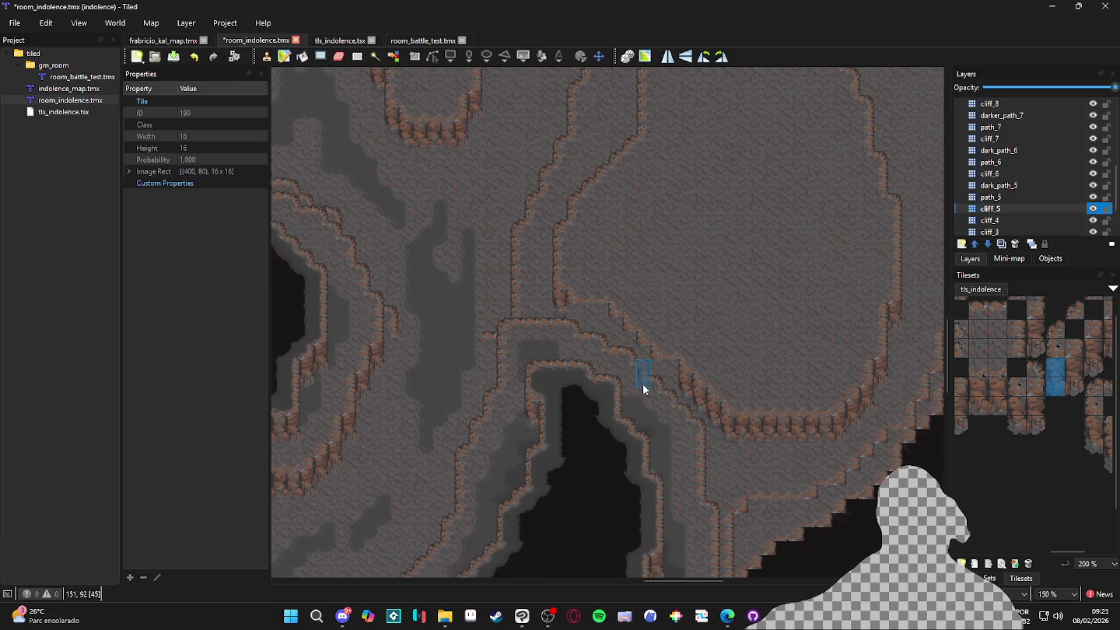
{"action": "key", "text": "ctrl+s"}
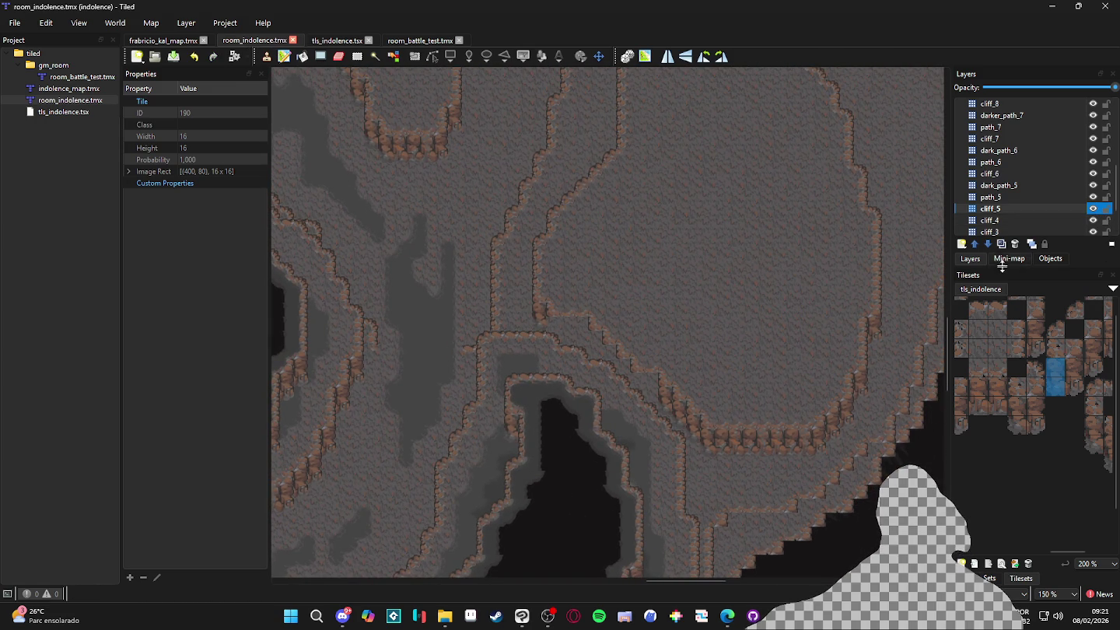
Make path_5 the active layer and scroll the view toward the cave
{"action": "left_click", "coordinate": [996, 197]}
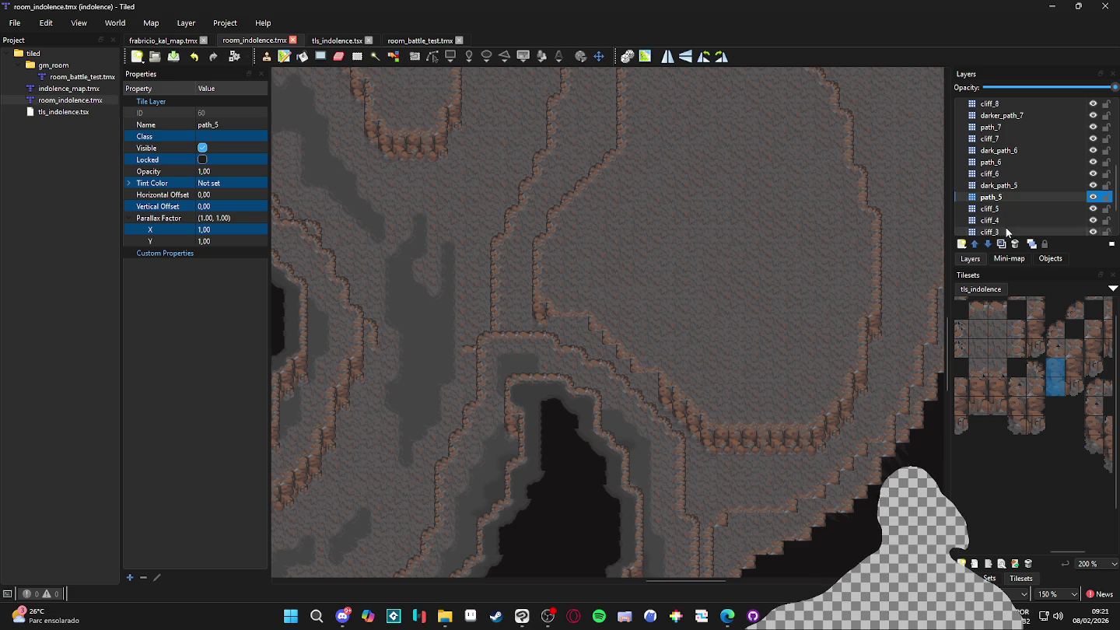
{"action": "scroll", "coordinate": [790, 259], "scroll_direction": "down", "scroll_amount": 1}
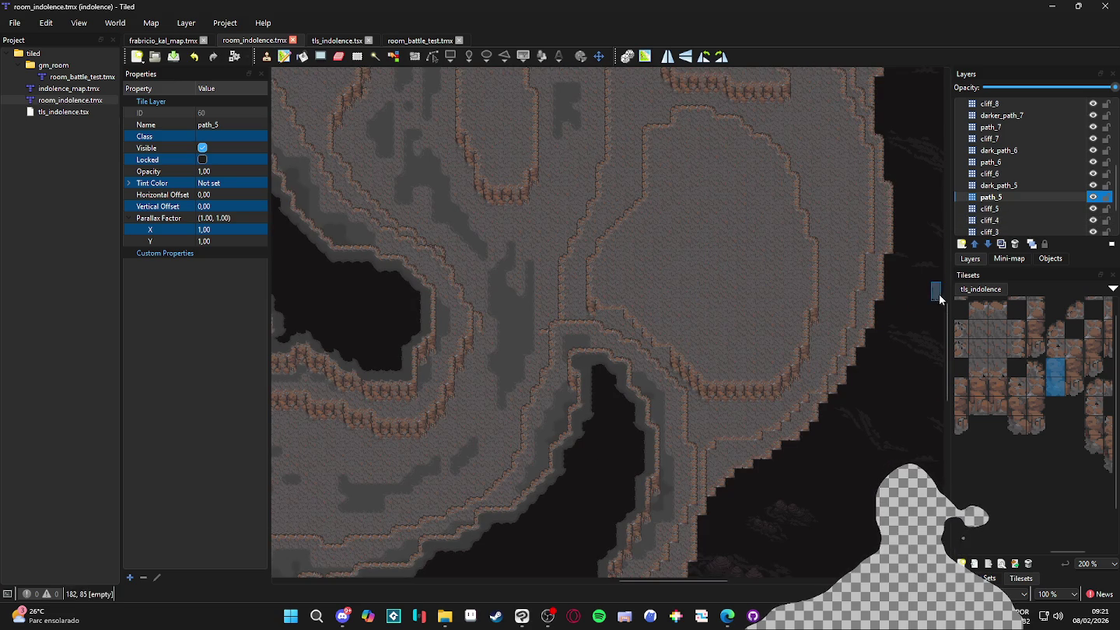
{"action": "scroll", "coordinate": [981, 389], "scroll_direction": "left", "scroll_amount": 2}
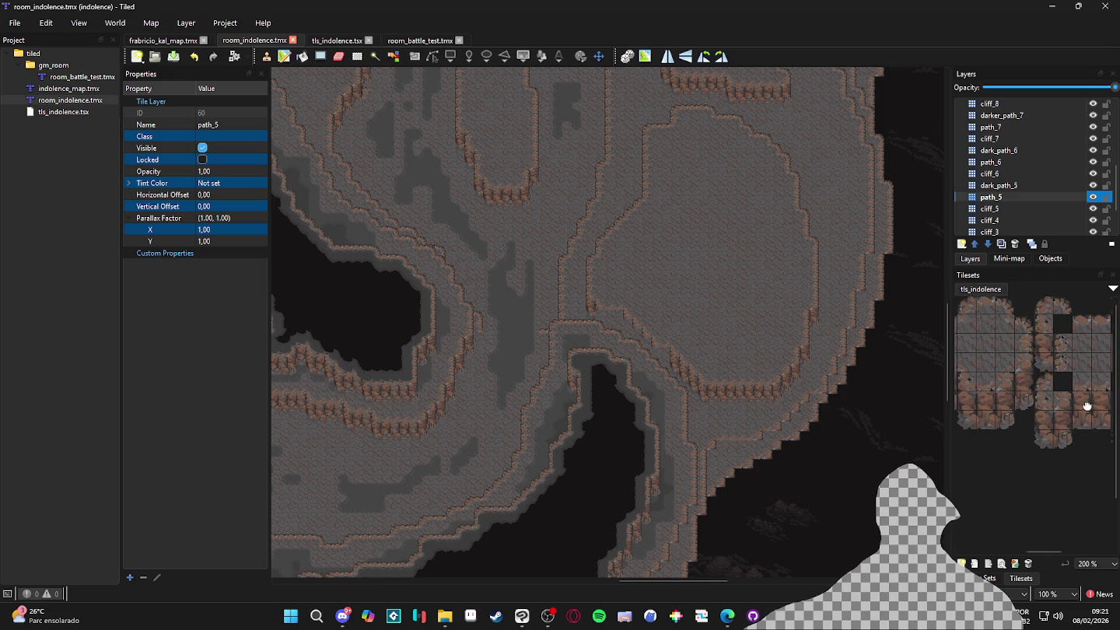
Stamp a block and a two-tile column of cliff tiles onto the ledge above the cave
{"action": "mouse_move", "coordinate": [971, 397]}
{"action": "left_mouse_down"}
{"action": "mouse_move", "coordinate": [1001, 417]}
{"action": "mouse_move", "coordinate": [986, 419]}
{"action": "left_mouse_up"}
{"action": "scroll", "coordinate": [620, 332], "scroll_direction": "up", "scroll_amount": 2}
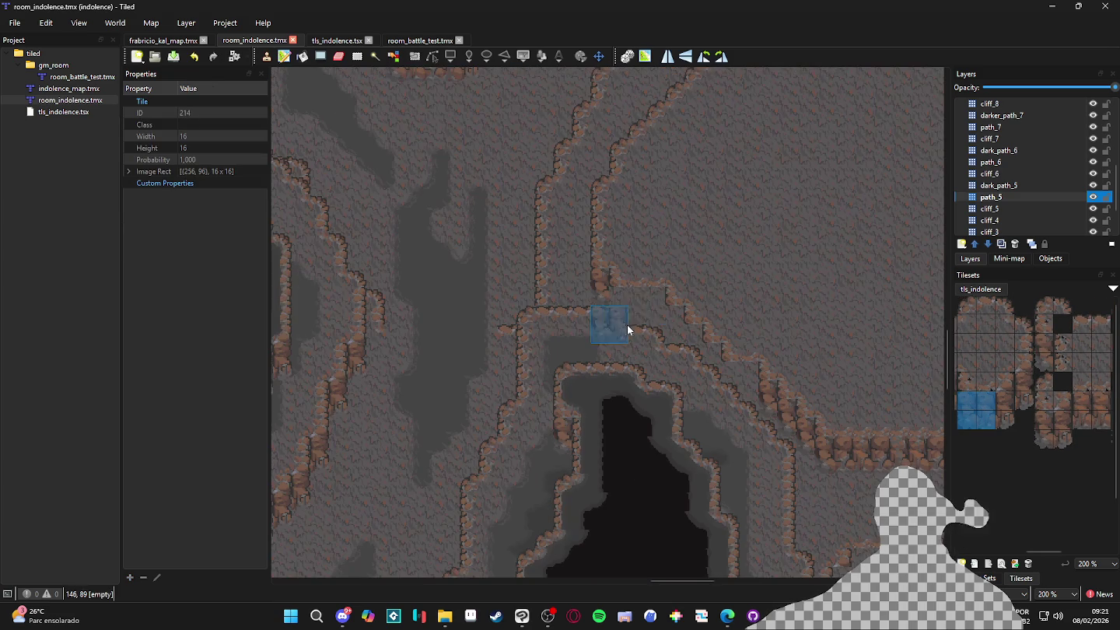
{"action": "left_click", "coordinate": [652, 313]}
{"action": "scroll", "coordinate": [1011, 406], "scroll_direction": "left", "scroll_amount": 2}
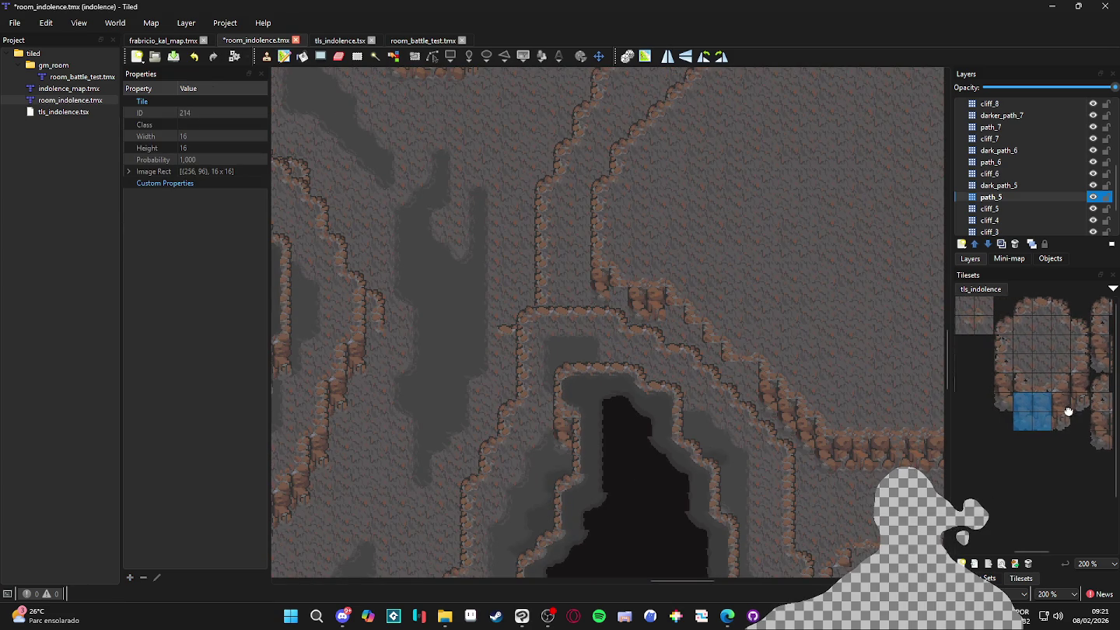
{"action": "left_click_drag", "start_coordinate": [997, 396], "coordinate": [1000, 382]}
{"action": "left_click", "coordinate": [625, 313]}
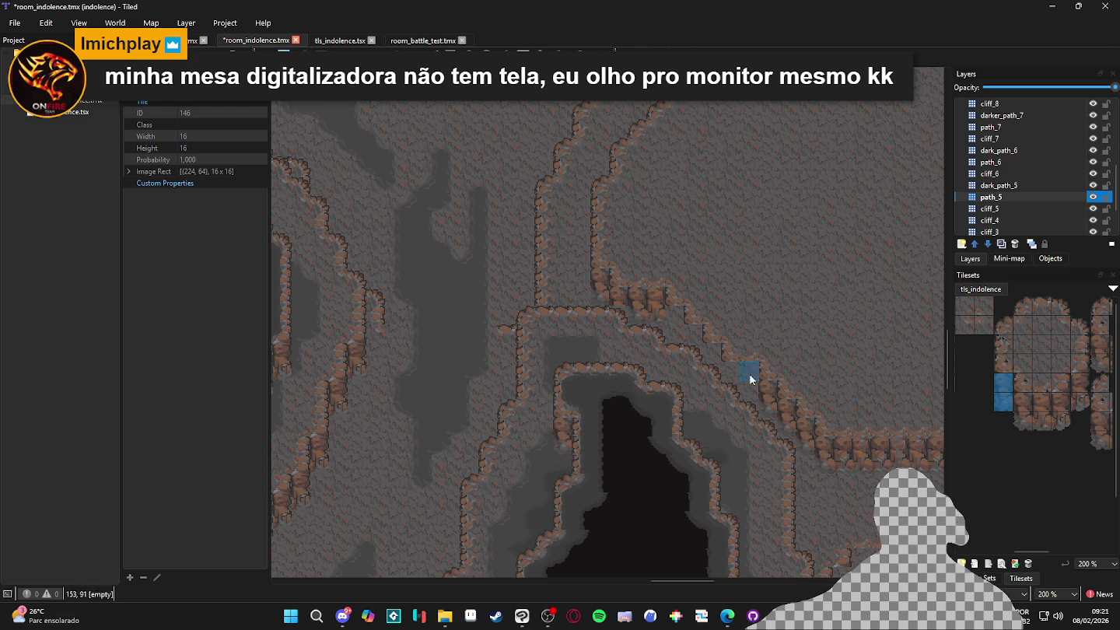
Paint additional single cliff tiles along the cliff edge around the black cave
{"action": "left_click_drag", "start_coordinate": [1006, 389], "coordinate": [1004, 402]}
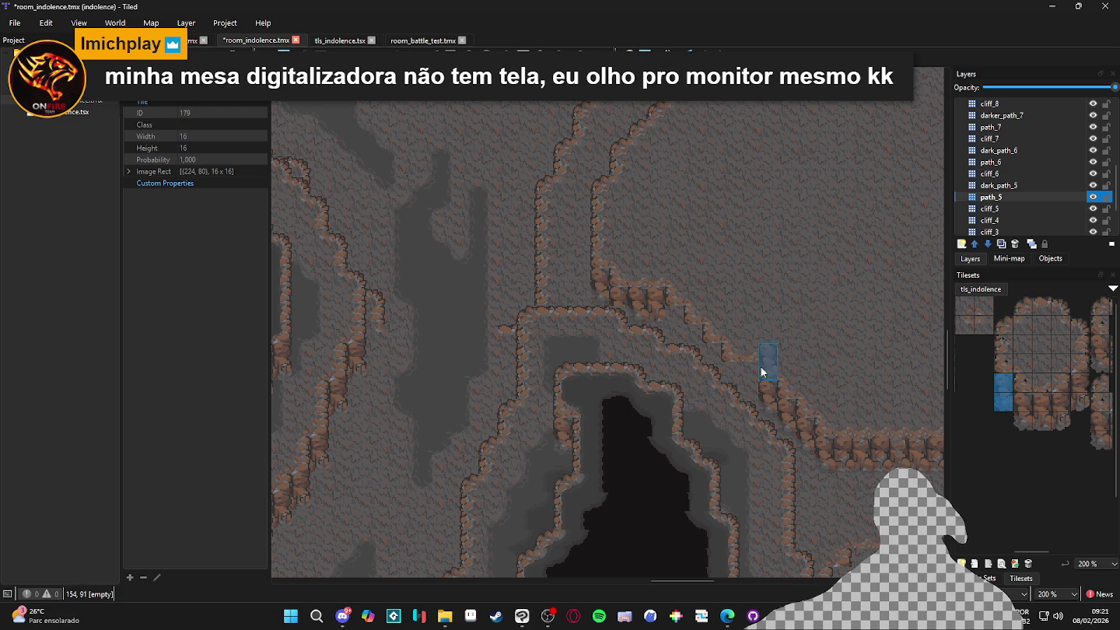
{"action": "left_click", "coordinate": [1021, 398]}
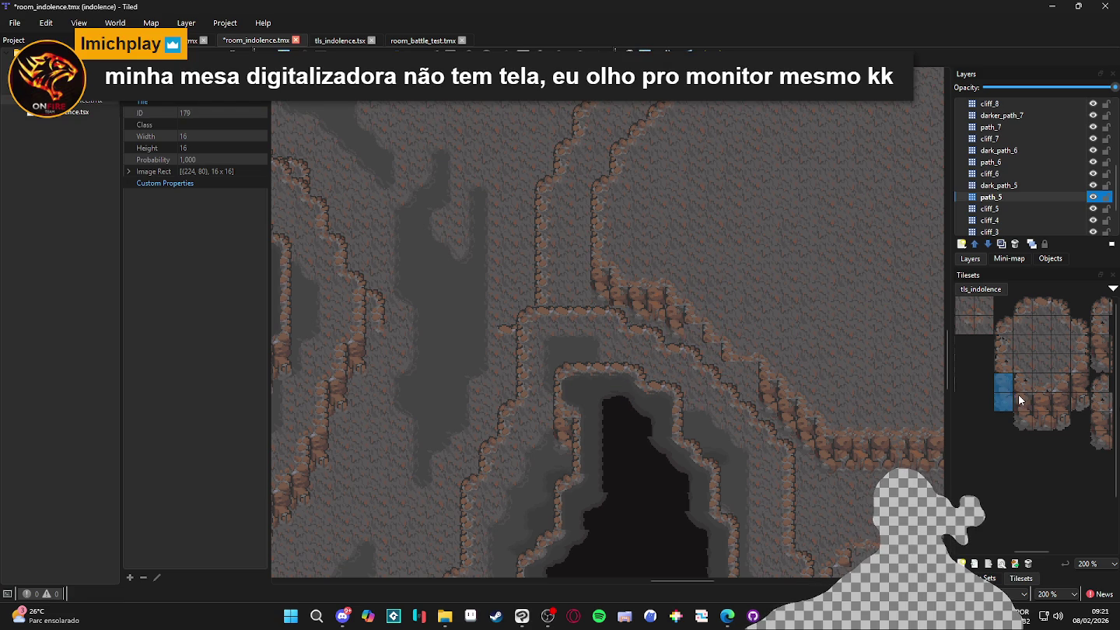
{"action": "left_click", "coordinate": [746, 371]}
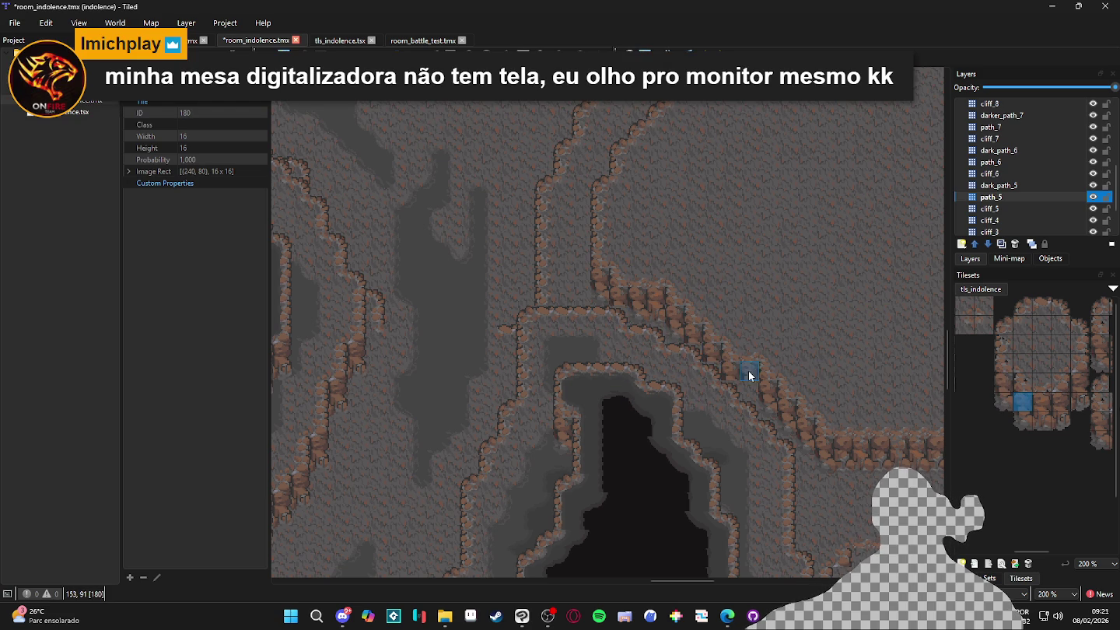
{"action": "left_click", "coordinate": [1023, 420]}
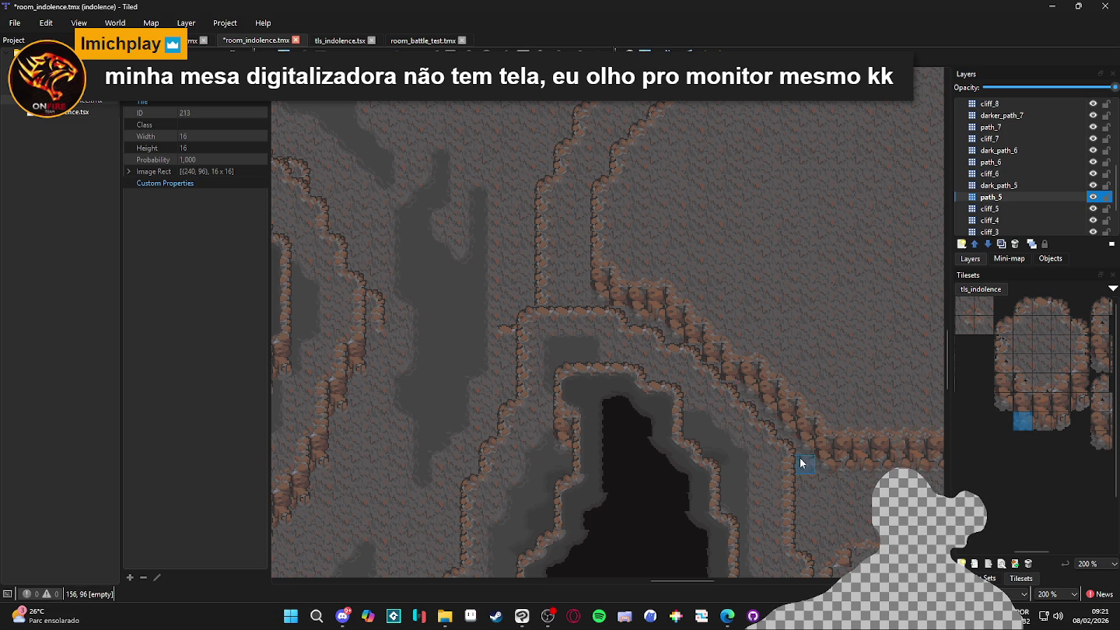
{"action": "left_click_drag", "start_coordinate": [782, 437], "coordinate": [724, 424]}
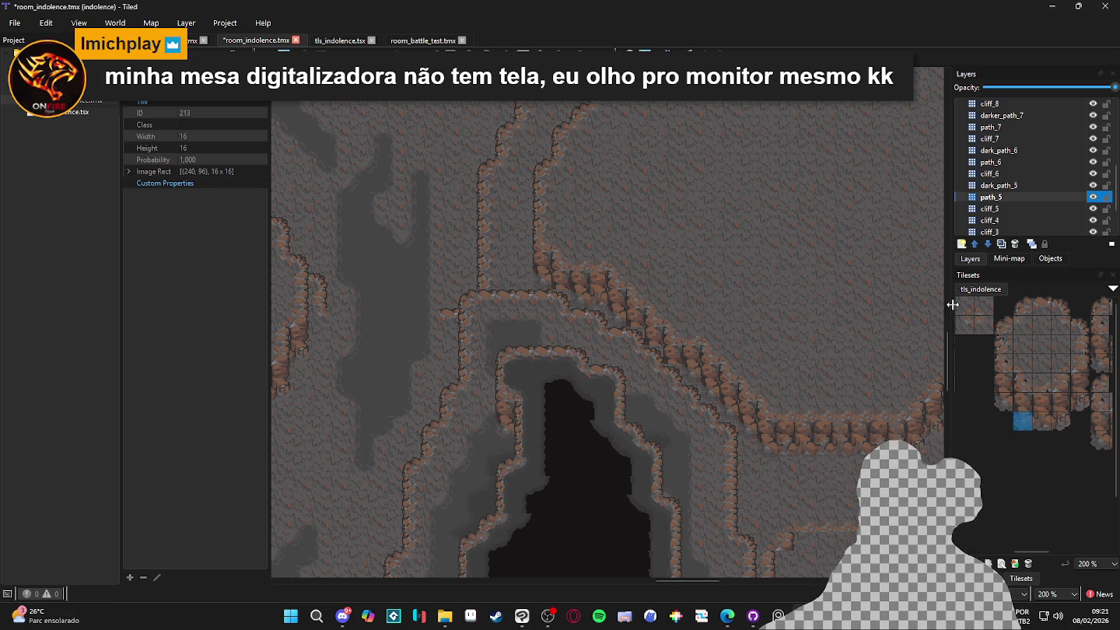
{"action": "scroll", "coordinate": [722, 432], "scroll_direction": "down", "scroll_amount": 2}
{"action": "scroll", "coordinate": [757, 482], "scroll_direction": "right", "scroll_amount": 1}
Save the map, check cliff_5's tiles, return to path_5, and show the Terrain Sets list
{"action": "key", "text": "ctrl+s"}
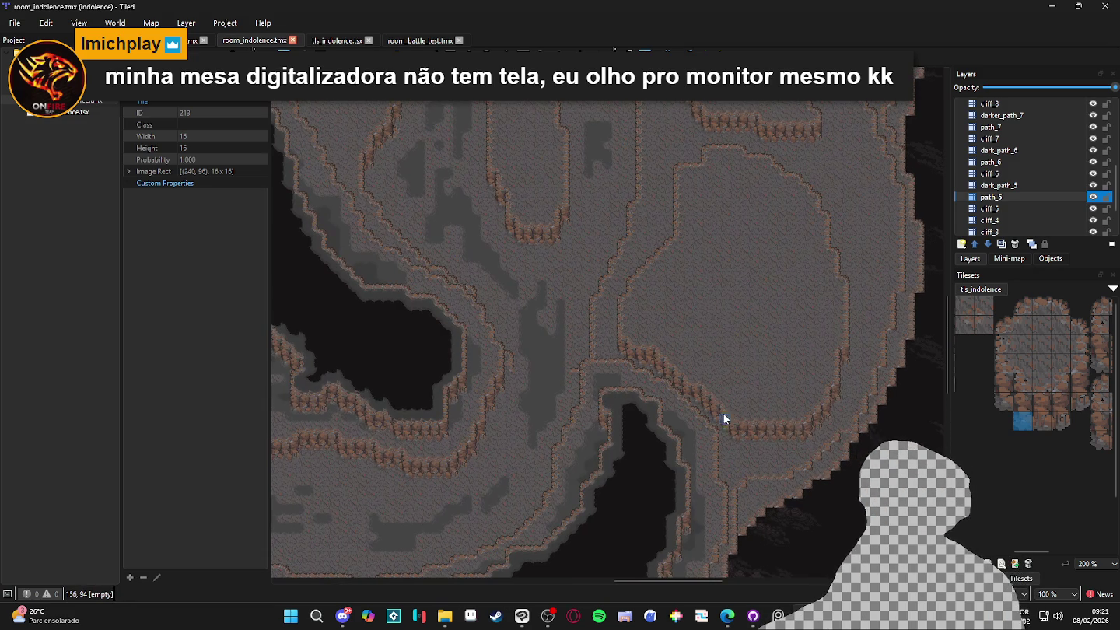
{"action": "key", "text": "ctrl+Page_Down"}
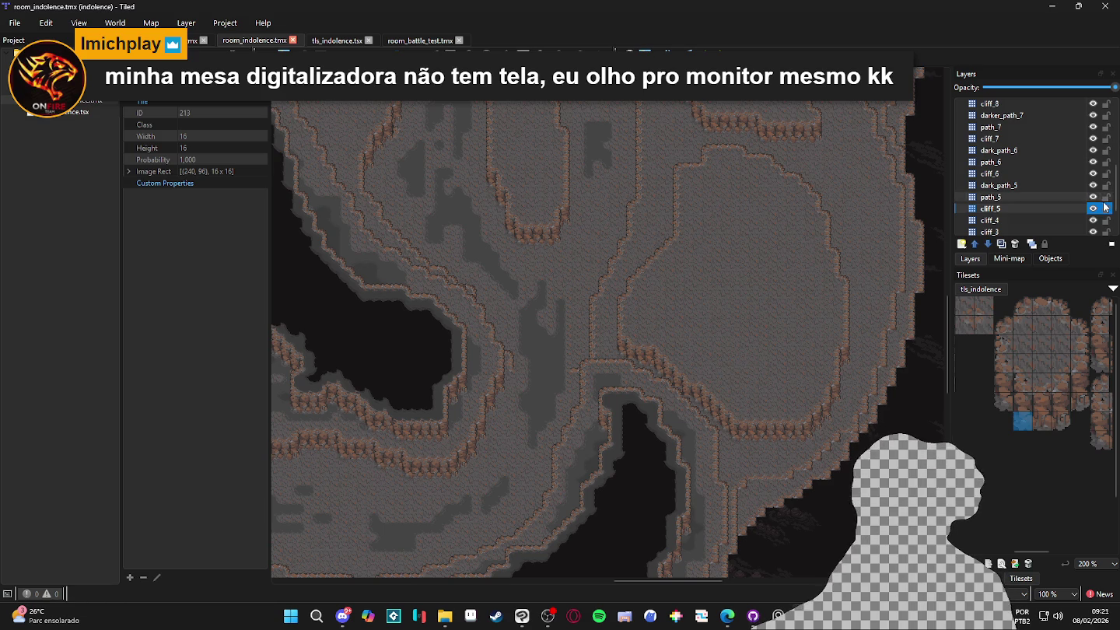
{"action": "left_click", "coordinate": [1094, 208]}
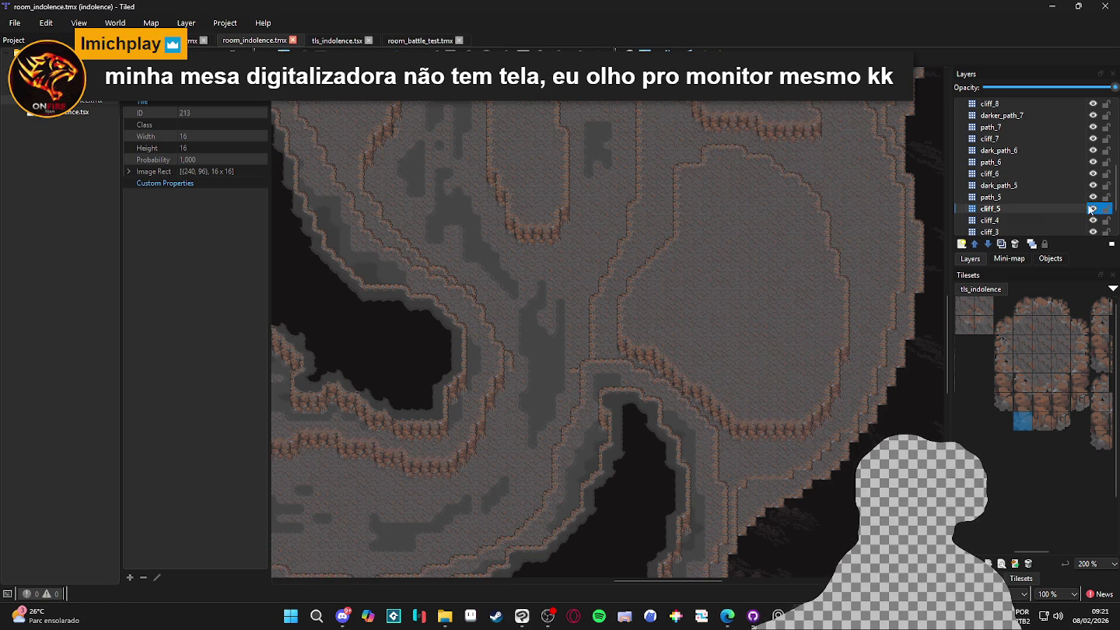
{"action": "left_click", "coordinate": [1066, 196]}
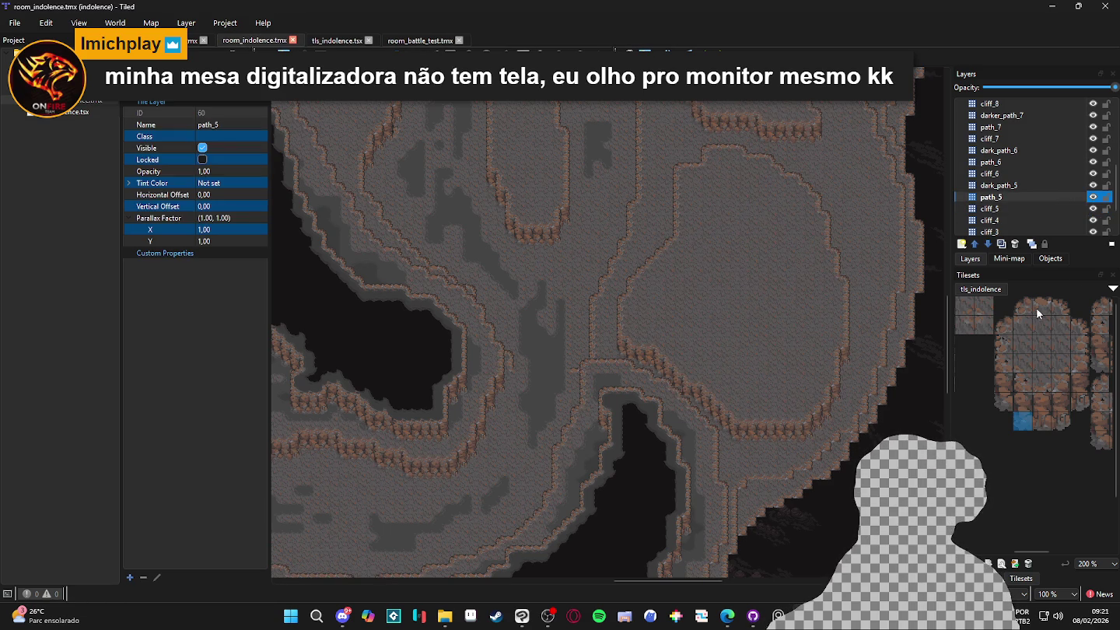
{"action": "double_click", "coordinate": [1086, 196]}
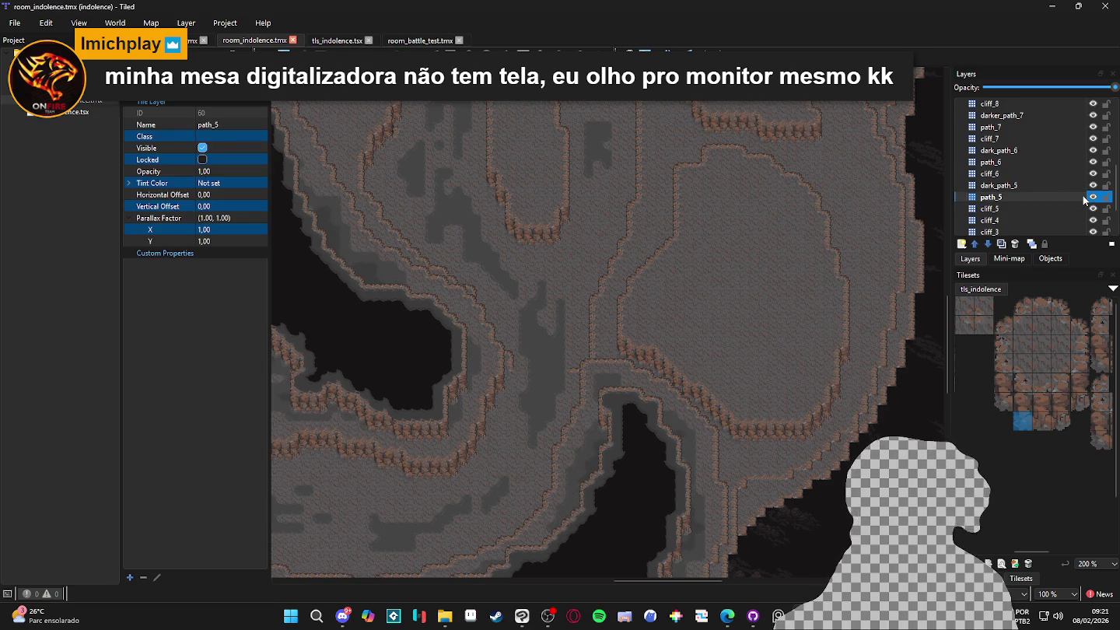
{"action": "mouse_move", "coordinate": [872, 334]}
{"action": "left_mouse_down"}
{"action": "mouse_move", "coordinate": [809, 325]}
{"action": "mouse_move", "coordinate": [789, 375]}
{"action": "left_mouse_up"}
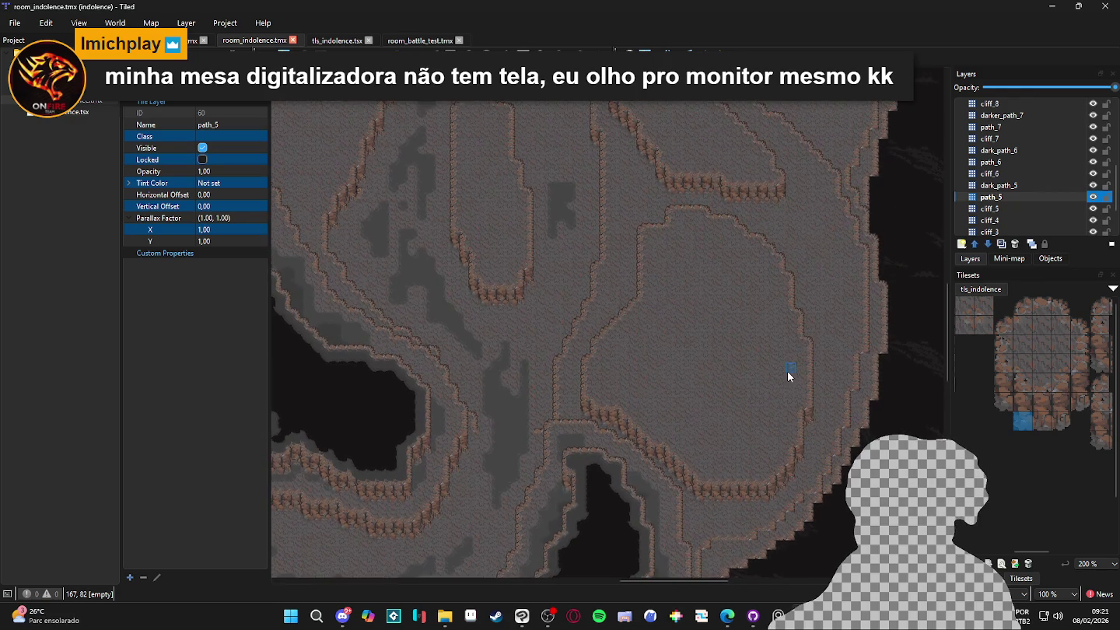
{"action": "mouse_move", "coordinate": [661, 338]}
{"action": "left_mouse_down"}
{"action": "mouse_move", "coordinate": [867, 408]}
{"action": "mouse_move", "coordinate": [795, 360]}
{"action": "mouse_move", "coordinate": [740, 303]}
{"action": "left_mouse_up"}
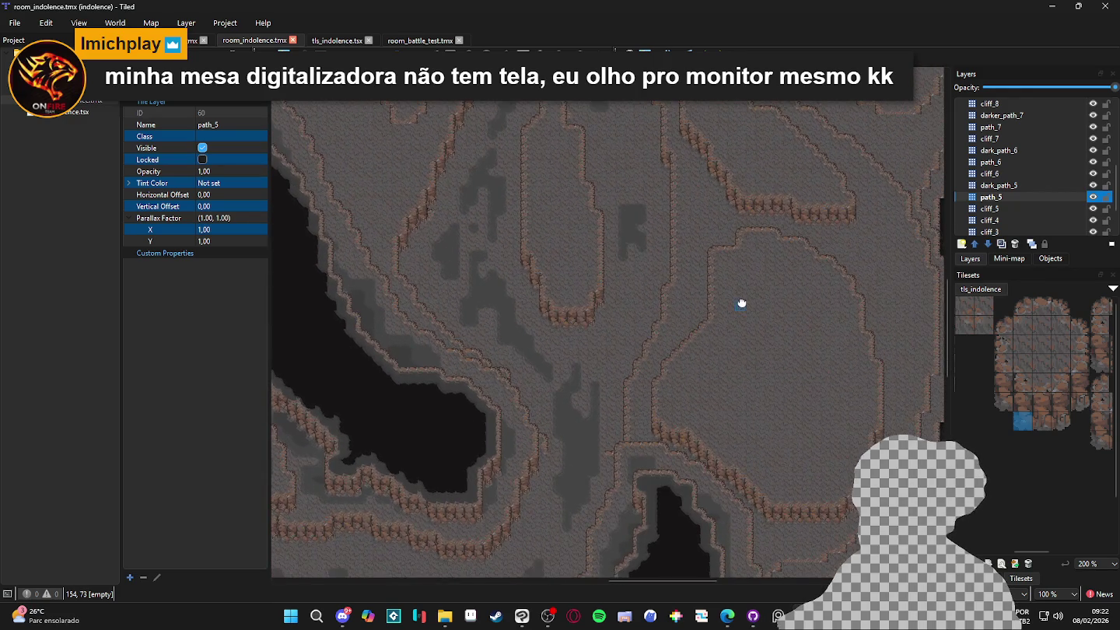
{"action": "left_click", "coordinate": [983, 577]}
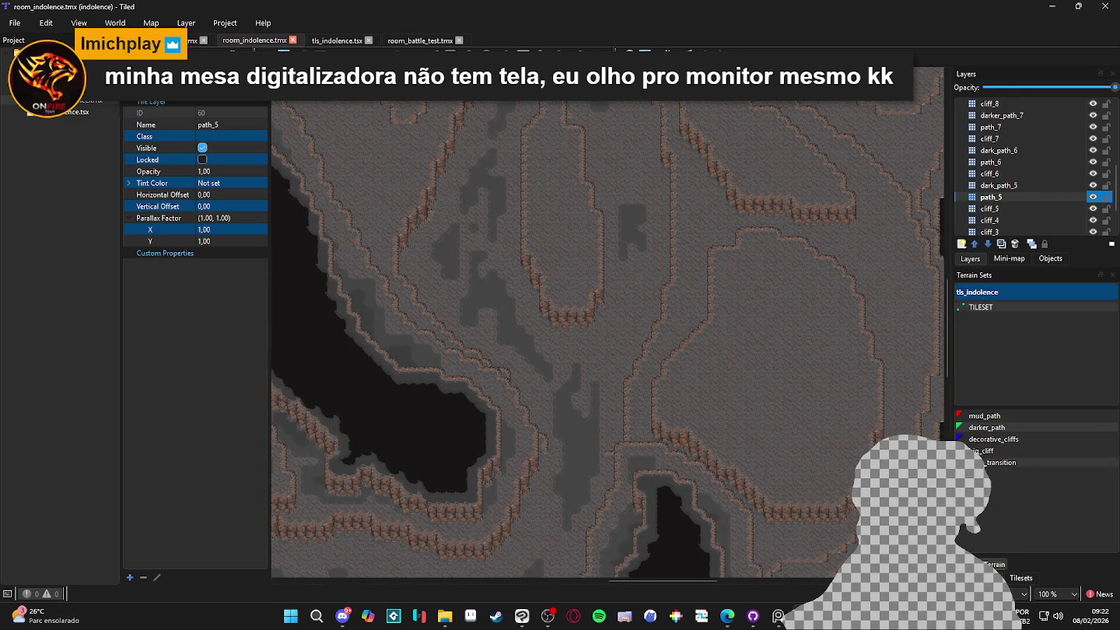
Choose the darker_path terrain and toggle path_5 visibility to compare the map
{"action": "left_click", "coordinate": [986, 427]}
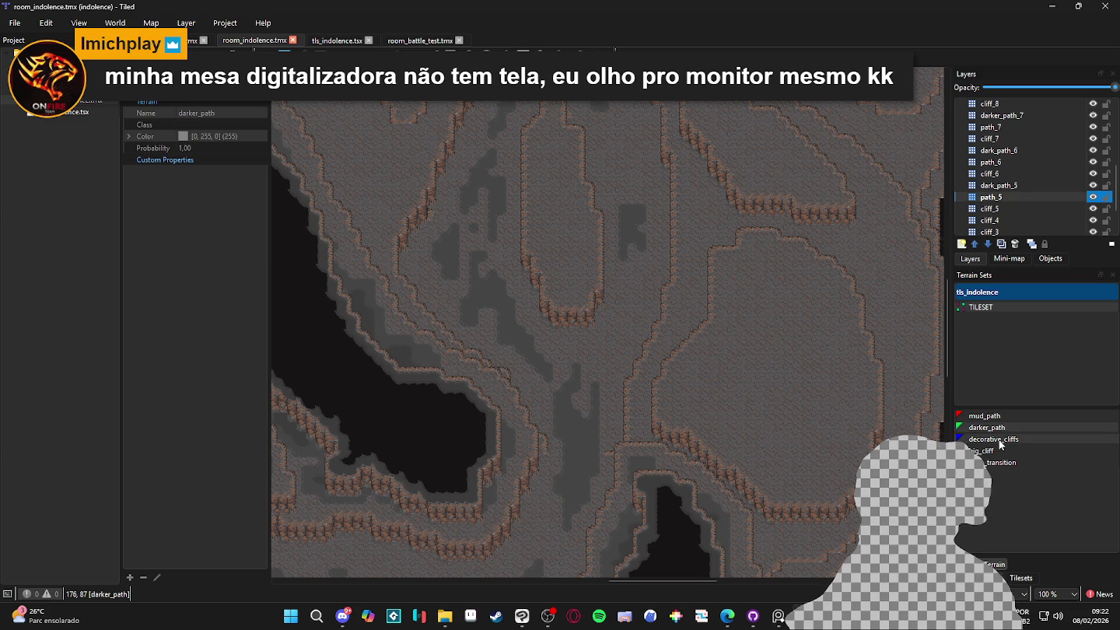
{"action": "left_click", "coordinate": [1092, 198]}
{"action": "double_click", "coordinate": [1092, 197]}
{"action": "double_click", "coordinate": [1092, 199]}
{"action": "left_click", "coordinate": [1093, 199]}
{"action": "double_click", "coordinate": [1092, 199]}
{"action": "left_click", "coordinate": [1093, 200]}
{"action": "left_click", "coordinate": [1093, 200]}
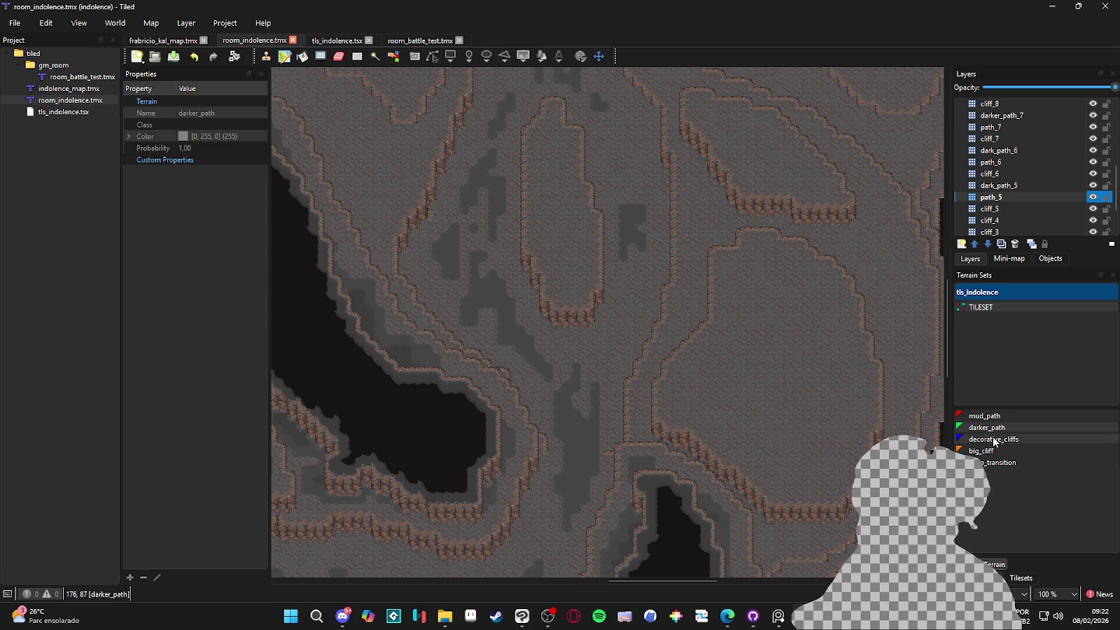
{"action": "scroll", "coordinate": [714, 420], "scroll_direction": "up", "scroll_amount": 2}
Paint a darker_path band down the plateau's edge, up its right side and along the top
{"action": "left_click", "coordinate": [648, 417]}
{"action": "mouse_move", "coordinate": [648, 416]}
{"action": "left_mouse_down"}
{"action": "mouse_move", "coordinate": [727, 459]}
{"action": "mouse_move", "coordinate": [762, 501]}
{"action": "mouse_move", "coordinate": [813, 507]}
{"action": "mouse_move", "coordinate": [777, 530]}
{"action": "left_mouse_up"}
{"action": "mouse_move", "coordinate": [837, 508]}
{"action": "left_mouse_down"}
{"action": "mouse_move", "coordinate": [696, 396]}
{"action": "mouse_move", "coordinate": [805, 397]}
{"action": "mouse_move", "coordinate": [707, 407]}
{"action": "mouse_move", "coordinate": [774, 458]}
{"action": "mouse_move", "coordinate": [863, 446]}
{"action": "mouse_move", "coordinate": [888, 431]}
{"action": "mouse_move", "coordinate": [762, 493]}
{"action": "left_mouse_up"}
{"action": "mouse_move", "coordinate": [792, 458]}
{"action": "left_mouse_down"}
{"action": "mouse_move", "coordinate": [791, 395]}
{"action": "mouse_move", "coordinate": [812, 374]}
{"action": "mouse_move", "coordinate": [814, 273]}
{"action": "mouse_move", "coordinate": [788, 267]}
{"action": "mouse_move", "coordinate": [794, 210]}
{"action": "mouse_move", "coordinate": [772, 205]}
{"action": "mouse_move", "coordinate": [775, 136]}
{"action": "mouse_move", "coordinate": [817, 250]}
{"action": "left_mouse_up"}
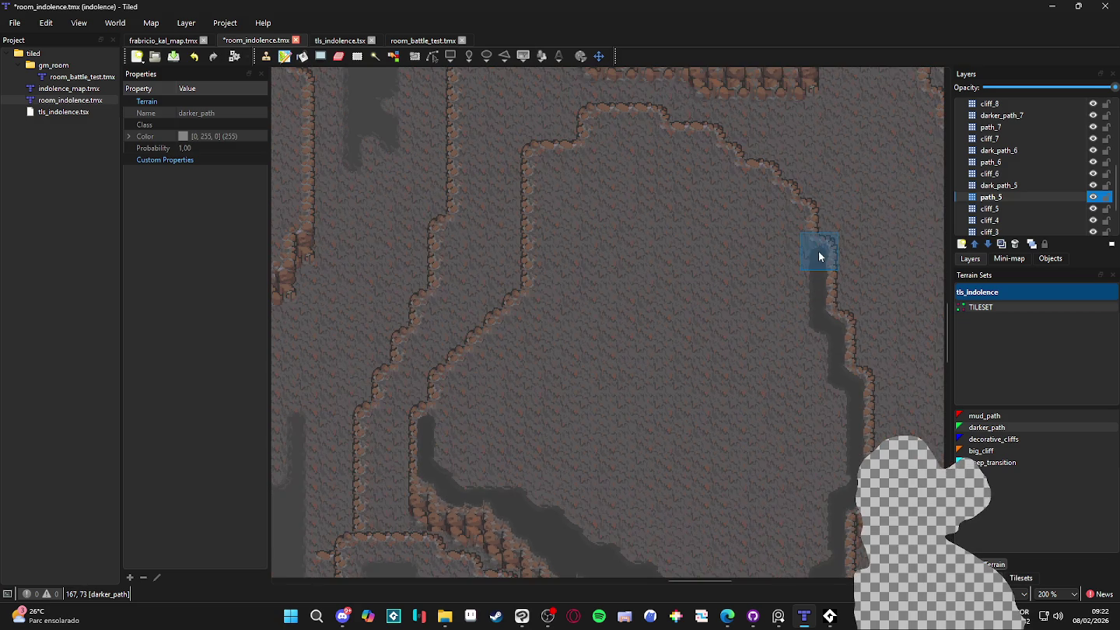
{"action": "left_click", "coordinate": [785, 214]}
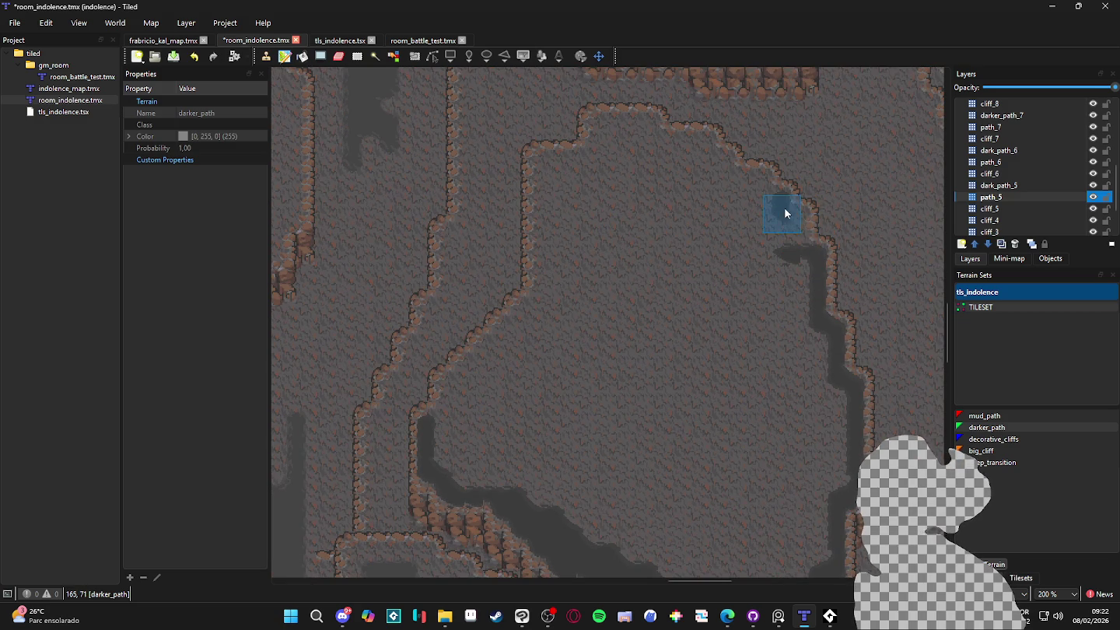
{"action": "mouse_move", "coordinate": [758, 175]}
{"action": "left_mouse_down"}
{"action": "mouse_move", "coordinate": [675, 173]}
{"action": "mouse_move", "coordinate": [724, 155]}
{"action": "mouse_move", "coordinate": [696, 143]}
{"action": "mouse_move", "coordinate": [615, 145]}
{"action": "mouse_move", "coordinate": [644, 120]}
{"action": "mouse_move", "coordinate": [591, 140]}
{"action": "mouse_move", "coordinate": [590, 160]}
{"action": "mouse_move", "coordinate": [540, 175]}
{"action": "mouse_move", "coordinate": [537, 312]}
{"action": "left_mouse_up"}
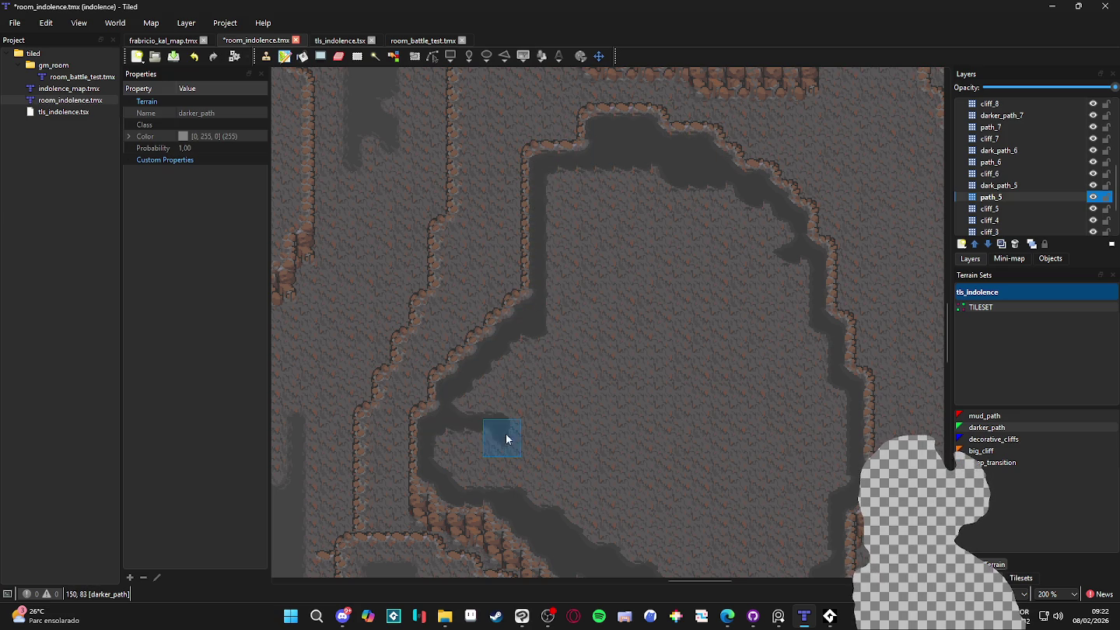
Spread darker_path along the plateau's lower section and into the floor
{"action": "mouse_move", "coordinate": [453, 443]}
{"action": "left_mouse_down"}
{"action": "mouse_move", "coordinate": [451, 457]}
{"action": "mouse_move", "coordinate": [482, 475]}
{"action": "mouse_move", "coordinate": [610, 475]}
{"action": "left_mouse_up"}
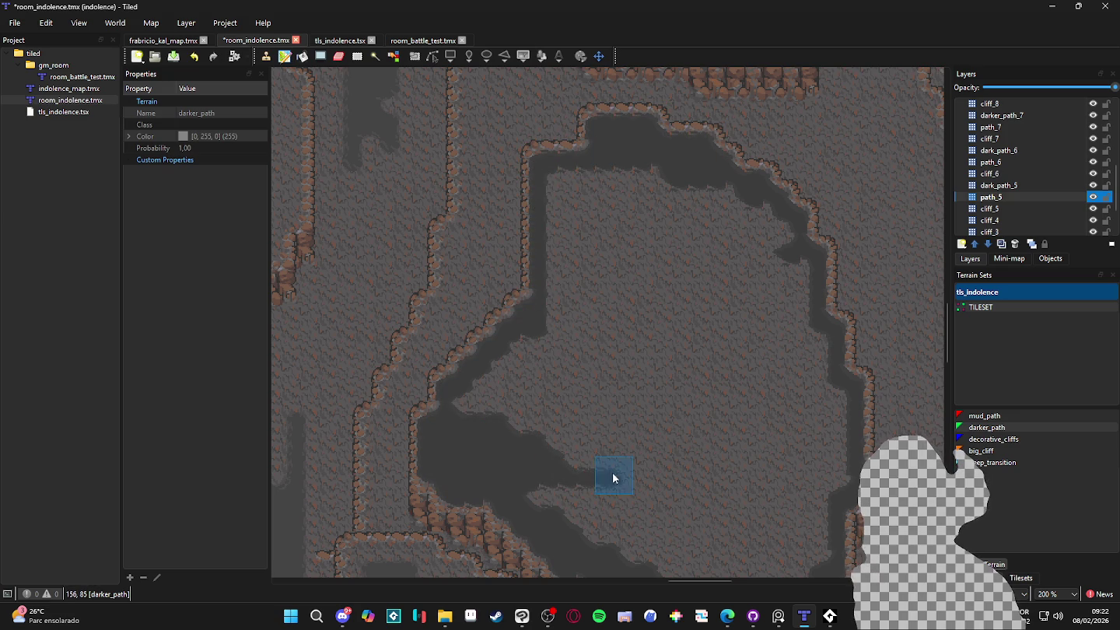
{"action": "left_click_drag", "start_coordinate": [537, 444], "coordinate": [626, 440]}
{"action": "mouse_move", "coordinate": [627, 440]}
{"action": "left_mouse_down"}
{"action": "mouse_move", "coordinate": [490, 399]}
{"action": "mouse_move", "coordinate": [599, 392]}
{"action": "mouse_move", "coordinate": [512, 370]}
{"action": "mouse_move", "coordinate": [533, 349]}
{"action": "mouse_move", "coordinate": [545, 184]}
{"action": "mouse_move", "coordinate": [582, 356]}
{"action": "mouse_move", "coordinate": [604, 181]}
{"action": "mouse_move", "coordinate": [648, 193]}
{"action": "mouse_move", "coordinate": [688, 267]}
{"action": "mouse_move", "coordinate": [698, 319]}
{"action": "mouse_move", "coordinate": [682, 212]}
{"action": "mouse_move", "coordinate": [633, 305]}
{"action": "mouse_move", "coordinate": [780, 242]}
{"action": "mouse_move", "coordinate": [763, 321]}
{"action": "mouse_move", "coordinate": [761, 216]}
{"action": "mouse_move", "coordinate": [727, 396]}
{"action": "left_mouse_up"}
{"action": "left_click_drag", "start_coordinate": [801, 271], "coordinate": [808, 444]}
Cover the remaining light strips of the large plateau with darker_path and save
{"action": "scroll", "coordinate": [808, 389], "scroll_direction": "down", "scroll_amount": 3}
{"action": "left_click_drag", "start_coordinate": [807, 326], "coordinate": [826, 369]}
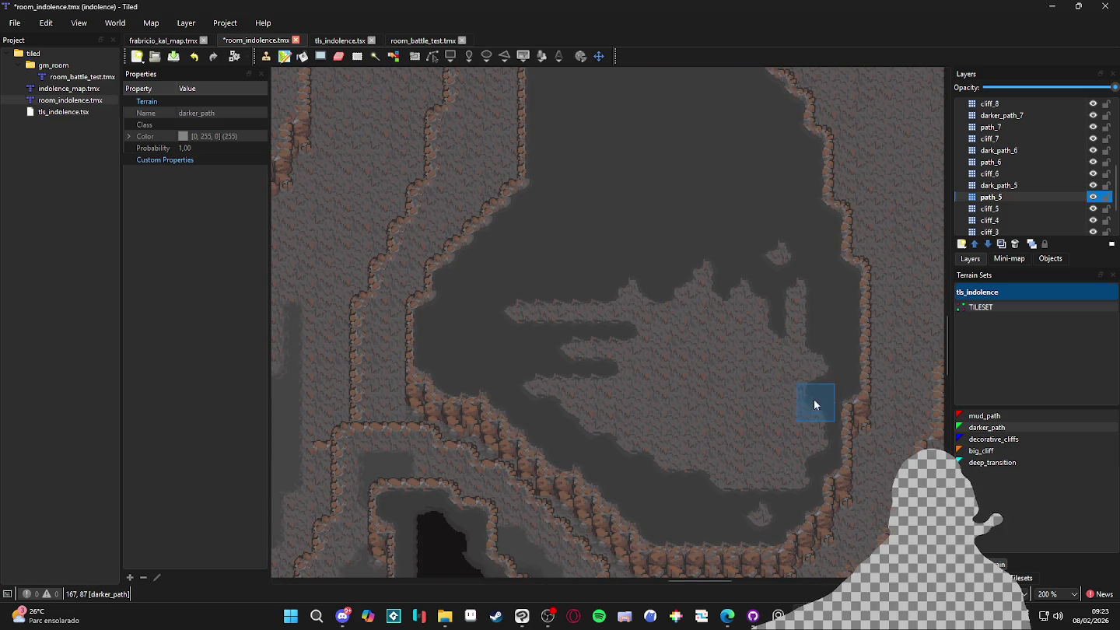
{"action": "mouse_move", "coordinate": [784, 461]}
{"action": "left_mouse_down"}
{"action": "mouse_move", "coordinate": [802, 381]}
{"action": "mouse_move", "coordinate": [788, 403]}
{"action": "left_mouse_up"}
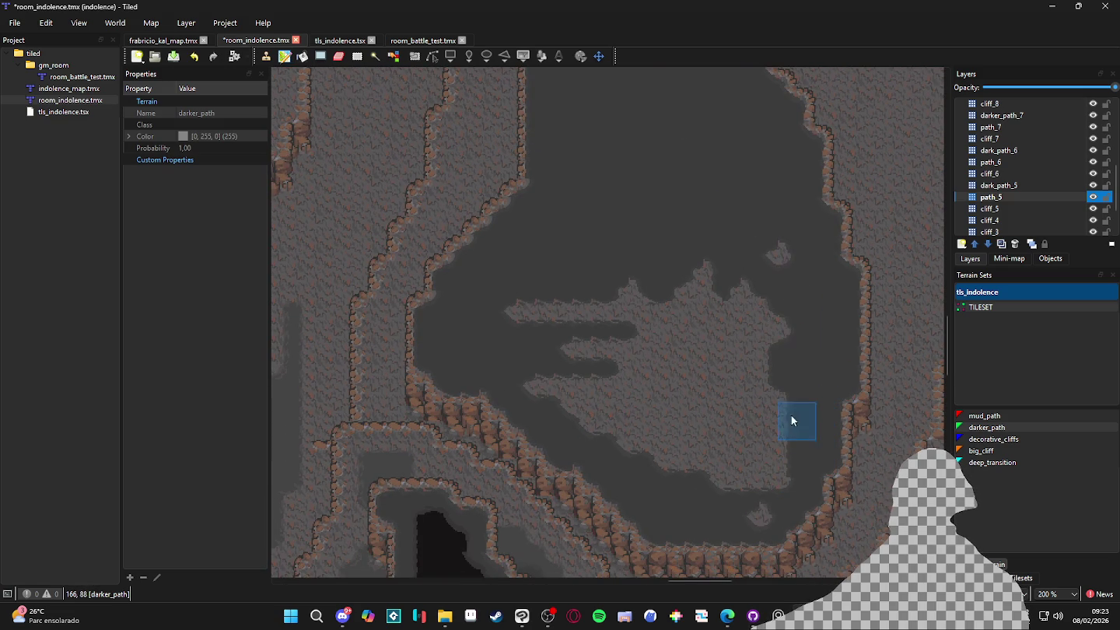
{"action": "mouse_move", "coordinate": [759, 510]}
{"action": "left_mouse_down"}
{"action": "mouse_move", "coordinate": [782, 365]}
{"action": "mouse_move", "coordinate": [781, 291]}
{"action": "mouse_move", "coordinate": [745, 443]}
{"action": "left_mouse_up"}
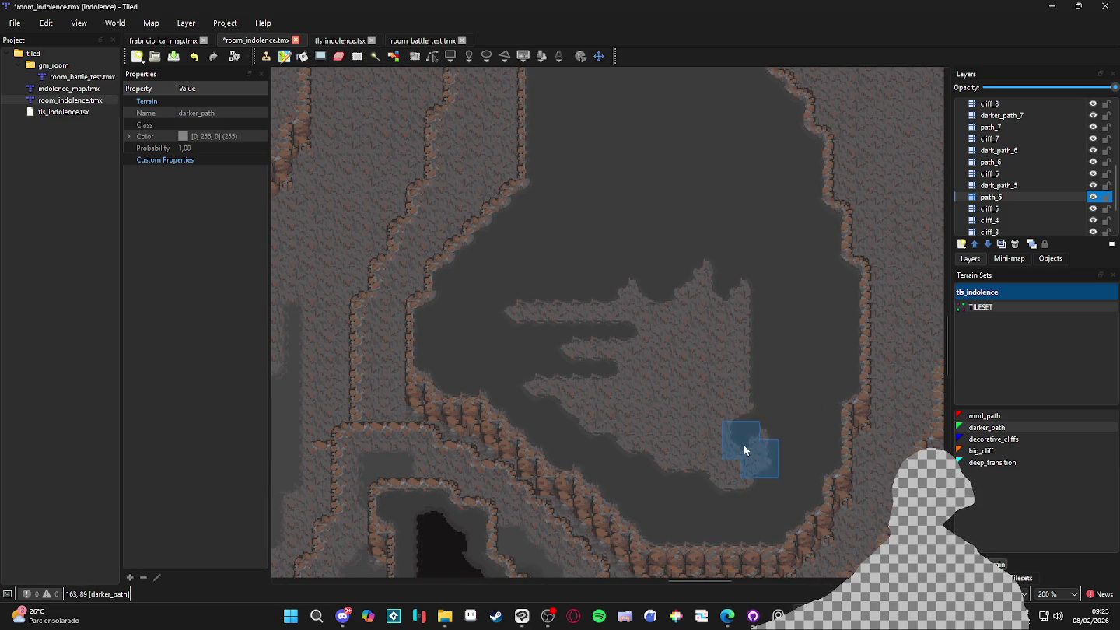
{"action": "mouse_move", "coordinate": [738, 482]}
{"action": "left_mouse_down"}
{"action": "mouse_move", "coordinate": [752, 481]}
{"action": "mouse_move", "coordinate": [712, 258]}
{"action": "left_mouse_up"}
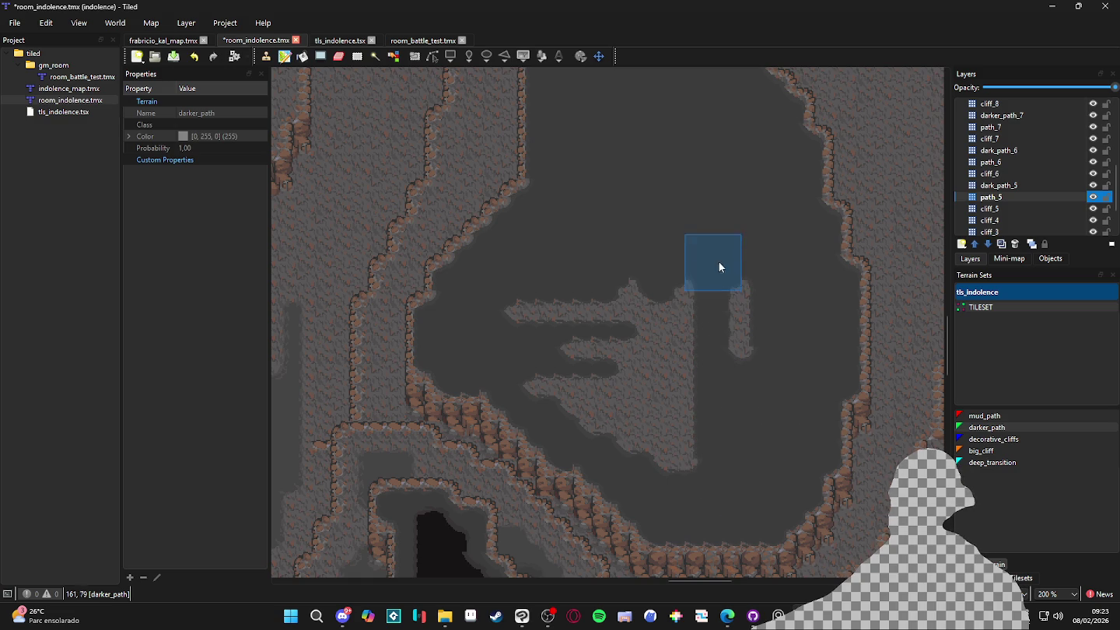
{"action": "mouse_move", "coordinate": [690, 447]}
{"action": "left_mouse_down"}
{"action": "mouse_move", "coordinate": [674, 417]}
{"action": "mouse_move", "coordinate": [683, 267]}
{"action": "mouse_move", "coordinate": [636, 249]}
{"action": "left_mouse_up"}
{"action": "left_click_drag", "start_coordinate": [587, 416], "coordinate": [542, 361]}
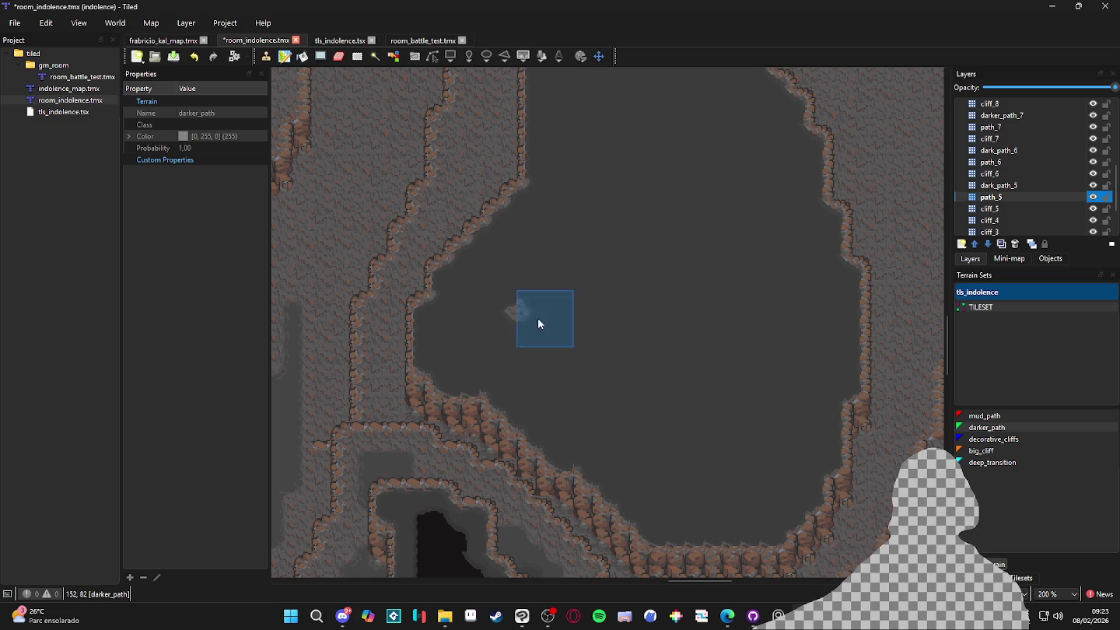
{"action": "scroll", "coordinate": [521, 308], "scroll_direction": "down", "scroll_amount": 6}
{"action": "key", "text": "ctrl+s"}
Fill the diagonal plateau with a darker_path band, undoing one misstroke, save, and select dark_path_5
{"action": "scroll", "coordinate": [665, 313], "scroll_direction": "up", "scroll_amount": 5}
{"action": "scroll", "coordinate": [588, 148], "scroll_direction": "up", "scroll_amount": 2}
{"action": "left_click", "coordinate": [543, 205]}
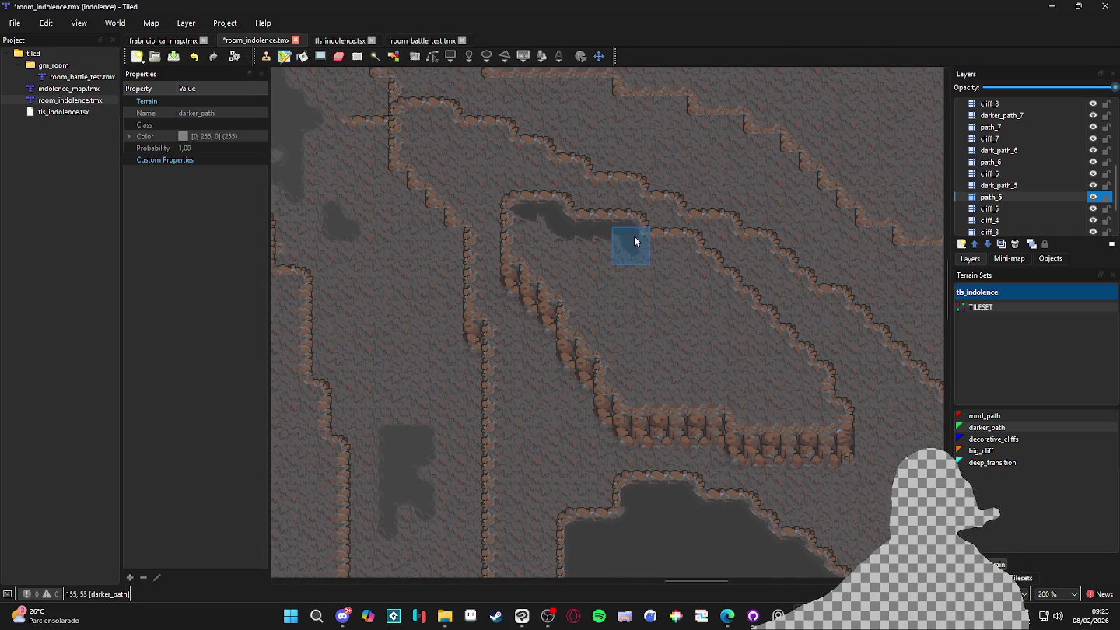
{"action": "key", "text": "ctrl+z"}
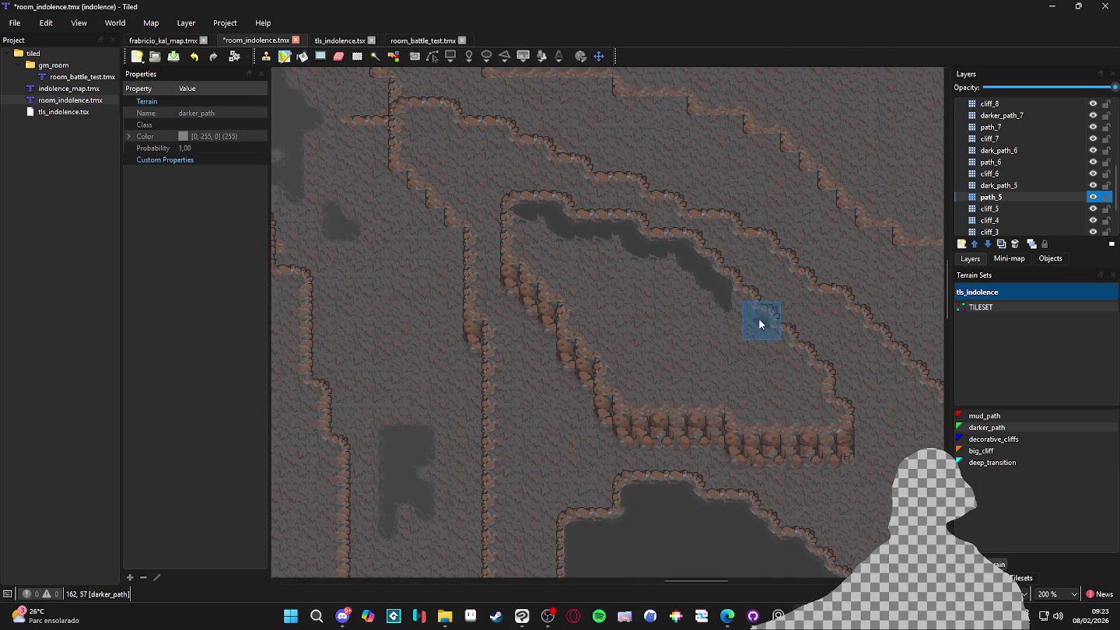
{"action": "left_click", "coordinate": [781, 357]}
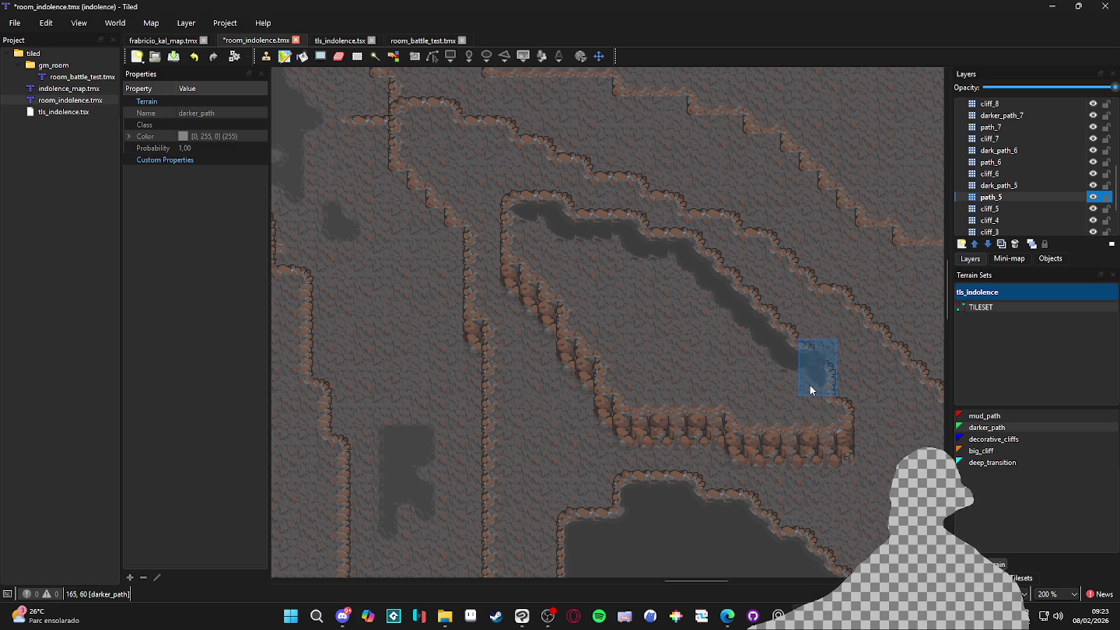
{"action": "mouse_move", "coordinate": [813, 399]}
{"action": "left_mouse_down"}
{"action": "mouse_move", "coordinate": [825, 409]}
{"action": "mouse_move", "coordinate": [748, 409]}
{"action": "mouse_move", "coordinate": [741, 395]}
{"action": "left_mouse_up"}
{"action": "left_click_drag", "start_coordinate": [617, 374], "coordinate": [591, 322]}
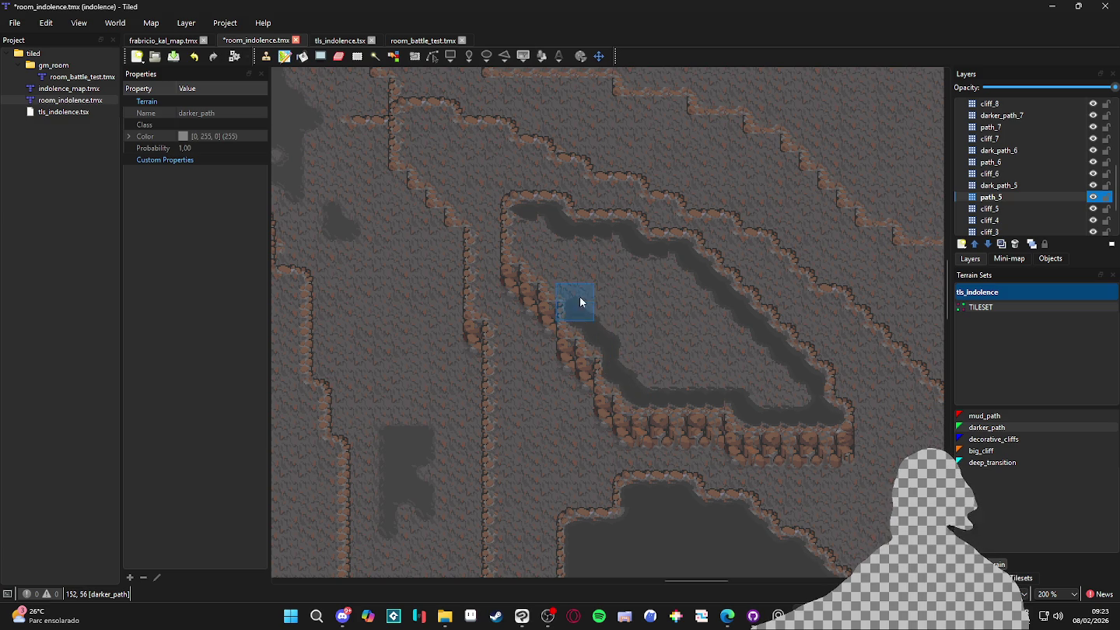
{"action": "mouse_move", "coordinate": [537, 255]}
{"action": "left_mouse_down"}
{"action": "mouse_move", "coordinate": [519, 250]}
{"action": "mouse_move", "coordinate": [529, 231]}
{"action": "mouse_move", "coordinate": [625, 278]}
{"action": "mouse_move", "coordinate": [580, 246]}
{"action": "mouse_move", "coordinate": [665, 276]}
{"action": "mouse_move", "coordinate": [783, 380]}
{"action": "mouse_move", "coordinate": [767, 395]}
{"action": "mouse_move", "coordinate": [779, 379]}
{"action": "mouse_move", "coordinate": [710, 315]}
{"action": "mouse_move", "coordinate": [743, 374]}
{"action": "mouse_move", "coordinate": [643, 375]}
{"action": "mouse_move", "coordinate": [597, 294]}
{"action": "mouse_move", "coordinate": [619, 331]}
{"action": "mouse_move", "coordinate": [654, 361]}
{"action": "mouse_move", "coordinate": [680, 360]}
{"action": "mouse_move", "coordinate": [645, 285]}
{"action": "mouse_move", "coordinate": [689, 354]}
{"action": "mouse_move", "coordinate": [722, 378]}
{"action": "left_mouse_up"}
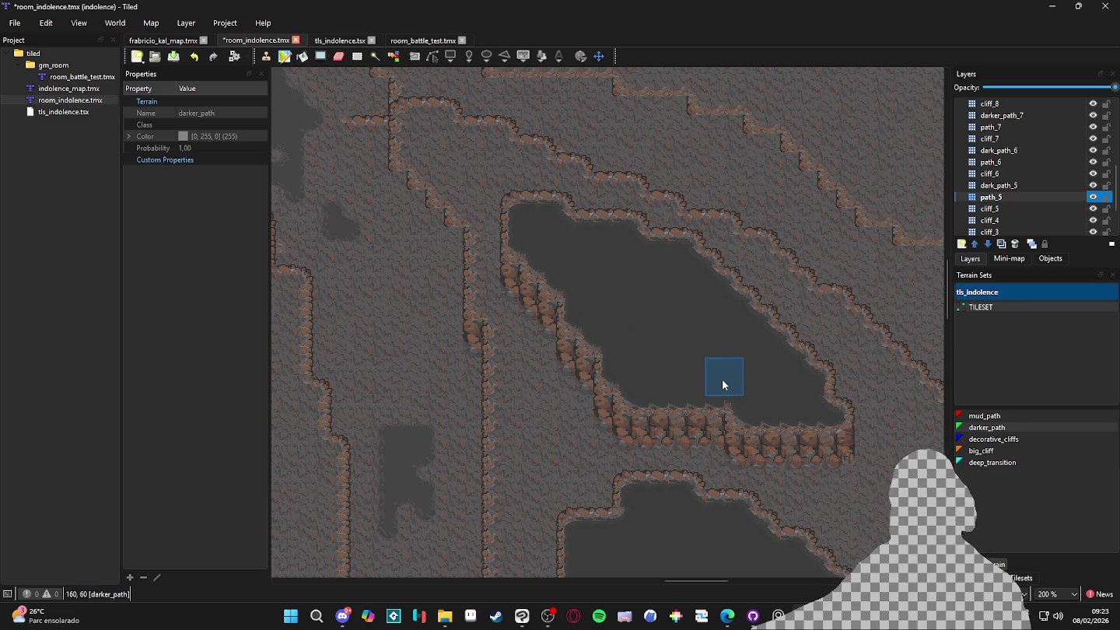
{"action": "key", "text": "ctrl+s"}
{"action": "left_click", "coordinate": [1035, 185]}
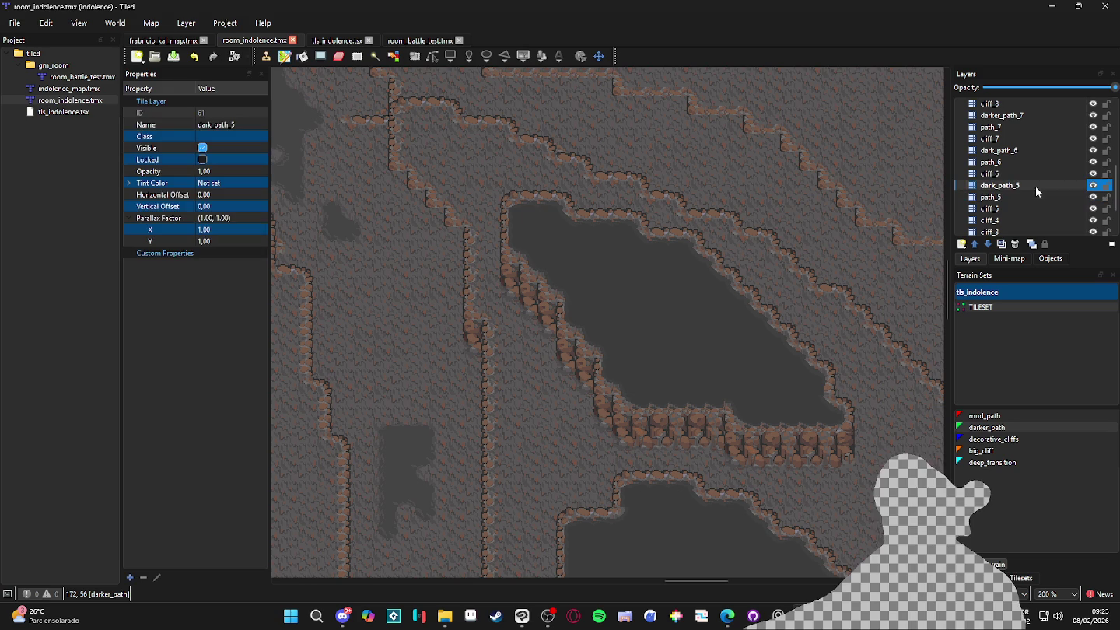
Paint a black deep_transition pit filling the narrow diagonal plateau
{"action": "left_click", "coordinate": [1003, 461]}
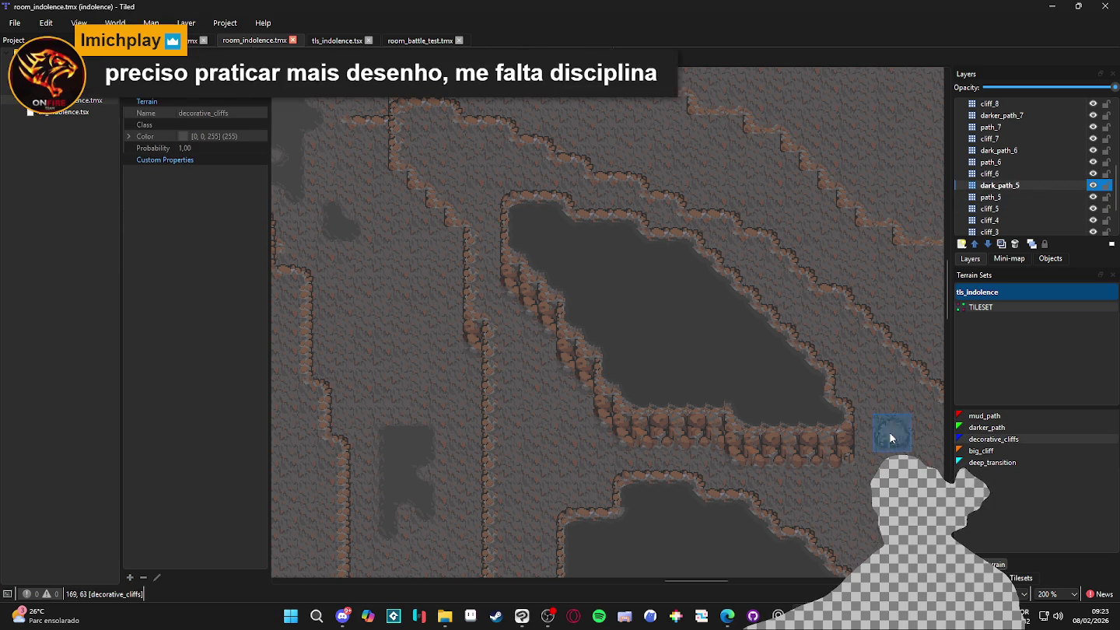
{"action": "mouse_move", "coordinate": [528, 227]}
{"action": "left_mouse_down"}
{"action": "mouse_move", "coordinate": [565, 251]}
{"action": "mouse_move", "coordinate": [571, 235]}
{"action": "mouse_move", "coordinate": [620, 239]}
{"action": "mouse_move", "coordinate": [633, 262]}
{"action": "mouse_move", "coordinate": [677, 265]}
{"action": "mouse_move", "coordinate": [799, 380]}
{"action": "left_mouse_up"}
{"action": "key", "text": "ctrl+z"}
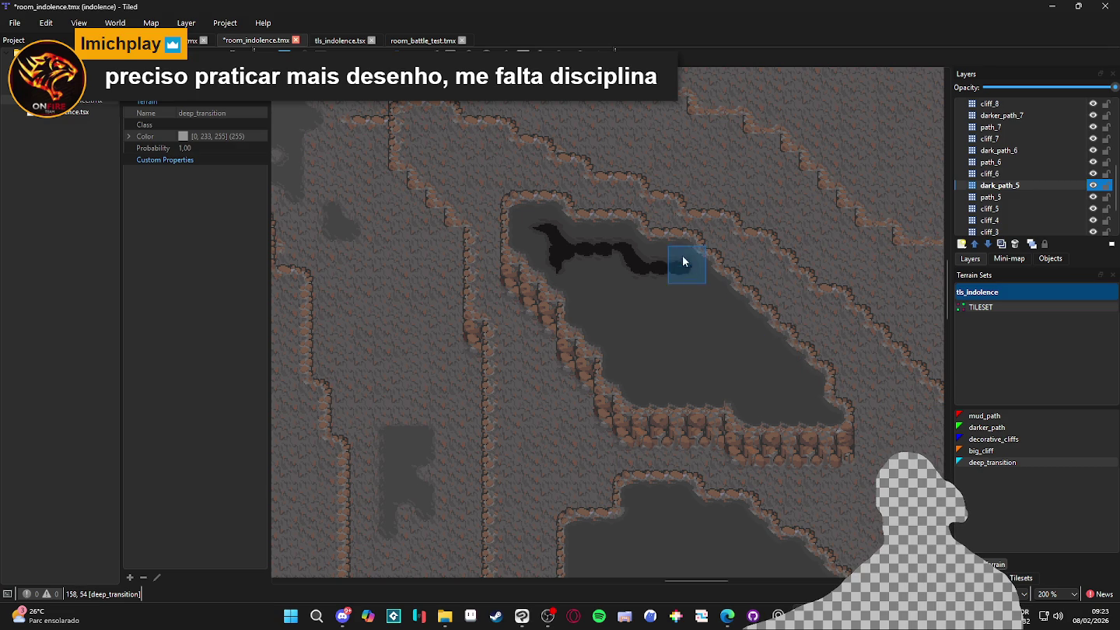
{"action": "mouse_move", "coordinate": [689, 279]}
{"action": "left_mouse_down"}
{"action": "mouse_move", "coordinate": [800, 387]}
{"action": "mouse_move", "coordinate": [801, 408]}
{"action": "mouse_move", "coordinate": [744, 397]}
{"action": "mouse_move", "coordinate": [743, 381]}
{"action": "mouse_move", "coordinate": [634, 376]}
{"action": "mouse_move", "coordinate": [627, 330]}
{"action": "mouse_move", "coordinate": [609, 334]}
{"action": "mouse_move", "coordinate": [611, 307]}
{"action": "left_mouse_up"}
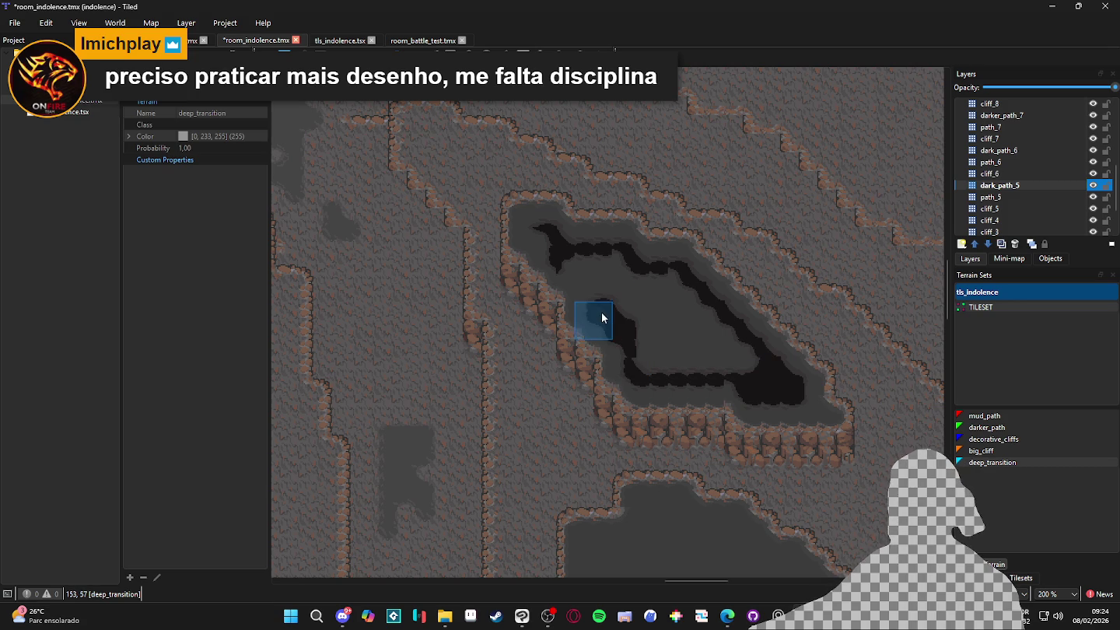
{"action": "mouse_move", "coordinate": [624, 357]}
{"action": "left_mouse_down"}
{"action": "mouse_move", "coordinate": [594, 303]}
{"action": "mouse_move", "coordinate": [594, 255]}
{"action": "mouse_move", "coordinate": [579, 269]}
{"action": "mouse_move", "coordinate": [592, 287]}
{"action": "left_mouse_up"}
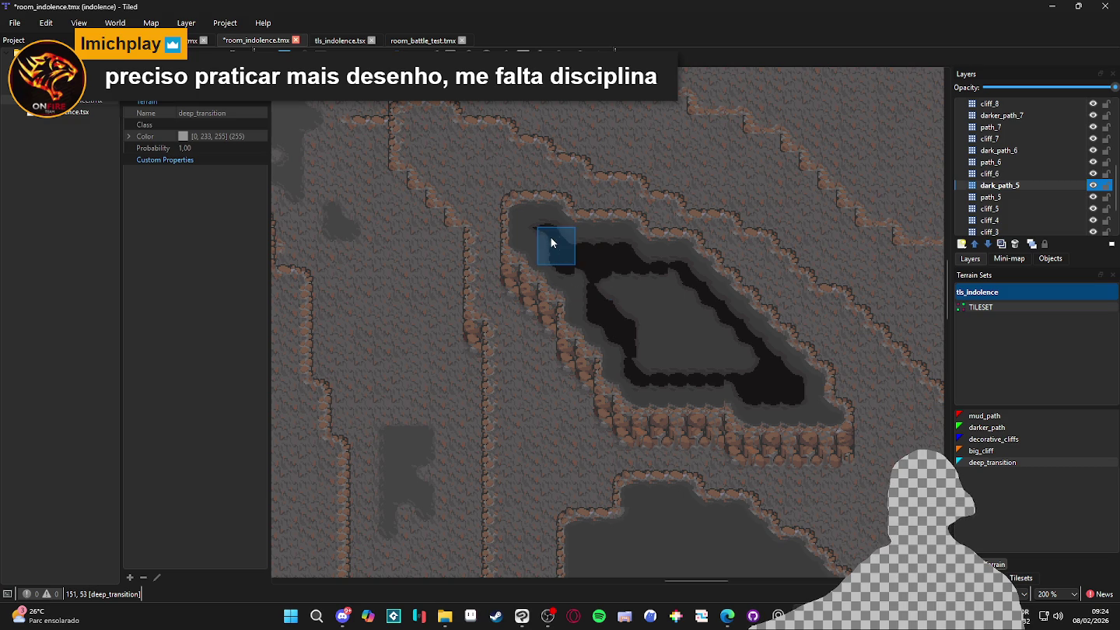
{"action": "mouse_move", "coordinate": [537, 237]}
{"action": "left_mouse_down"}
{"action": "mouse_move", "coordinate": [660, 305]}
{"action": "mouse_move", "coordinate": [643, 286]}
{"action": "mouse_move", "coordinate": [677, 284]}
{"action": "mouse_move", "coordinate": [687, 305]}
{"action": "mouse_move", "coordinate": [702, 280]}
{"action": "left_mouse_up"}
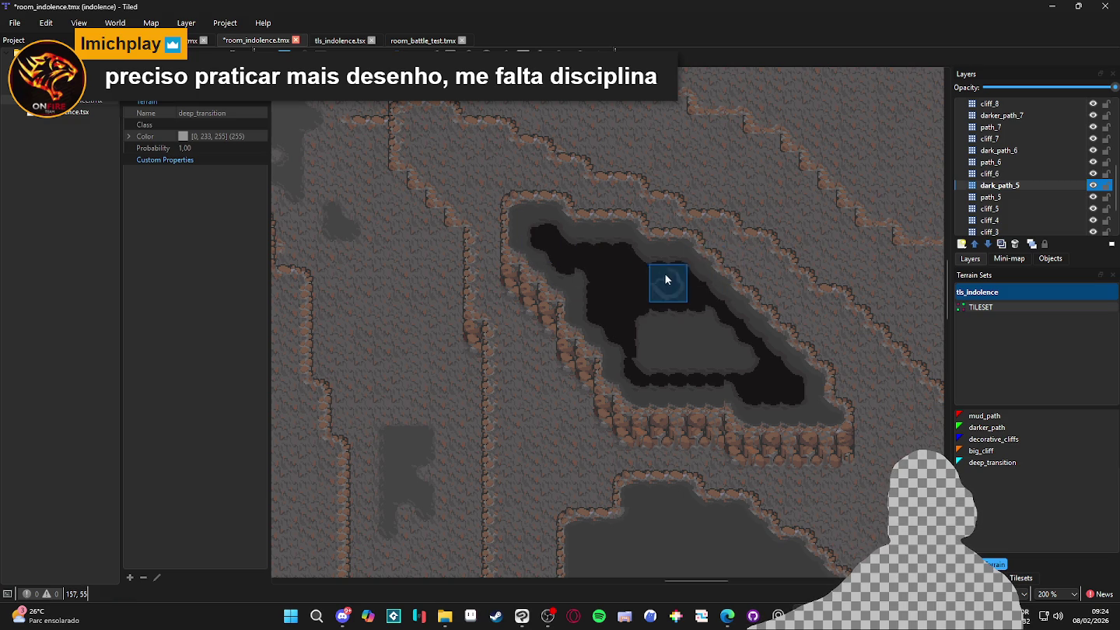
{"action": "mouse_move", "coordinate": [651, 332]}
{"action": "left_mouse_down"}
{"action": "mouse_move", "coordinate": [717, 339]}
{"action": "mouse_move", "coordinate": [746, 359]}
{"action": "left_mouse_up"}
{"action": "mouse_move", "coordinate": [665, 366]}
{"action": "left_mouse_down"}
{"action": "mouse_move", "coordinate": [691, 360]}
{"action": "mouse_move", "coordinate": [654, 354]}
{"action": "mouse_move", "coordinate": [608, 304]}
{"action": "left_mouse_up"}
Draw a black deep band along the large plateau's top, right side and up its left cliff
{"action": "scroll", "coordinate": [705, 372], "scroll_direction": "down", "scroll_amount": 2, "text": "ctrl"}
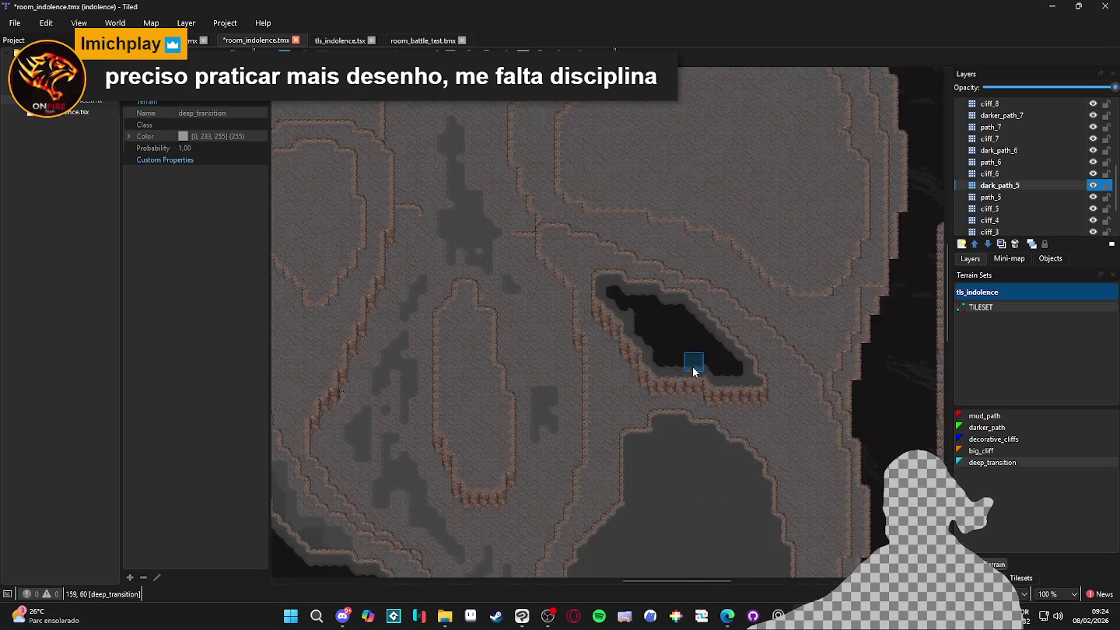
{"action": "scroll", "coordinate": [679, 200], "scroll_direction": "up", "scroll_amount": 2, "text": "ctrl"}
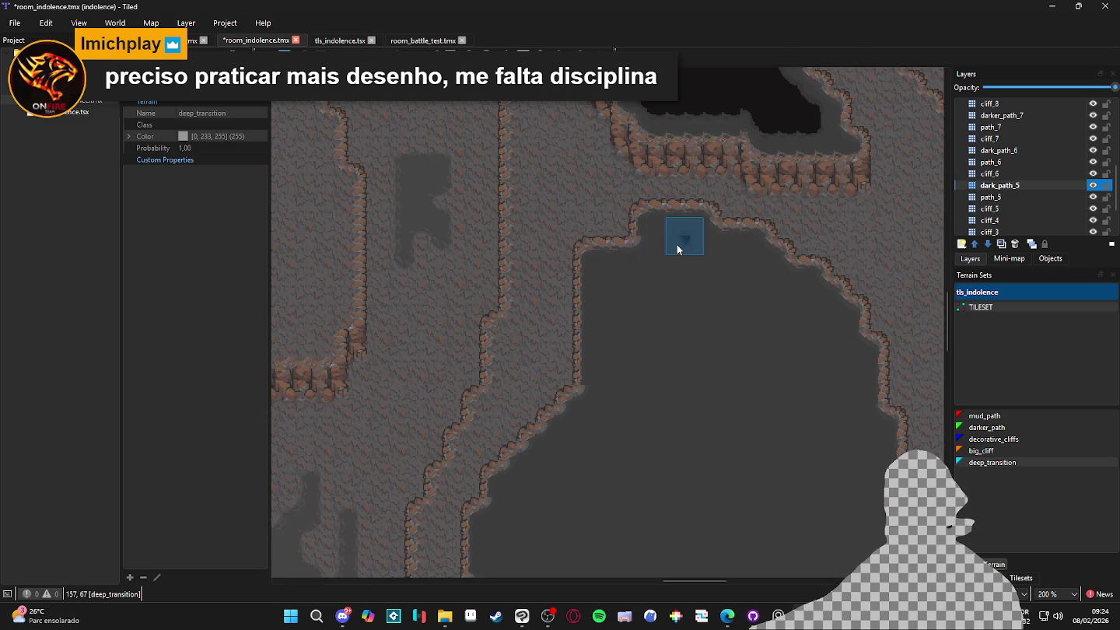
{"action": "left_click_drag", "start_coordinate": [703, 290], "coordinate": [689, 243]}
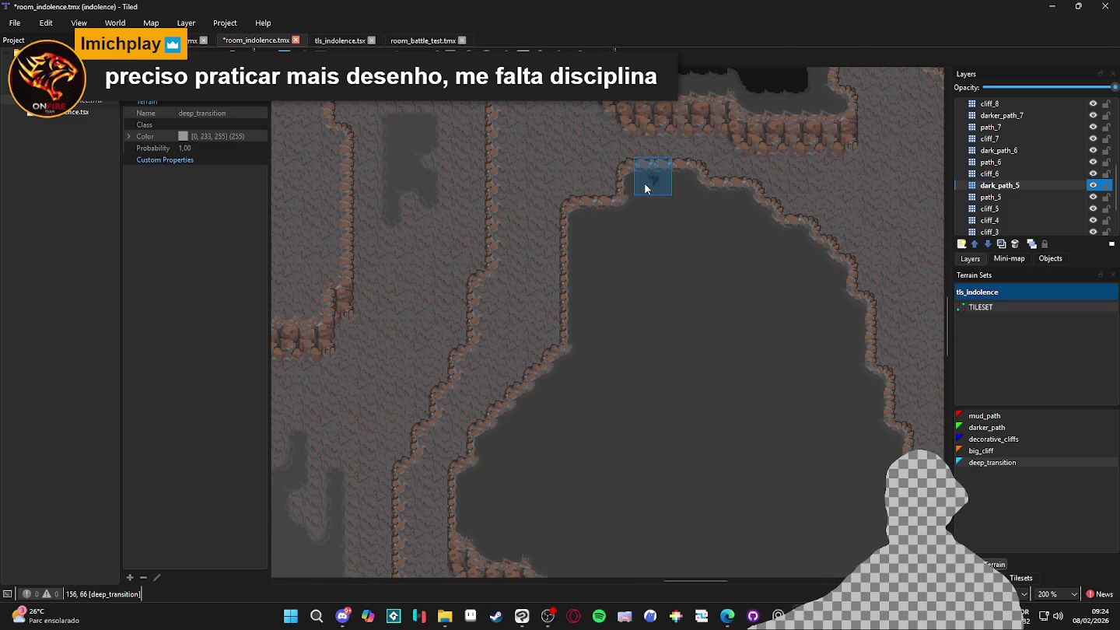
{"action": "mouse_move", "coordinate": [647, 198]}
{"action": "left_mouse_down"}
{"action": "mouse_move", "coordinate": [647, 265]}
{"action": "mouse_move", "coordinate": [637, 233]}
{"action": "mouse_move", "coordinate": [595, 235]}
{"action": "mouse_move", "coordinate": [595, 409]}
{"action": "left_mouse_up"}
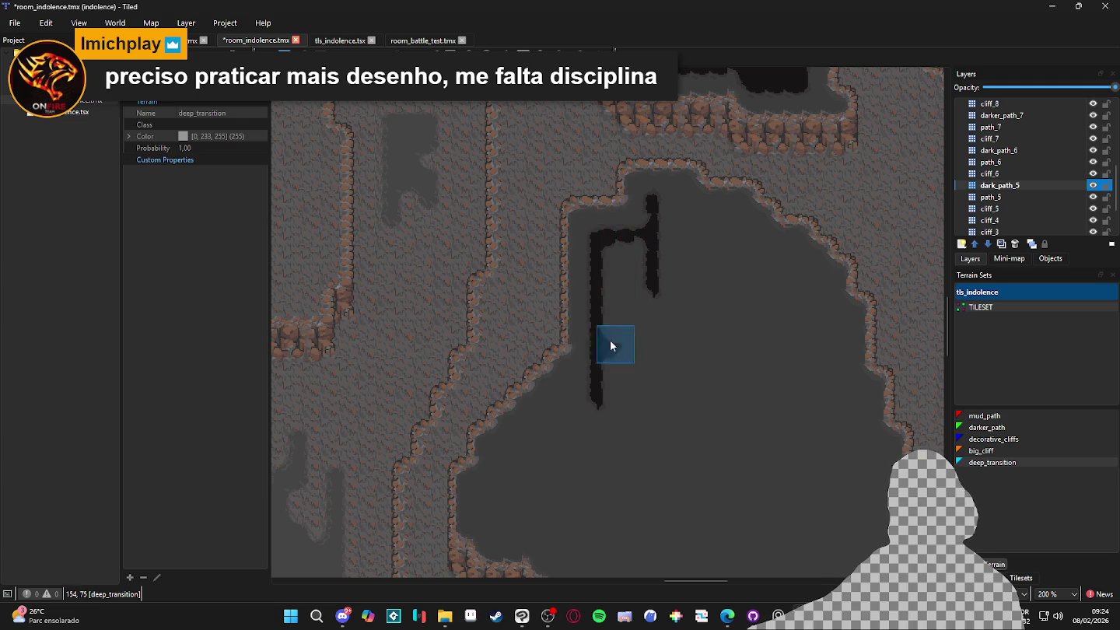
{"action": "left_click_drag", "start_coordinate": [637, 226], "coordinate": [649, 200]}
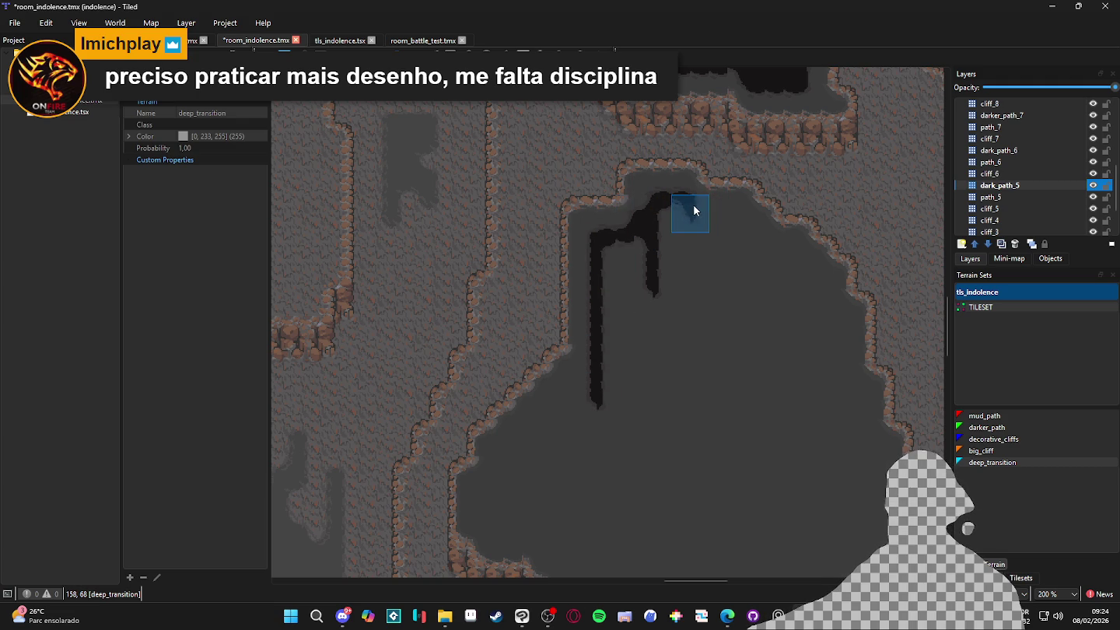
{"action": "mouse_move", "coordinate": [738, 219]}
{"action": "left_mouse_down"}
{"action": "mouse_move", "coordinate": [835, 297]}
{"action": "mouse_move", "coordinate": [809, 285]}
{"action": "left_mouse_up"}
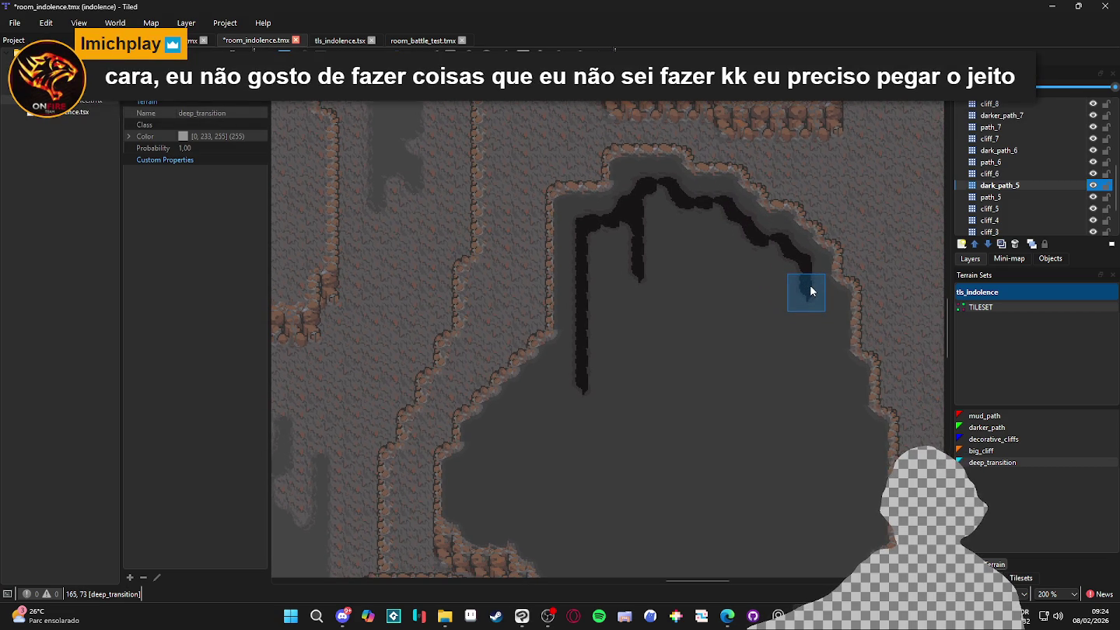
{"action": "mouse_move", "coordinate": [808, 287]}
{"action": "left_mouse_down"}
{"action": "mouse_move", "coordinate": [795, 274]}
{"action": "mouse_move", "coordinate": [833, 416]}
{"action": "mouse_move", "coordinate": [850, 430]}
{"action": "mouse_move", "coordinate": [847, 244]}
{"action": "mouse_move", "coordinate": [858, 338]}
{"action": "mouse_move", "coordinate": [844, 323]}
{"action": "mouse_move", "coordinate": [851, 353]}
{"action": "mouse_move", "coordinate": [838, 352]}
{"action": "mouse_move", "coordinate": [822, 376]}
{"action": "mouse_move", "coordinate": [816, 465]}
{"action": "mouse_move", "coordinate": [777, 495]}
{"action": "mouse_move", "coordinate": [759, 491]}
{"action": "left_mouse_up"}
{"action": "scroll", "coordinate": [850, 430], "scroll_direction": "down", "scroll_amount": 3}
{"action": "mouse_move", "coordinate": [688, 492]}
{"action": "left_mouse_down"}
{"action": "mouse_move", "coordinate": [648, 483]}
{"action": "mouse_move", "coordinate": [630, 442]}
{"action": "mouse_move", "coordinate": [754, 474]}
{"action": "mouse_move", "coordinate": [697, 452]}
{"action": "mouse_move", "coordinate": [657, 397]}
{"action": "mouse_move", "coordinate": [585, 372]}
{"action": "mouse_move", "coordinate": [575, 319]}
{"action": "mouse_move", "coordinate": [644, 285]}
{"action": "mouse_move", "coordinate": [590, 283]}
{"action": "mouse_move", "coordinate": [588, 296]}
{"action": "mouse_move", "coordinate": [670, 280]}
{"action": "mouse_move", "coordinate": [615, 269]}
{"action": "mouse_move", "coordinate": [638, 267]}
{"action": "mouse_move", "coordinate": [635, 253]}
{"action": "mouse_move", "coordinate": [673, 217]}
{"action": "mouse_move", "coordinate": [660, 304]}
{"action": "left_mouse_up"}
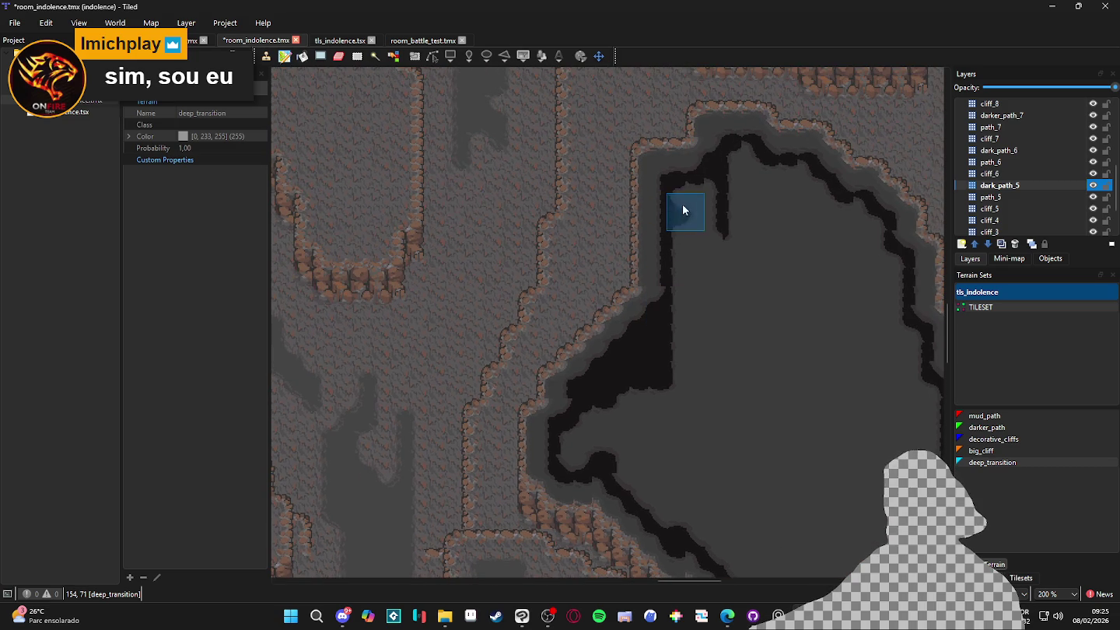
Thicken the black deep band along the top and down the plateau's right side
{"action": "mouse_move", "coordinate": [748, 145]}
{"action": "left_mouse_down"}
{"action": "mouse_move", "coordinate": [778, 171]}
{"action": "mouse_move", "coordinate": [755, 194]}
{"action": "mouse_move", "coordinate": [781, 167]}
{"action": "mouse_move", "coordinate": [815, 187]}
{"action": "left_mouse_up"}
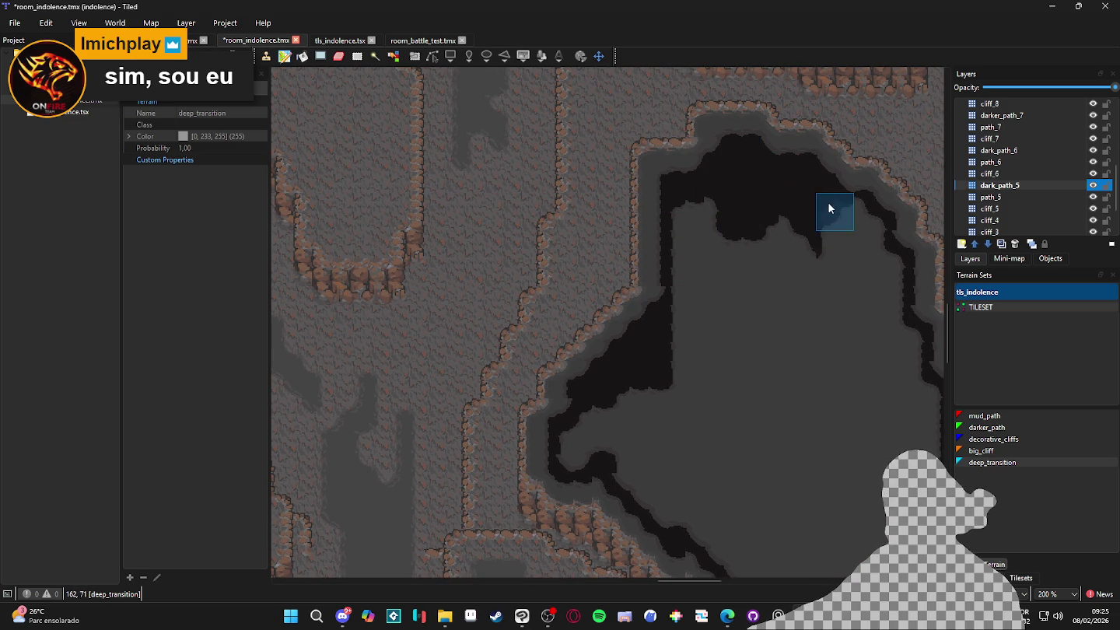
{"action": "left_click_drag", "start_coordinate": [849, 224], "coordinate": [871, 255]}
{"action": "scroll", "coordinate": [817, 249], "scroll_direction": "right", "scroll_amount": 3}
{"action": "scroll", "coordinate": [817, 248], "scroll_direction": "down", "scroll_amount": 1}
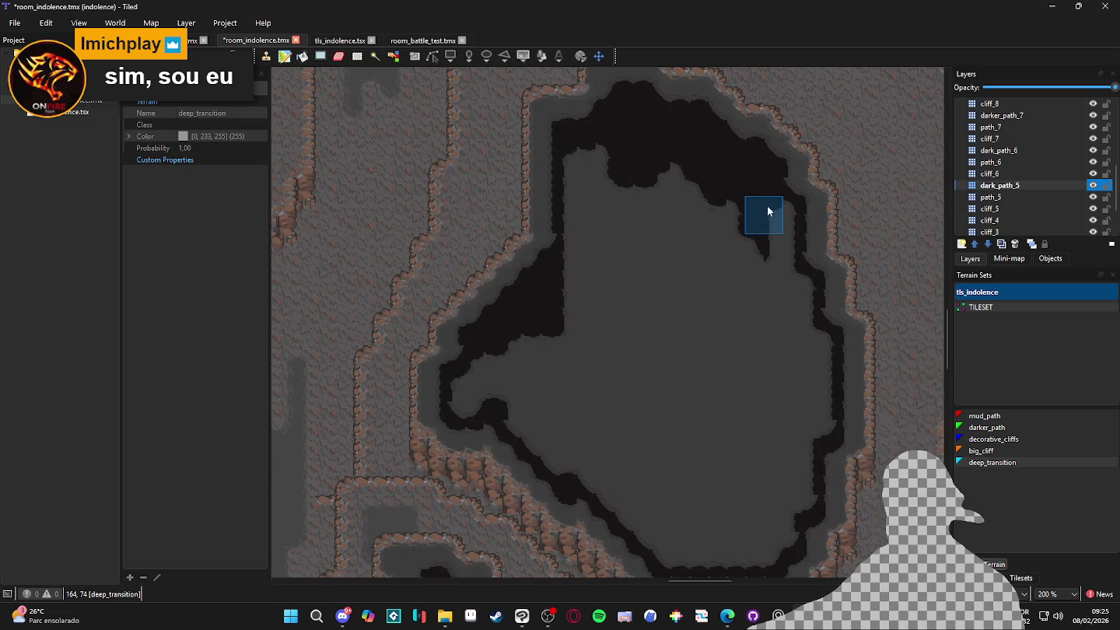
{"action": "left_click_drag", "start_coordinate": [774, 206], "coordinate": [812, 359]}
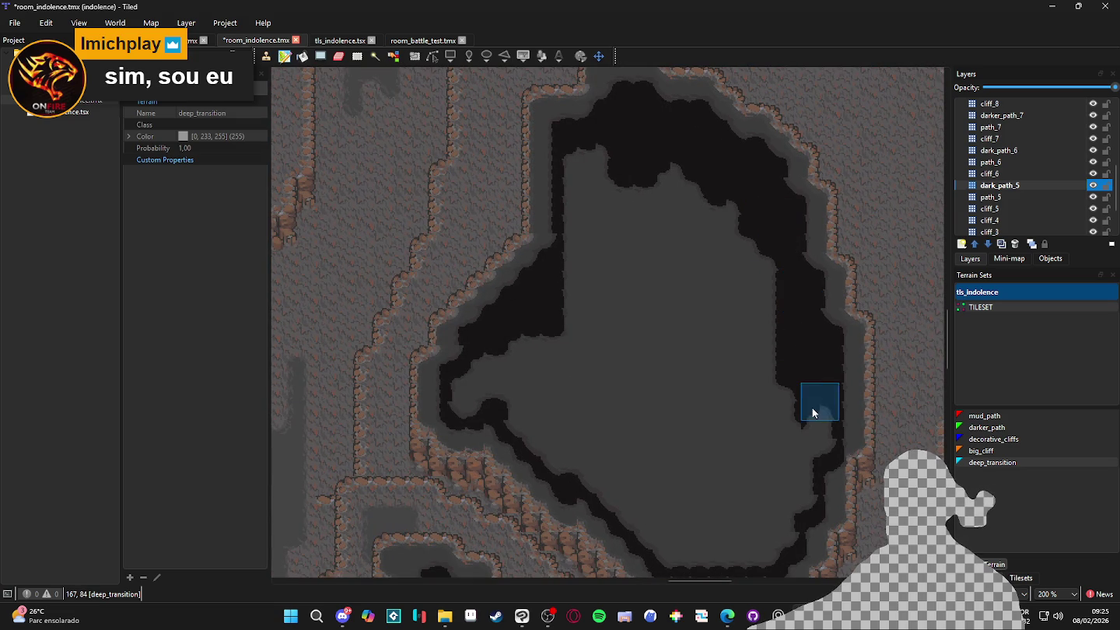
{"action": "left_click_drag", "start_coordinate": [792, 479], "coordinate": [805, 357]}
{"action": "mouse_move", "coordinate": [788, 528]}
{"action": "left_mouse_down"}
{"action": "mouse_move", "coordinate": [769, 542]}
{"action": "mouse_move", "coordinate": [766, 269]}
{"action": "left_mouse_up"}
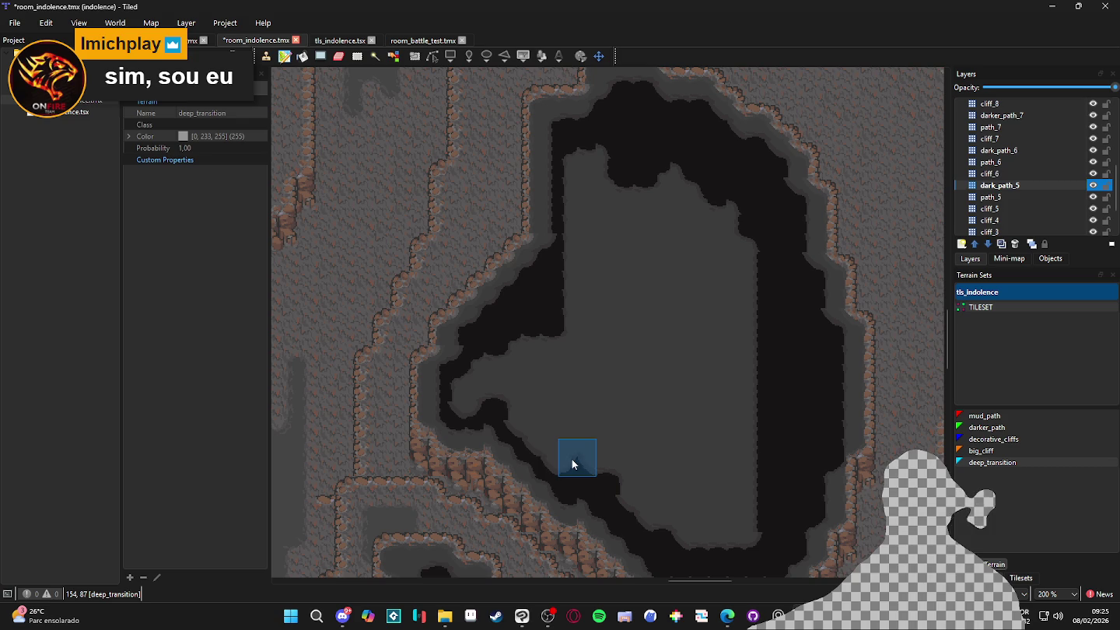
Blacken the lower-left curl and the grey island's edges, then review the zoomed-out map
{"action": "mouse_move", "coordinate": [458, 395]}
{"action": "left_mouse_down"}
{"action": "mouse_move", "coordinate": [502, 368]}
{"action": "mouse_move", "coordinate": [629, 364]}
{"action": "mouse_move", "coordinate": [590, 441]}
{"action": "mouse_move", "coordinate": [547, 408]}
{"action": "mouse_move", "coordinate": [668, 531]}
{"action": "mouse_move", "coordinate": [756, 536]}
{"action": "mouse_move", "coordinate": [742, 486]}
{"action": "mouse_move", "coordinate": [668, 488]}
{"action": "mouse_move", "coordinate": [544, 382]}
{"action": "mouse_move", "coordinate": [646, 423]}
{"action": "mouse_move", "coordinate": [579, 395]}
{"action": "mouse_move", "coordinate": [674, 459]}
{"action": "mouse_move", "coordinate": [728, 433]}
{"action": "mouse_move", "coordinate": [724, 218]}
{"action": "mouse_move", "coordinate": [733, 420]}
{"action": "mouse_move", "coordinate": [722, 320]}
{"action": "mouse_move", "coordinate": [650, 187]}
{"action": "mouse_move", "coordinate": [581, 172]}
{"action": "mouse_move", "coordinate": [550, 248]}
{"action": "left_mouse_up"}
{"action": "scroll", "coordinate": [674, 459], "scroll_direction": "right", "scroll_amount": 1}
{"action": "mouse_move", "coordinate": [565, 322]}
{"action": "left_mouse_down"}
{"action": "mouse_move", "coordinate": [583, 142]}
{"action": "mouse_move", "coordinate": [590, 367]}
{"action": "mouse_move", "coordinate": [622, 188]}
{"action": "mouse_move", "coordinate": [645, 176]}
{"action": "mouse_move", "coordinate": [683, 212]}
{"action": "mouse_move", "coordinate": [694, 475]}
{"action": "left_mouse_up"}
{"action": "scroll", "coordinate": [689, 476], "scroll_direction": "down", "scroll_amount": 6}
{"action": "mouse_move", "coordinate": [678, 327]}
{"action": "left_mouse_down"}
{"action": "mouse_move", "coordinate": [696, 424]}
{"action": "mouse_move", "coordinate": [662, 417]}
{"action": "left_mouse_up"}
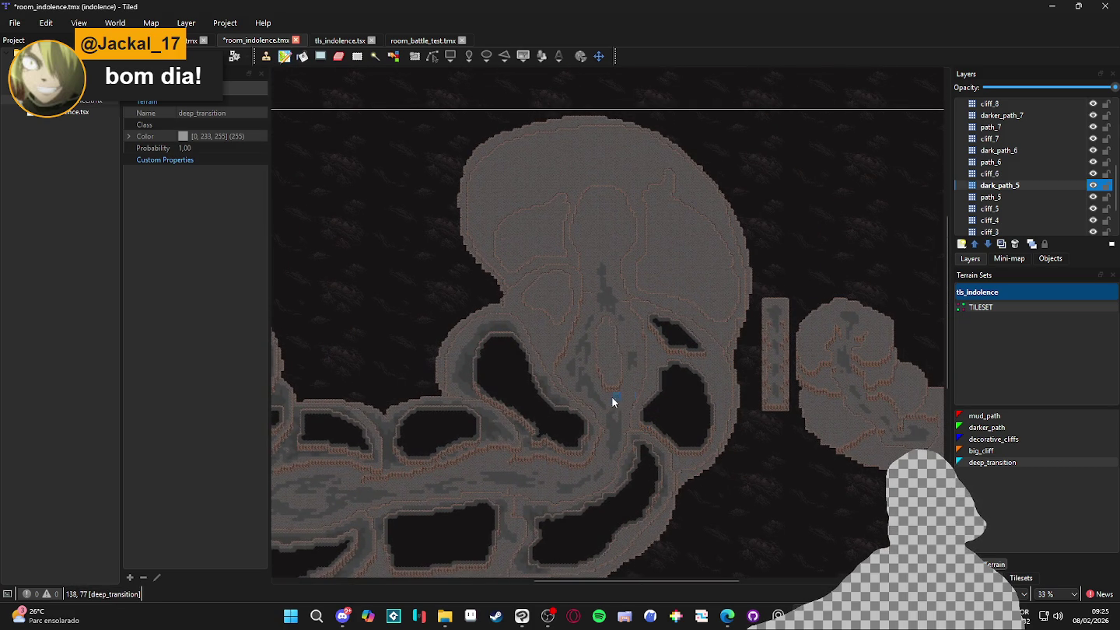
On cliff_5, paint a staircase of cliff edge tiles along the central plateau's edge
{"action": "left_click_drag", "start_coordinate": [521, 407], "coordinate": [584, 400]}
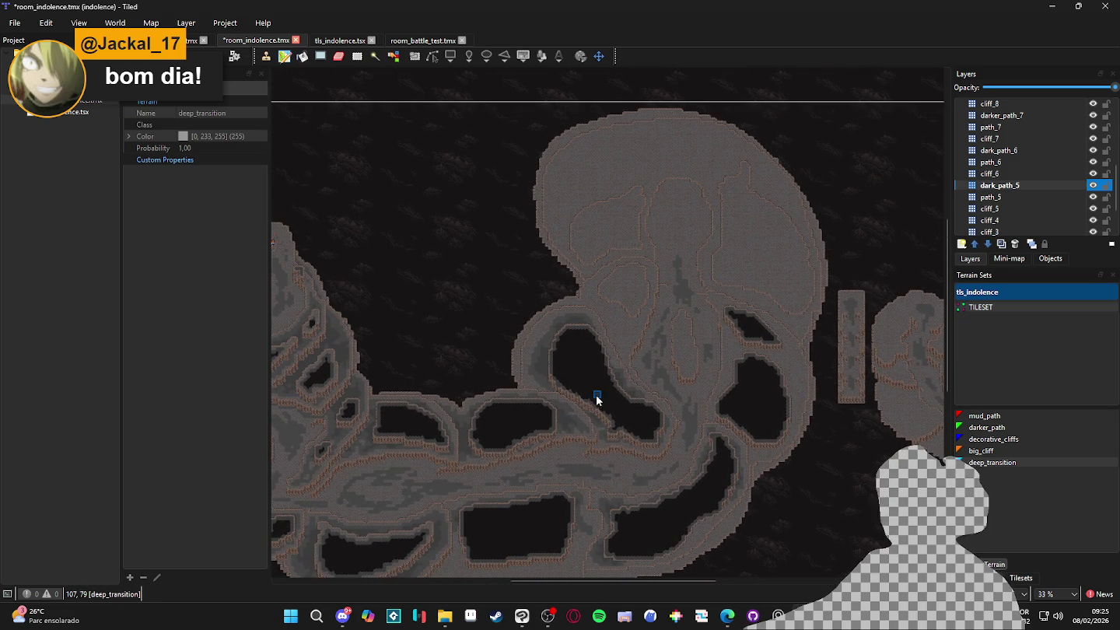
{"action": "scroll", "coordinate": [614, 347], "scroll_direction": "up", "scroll_amount": 2}
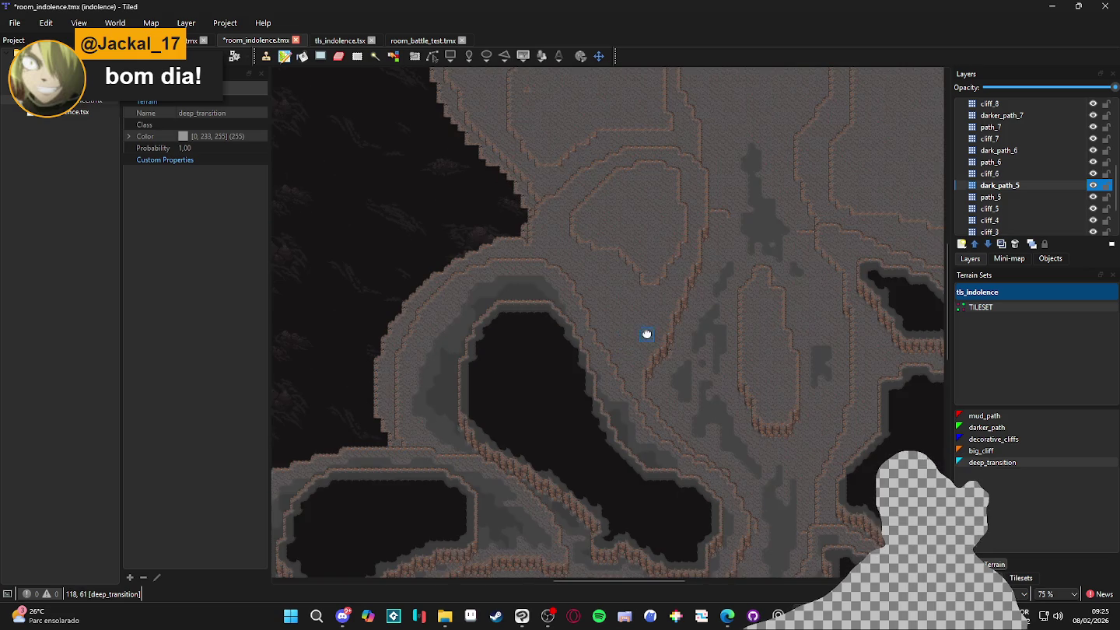
{"action": "scroll", "coordinate": [646, 335], "scroll_direction": "up", "scroll_amount": 2}
{"action": "key", "text": "ctrl+Page_Down"}
{"action": "key", "text": "ctrl+Page_Down"}
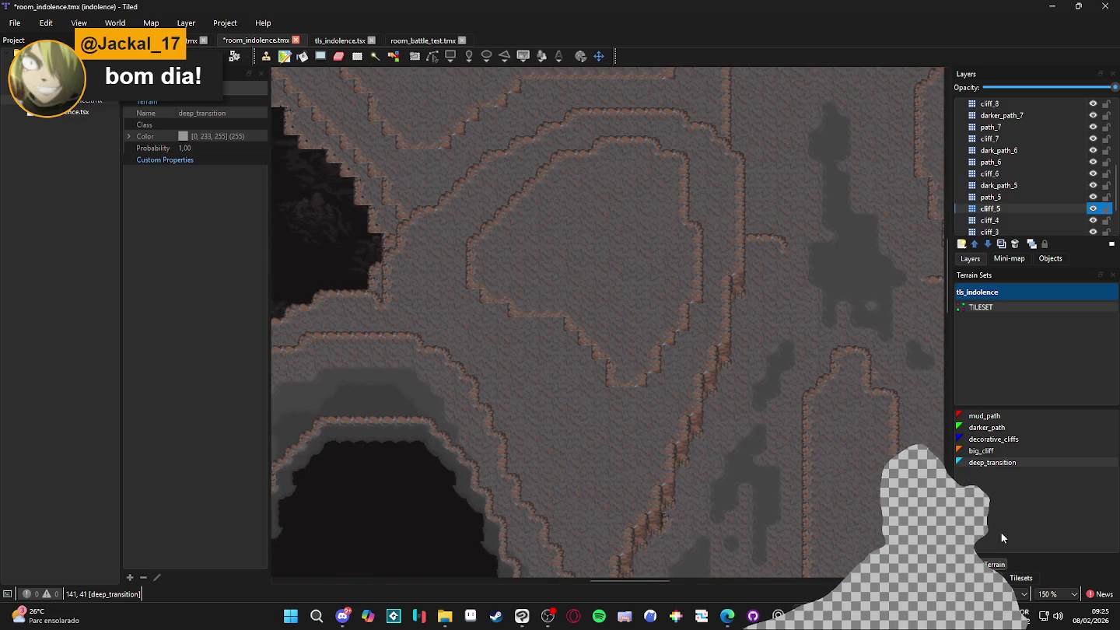
{"action": "left_click", "coordinate": [1020, 577]}
{"action": "left_click", "coordinate": [1004, 394]}
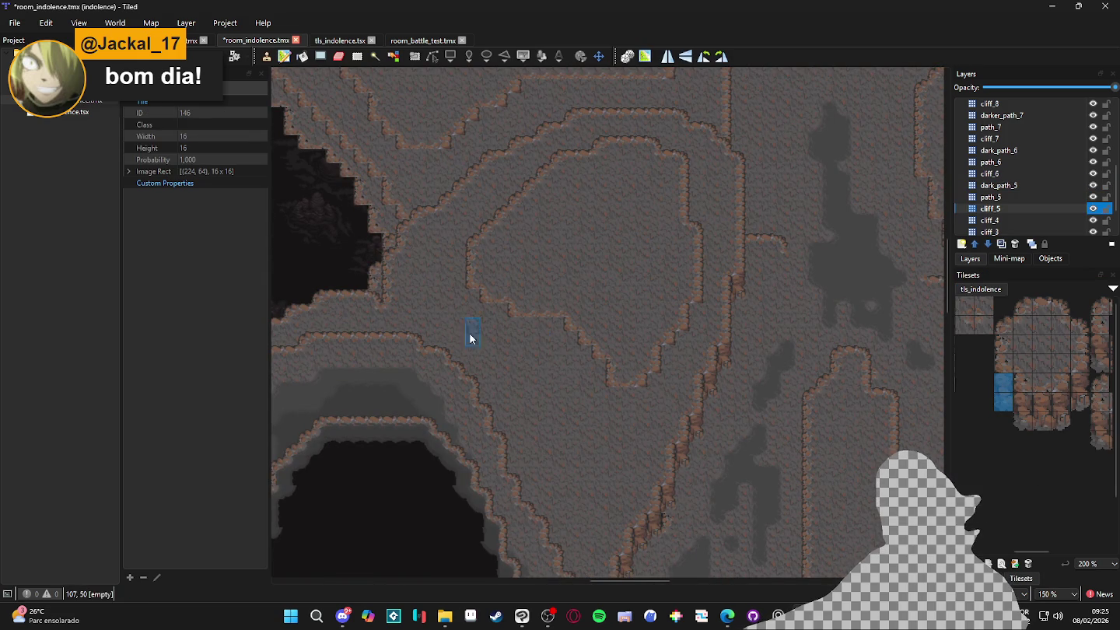
{"action": "scroll", "coordinate": [478, 331], "scroll_direction": "up", "scroll_amount": 1}
{"action": "left_click_drag", "start_coordinate": [612, 369], "coordinate": [661, 441]}
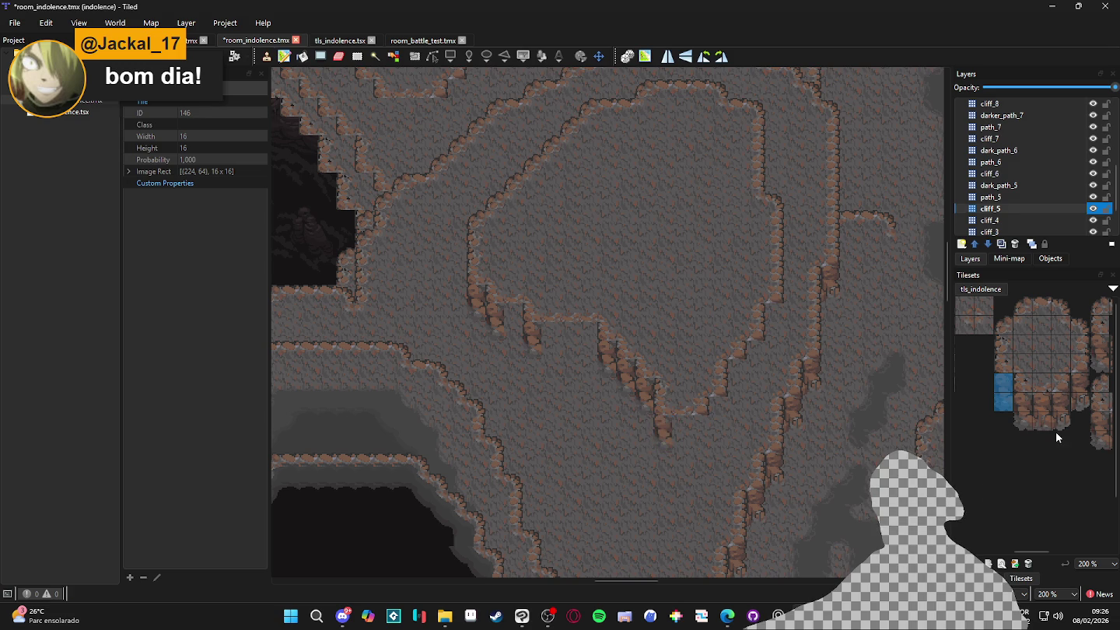
Paint a diagonal run of different cliff tiles up the plateau slope
{"action": "scroll", "coordinate": [1042, 404], "scroll_direction": "right", "scroll_amount": 2}
{"action": "left_click", "coordinate": [1028, 405]}
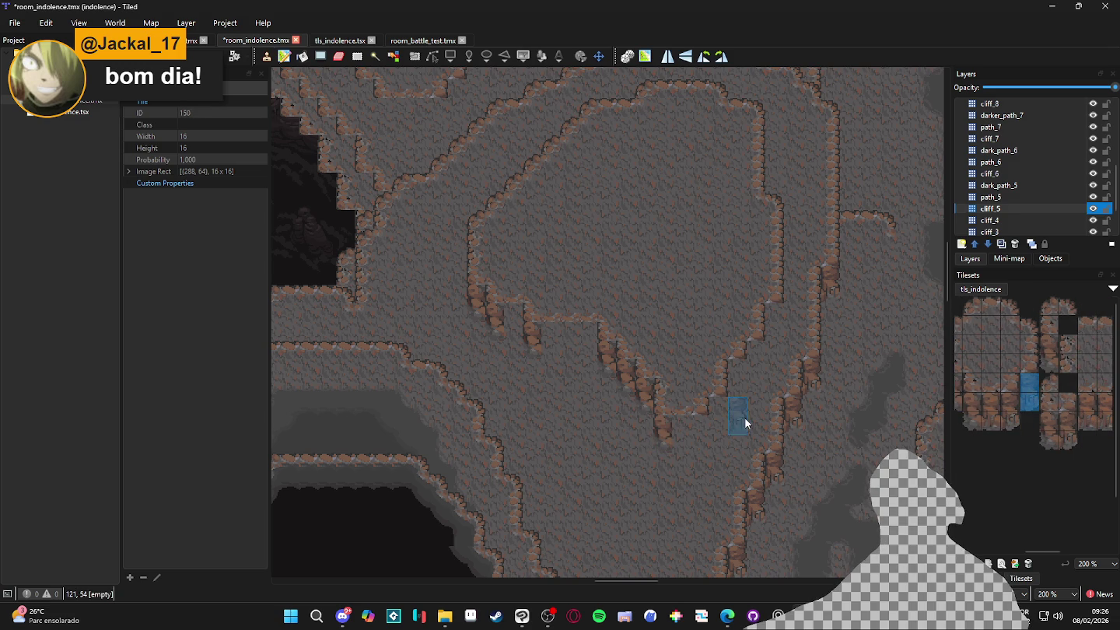
{"action": "left_click_drag", "start_coordinate": [714, 429], "coordinate": [777, 335]}
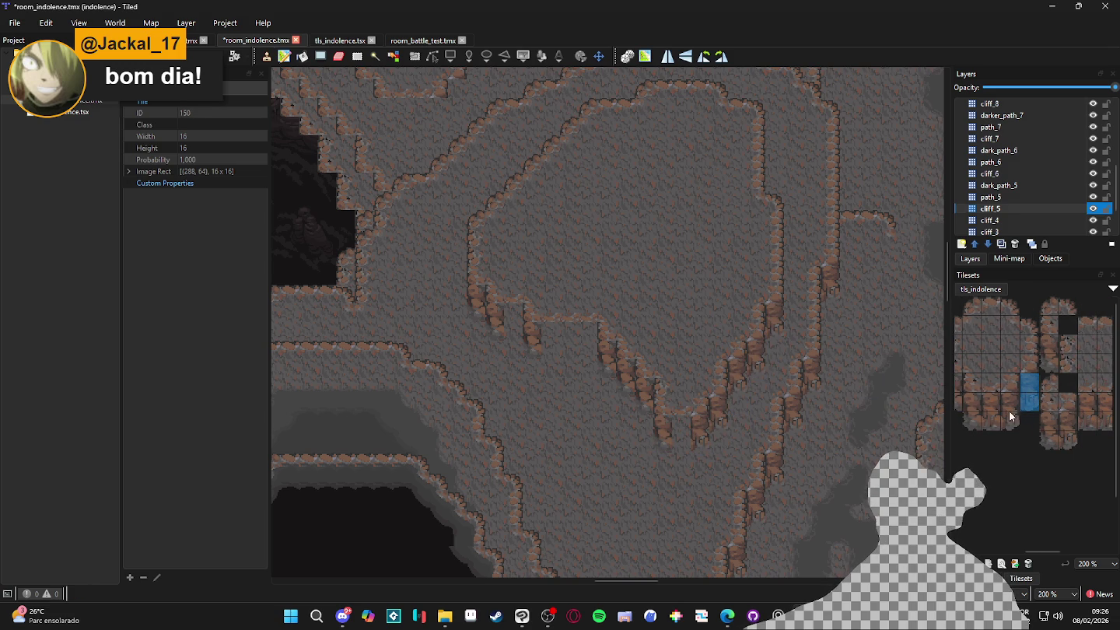
{"action": "scroll", "coordinate": [1055, 406], "scroll_direction": "down", "scroll_amount": 3}
{"action": "scroll", "coordinate": [1039, 388], "scroll_direction": "left", "scroll_amount": 2}
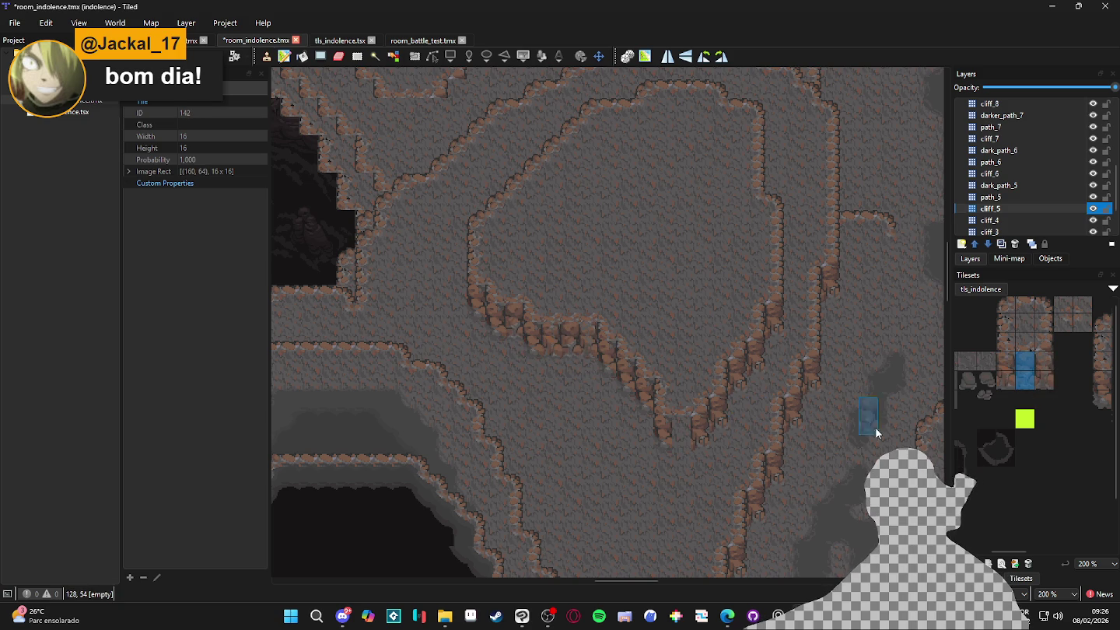
{"action": "scroll", "coordinate": [1032, 365], "scroll_direction": "right", "scroll_amount": 2}
{"action": "left_click", "coordinate": [1086, 412]}
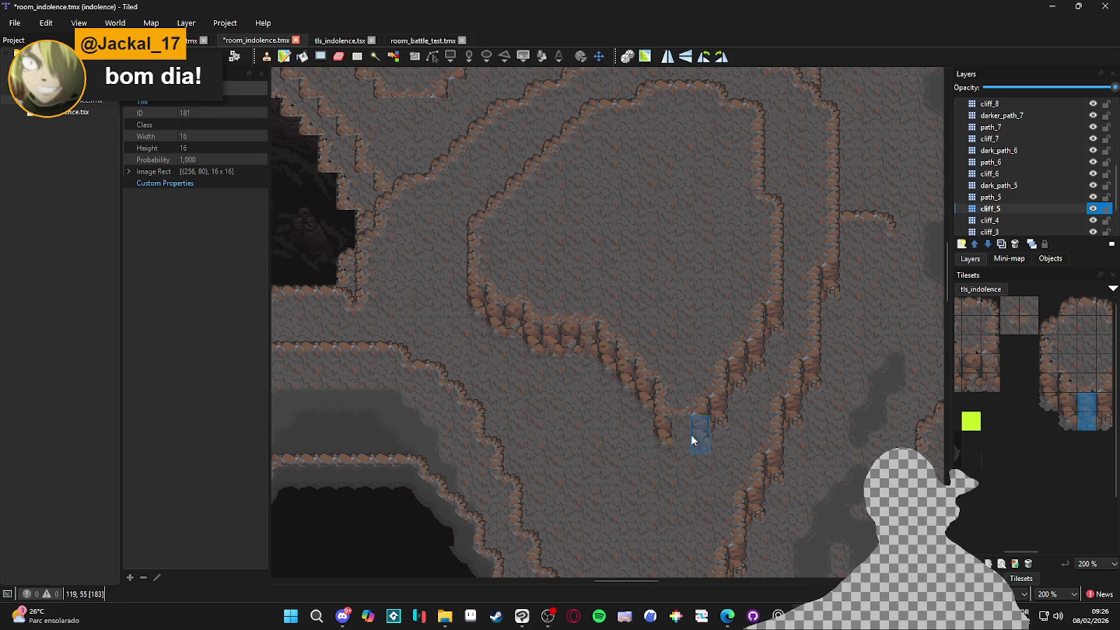
{"action": "scroll", "coordinate": [691, 434], "scroll_direction": "down", "scroll_amount": 3}
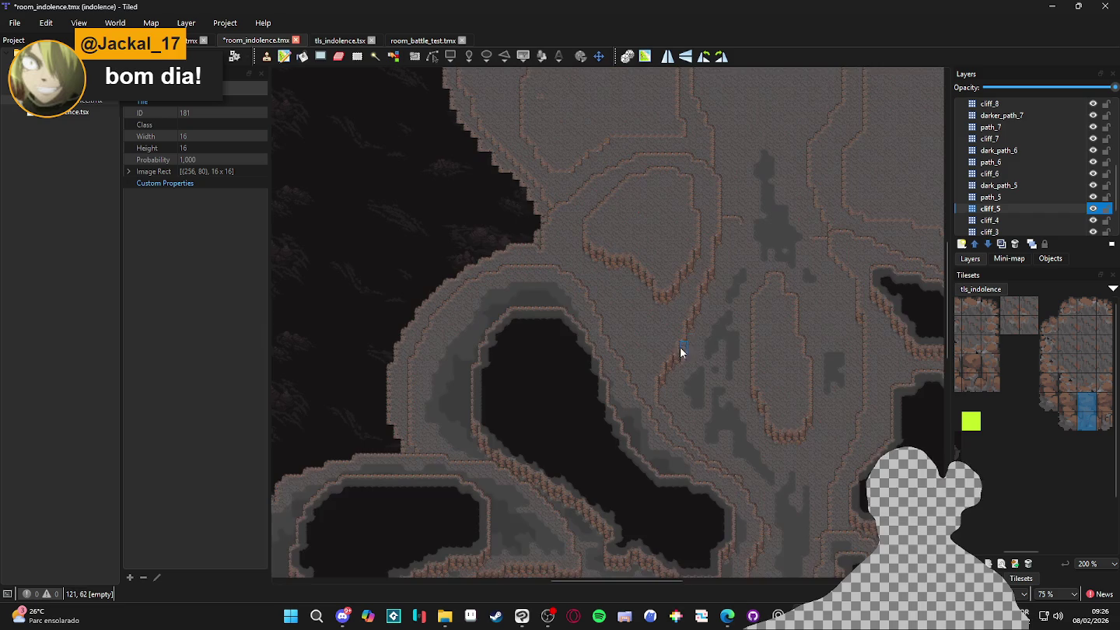
{"action": "left_click_drag", "start_coordinate": [681, 351], "coordinate": [633, 308]}
Save room_indolence.tmx and review the pits on the right side
{"action": "key", "text": "ctrl+s"}
{"action": "scroll", "coordinate": [1025, 178], "scroll_direction": "up", "scroll_amount": 1}
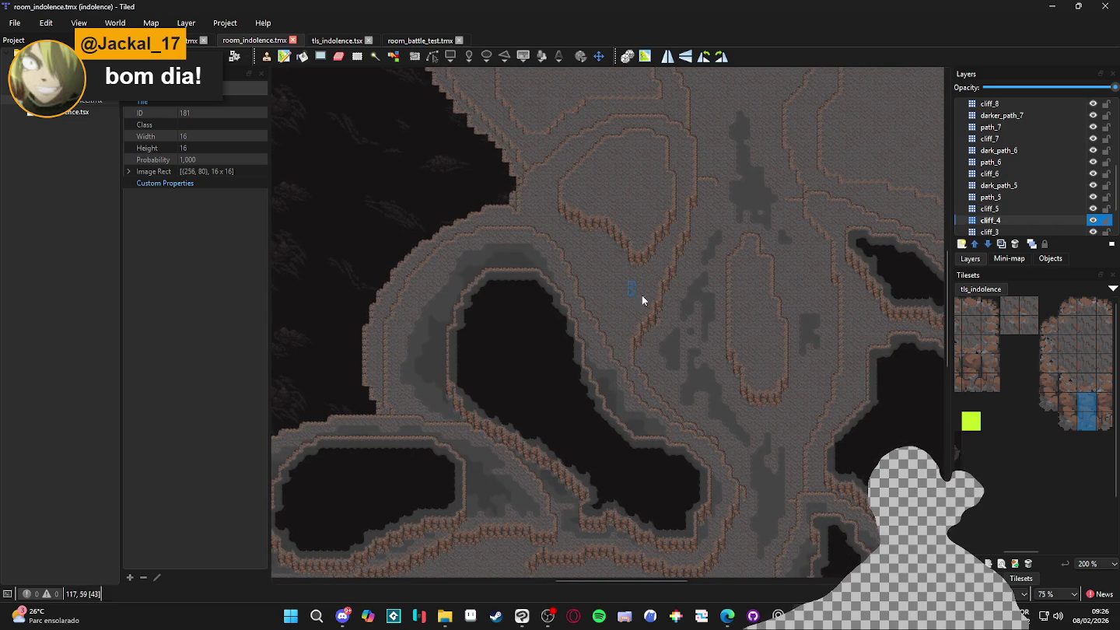
{"action": "mouse_move", "coordinate": [741, 276]}
{"action": "left_mouse_down"}
{"action": "mouse_move", "coordinate": [584, 298]}
{"action": "mouse_move", "coordinate": [559, 208]}
{"action": "left_mouse_up"}
{"action": "scroll", "coordinate": [996, 229], "scroll_direction": "down", "scroll_amount": 2}
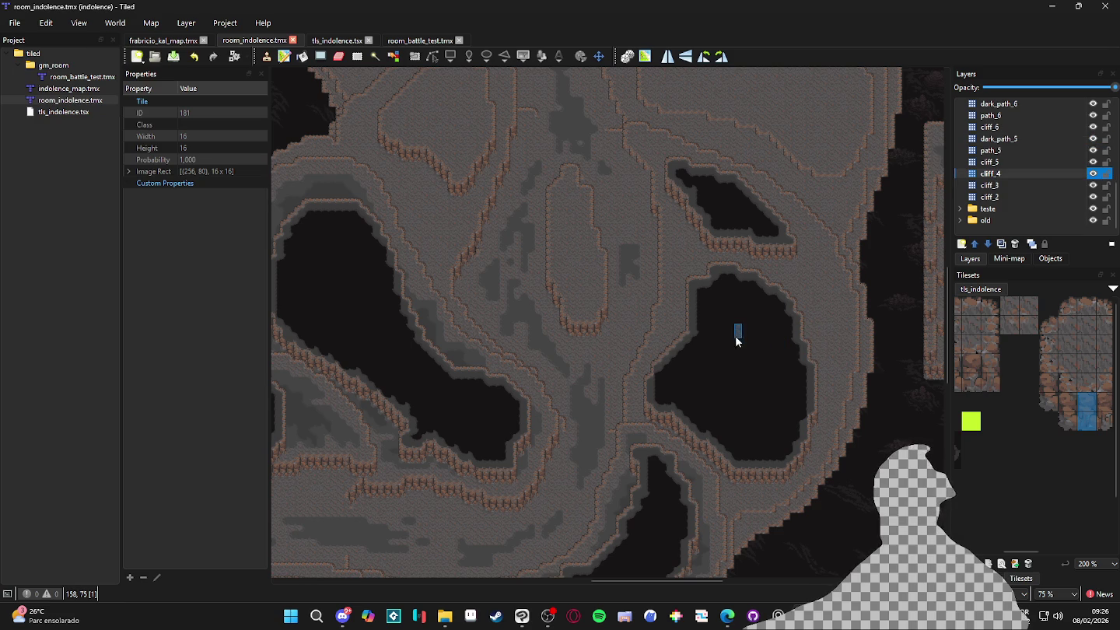
{"action": "left_click_drag", "start_coordinate": [738, 341], "coordinate": [792, 340]}
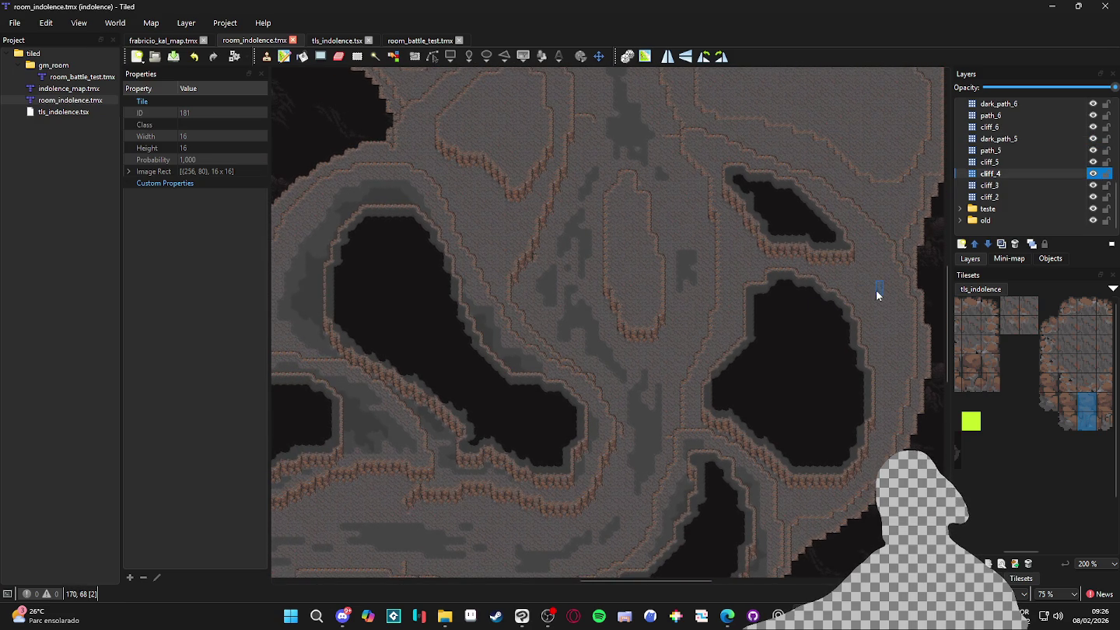
{"action": "scroll", "coordinate": [606, 294], "scroll_direction": "up", "scroll_amount": 2}
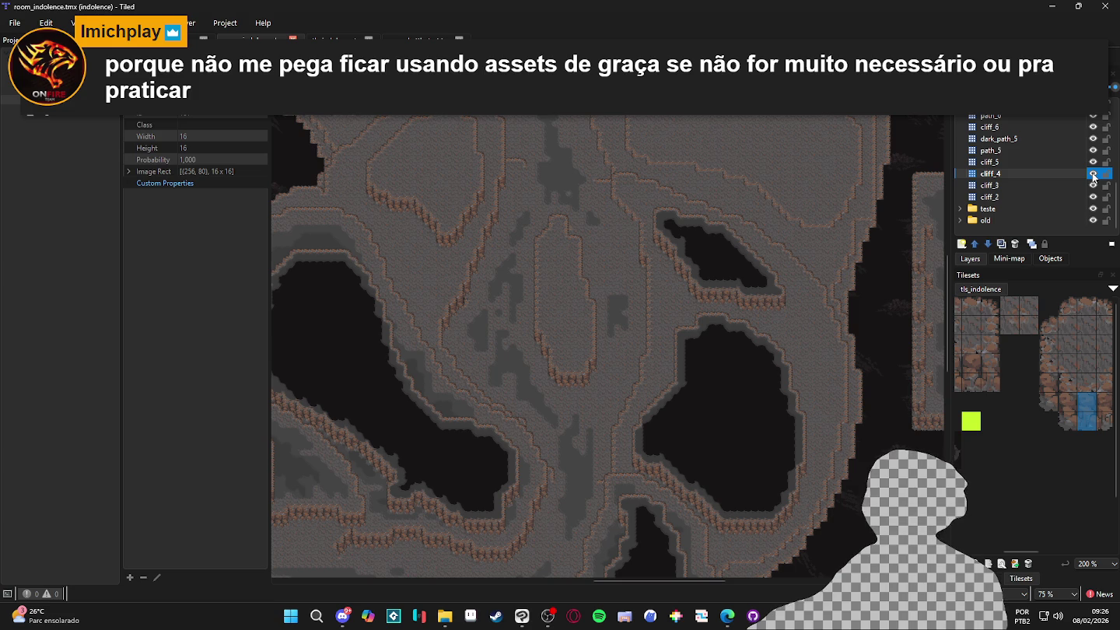
Add a new tile layer above cliff_4 named path_4
{"action": "double_click", "coordinate": [1091, 177]}
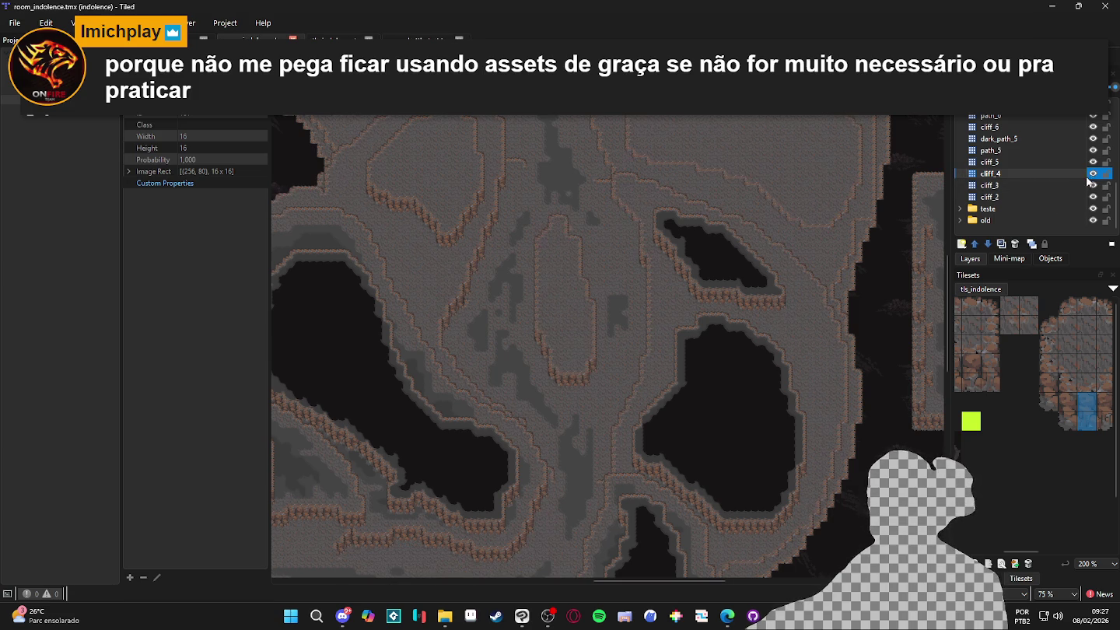
{"action": "left_click", "coordinate": [962, 243]}
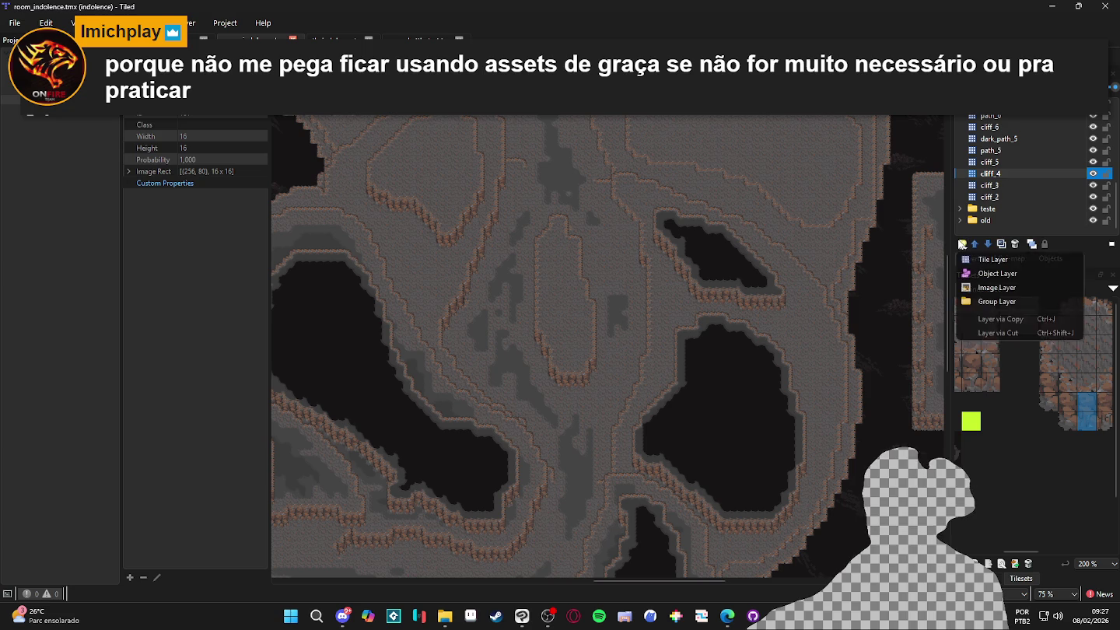
{"action": "left_click", "coordinate": [977, 259]}
{"action": "type", "text": "clif"}
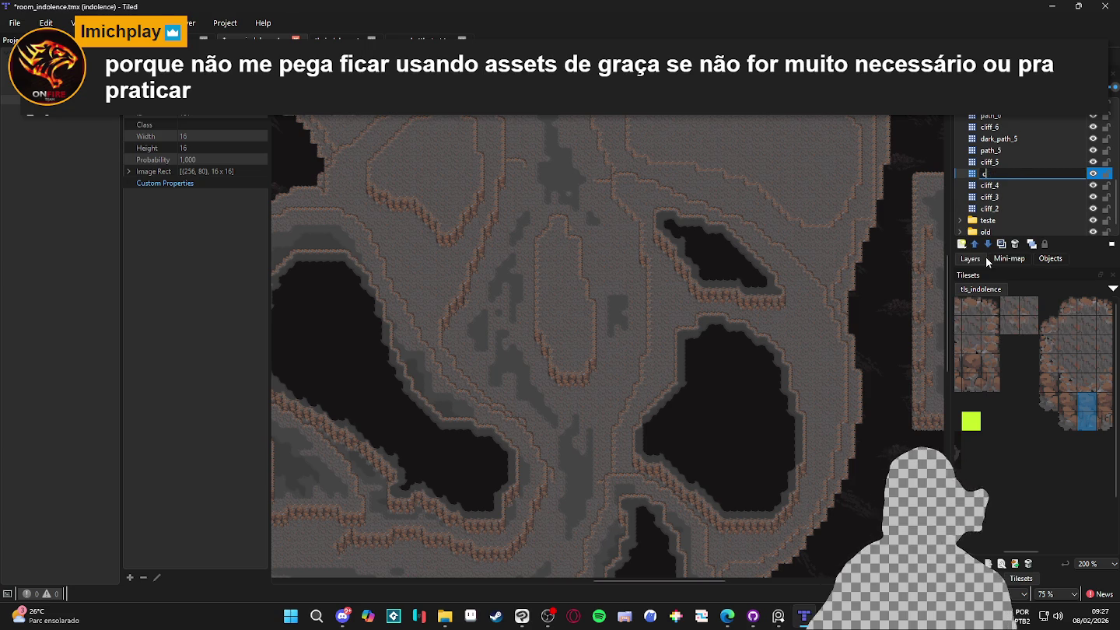
{"action": "key", "text": "BackSpace"}
{"action": "key", "text": "BackSpace"}
{"action": "key", "text": "BackSpace"}
{"action": "type", "text": "path"}
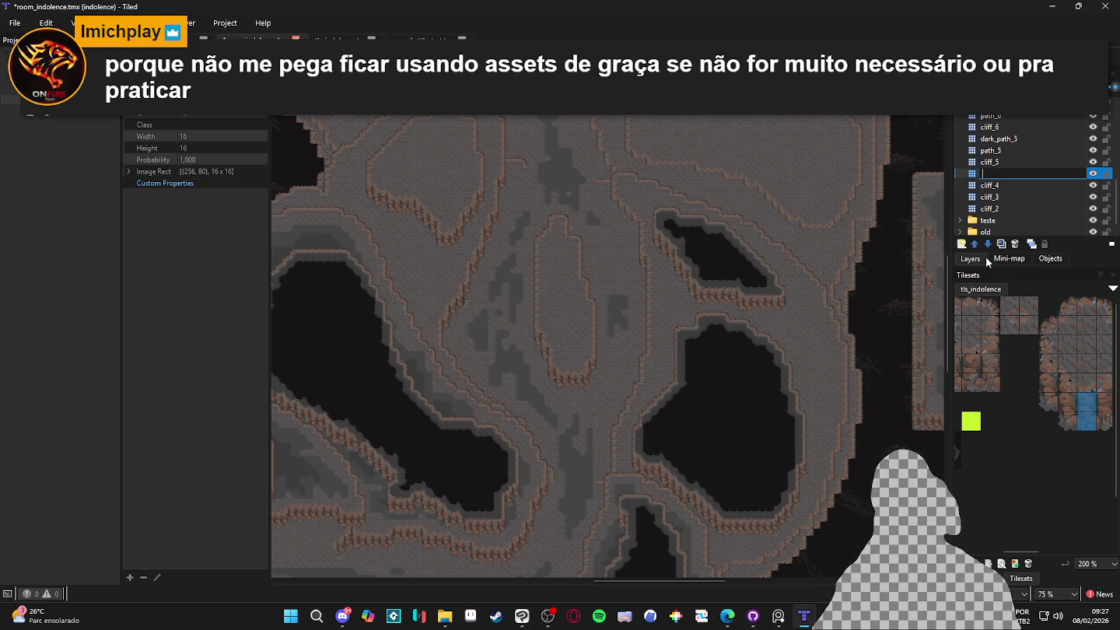
{"action": "type", "text": "_4"}
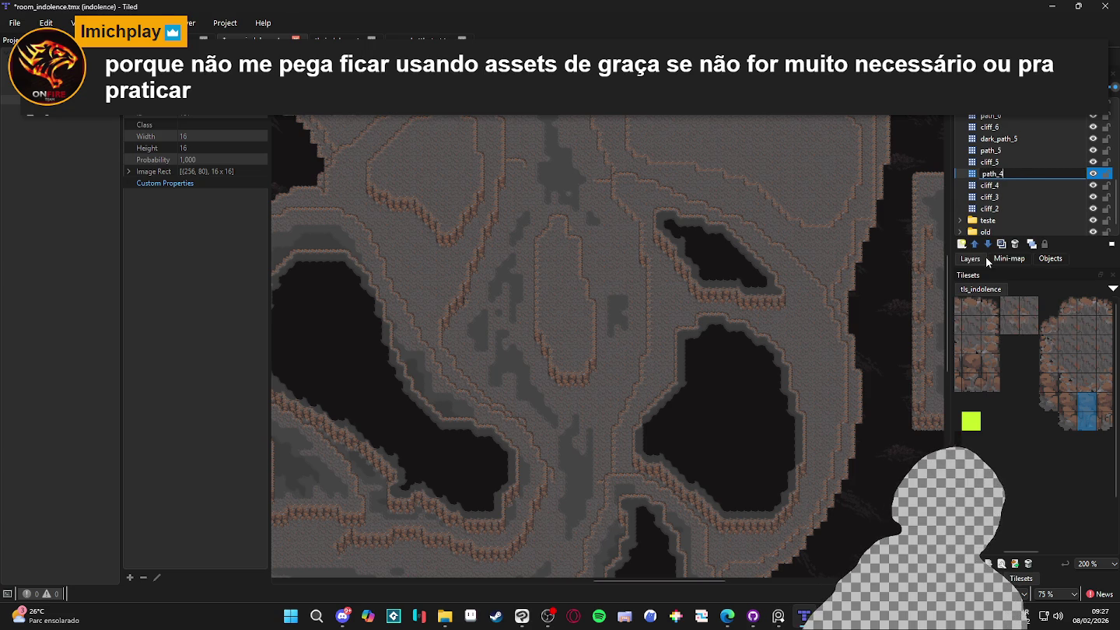
{"action": "key", "text": "Return"}
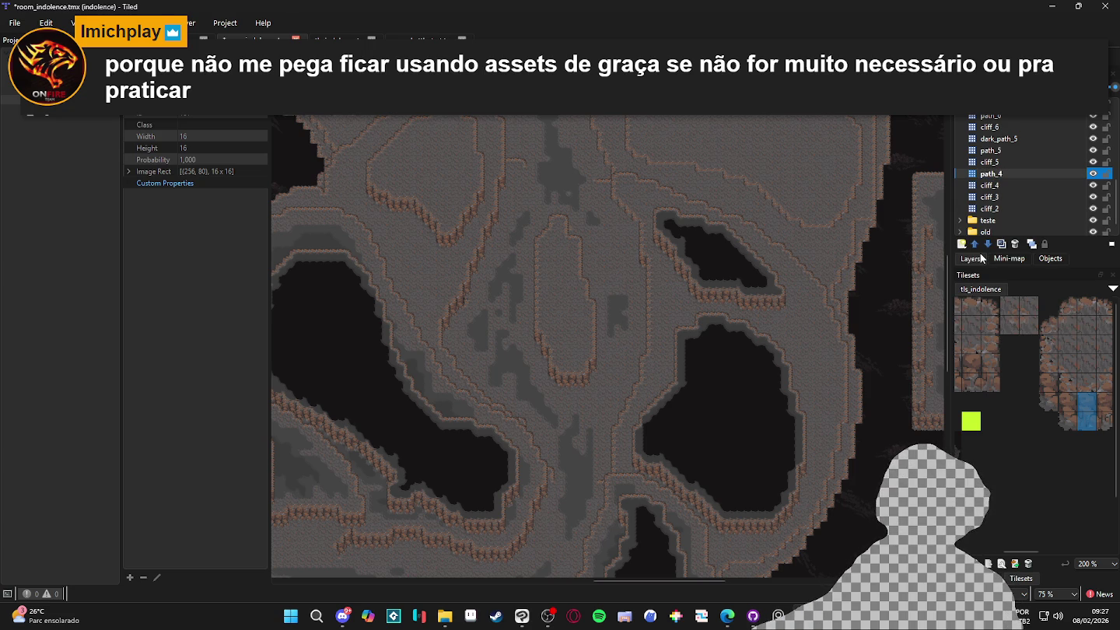
Select the deep_transition terrain, then return to cliff_4 with the tileset's tiles shown
{"action": "scroll", "coordinate": [692, 380], "scroll_direction": "up", "scroll_amount": 1}
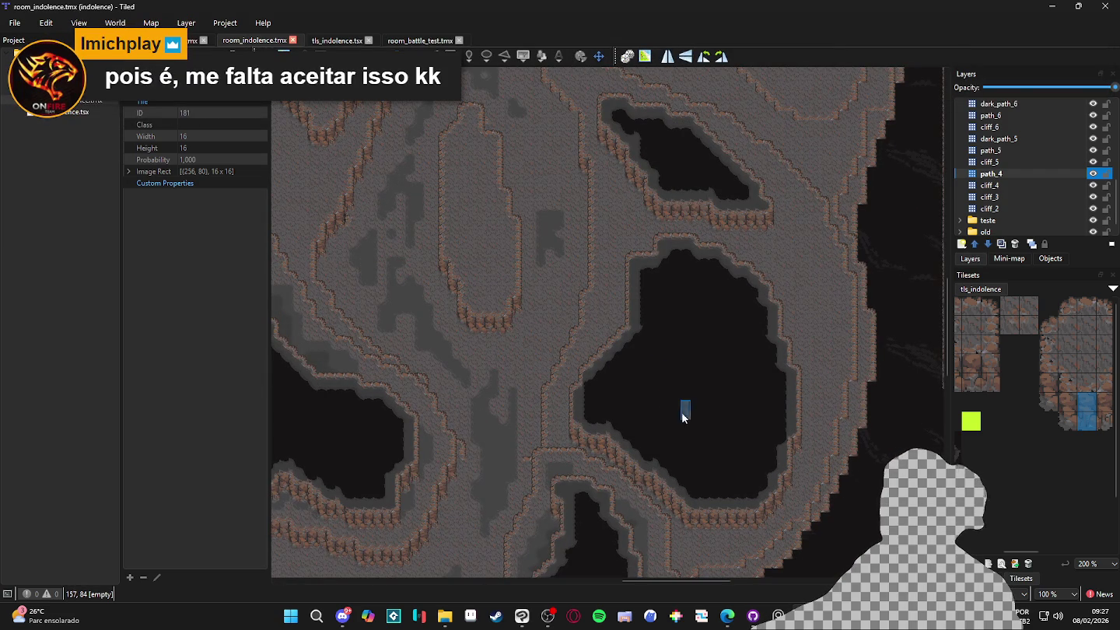
{"action": "left_click", "coordinate": [981, 577]}
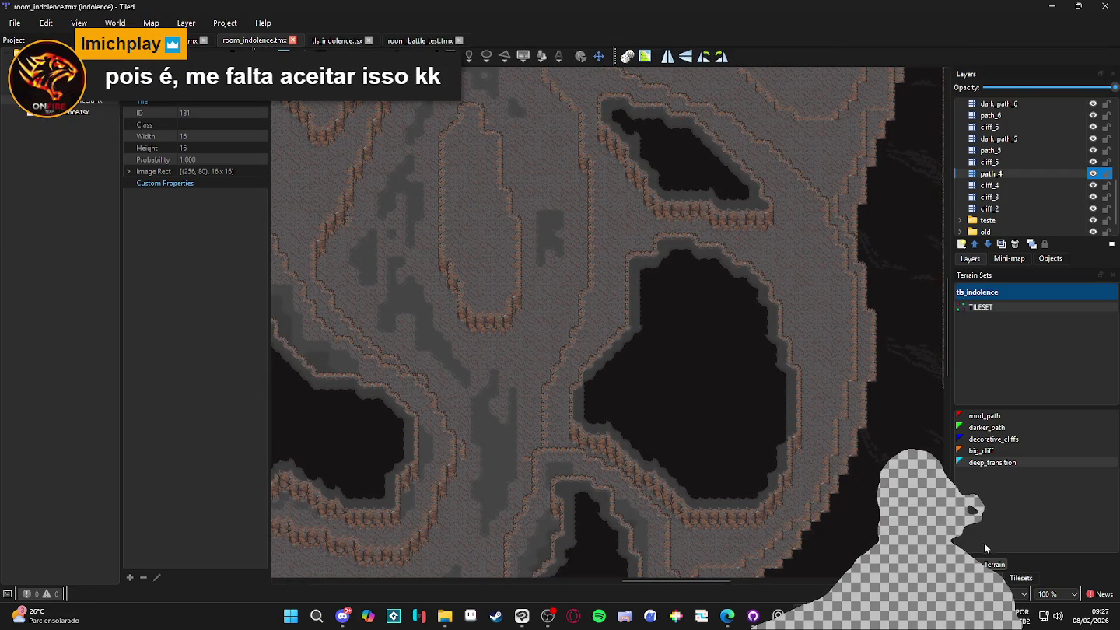
{"action": "left_click", "coordinate": [991, 462]}
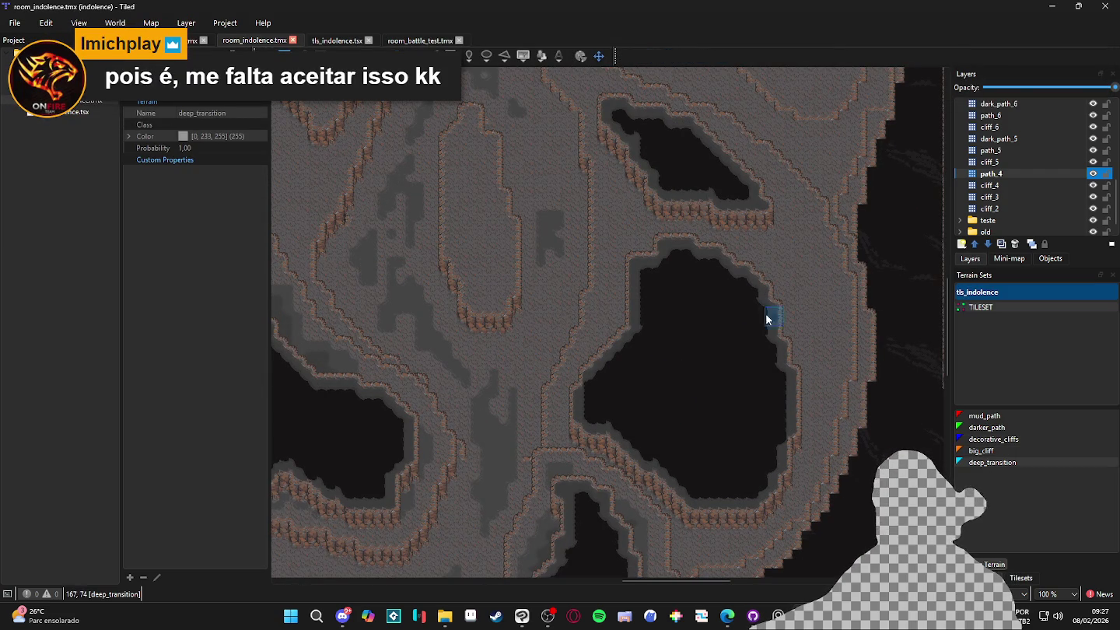
{"action": "left_click_drag", "start_coordinate": [694, 262], "coordinate": [736, 318]}
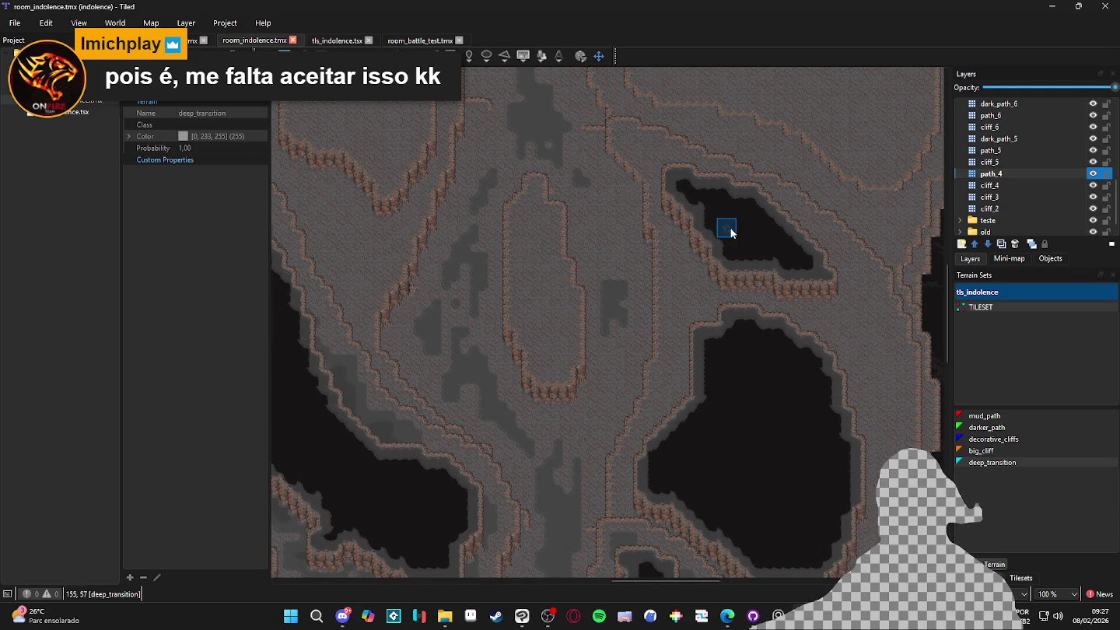
{"action": "key", "text": "ctrl+Page_Down"}
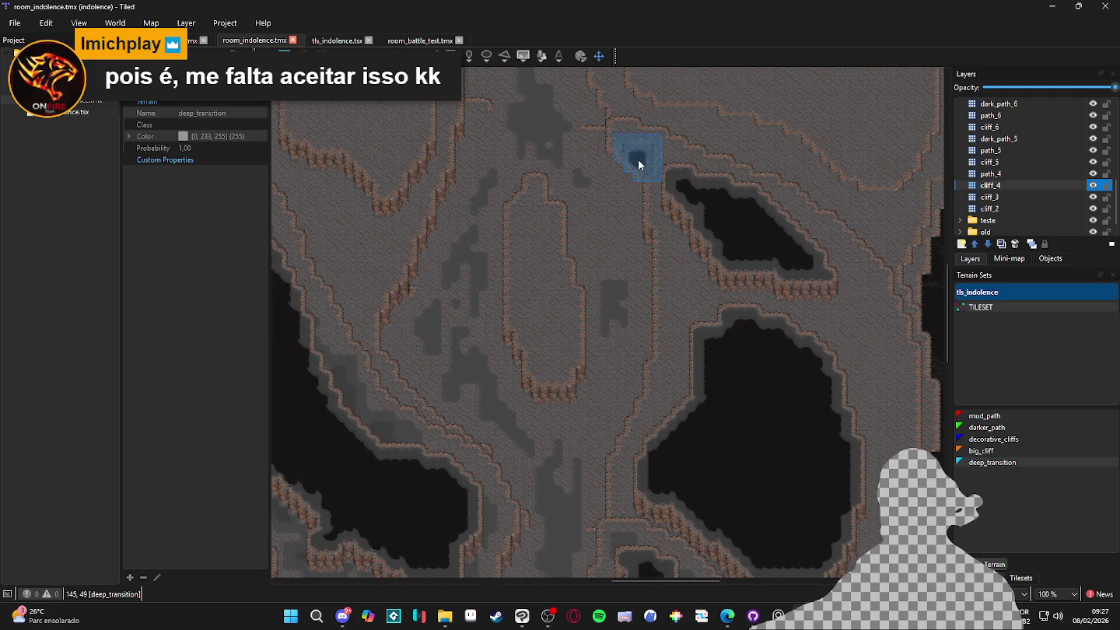
{"action": "left_click", "coordinate": [1026, 578]}
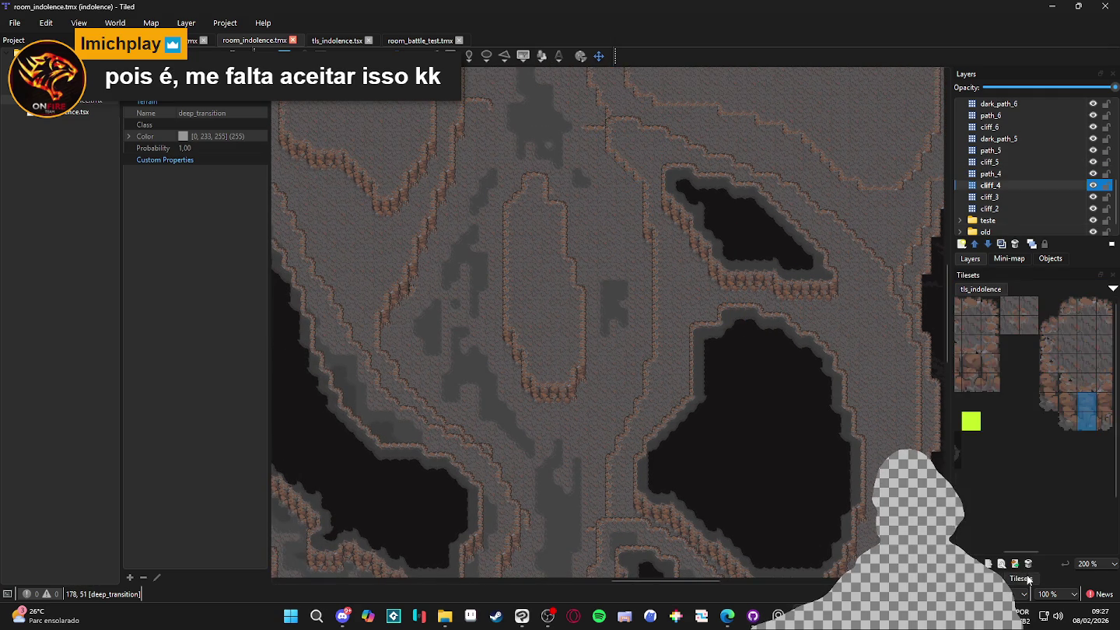
Stamp cliff tile columns onto the upper pit's edge and along a nearby ledge
{"action": "scroll", "coordinate": [1001, 417], "scroll_direction": "left", "scroll_amount": 2}
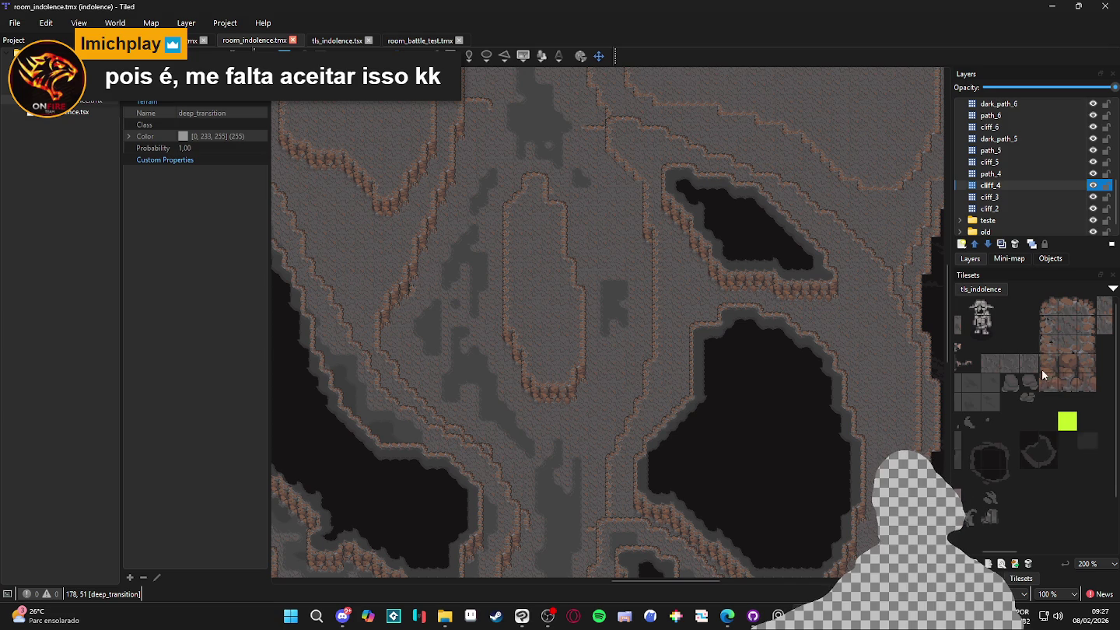
{"action": "scroll", "coordinate": [1048, 394], "scroll_direction": "right", "scroll_amount": 2}
{"action": "left_click_drag", "start_coordinate": [1046, 361], "coordinate": [1046, 392]}
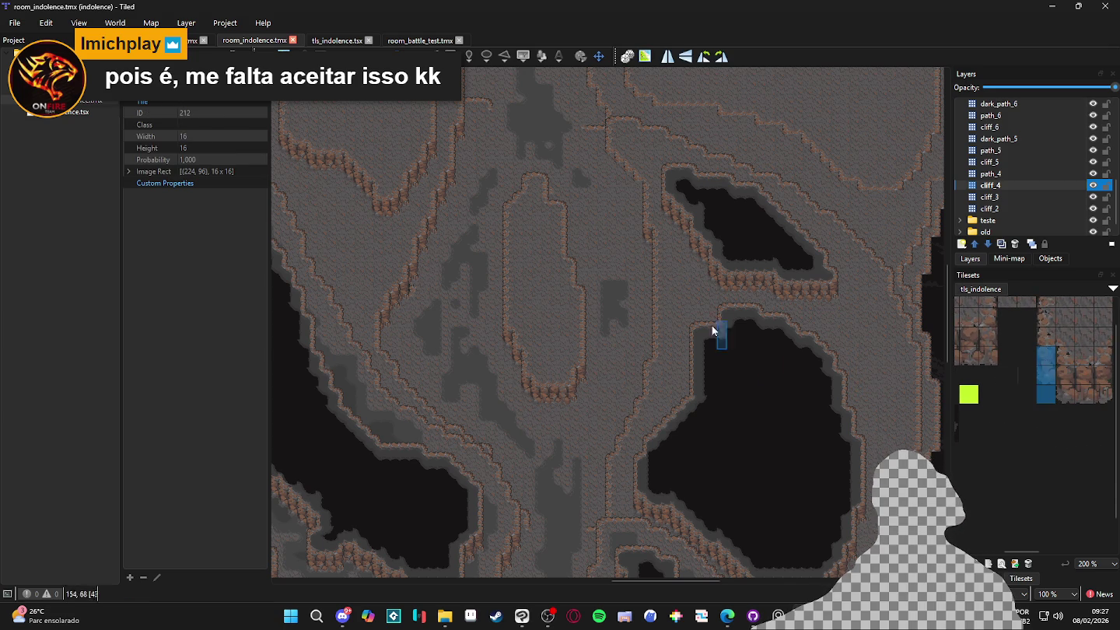
{"action": "scroll", "coordinate": [604, 185], "scroll_direction": "up", "scroll_amount": 2}
{"action": "left_click", "coordinate": [617, 160]}
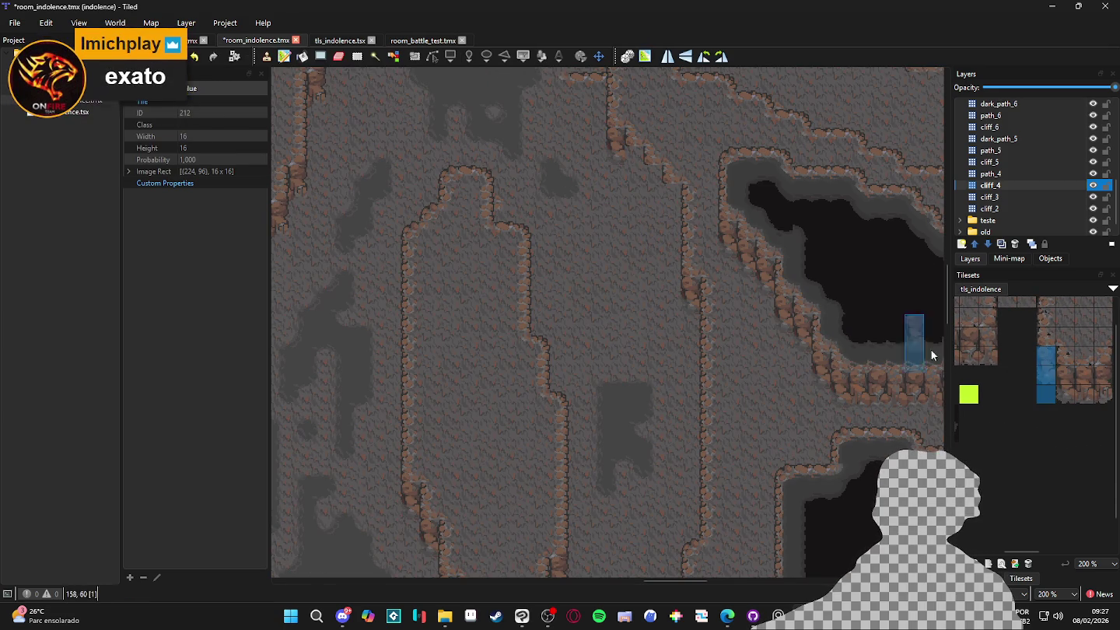
{"action": "left_click_drag", "start_coordinate": [1040, 356], "coordinate": [1044, 374]}
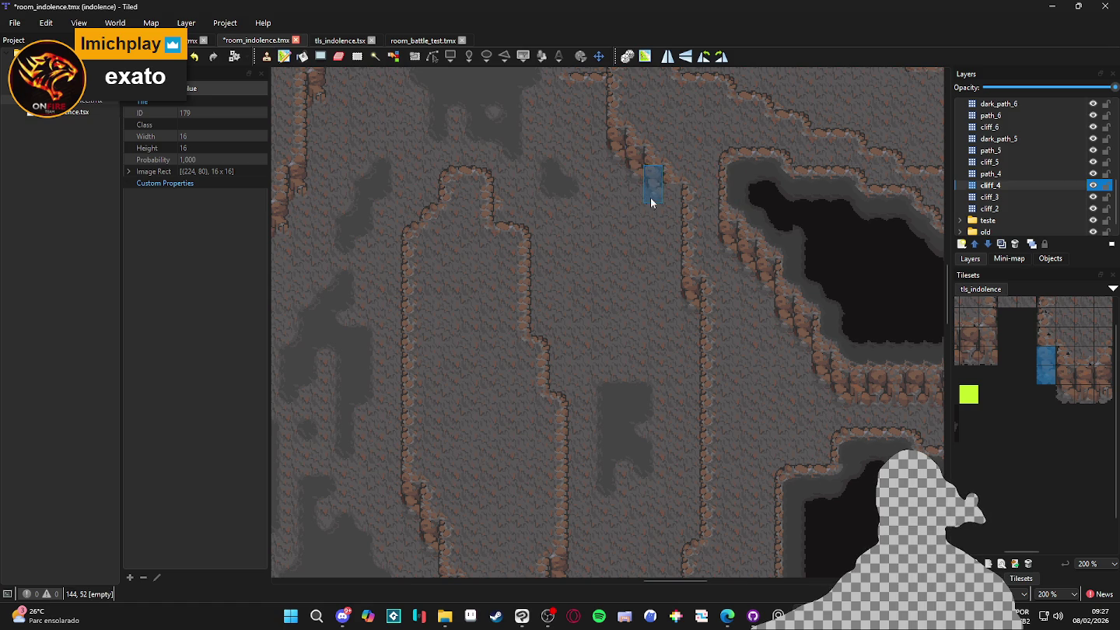
{"action": "scroll", "coordinate": [680, 376], "scroll_direction": "down", "scroll_amount": 1}
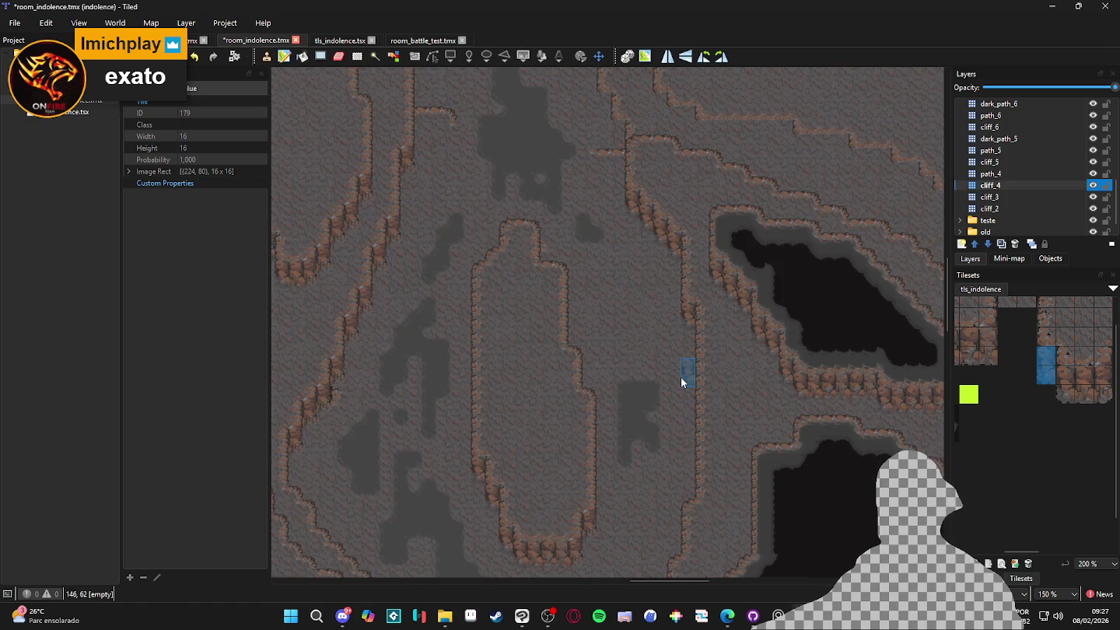
{"action": "scroll", "coordinate": [618, 349], "scroll_direction": "down", "scroll_amount": 2}
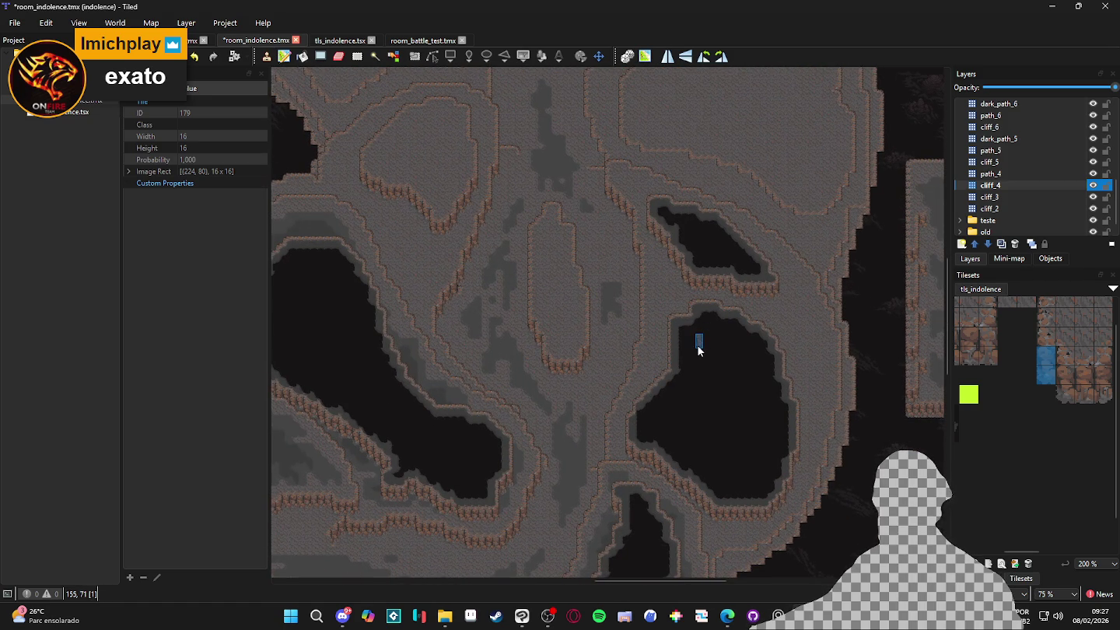
{"action": "scroll", "coordinate": [697, 360], "scroll_direction": "up", "scroll_amount": 4}
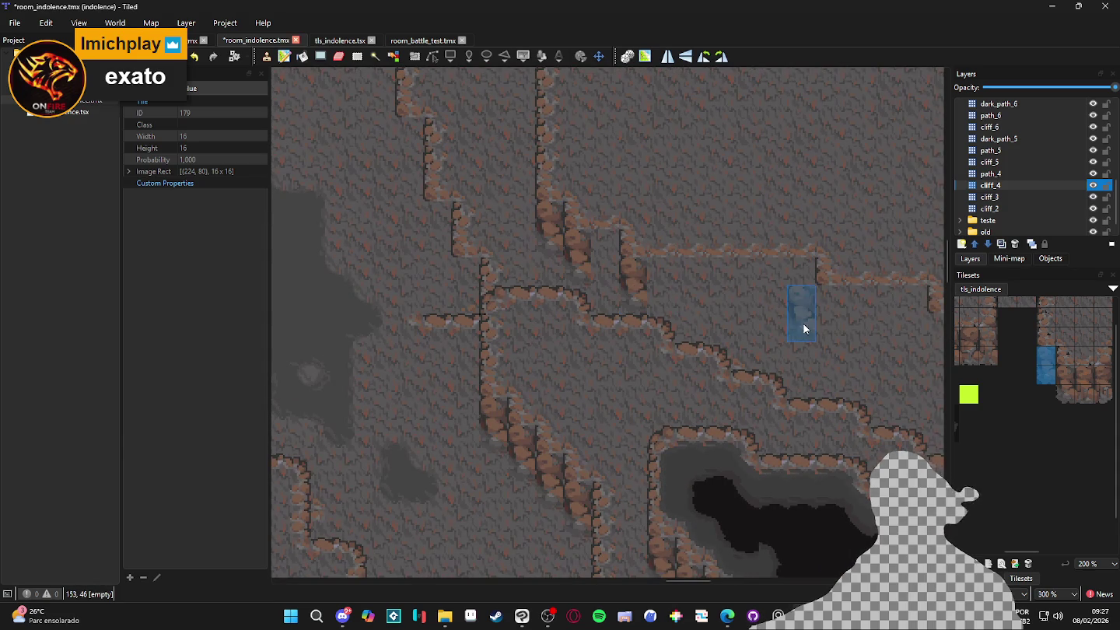
{"action": "left_click_drag", "start_coordinate": [836, 331], "coordinate": [679, 312]}
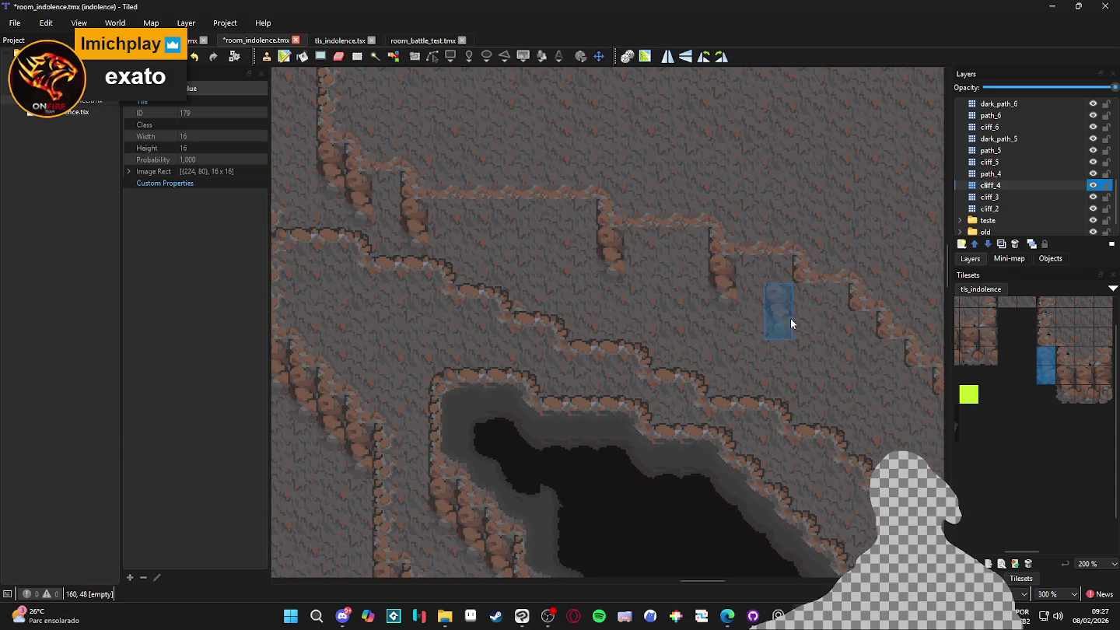
{"action": "left_click_drag", "start_coordinate": [888, 378], "coordinate": [591, 298]}
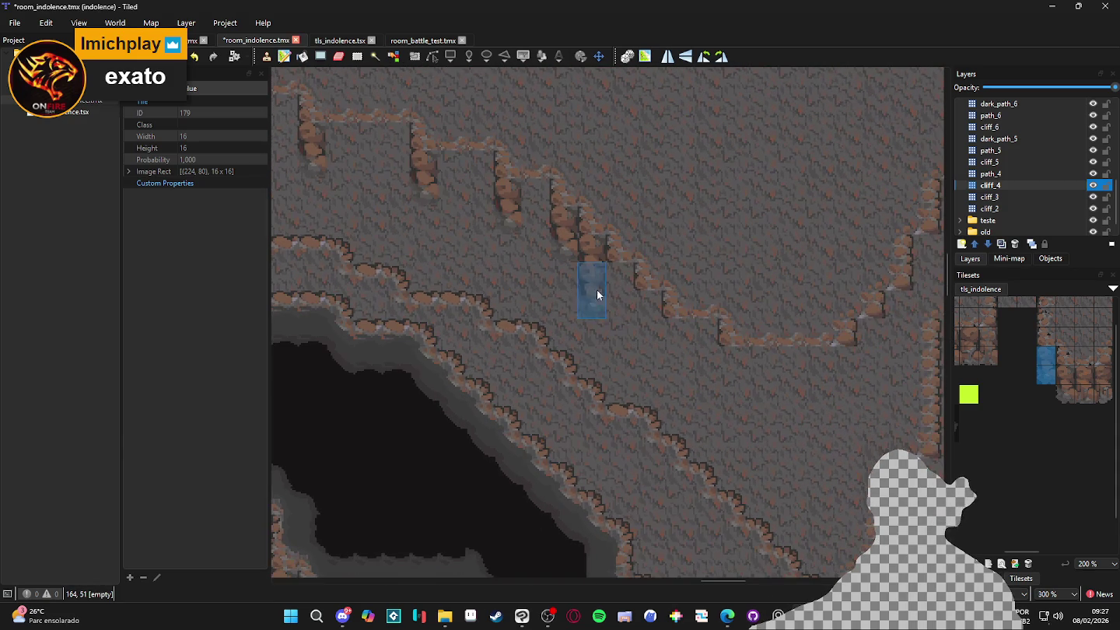
{"action": "left_click", "coordinate": [668, 360]}
{"action": "left_click", "coordinate": [731, 376]}
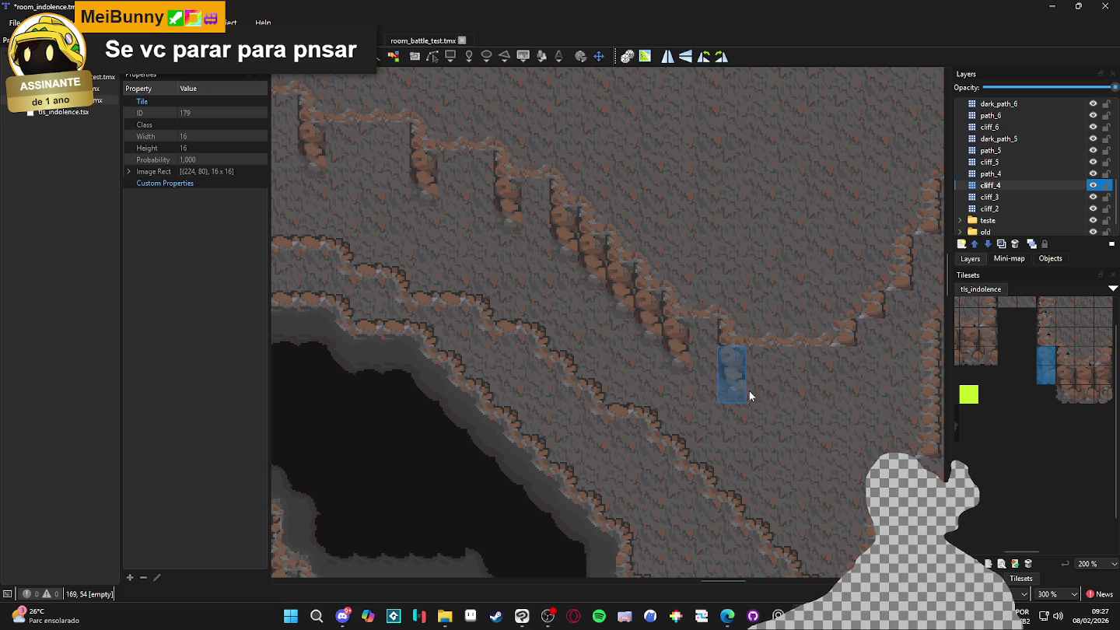
Pick a two-tile-tall cliff piece and a 2x2 cliff block, and stamp the block onto the next ledge
{"action": "scroll", "coordinate": [1072, 389], "scroll_direction": "right", "scroll_amount": 3}
{"action": "left_click", "coordinate": [1054, 384]}
{"action": "left_click_drag", "start_coordinate": [1054, 384], "coordinate": [1053, 364]}
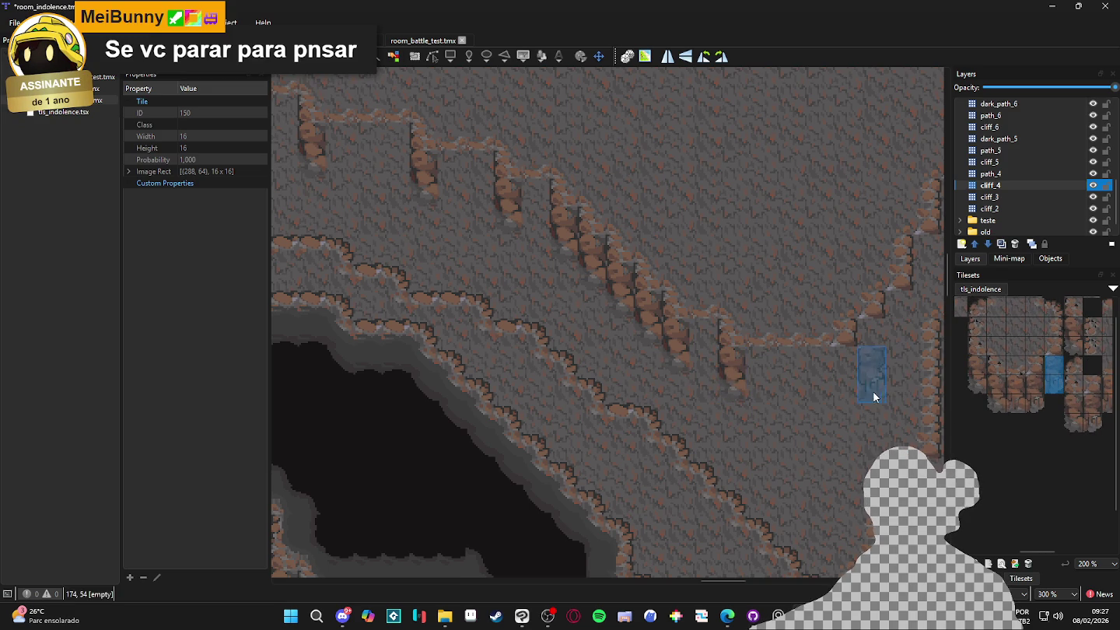
{"action": "left_click_drag", "start_coordinate": [872, 374], "coordinate": [713, 438]}
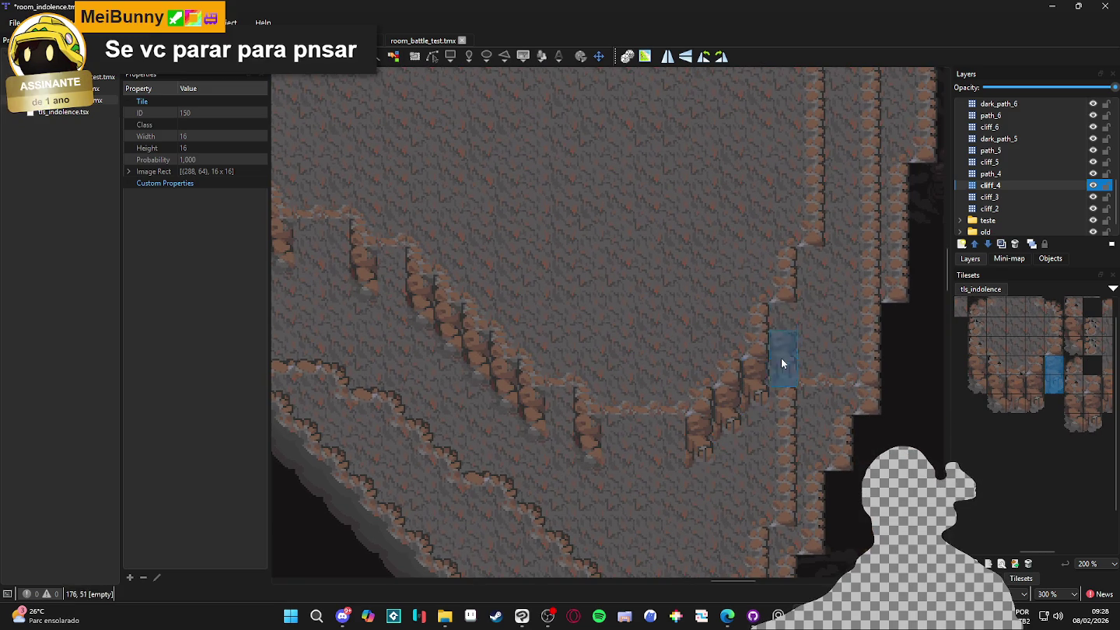
{"action": "scroll", "coordinate": [817, 297], "scroll_direction": "down", "scroll_amount": 1, "text": "ctrl"}
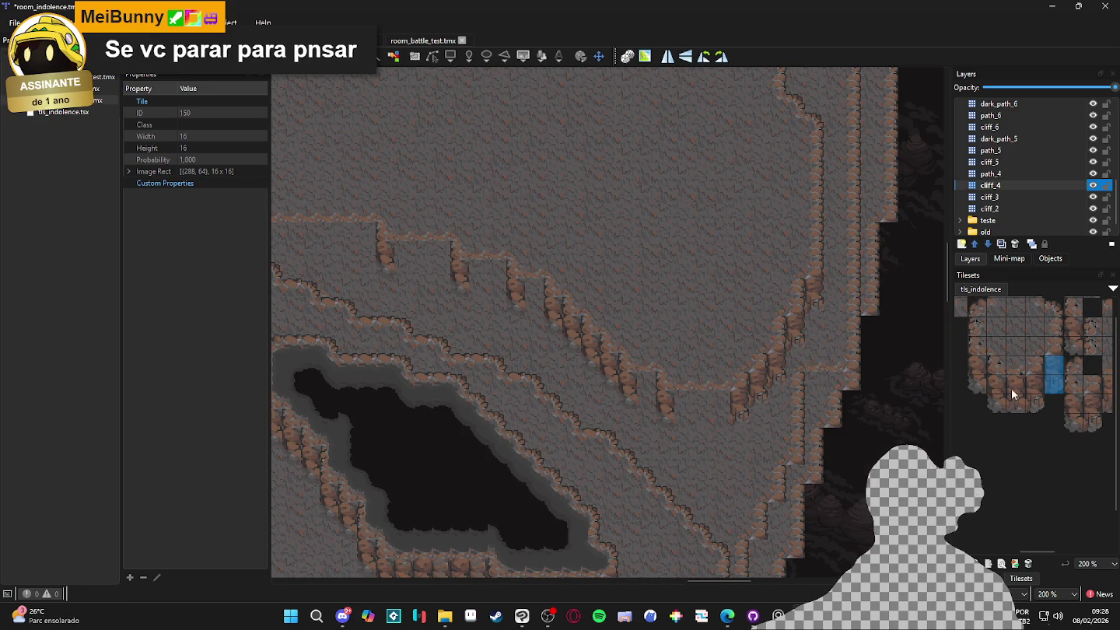
{"action": "scroll", "coordinate": [1009, 387], "scroll_direction": "down", "scroll_amount": 1, "text": "ctrl"}
{"action": "left_click_drag", "start_coordinate": [993, 344], "coordinate": [1025, 362]}
{"action": "scroll", "coordinate": [699, 421], "scroll_direction": "up", "scroll_amount": 2, "text": "ctrl"}
{"action": "left_click", "coordinate": [722, 419]}
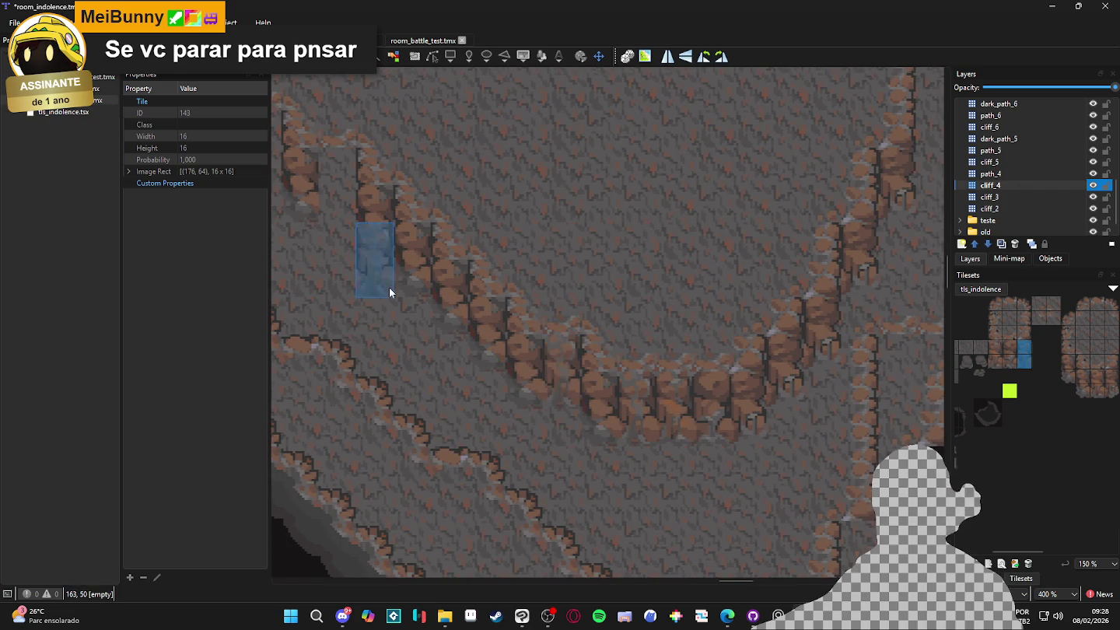
Place a tall cliff column and a 2x2 cliff block on another ledge, then save
{"action": "scroll", "coordinate": [389, 287], "scroll_direction": "up", "scroll_amount": 3}
{"action": "scroll", "coordinate": [467, 290], "scroll_direction": "left", "scroll_amount": 5}
{"action": "left_click", "coordinate": [502, 283]}
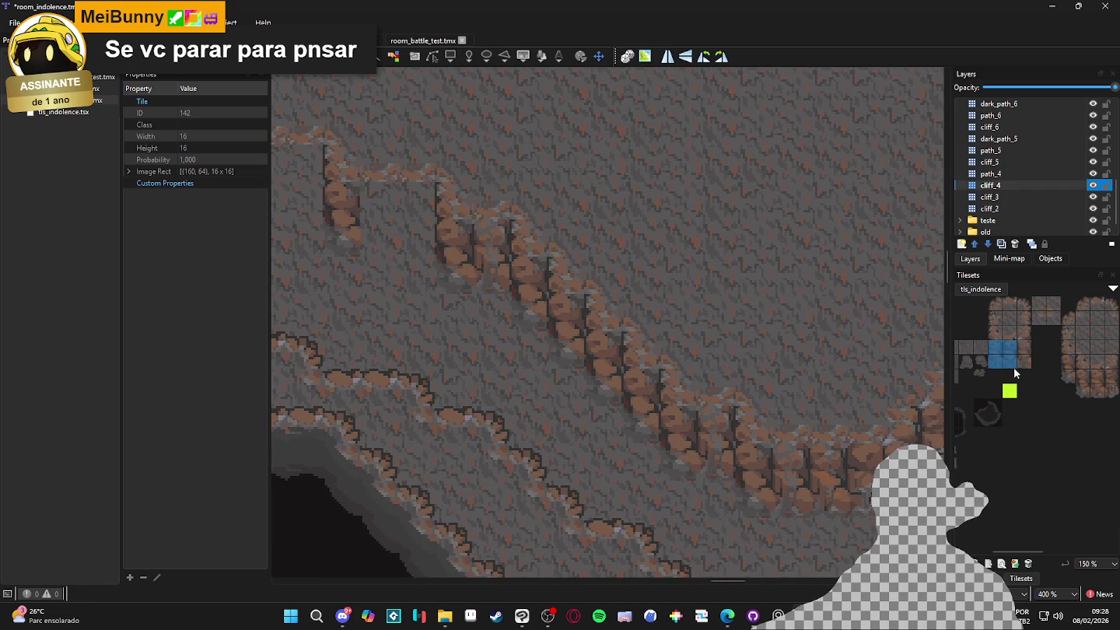
{"action": "scroll", "coordinate": [484, 313], "scroll_direction": "down", "scroll_amount": 1}
{"action": "scroll", "coordinate": [580, 403], "scroll_direction": "up", "scroll_amount": 3}
{"action": "left_click", "coordinate": [523, 306]}
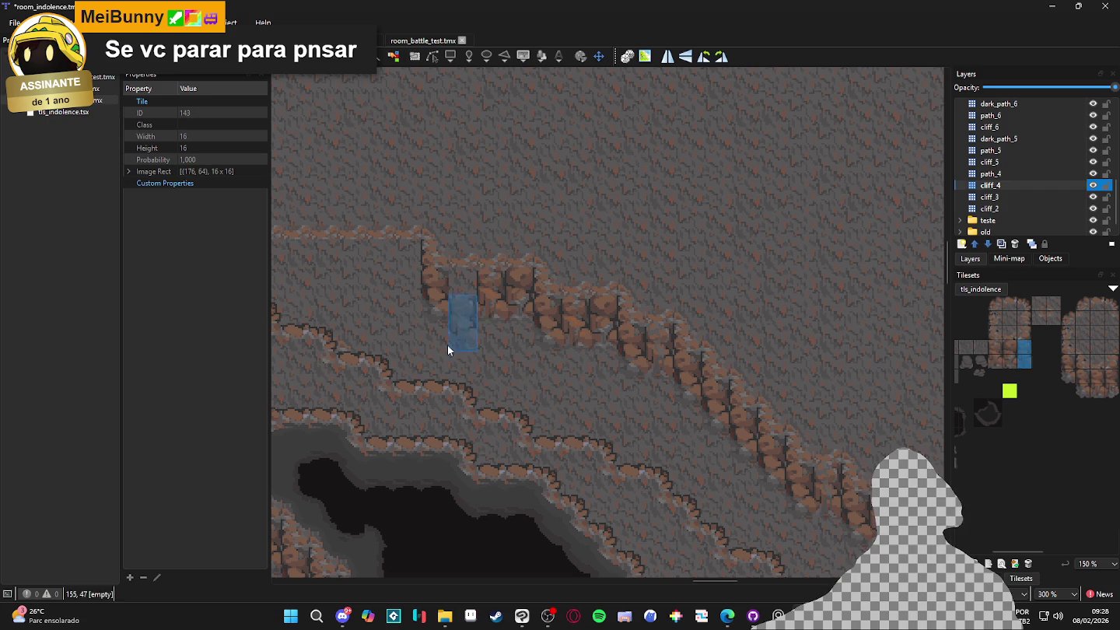
{"action": "scroll", "coordinate": [469, 294], "scroll_direction": "up", "scroll_amount": 2}
{"action": "scroll", "coordinate": [675, 375], "scroll_direction": "left", "scroll_amount": 5}
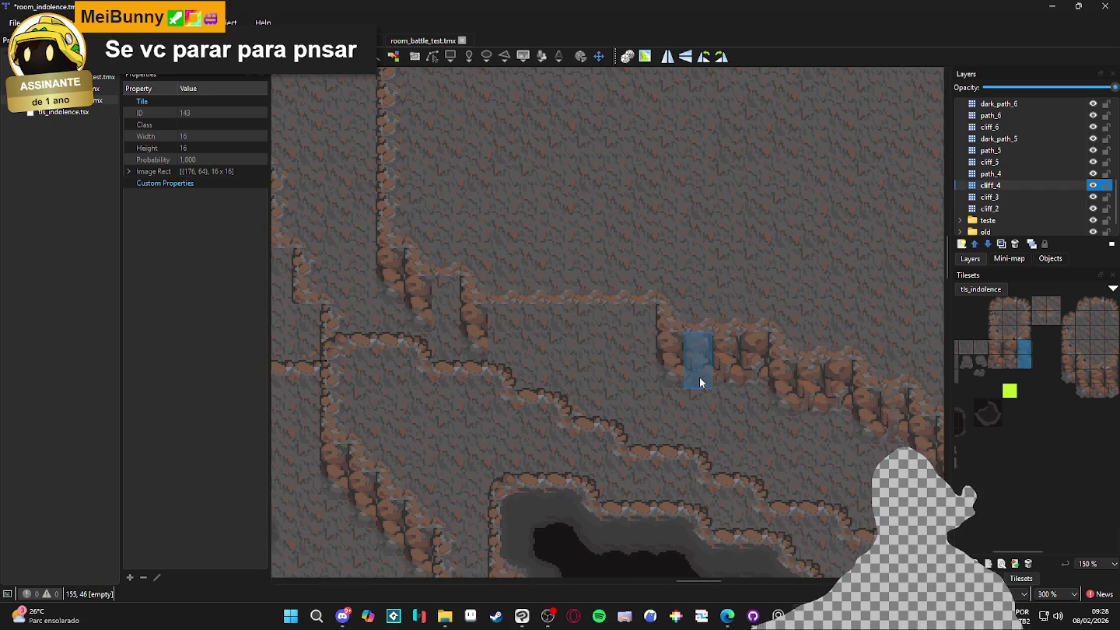
{"action": "left_click_drag", "start_coordinate": [1024, 362], "coordinate": [999, 349]}
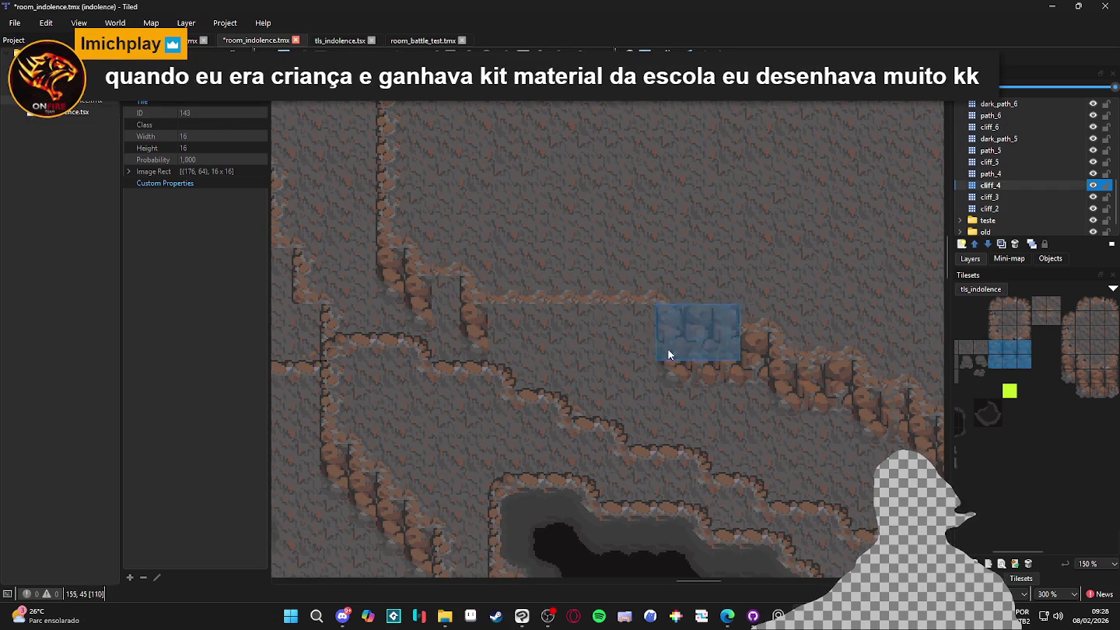
{"action": "scroll", "coordinate": [669, 354], "scroll_direction": "left", "scroll_amount": 1}
{"action": "key", "text": "ctrl+s"}
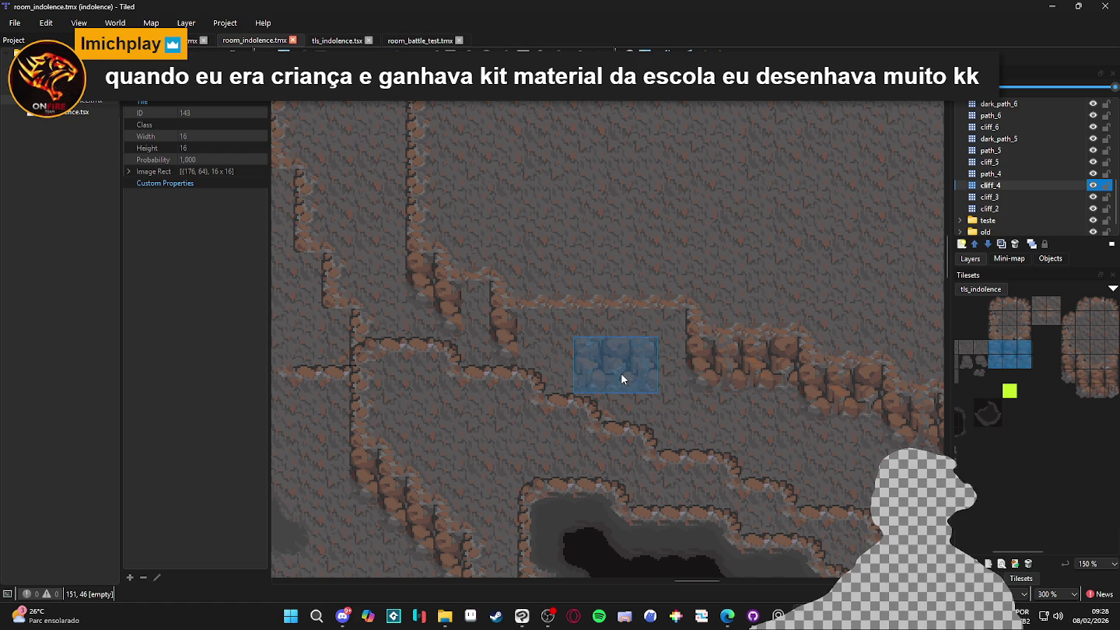
Paint a row of cliff tiles along the ledge and save the map again
{"action": "scroll", "coordinate": [576, 392], "scroll_direction": "up", "scroll_amount": 1}
{"action": "left_click_drag", "start_coordinate": [662, 332], "coordinate": [532, 341]}
{"action": "left_click_drag", "start_coordinate": [1097, 375], "coordinate": [1097, 405]}
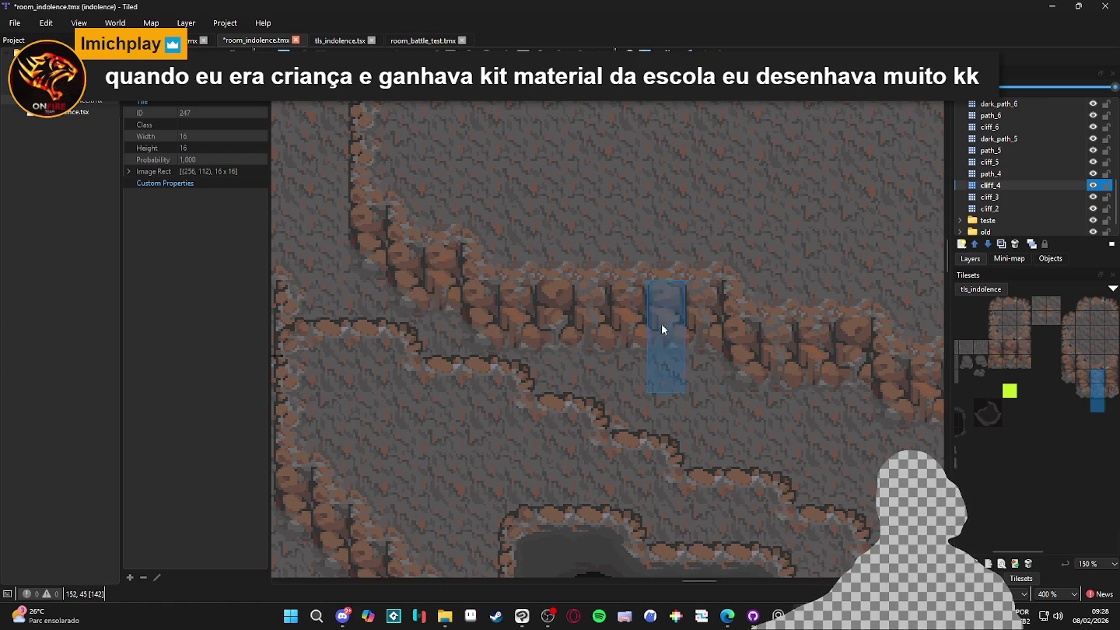
{"action": "scroll", "coordinate": [662, 342], "scroll_direction": "down", "scroll_amount": 3}
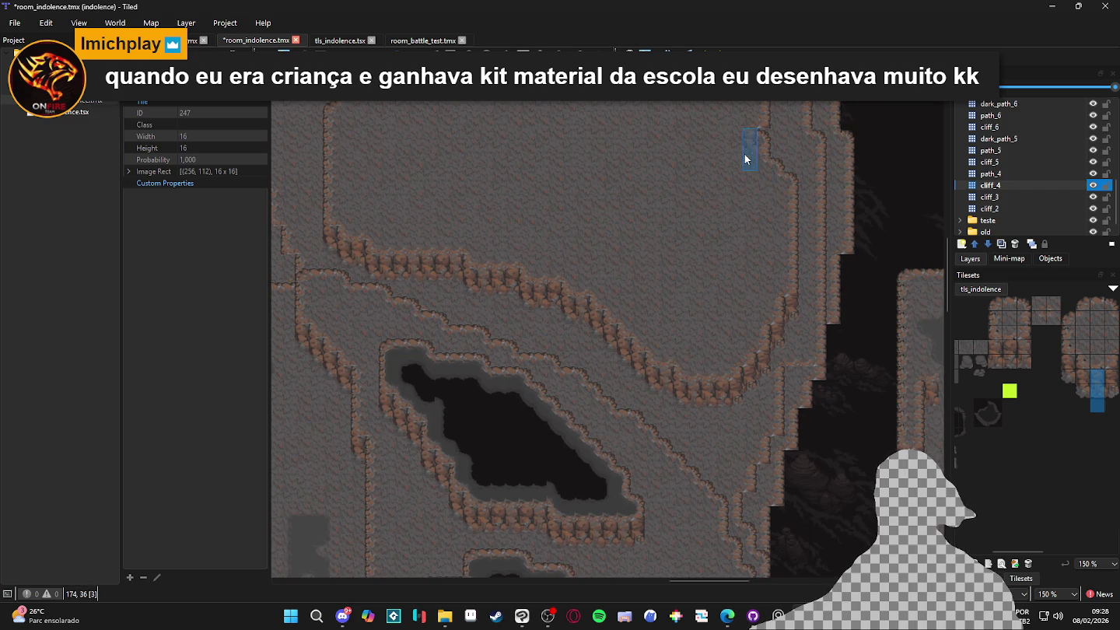
{"action": "scroll", "coordinate": [745, 153], "scroll_direction": "down", "scroll_amount": 2}
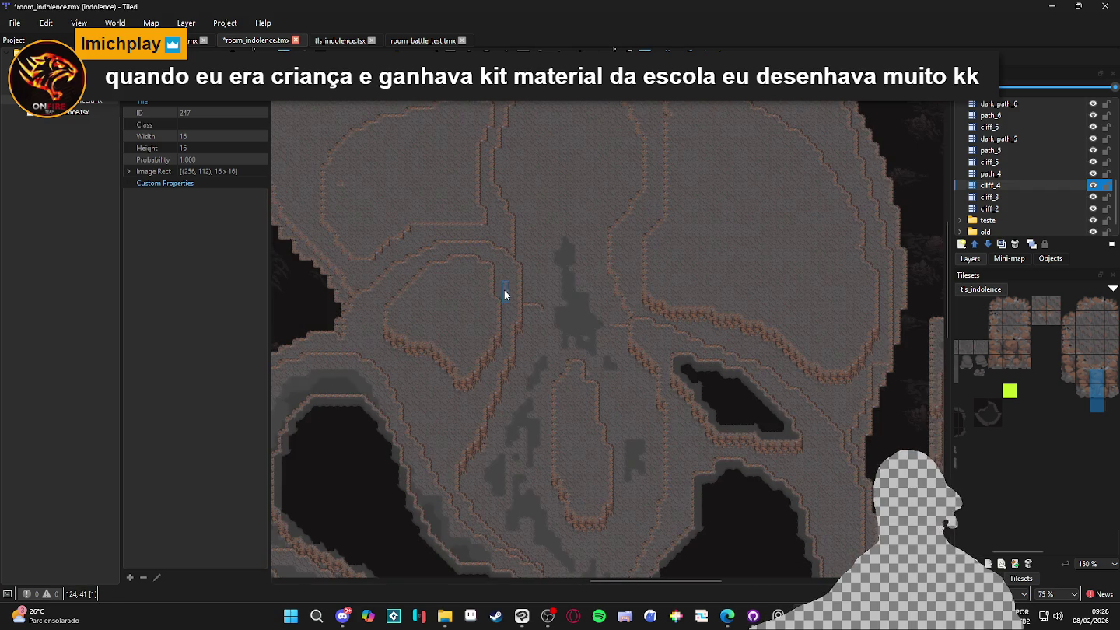
{"action": "scroll", "coordinate": [462, 339], "scroll_direction": "down", "scroll_amount": 5}
{"action": "key", "text": "ctrl+s"}
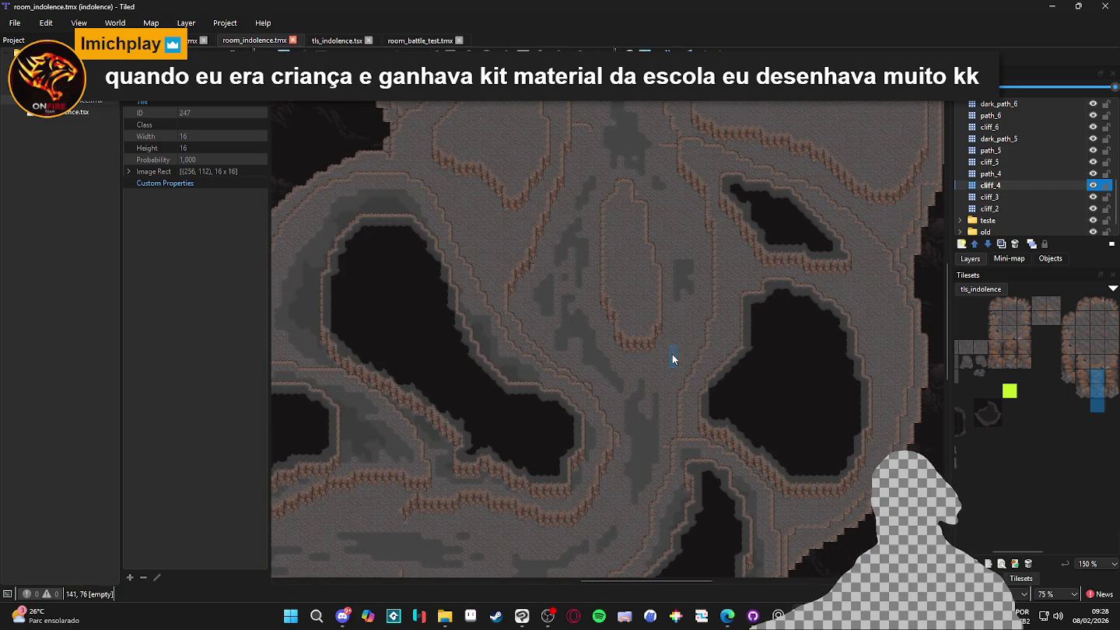
{"action": "scroll", "coordinate": [643, 330], "scroll_direction": "up", "scroll_amount": 1}
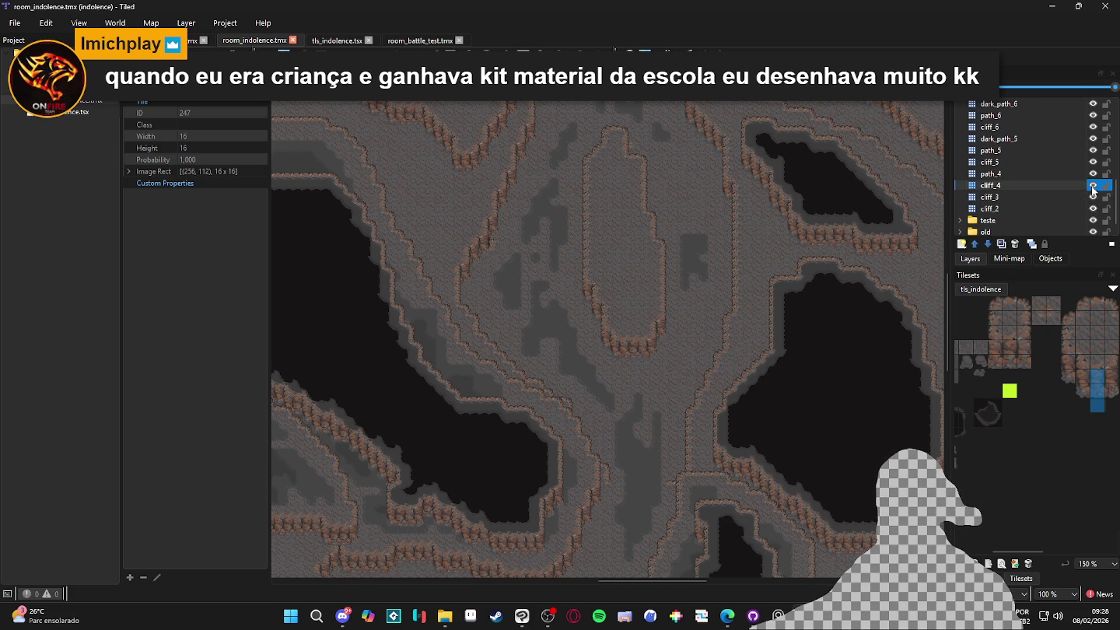
{"action": "left_click", "coordinate": [1034, 173]}
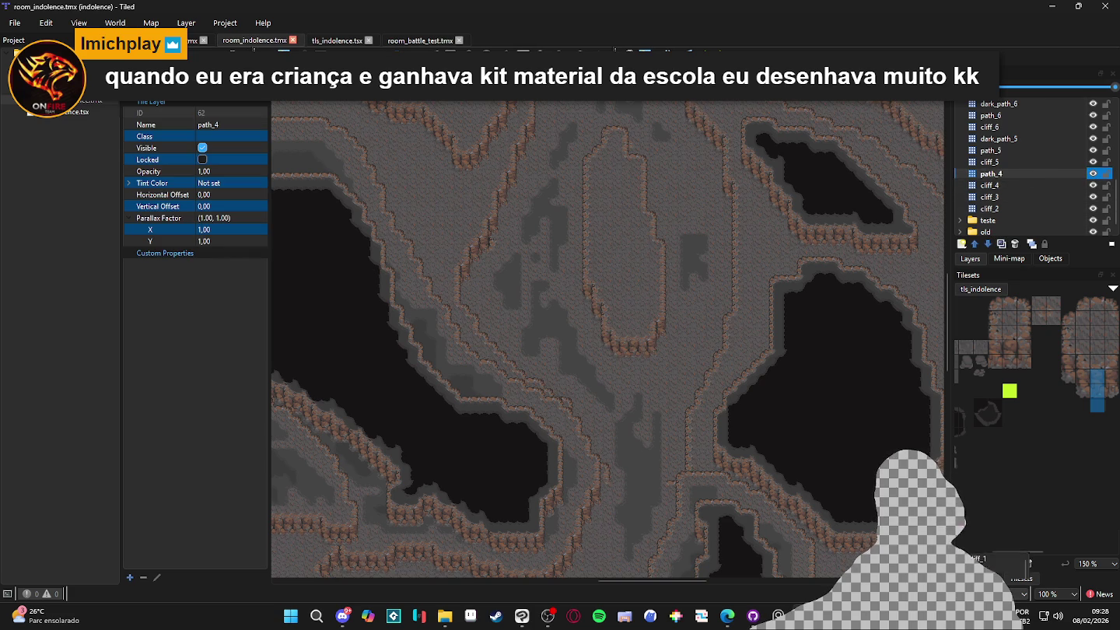
Paint mud_path terrain down the middle and right side of the central island on path_4
{"action": "key", "text": "t"}
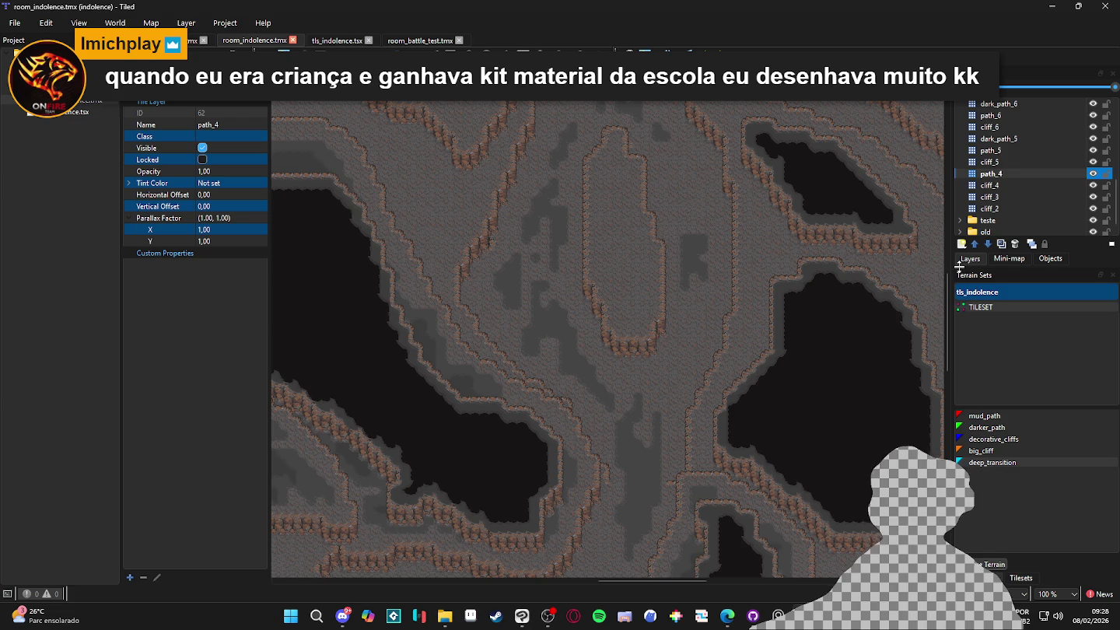
{"action": "scroll", "coordinate": [616, 169], "scroll_direction": "up", "scroll_amount": 1}
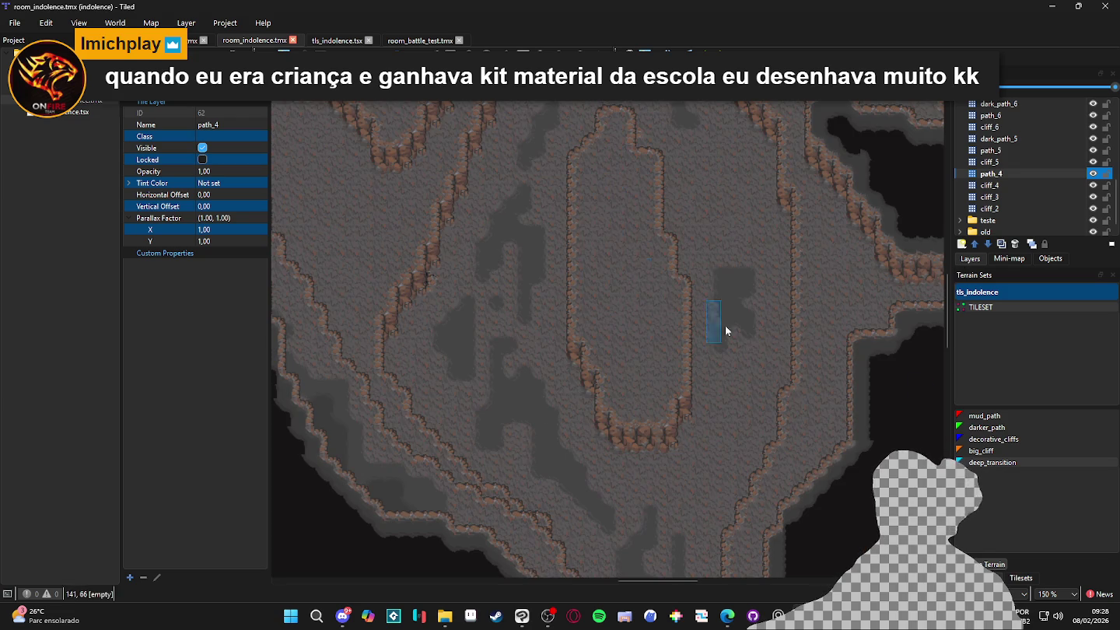
{"action": "left_click", "coordinate": [984, 416]}
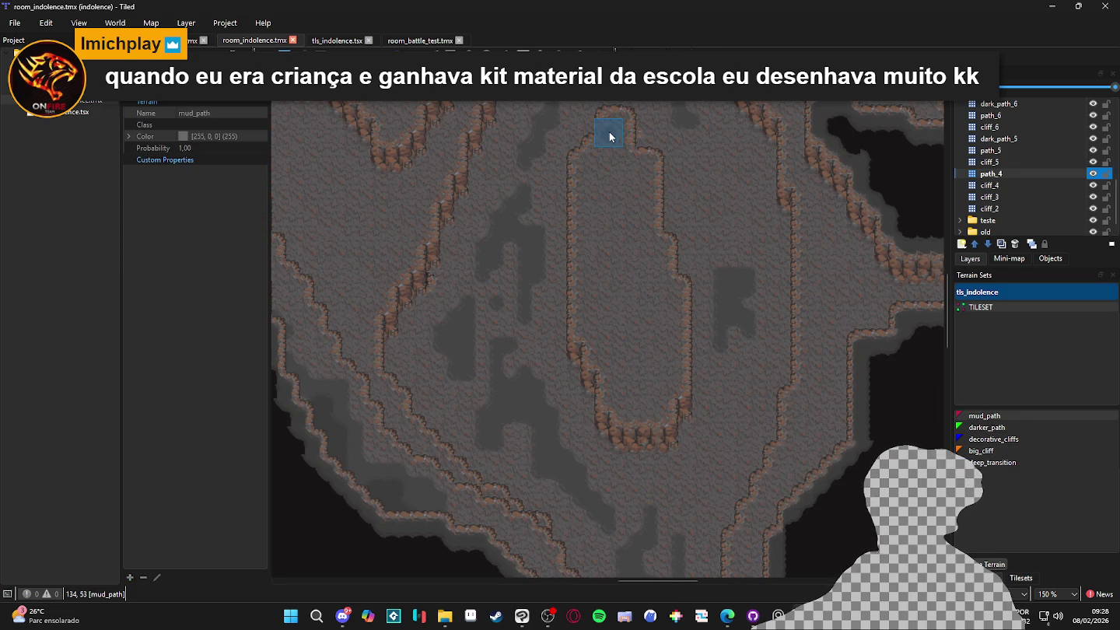
{"action": "left_click_drag", "start_coordinate": [605, 169], "coordinate": [607, 227]}
{"action": "mouse_move", "coordinate": [619, 183]}
{"action": "left_mouse_down"}
{"action": "mouse_move", "coordinate": [633, 202]}
{"action": "mouse_move", "coordinate": [640, 262]}
{"action": "mouse_move", "coordinate": [600, 182]}
{"action": "mouse_move", "coordinate": [599, 277]}
{"action": "left_mouse_up"}
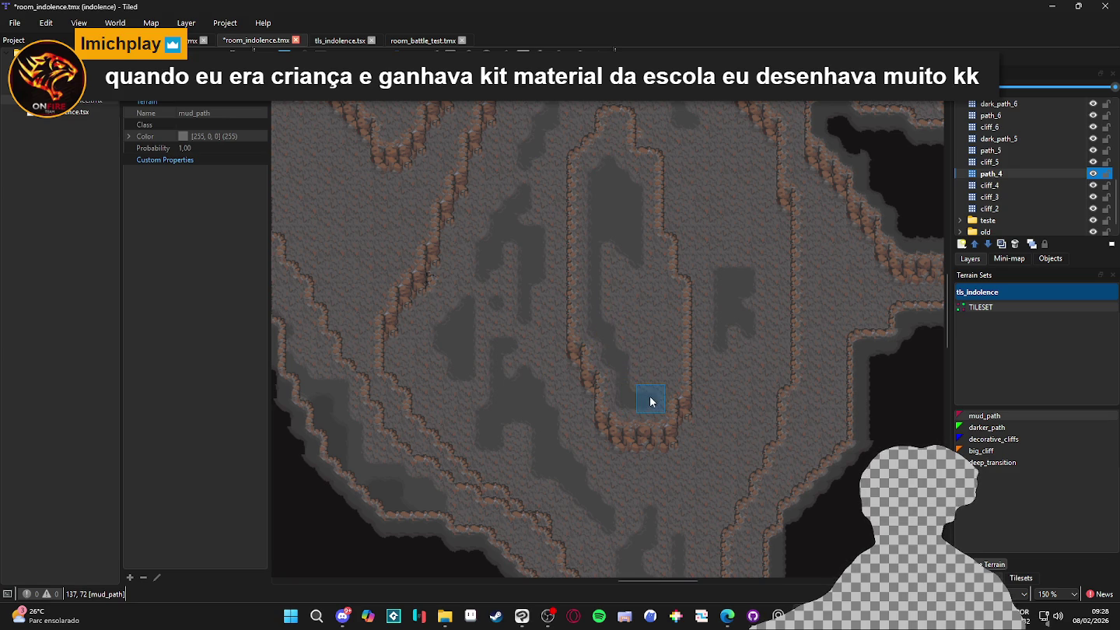
{"action": "left_click_drag", "start_coordinate": [662, 381], "coordinate": [660, 305]}
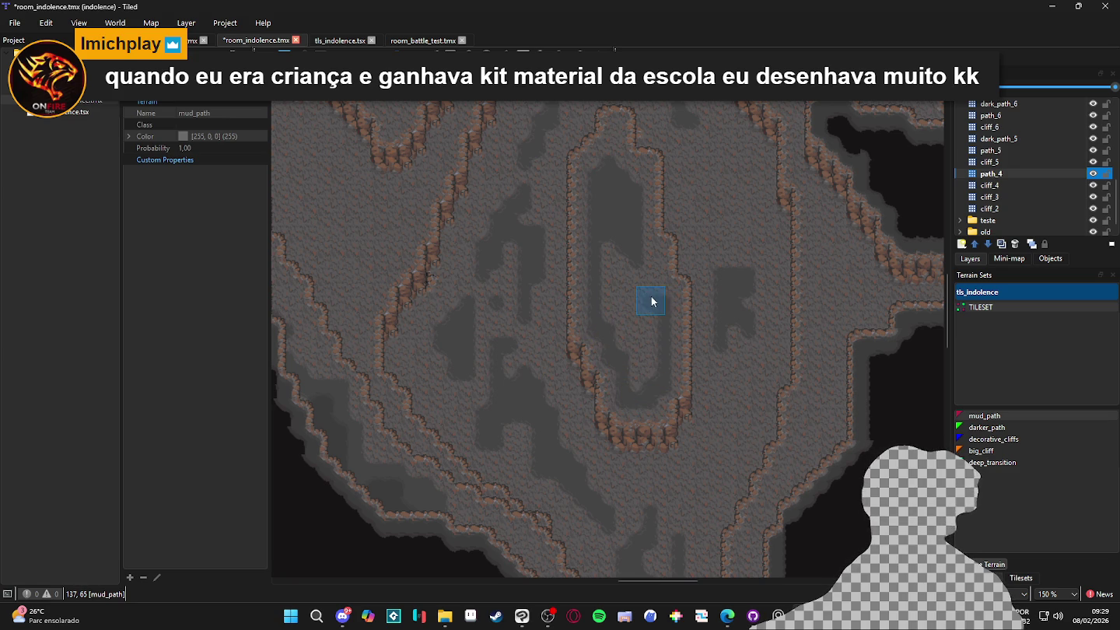
{"action": "mouse_move", "coordinate": [647, 263]}
{"action": "left_mouse_down"}
{"action": "mouse_move", "coordinate": [611, 290]}
{"action": "mouse_move", "coordinate": [641, 276]}
{"action": "mouse_move", "coordinate": [650, 319]}
{"action": "mouse_move", "coordinate": [638, 389]}
{"action": "mouse_move", "coordinate": [626, 183]}
{"action": "left_mouse_up"}
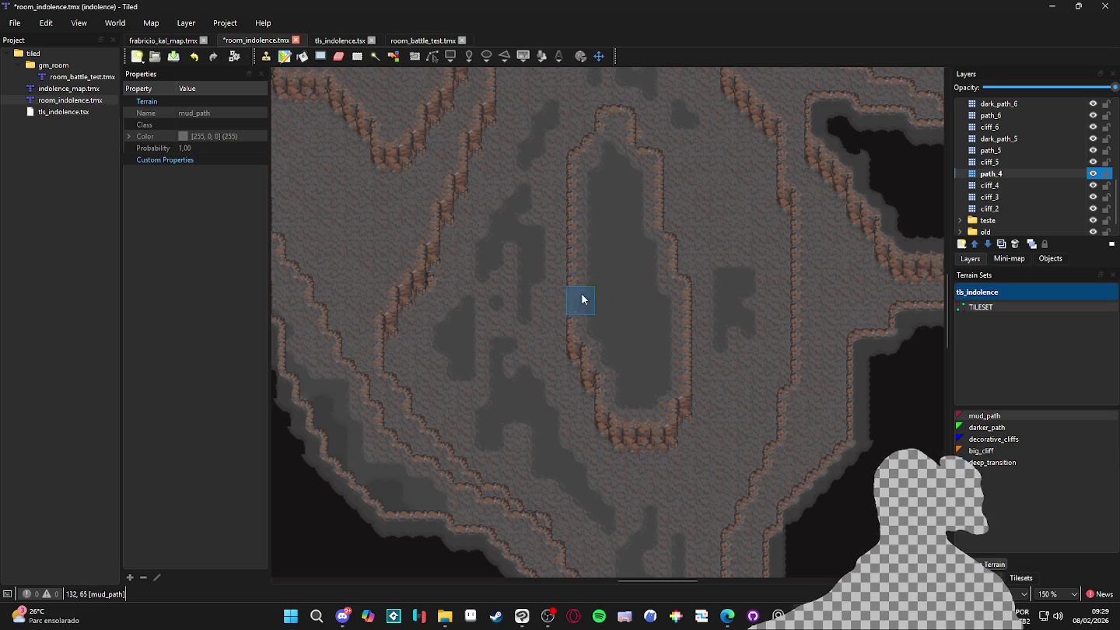
{"action": "scroll", "coordinate": [597, 331], "scroll_direction": "down", "scroll_amount": 1}
{"action": "left_click_drag", "start_coordinate": [469, 288], "coordinate": [490, 339]}
Save, then paint mud_path strips across the plateau and beside the arch on path_4
{"action": "key", "text": "ctrl+s"}
{"action": "key", "text": "ctrl+Page_Down"}
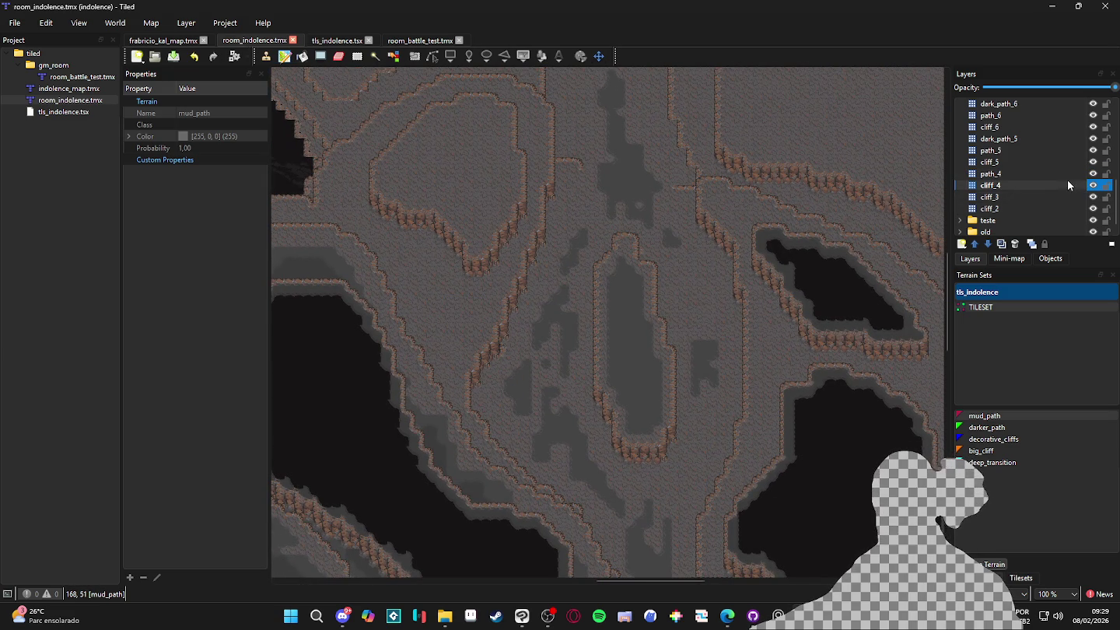
{"action": "left_click", "coordinate": [1056, 174]}
{"action": "scroll", "coordinate": [412, 456], "scroll_direction": "up", "scroll_amount": 1}
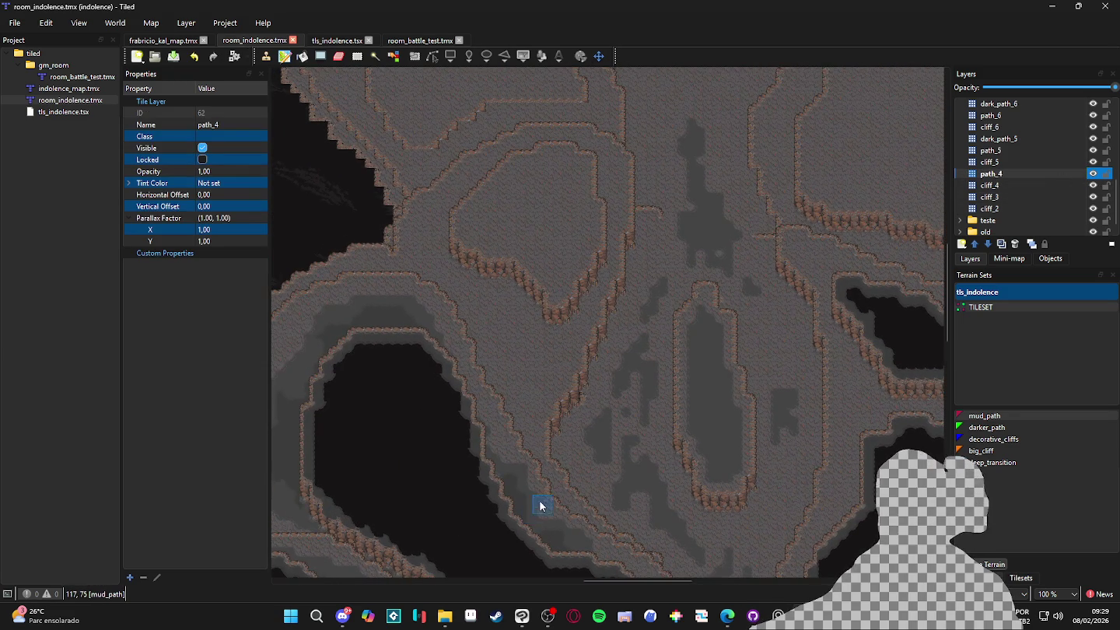
{"action": "scroll", "coordinate": [517, 439], "scroll_direction": "up", "scroll_amount": 1}
{"action": "scroll", "coordinate": [572, 489], "scroll_direction": "down", "scroll_amount": 1}
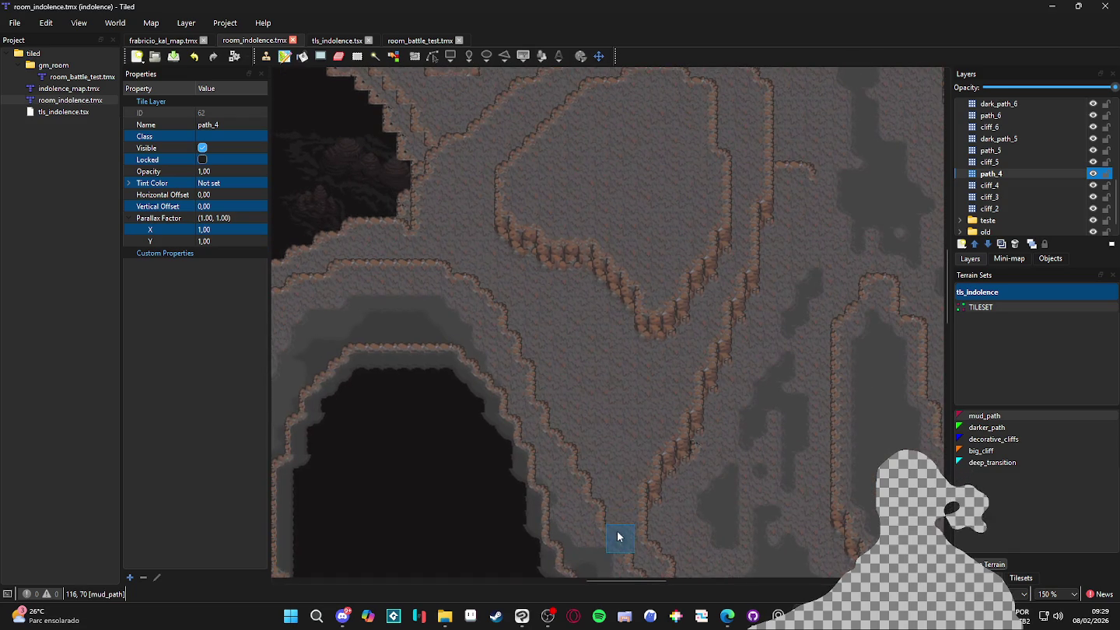
{"action": "left_click_drag", "start_coordinate": [604, 528], "coordinate": [653, 383]}
{"action": "mouse_move", "coordinate": [672, 320]}
{"action": "left_mouse_down"}
{"action": "mouse_move", "coordinate": [595, 459]}
{"action": "mouse_move", "coordinate": [606, 325]}
{"action": "mouse_move", "coordinate": [556, 432]}
{"action": "mouse_move", "coordinate": [552, 309]}
{"action": "left_mouse_up"}
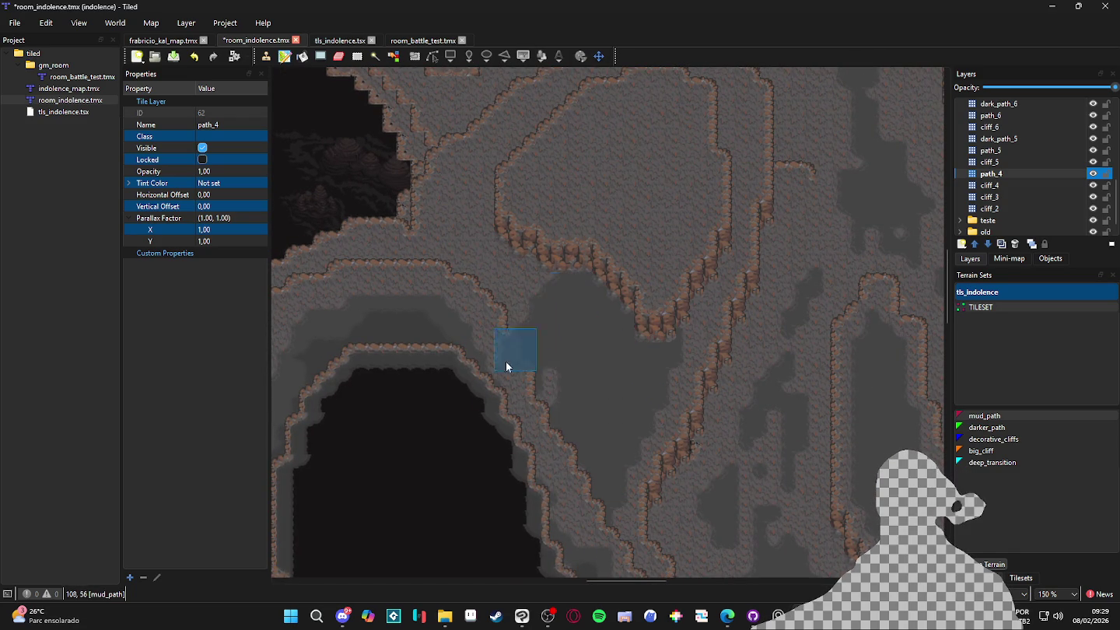
{"action": "mouse_move", "coordinate": [564, 357]}
{"action": "left_mouse_down"}
{"action": "mouse_move", "coordinate": [563, 232]}
{"action": "mouse_move", "coordinate": [537, 347]}
{"action": "mouse_move", "coordinate": [584, 248]}
{"action": "mouse_move", "coordinate": [624, 294]}
{"action": "left_mouse_up"}
{"action": "scroll", "coordinate": [552, 312], "scroll_direction": "up", "scroll_amount": 2}
{"action": "scroll", "coordinate": [552, 312], "scroll_direction": "left", "scroll_amount": 2}
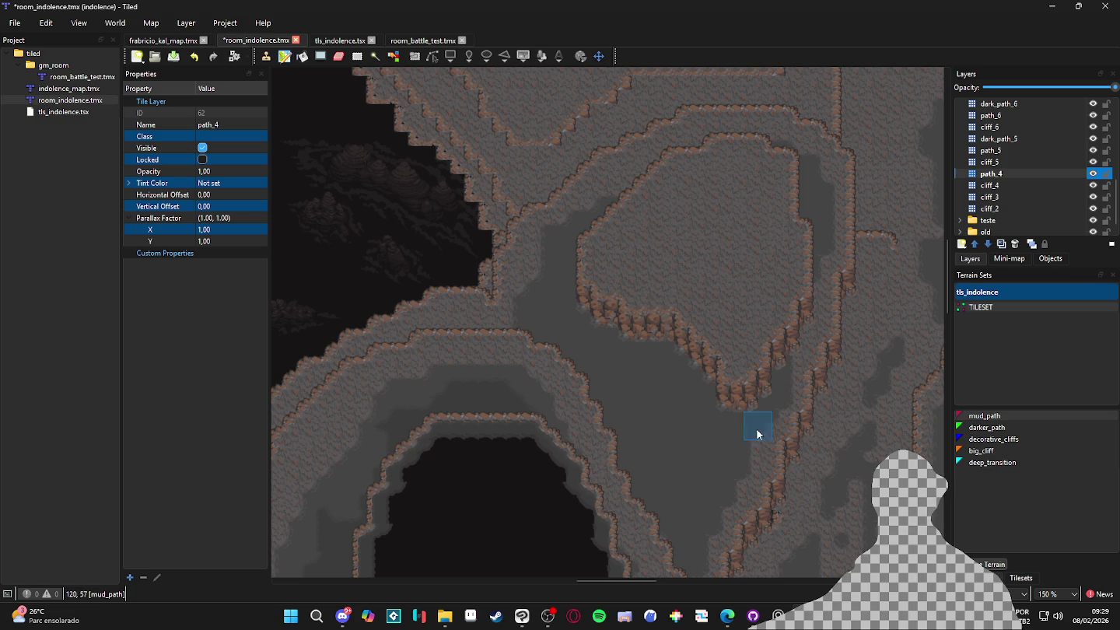
{"action": "scroll", "coordinate": [608, 369], "scroll_direction": "left", "scroll_amount": 5}
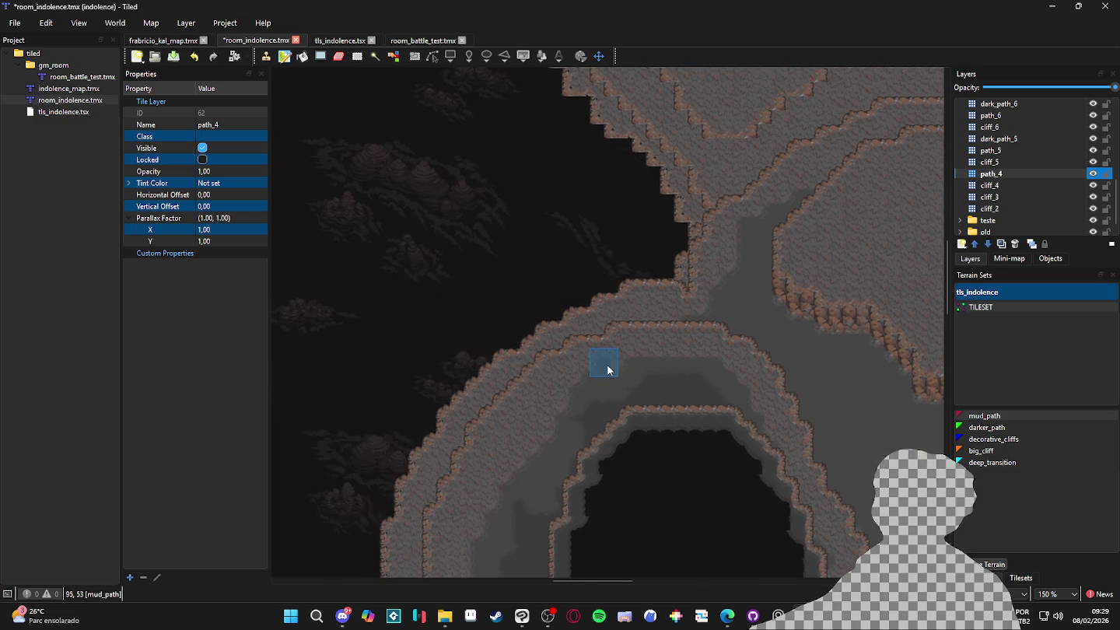
{"action": "left_click", "coordinate": [633, 328]}
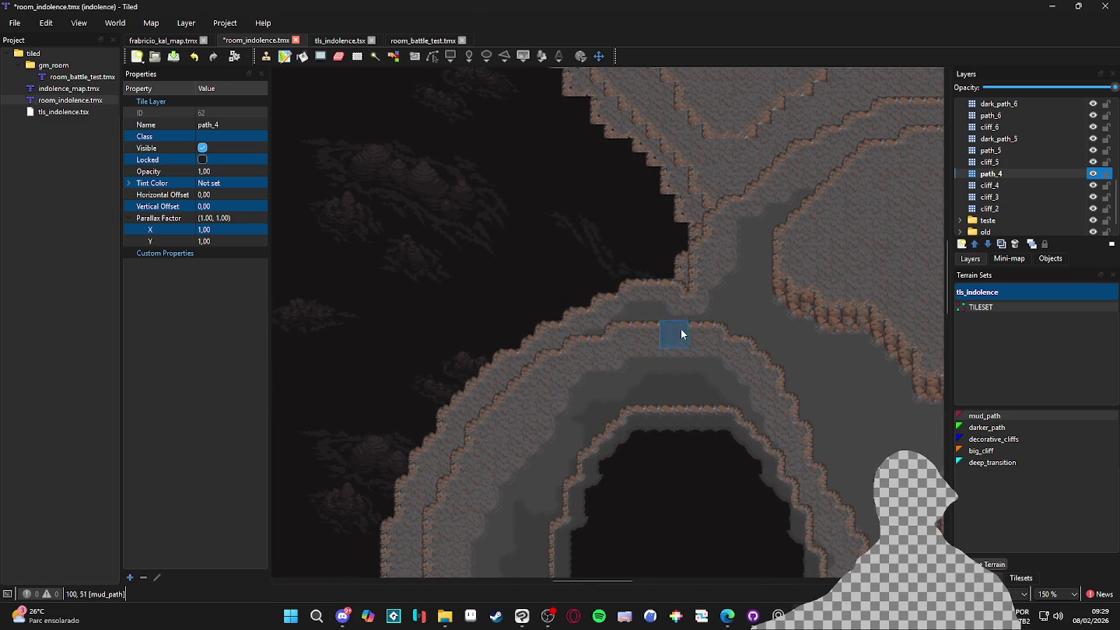
Save the map and pan the view over to the lower and right-hand pits
{"action": "scroll", "coordinate": [739, 381], "scroll_direction": "down", "scroll_amount": 1}
{"action": "scroll", "coordinate": [757, 323], "scroll_direction": "right", "scroll_amount": 4}
{"action": "scroll", "coordinate": [758, 342], "scroll_direction": "up", "scroll_amount": 1}
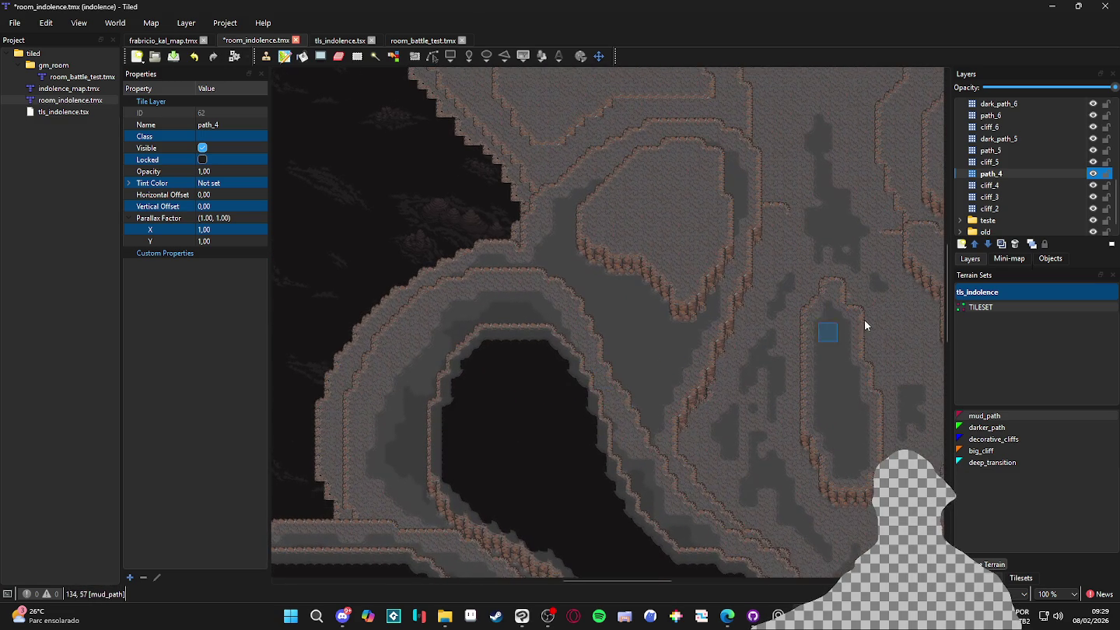
{"action": "scroll", "coordinate": [787, 261], "scroll_direction": "down", "scroll_amount": 1}
{"action": "scroll", "coordinate": [787, 262], "scroll_direction": "right", "scroll_amount": 1}
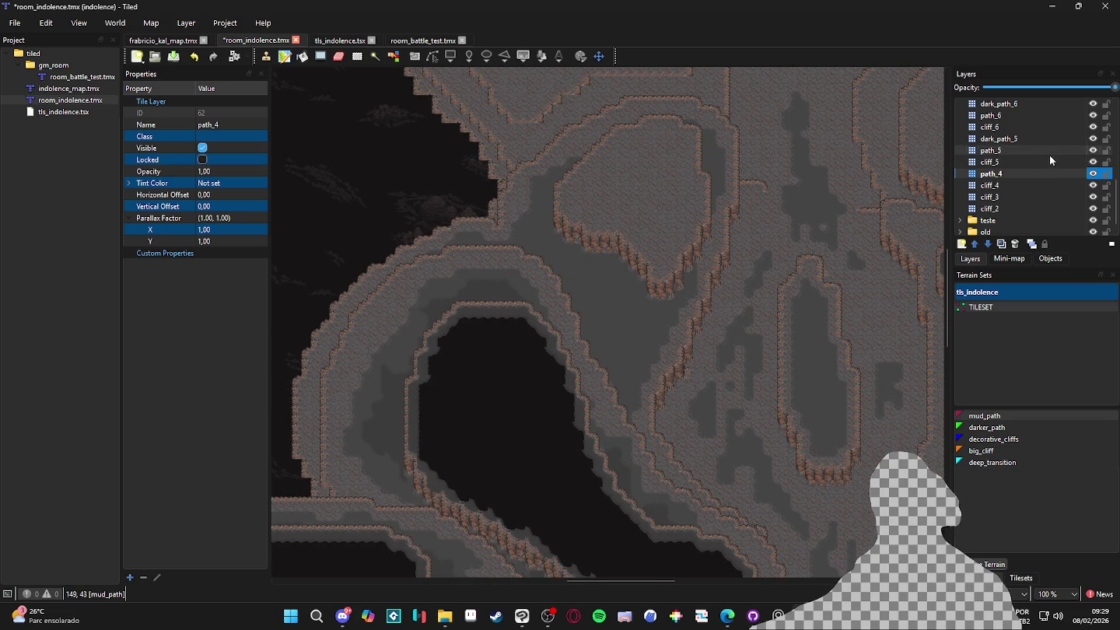
{"action": "key", "text": "ctrl+s"}
{"action": "scroll", "coordinate": [723, 262], "scroll_direction": "down", "scroll_amount": 1}
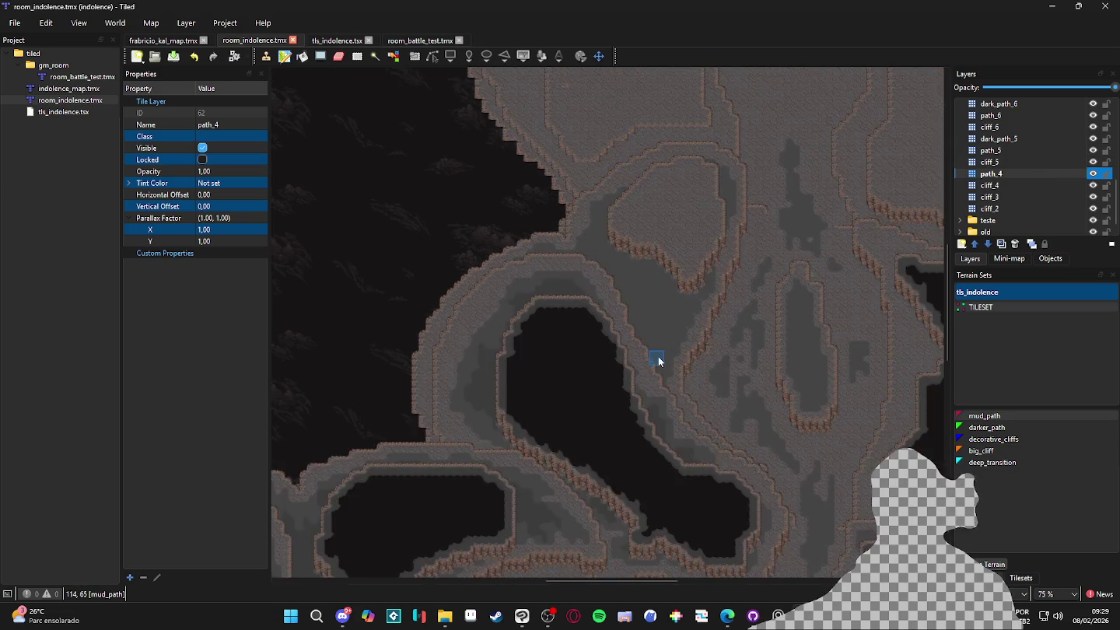
{"action": "left_click_drag", "start_coordinate": [686, 156], "coordinate": [707, 237]}
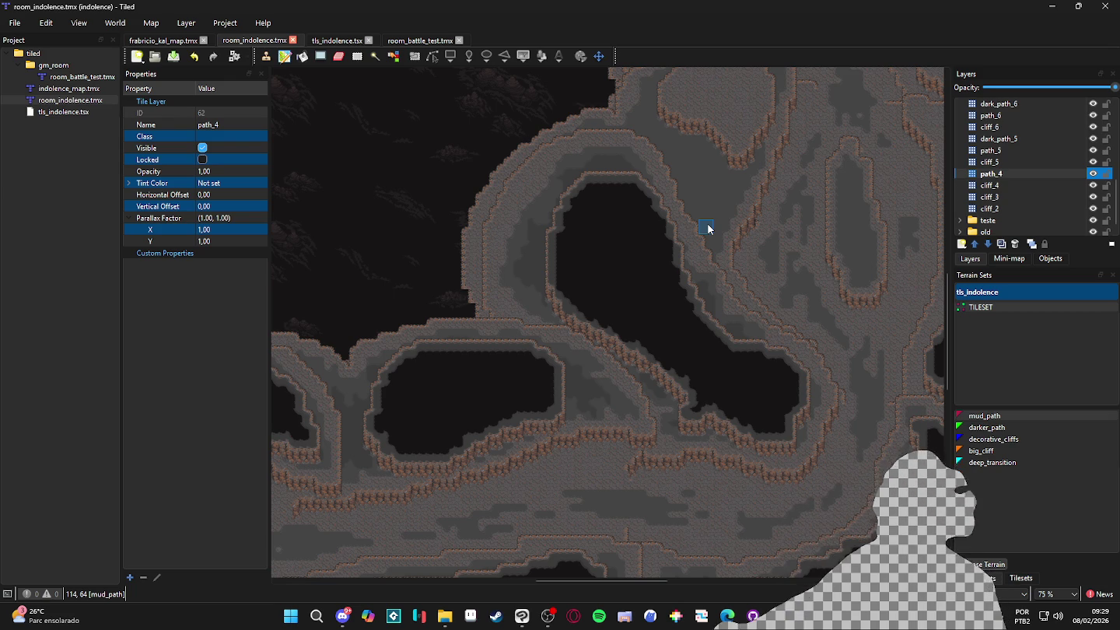
{"action": "mouse_move", "coordinate": [740, 275]}
{"action": "left_mouse_down"}
{"action": "mouse_move", "coordinate": [689, 367]}
{"action": "mouse_move", "coordinate": [688, 396]}
{"action": "left_mouse_up"}
{"action": "mouse_move", "coordinate": [787, 304]}
{"action": "left_mouse_down"}
{"action": "mouse_move", "coordinate": [825, 317]}
{"action": "mouse_move", "coordinate": [675, 276]}
{"action": "left_mouse_up"}
{"action": "left_click_drag", "start_coordinate": [849, 318], "coordinate": [807, 325]}
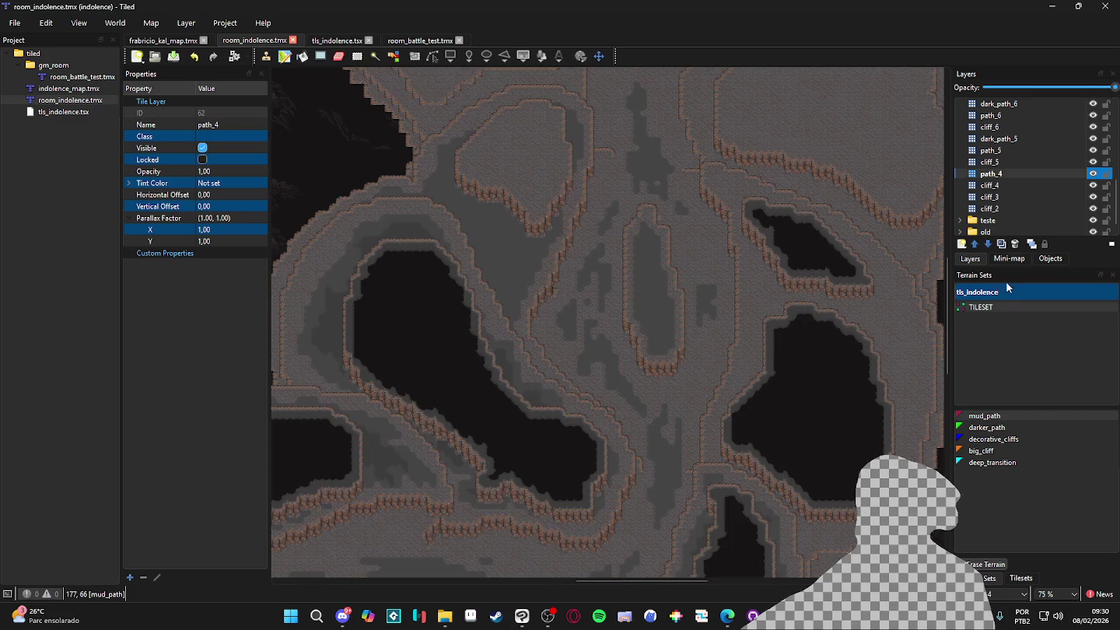
{"action": "left_click", "coordinate": [1093, 175]}
{"action": "left_click", "coordinate": [1093, 176]}
{"action": "left_click", "coordinate": [1093, 176]}
{"action": "left_click", "coordinate": [1093, 177]}
{"action": "left_click", "coordinate": [1094, 176]}
{"action": "left_click", "coordinate": [1093, 175]}
{"action": "left_click_drag", "start_coordinate": [758, 414], "coordinate": [702, 372]}
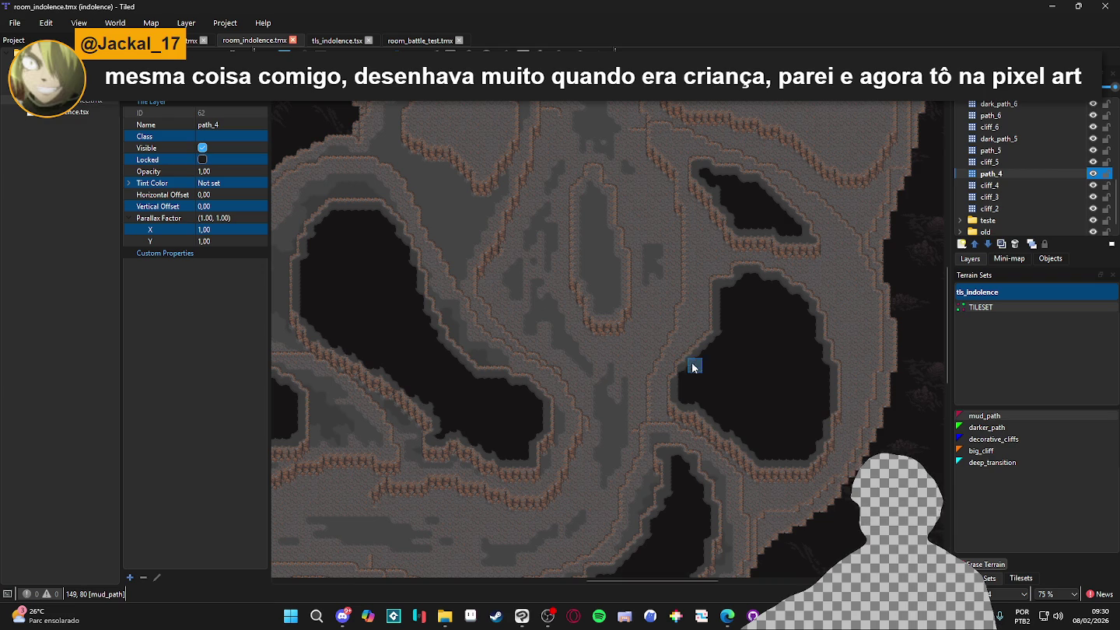
{"action": "left_click", "coordinate": [1093, 176]}
{"action": "left_click", "coordinate": [1093, 176]}
{"action": "left_click", "coordinate": [1094, 176]}
{"action": "left_click", "coordinate": [1093, 175]}
{"action": "left_click", "coordinate": [1093, 177]}
{"action": "left_click", "coordinate": [1093, 176]}
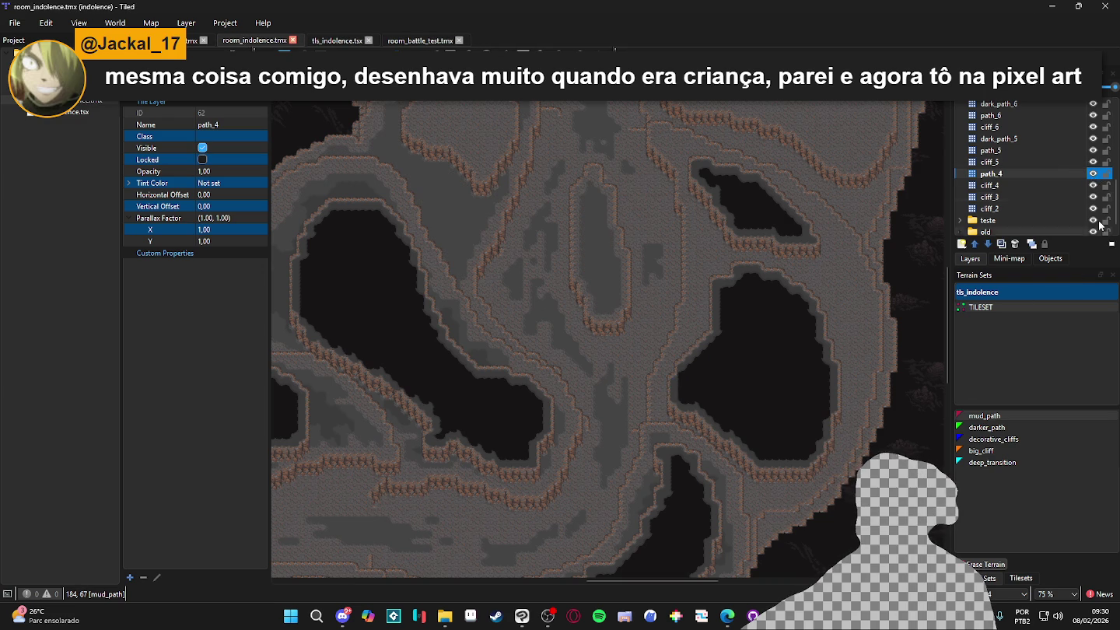
{"action": "left_click", "coordinate": [1094, 174]}
{"action": "left_click", "coordinate": [1093, 174]}
{"action": "left_click", "coordinate": [1093, 175]}
{"action": "left_click", "coordinate": [1094, 174]}
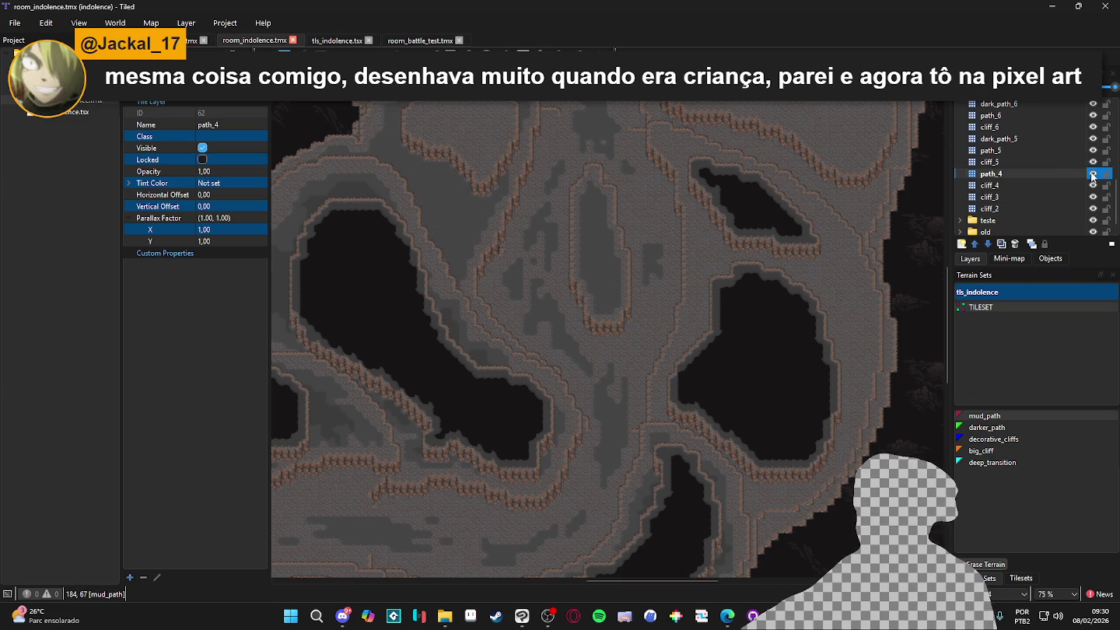
{"action": "scroll", "coordinate": [644, 340], "scroll_direction": "up", "scroll_amount": 4}
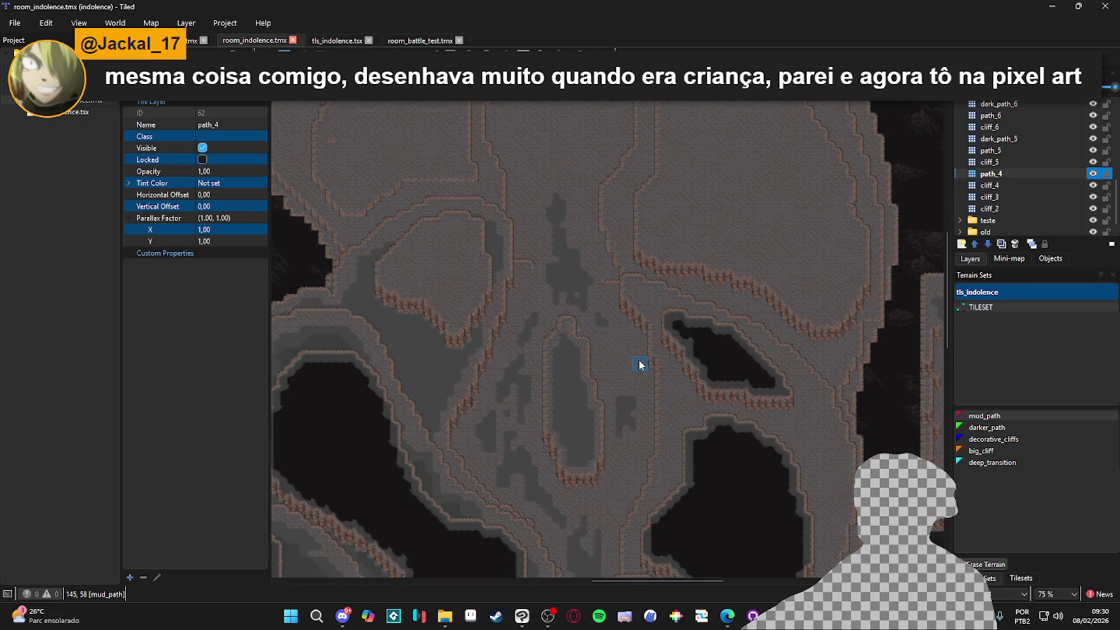
{"action": "left_click", "coordinate": [1092, 179]}
{"action": "left_click", "coordinate": [1093, 179]}
{"action": "left_click", "coordinate": [1093, 178]}
{"action": "left_click", "coordinate": [1092, 178]}
{"action": "scroll", "coordinate": [745, 326], "scroll_direction": "down", "scroll_amount": 3}
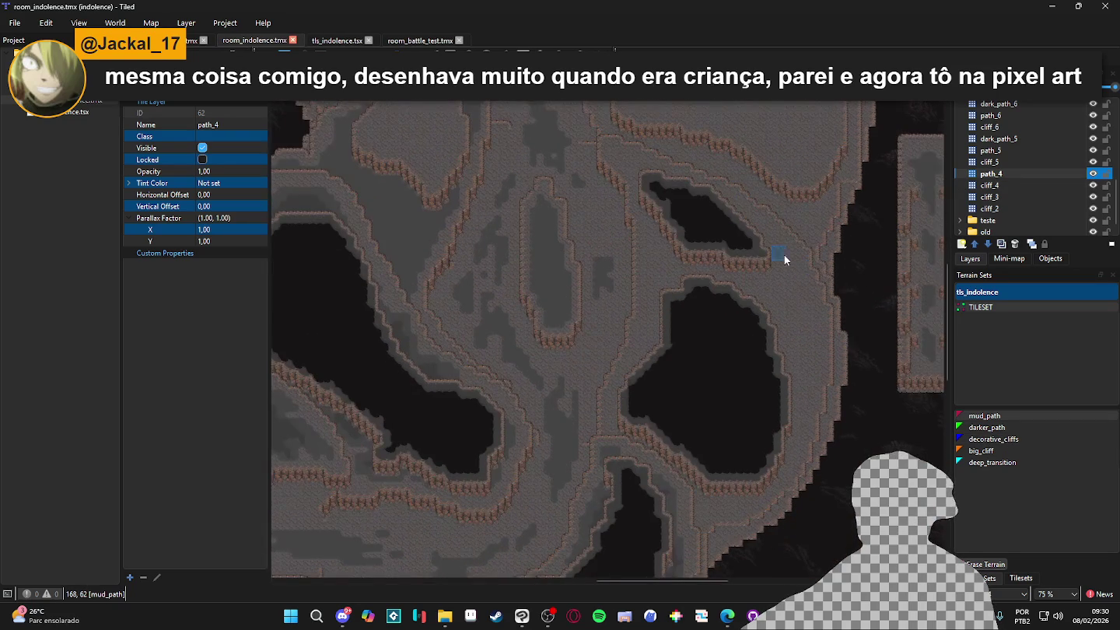
{"action": "left_click", "coordinate": [1092, 174]}
{"action": "left_click", "coordinate": [1093, 174]}
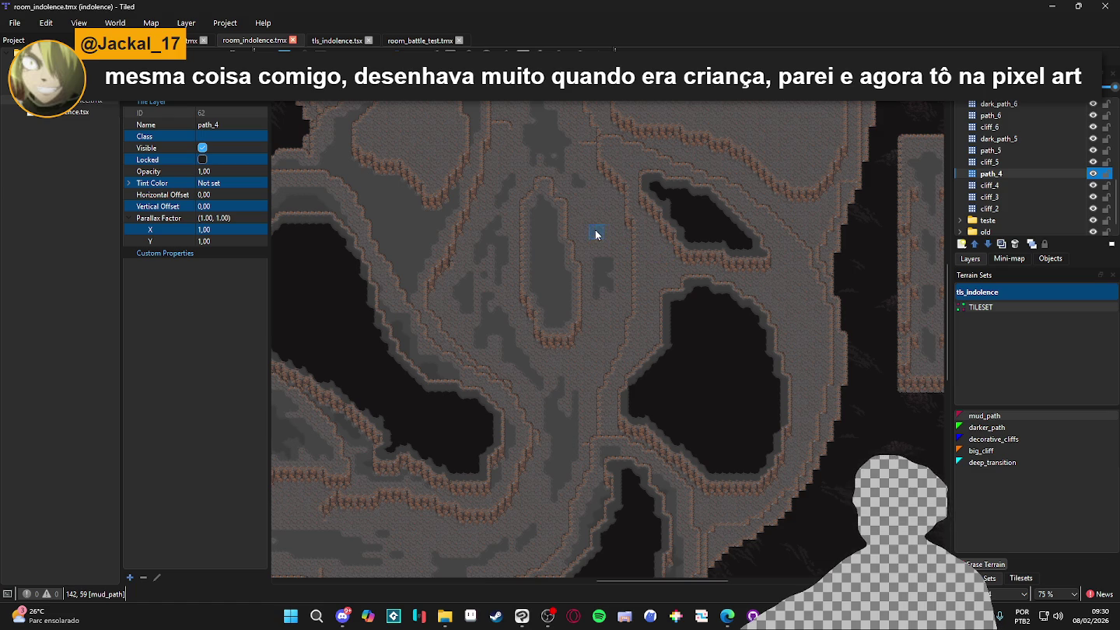
{"action": "left_click_drag", "start_coordinate": [596, 234], "coordinate": [619, 269]}
{"action": "left_click", "coordinate": [1093, 174]}
{"action": "left_click", "coordinate": [1092, 174]}
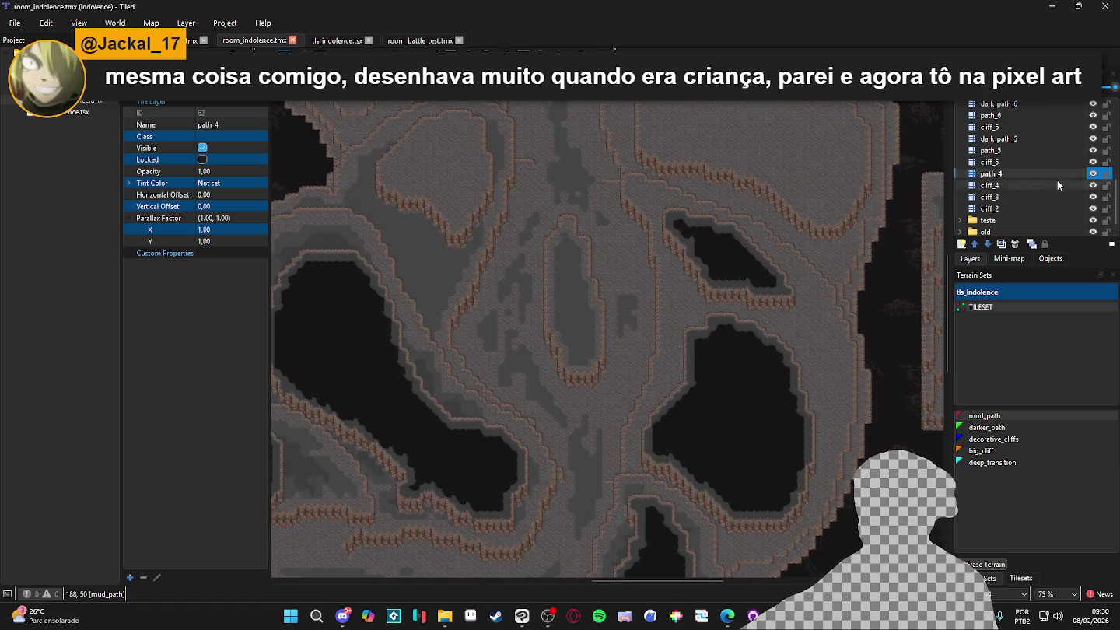
{"action": "left_click_drag", "start_coordinate": [810, 233], "coordinate": [799, 192]}
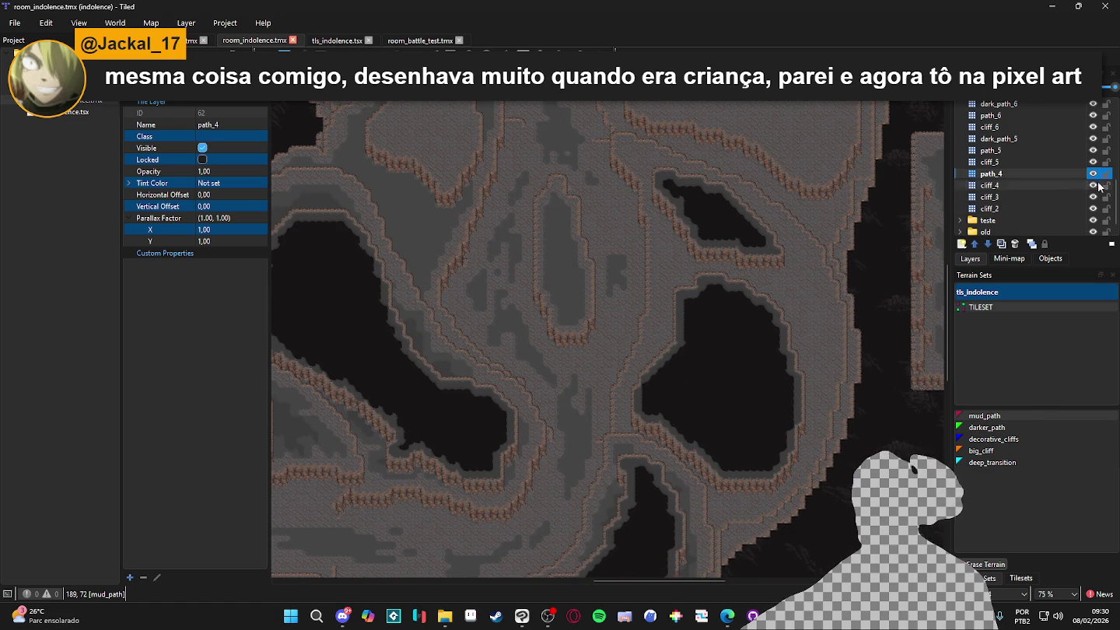
{"action": "left_click", "coordinate": [1092, 175]}
{"action": "left_click", "coordinate": [1092, 174]}
{"action": "left_click", "coordinate": [1093, 175]}
{"action": "left_click", "coordinate": [1092, 174]}
{"action": "left_click", "coordinate": [1092, 175]}
{"action": "left_click", "coordinate": [1092, 173]}
{"action": "left_click", "coordinate": [1092, 174]}
{"action": "left_click", "coordinate": [1092, 174]}
Repaint mud_path along the right cliff edge by the upper pit and save the map
{"action": "left_click", "coordinate": [1019, 578]}
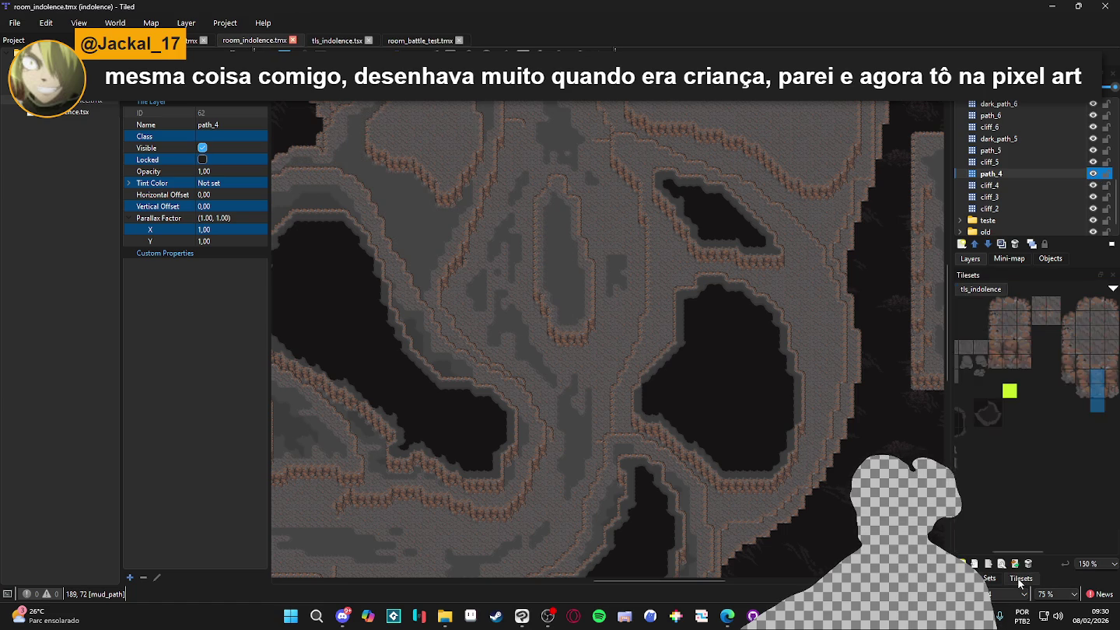
{"action": "left_click", "coordinate": [988, 579]}
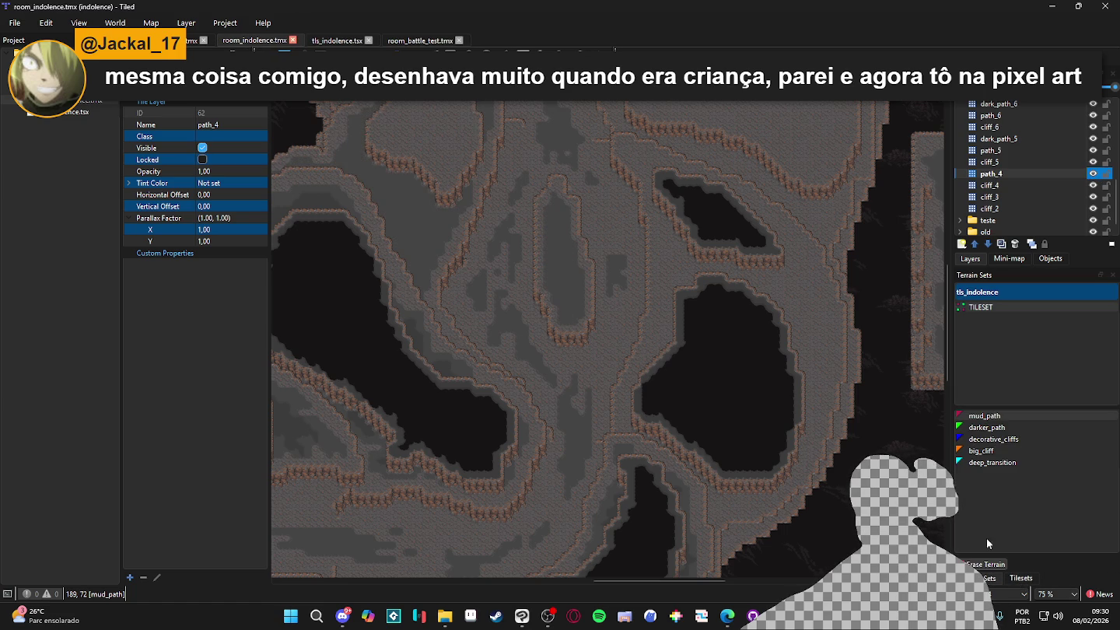
{"action": "left_click", "coordinate": [986, 416]}
{"action": "scroll", "coordinate": [667, 242], "scroll_direction": "up", "scroll_amount": 1}
{"action": "left_click", "coordinate": [684, 136]}
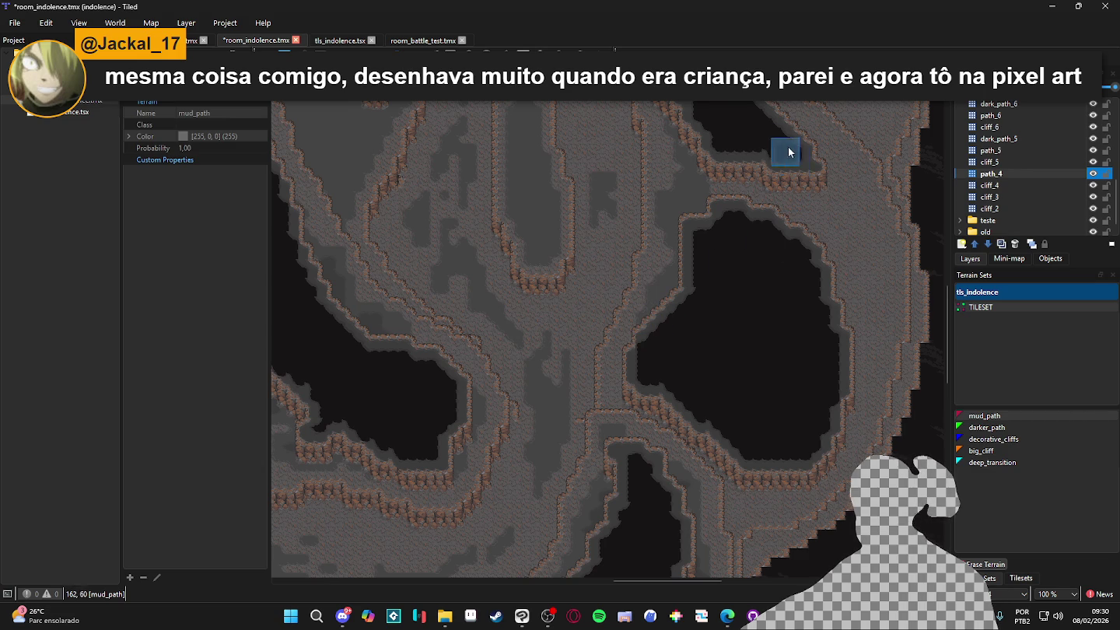
{"action": "mouse_move", "coordinate": [805, 171]}
{"action": "left_mouse_down"}
{"action": "mouse_move", "coordinate": [832, 188]}
{"action": "mouse_move", "coordinate": [815, 145]}
{"action": "mouse_move", "coordinate": [850, 232]}
{"action": "mouse_move", "coordinate": [828, 272]}
{"action": "left_mouse_up"}
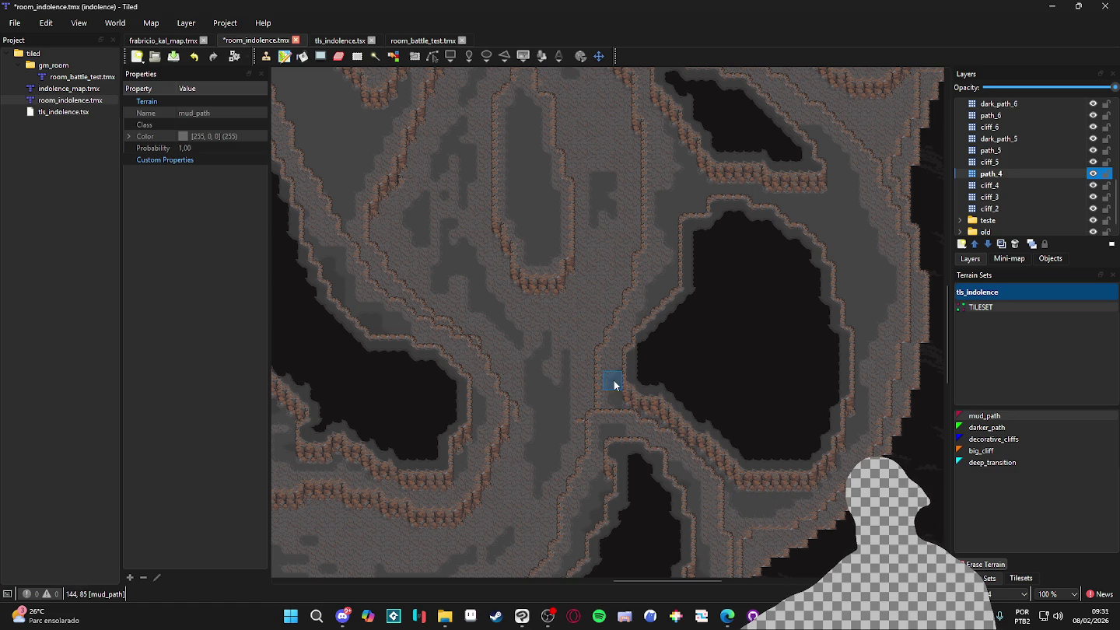
{"action": "scroll", "coordinate": [707, 269], "scroll_direction": "up", "scroll_amount": 5}
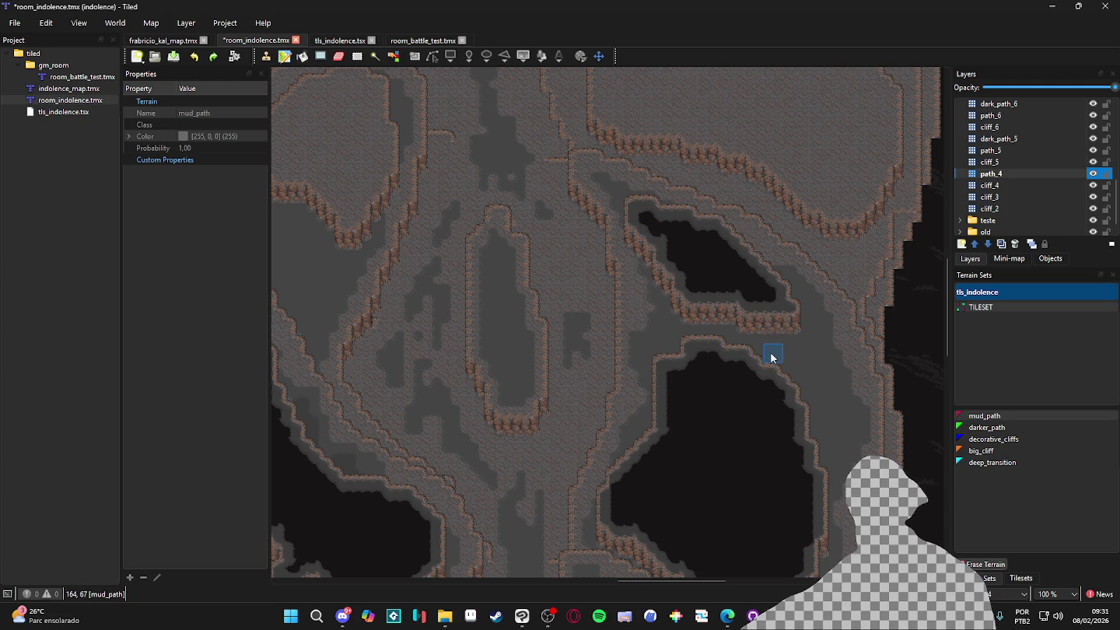
{"action": "left_click_drag", "start_coordinate": [772, 358], "coordinate": [753, 324]}
{"action": "key", "text": "ctrl+s"}
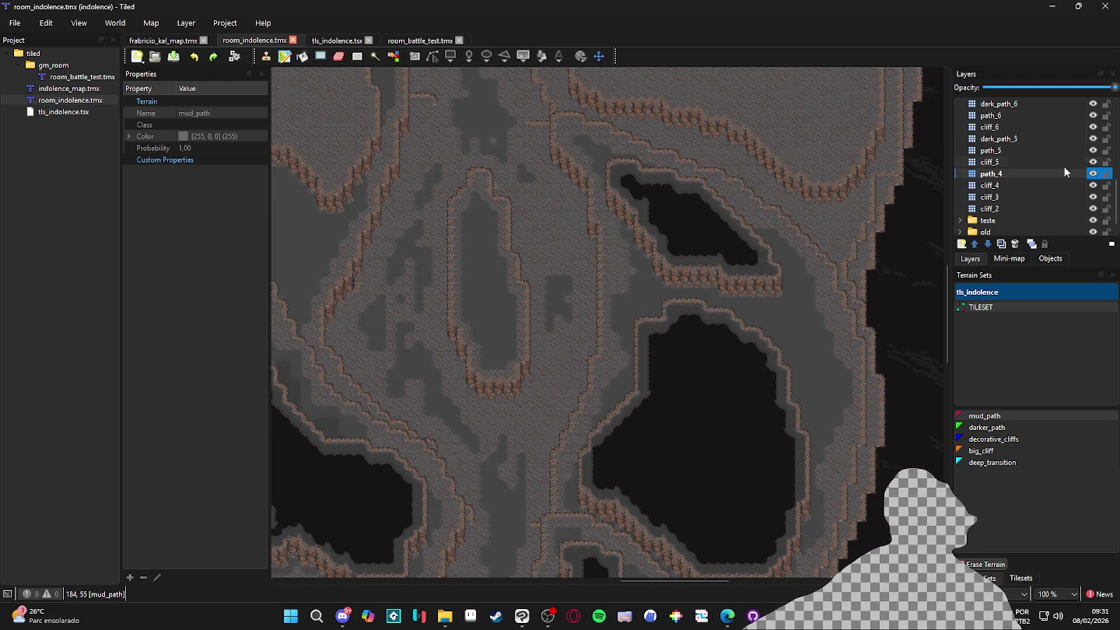
{"action": "left_click", "coordinate": [1094, 174]}
{"action": "left_click", "coordinate": [1094, 174]}
Add a new tile layer named dark_path_4 above path_4 and save
{"action": "left_click", "coordinate": [962, 243]}
{"action": "left_click", "coordinate": [992, 259]}
{"action": "type", "text": "dark"}
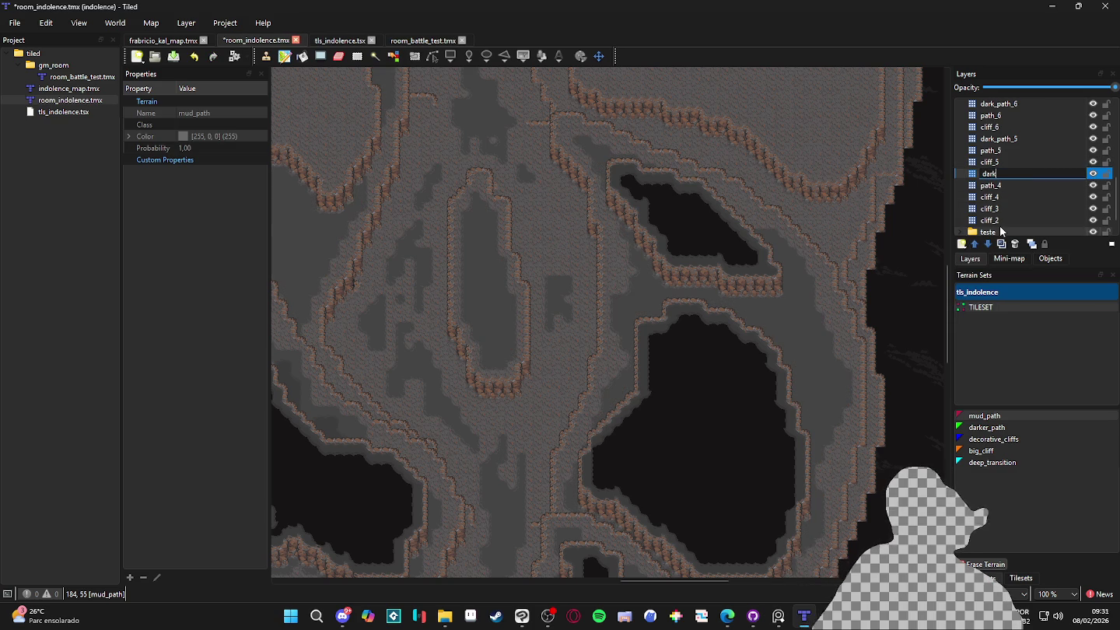
{"action": "type", "text": "_path_4"}
{"action": "key", "text": "Return"}
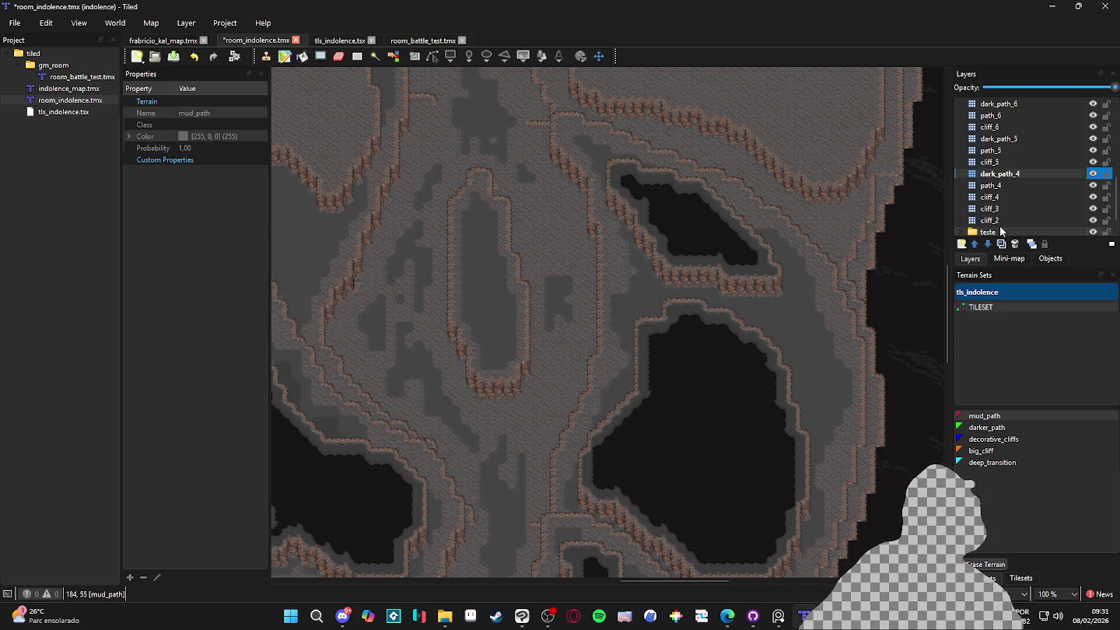
{"action": "key", "text": "ctrl+s"}
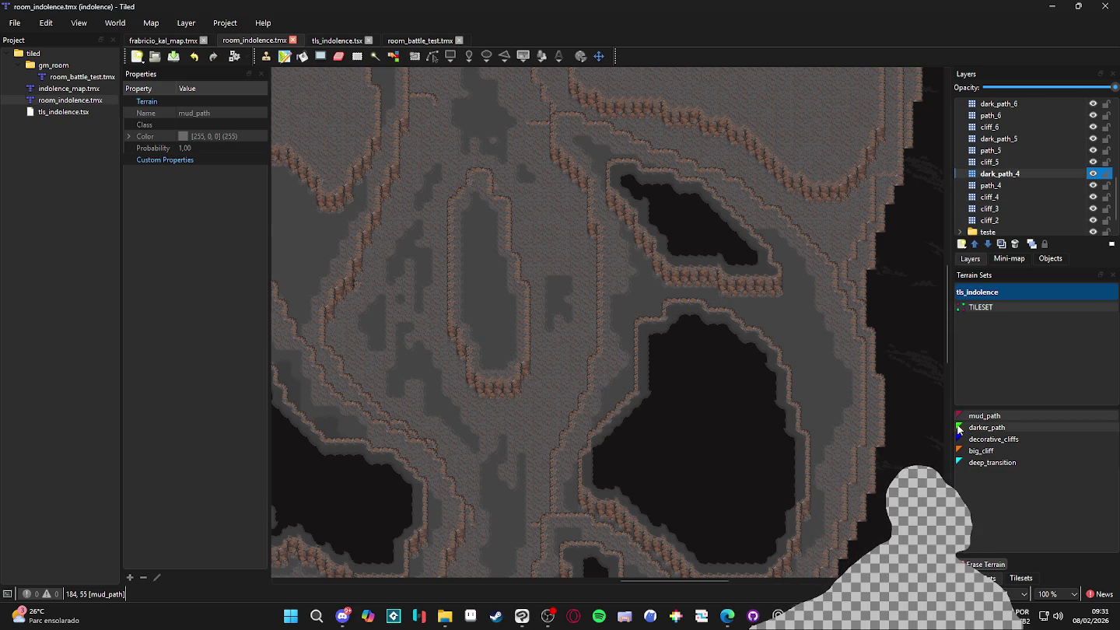
Paint darker_path terrain by the upper pit's cliff tip, right of the large pit, and up to the cliff
{"action": "left_click", "coordinate": [992, 462]}
{"action": "scroll", "coordinate": [766, 299], "scroll_direction": "up", "scroll_amount": 1}
{"action": "left_click", "coordinate": [717, 250]}
{"action": "key", "text": "ctrl+z"}
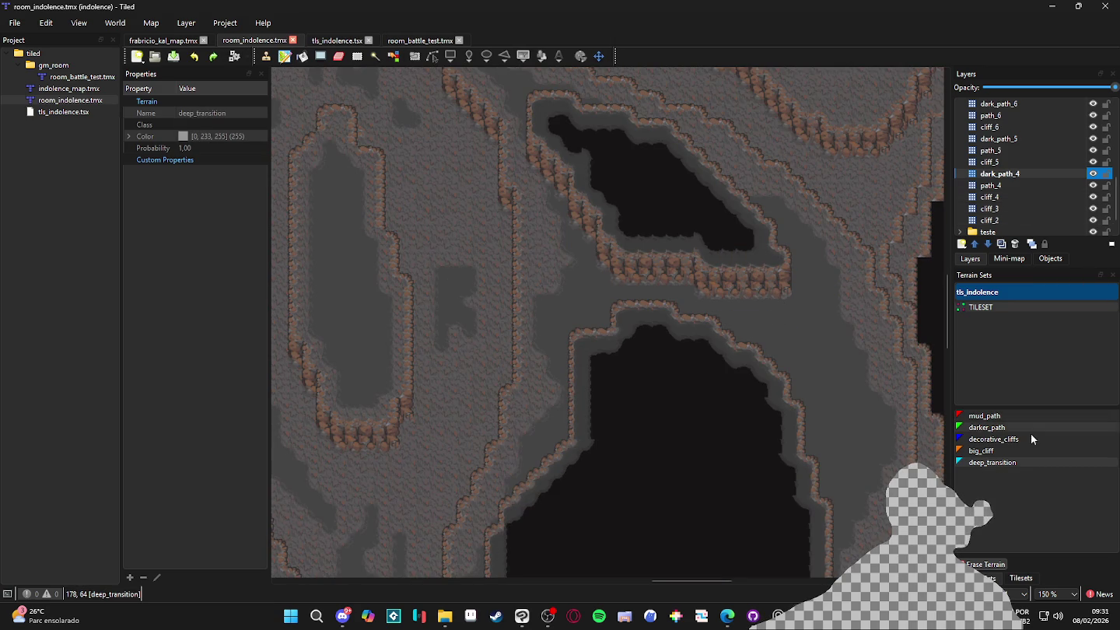
{"action": "left_click", "coordinate": [999, 429]}
{"action": "left_click", "coordinate": [670, 237]}
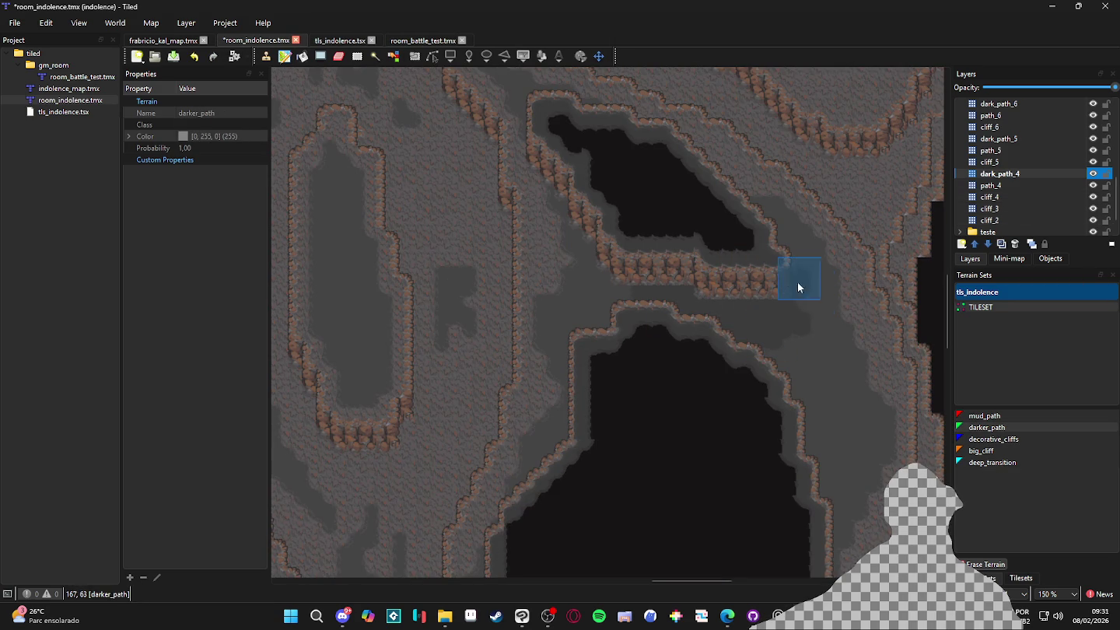
{"action": "mouse_move", "coordinate": [837, 396]}
{"action": "left_mouse_down"}
{"action": "mouse_move", "coordinate": [805, 455]}
{"action": "mouse_move", "coordinate": [788, 430]}
{"action": "mouse_move", "coordinate": [807, 413]}
{"action": "left_mouse_up"}
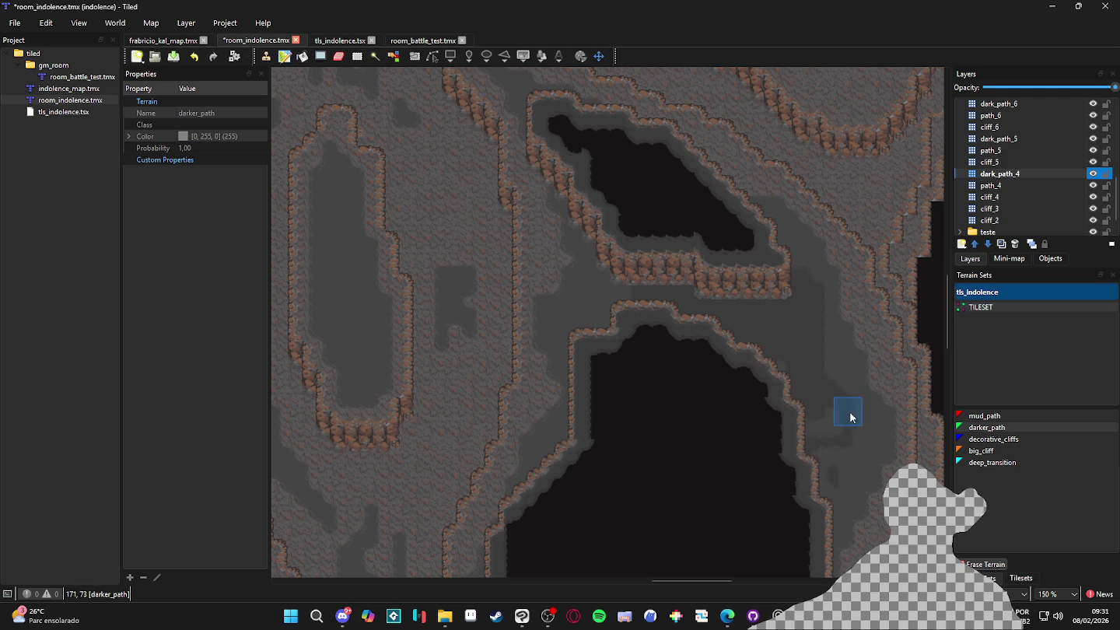
{"action": "left_click", "coordinate": [602, 284]}
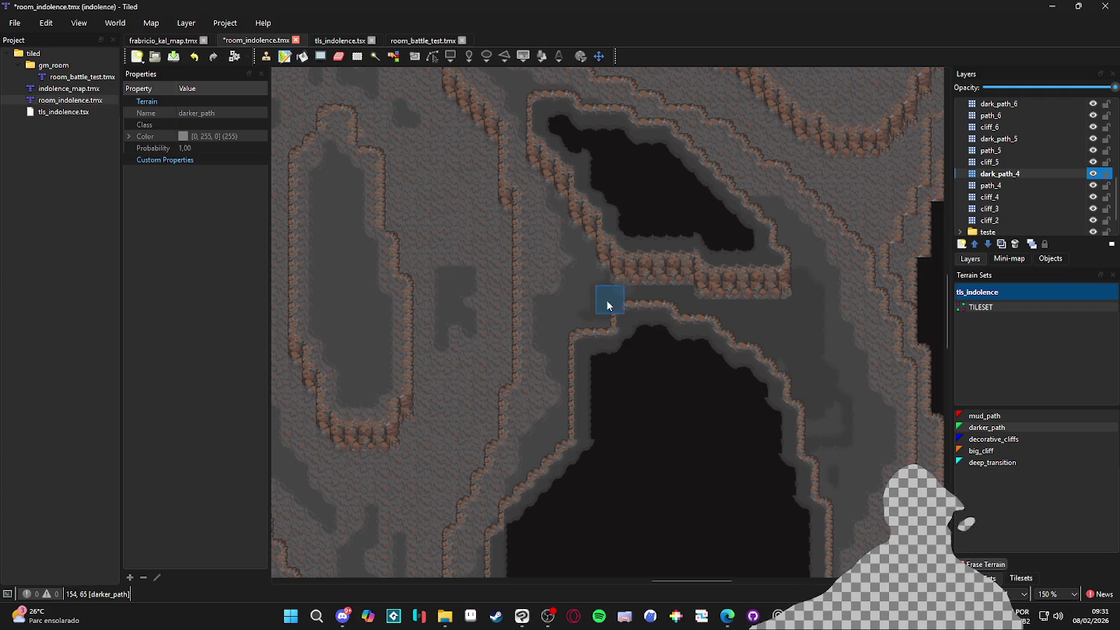
{"action": "mouse_move", "coordinate": [599, 359]}
{"action": "left_mouse_down"}
{"action": "mouse_move", "coordinate": [564, 338]}
{"action": "mouse_move", "coordinate": [608, 267]}
{"action": "left_mouse_up"}
Save the map and pan to another part of the cave
{"action": "scroll", "coordinate": [605, 373], "scroll_direction": "down", "scroll_amount": 3}
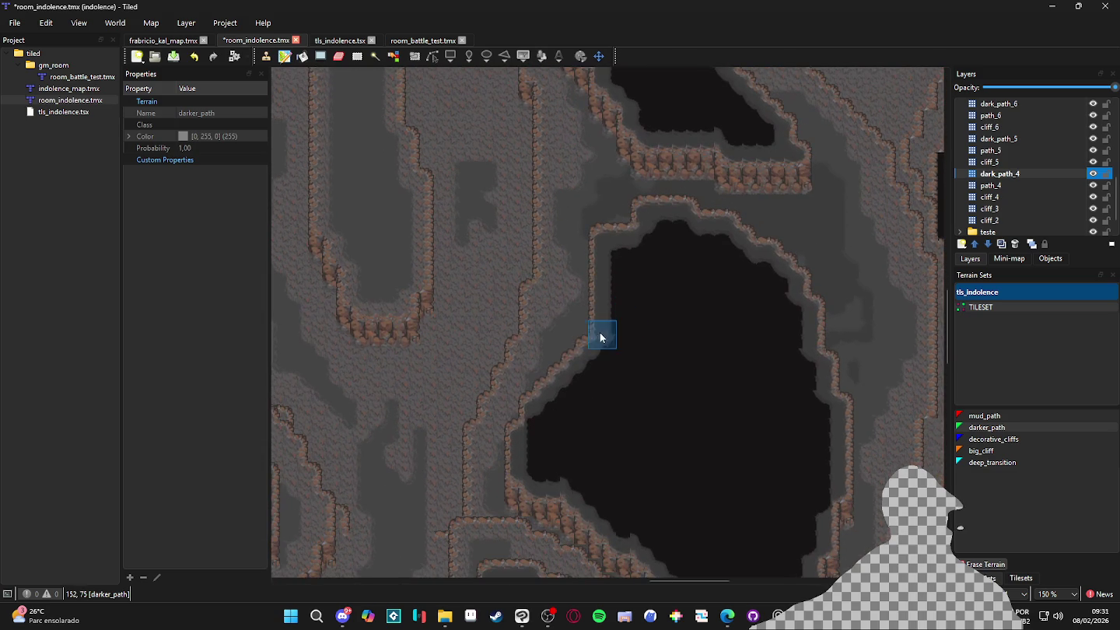
{"action": "scroll", "coordinate": [584, 350], "scroll_direction": "down", "scroll_amount": 1}
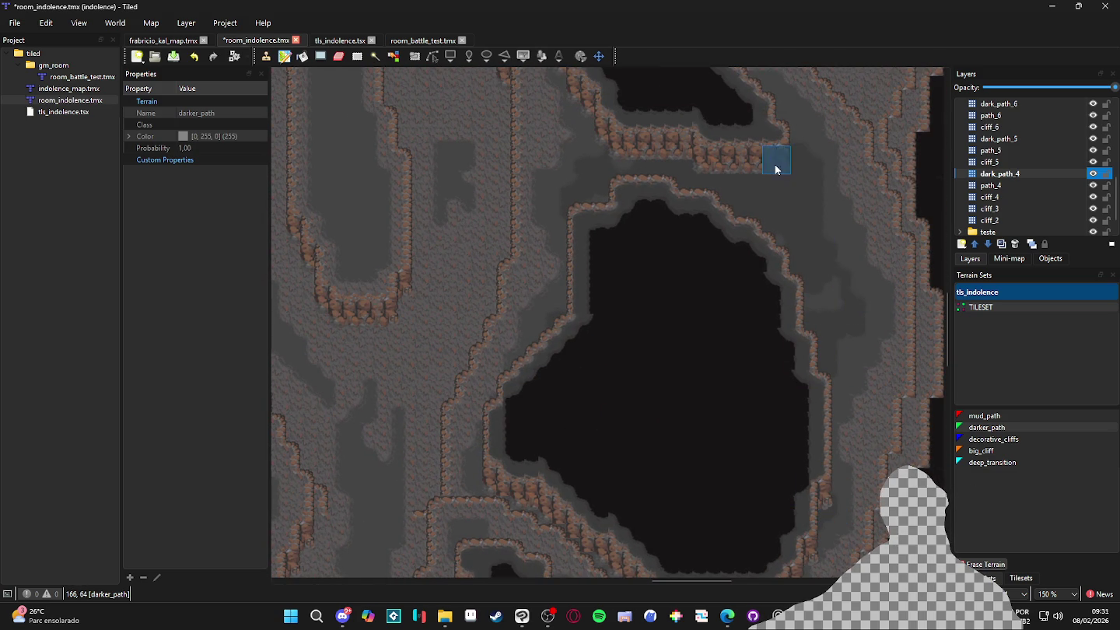
{"action": "scroll", "coordinate": [804, 326], "scroll_direction": "up", "scroll_amount": 5}
{"action": "scroll", "coordinate": [804, 290], "scroll_direction": "up", "scroll_amount": 2}
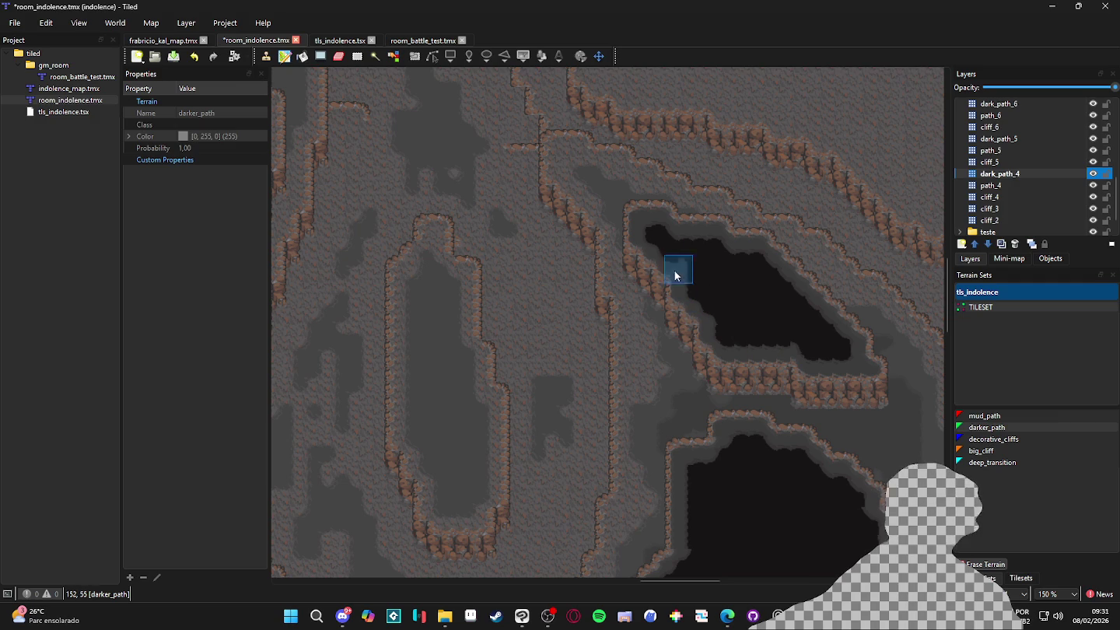
{"action": "scroll", "coordinate": [745, 272], "scroll_direction": "down", "scroll_amount": 2}
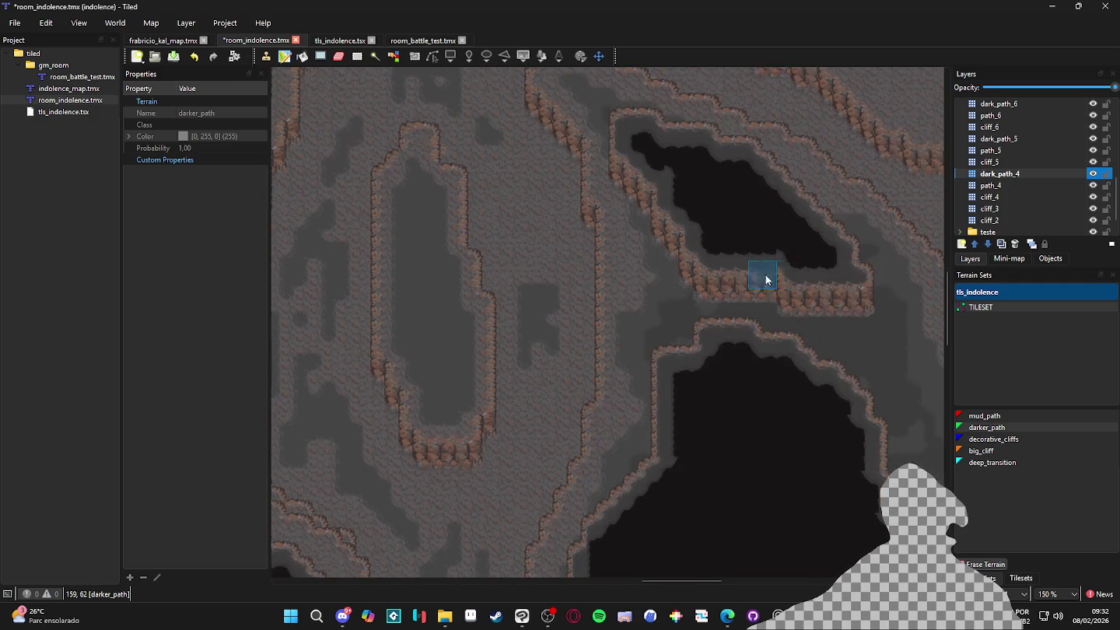
{"action": "key", "text": "ctrl+s"}
{"action": "scroll", "coordinate": [732, 400], "scroll_direction": "up", "scroll_amount": 2}
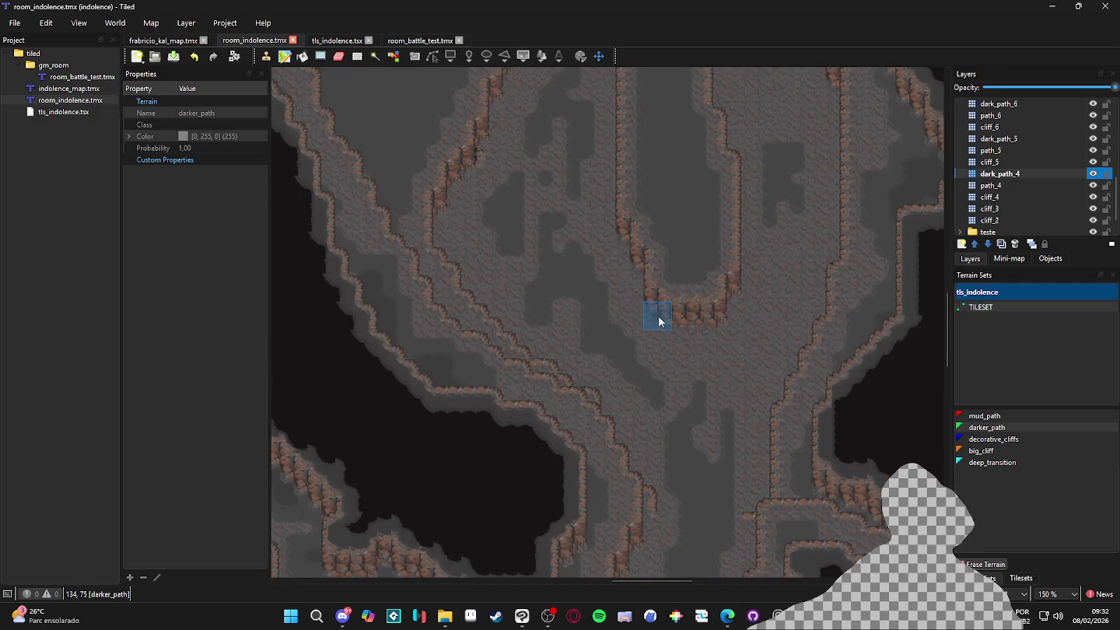
{"action": "left_click_drag", "start_coordinate": [657, 318], "coordinate": [676, 326]}
{"action": "scroll", "coordinate": [661, 256], "scroll_direction": "up", "scroll_amount": 2}
{"action": "scroll", "coordinate": [672, 375], "scroll_direction": "down", "scroll_amount": 2}
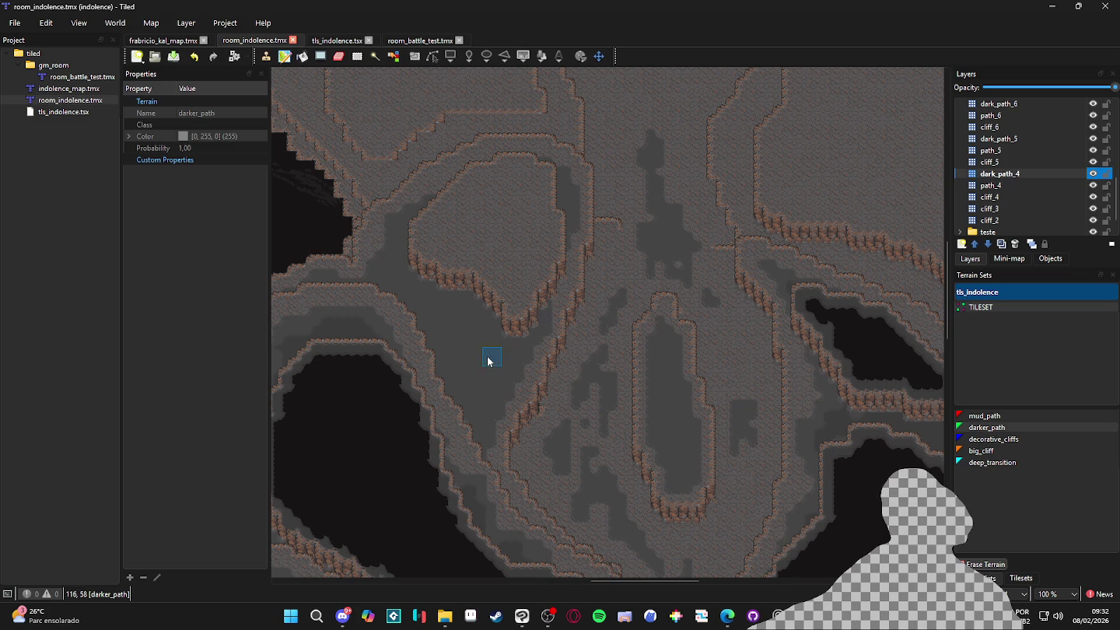
On dark_path_4, repaint the terrain beside the left island's cliff, then check the path_4 and cliff_4 layers
{"action": "left_click", "coordinate": [1032, 174]}
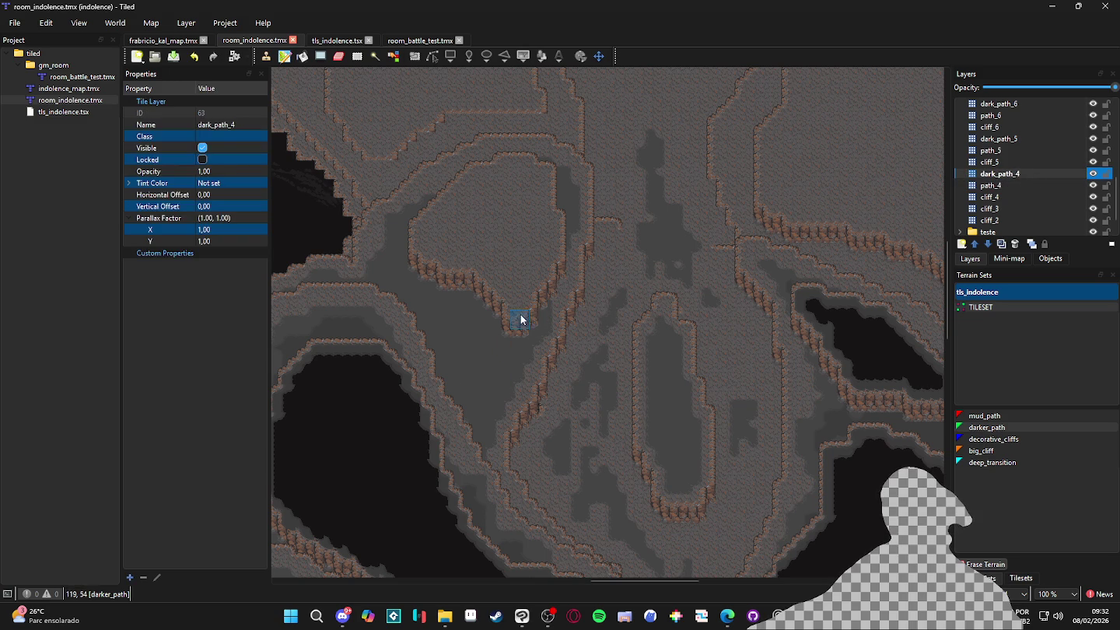
{"action": "left_click", "coordinate": [484, 311]}
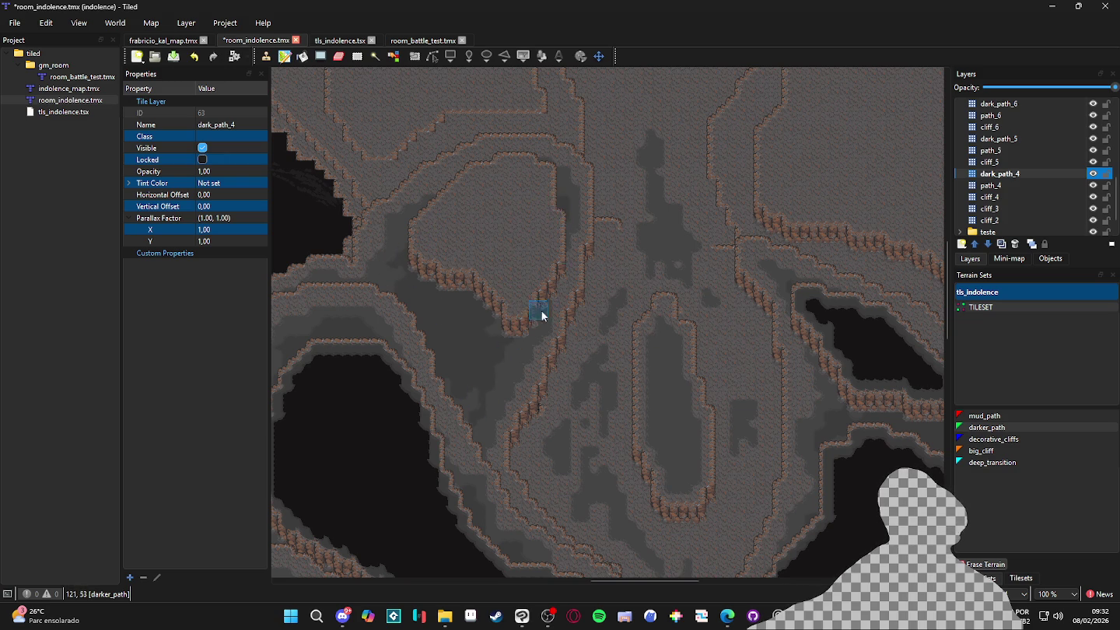
{"action": "left_click", "coordinate": [549, 618]}
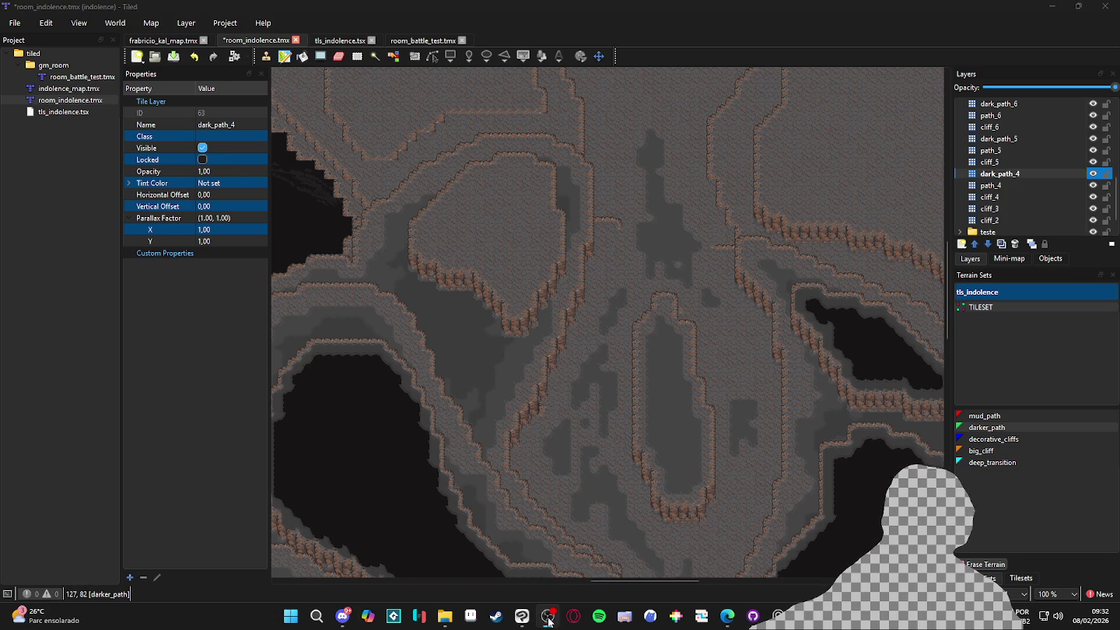
{"action": "left_click", "coordinate": [549, 619]}
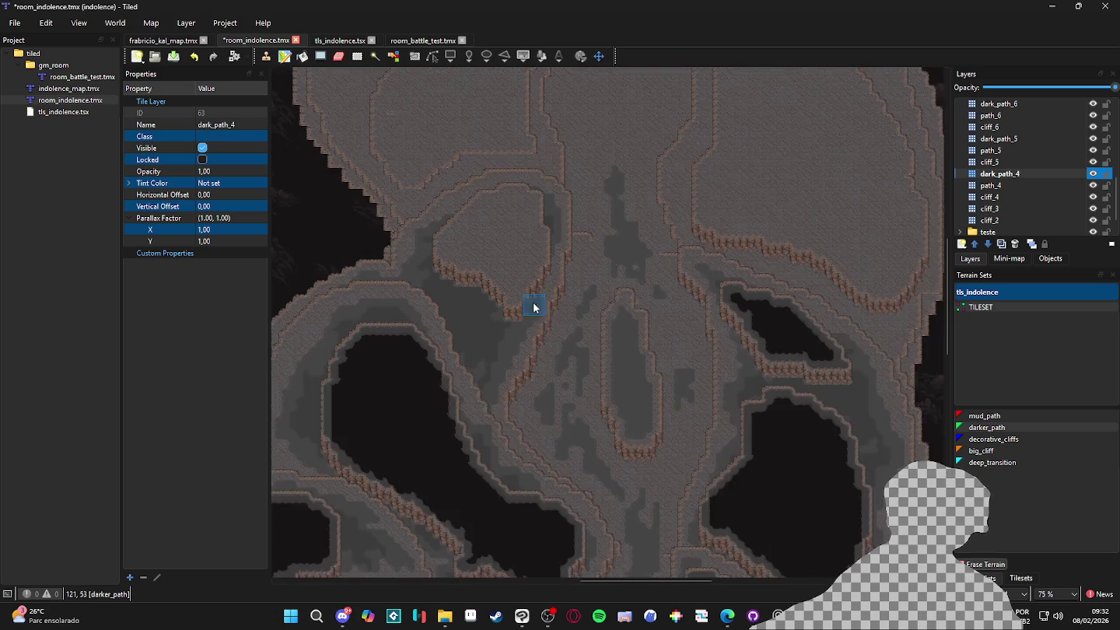
{"action": "scroll", "coordinate": [532, 298], "scroll_direction": "down", "scroll_amount": 3}
{"action": "scroll", "coordinate": [664, 261], "scroll_direction": "up", "scroll_amount": 3}
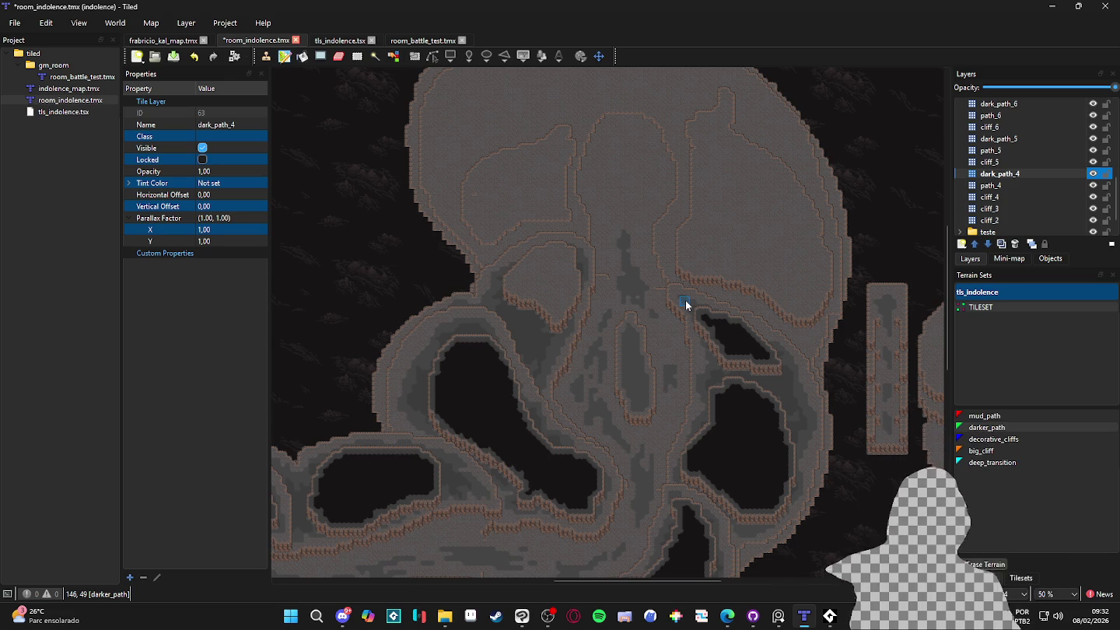
{"action": "scroll", "coordinate": [724, 306], "scroll_direction": "up", "scroll_amount": 2}
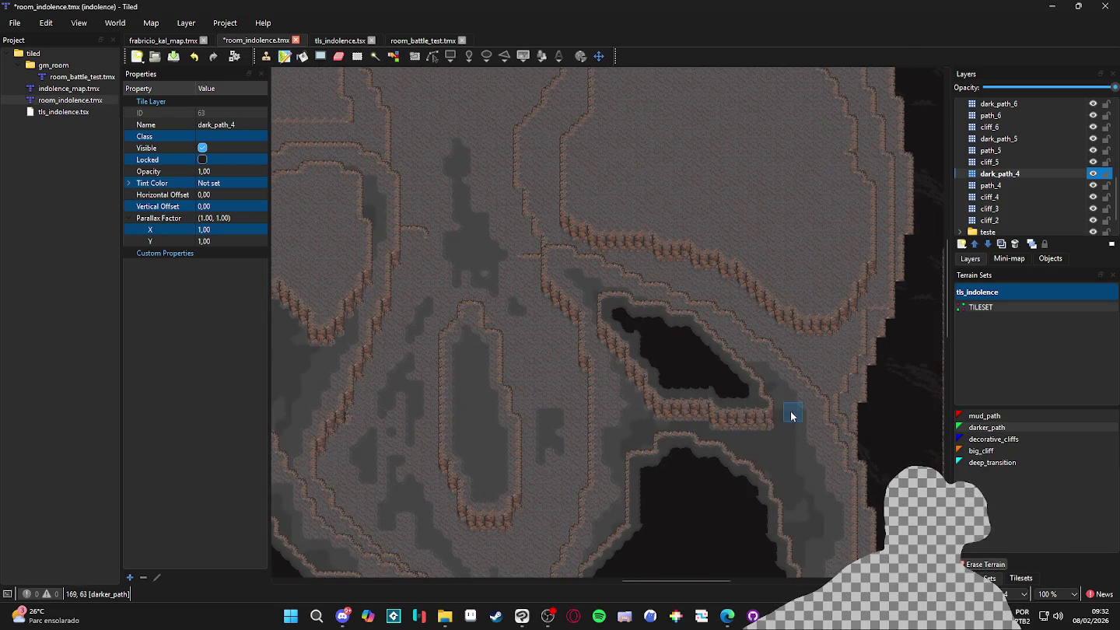
{"action": "key", "text": "ctrl+Page_Down"}
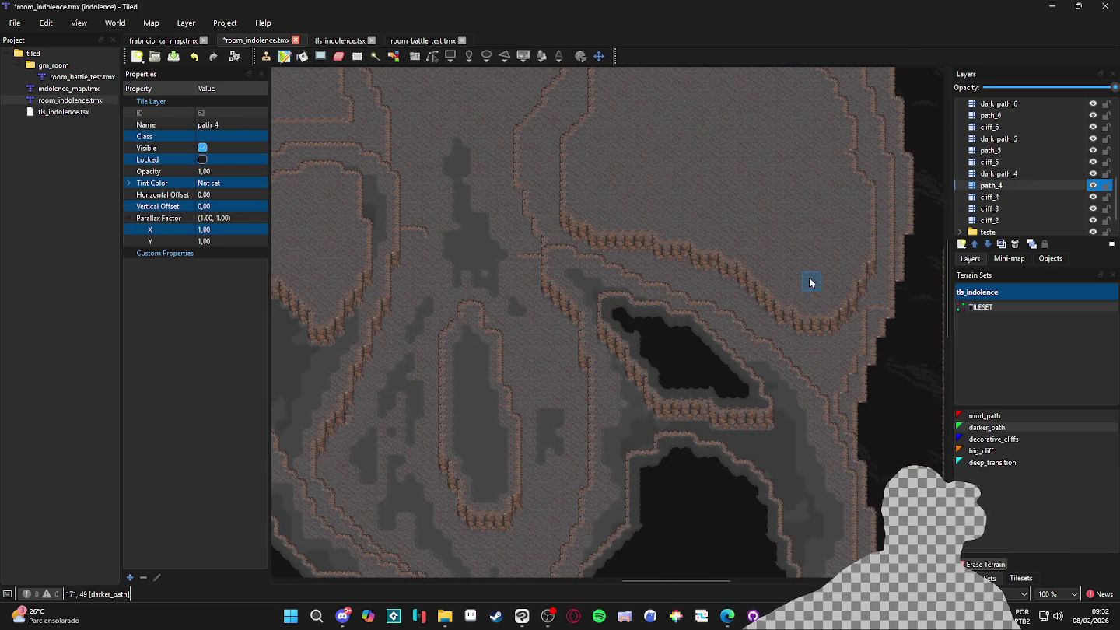
{"action": "key", "text": "ctrl+Page_Down"}
{"action": "key", "text": "ctrl+Page_Up"}
{"action": "scroll", "coordinate": [691, 342], "scroll_direction": "down", "scroll_amount": 2}
{"action": "left_click_drag", "start_coordinate": [642, 321], "coordinate": [709, 404]}
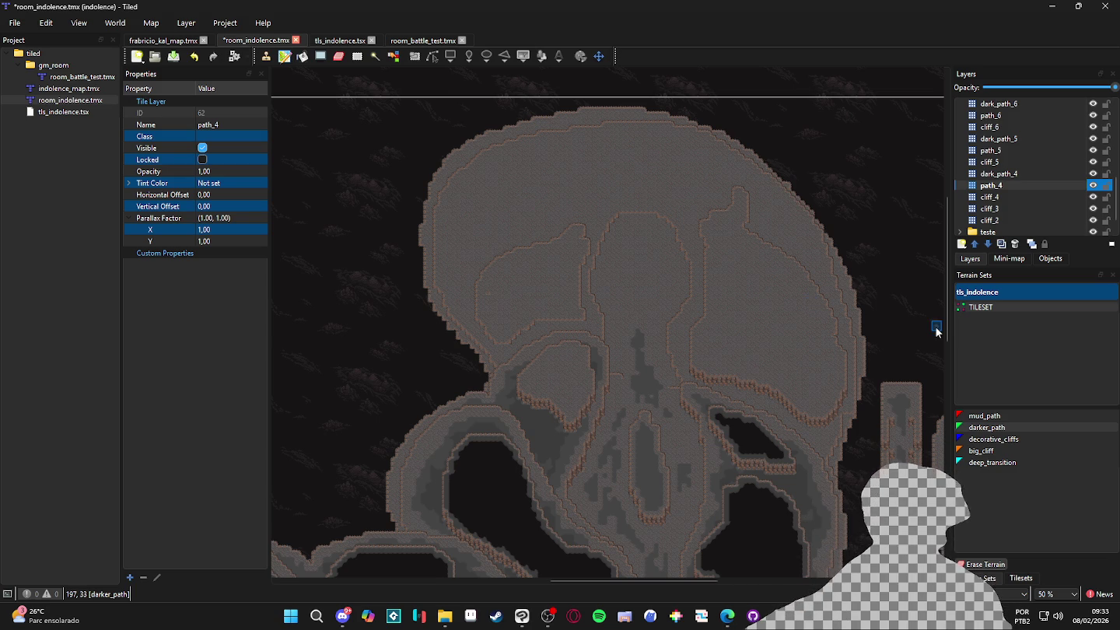
Save the map, then zoom out and back in to review the cave and a plateau
{"action": "scroll", "coordinate": [1009, 122], "scroll_direction": "up", "scroll_amount": 6}
{"action": "key", "text": "ctrl+s"}
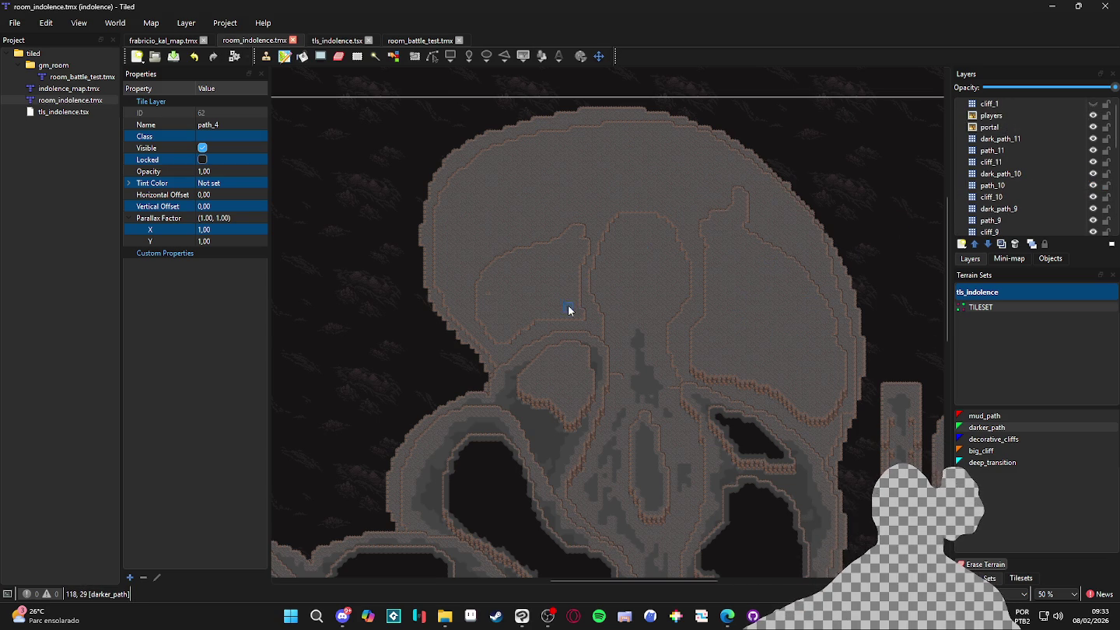
{"action": "scroll", "coordinate": [572, 307], "scroll_direction": "down", "scroll_amount": 4}
{"action": "scroll", "coordinate": [547, 337], "scroll_direction": "up", "scroll_amount": 3}
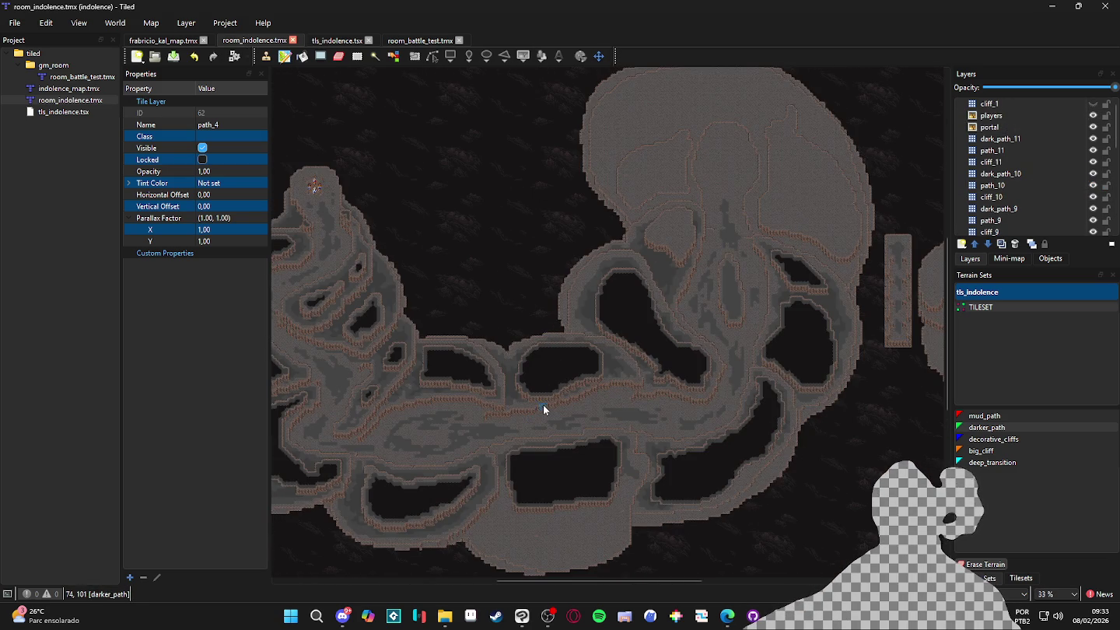
{"action": "scroll", "coordinate": [513, 379], "scroll_direction": "down", "scroll_amount": 2}
{"action": "scroll", "coordinate": [590, 392], "scroll_direction": "up", "scroll_amount": 2}
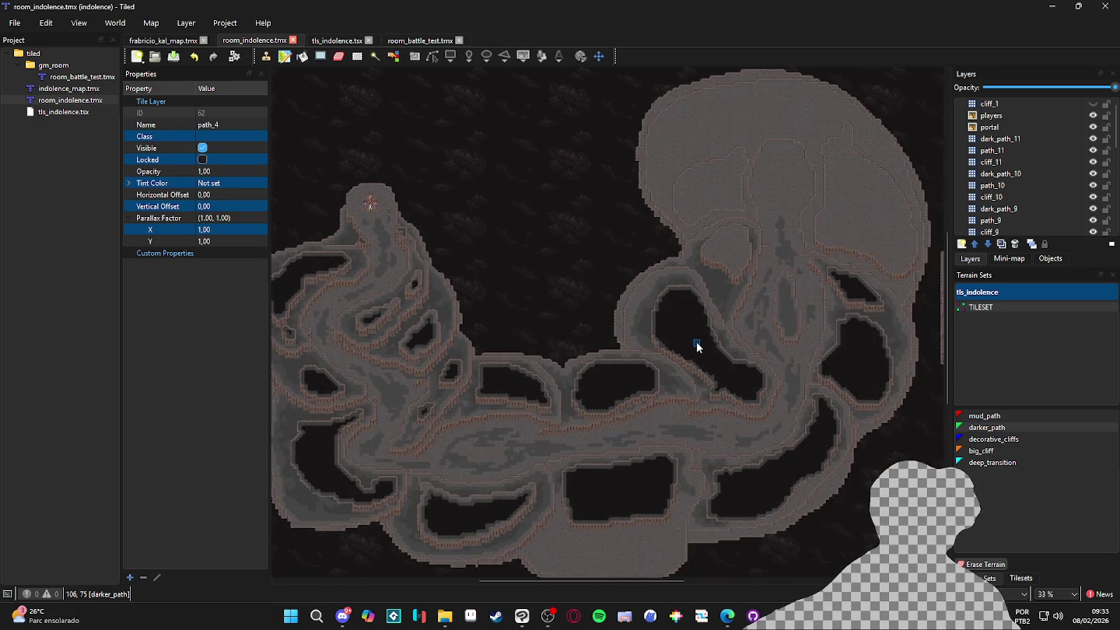
{"action": "scroll", "coordinate": [700, 339], "scroll_direction": "down", "scroll_amount": 1}
{"action": "scroll", "coordinate": [703, 333], "scroll_direction": "up", "scroll_amount": 1}
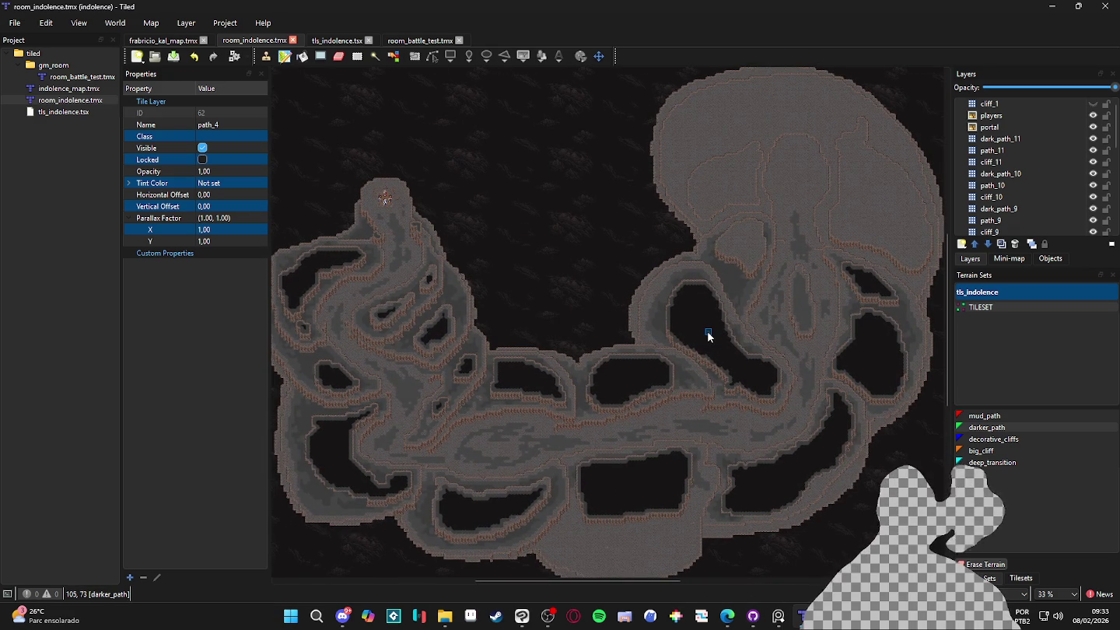
{"action": "scroll", "coordinate": [817, 262], "scroll_direction": "up", "scroll_amount": 4}
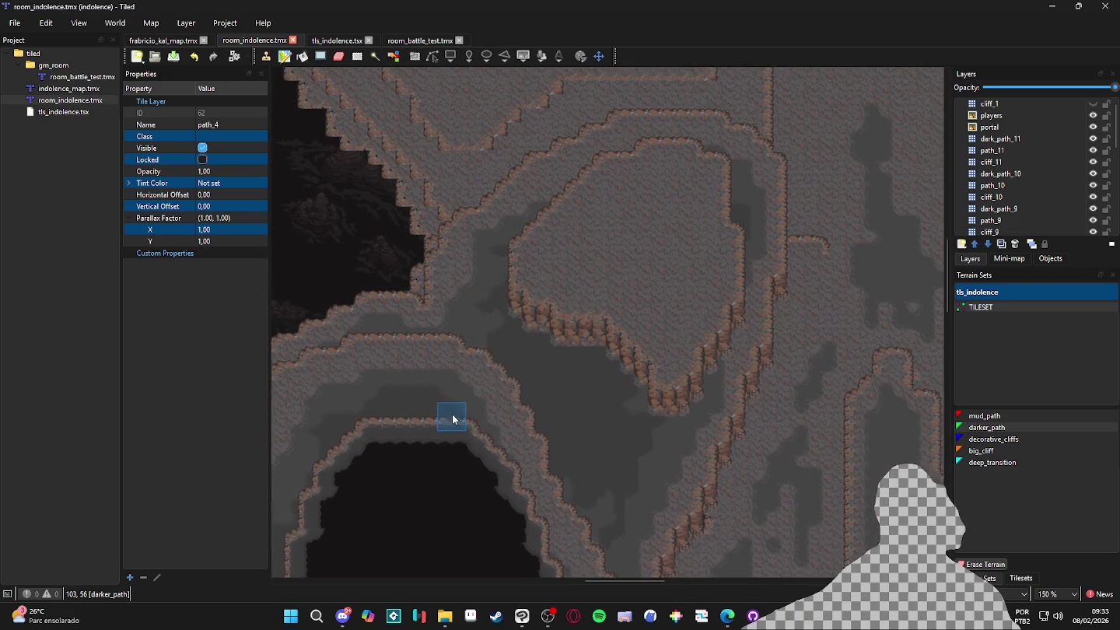
On the path_5 layer, paint a first darker_path patch on top of the plateau
{"action": "left_click_drag", "start_coordinate": [692, 270], "coordinate": [555, 295]}
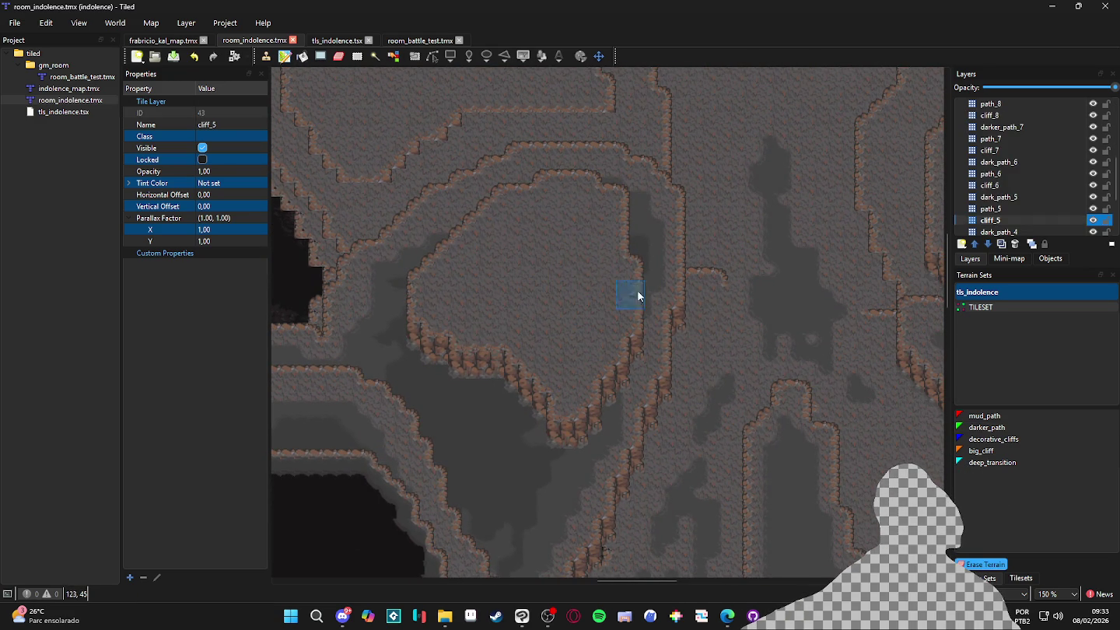
{"action": "left_click", "coordinate": [998, 197]}
{"action": "left_click", "coordinate": [995, 209]}
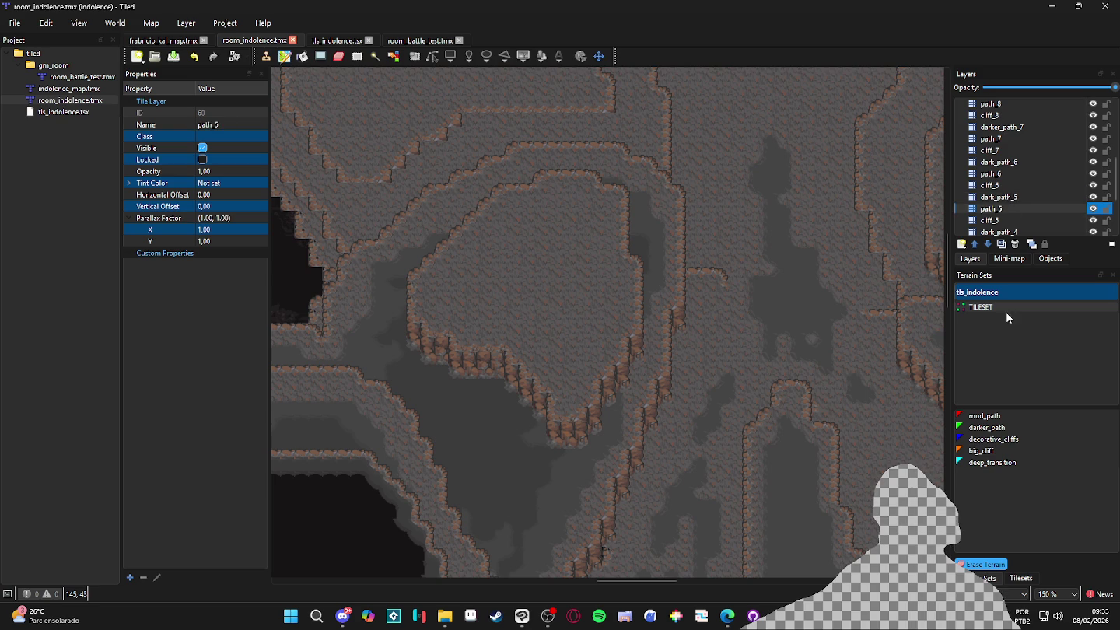
{"action": "left_click", "coordinate": [986, 426]}
{"action": "left_click", "coordinate": [567, 199]}
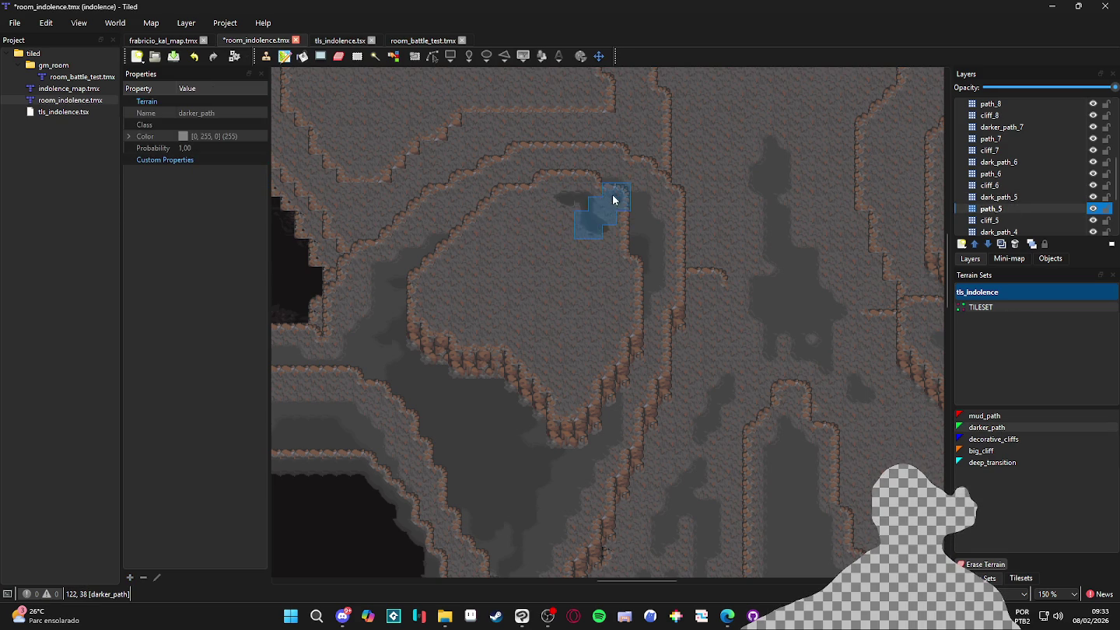
Undo that stroke, repaint a darker_path band across the plateau, and save the map
{"action": "scroll", "coordinate": [665, 344], "scroll_direction": "up", "scroll_amount": 2}
{"action": "scroll", "coordinate": [583, 264], "scroll_direction": "down", "scroll_amount": 2}
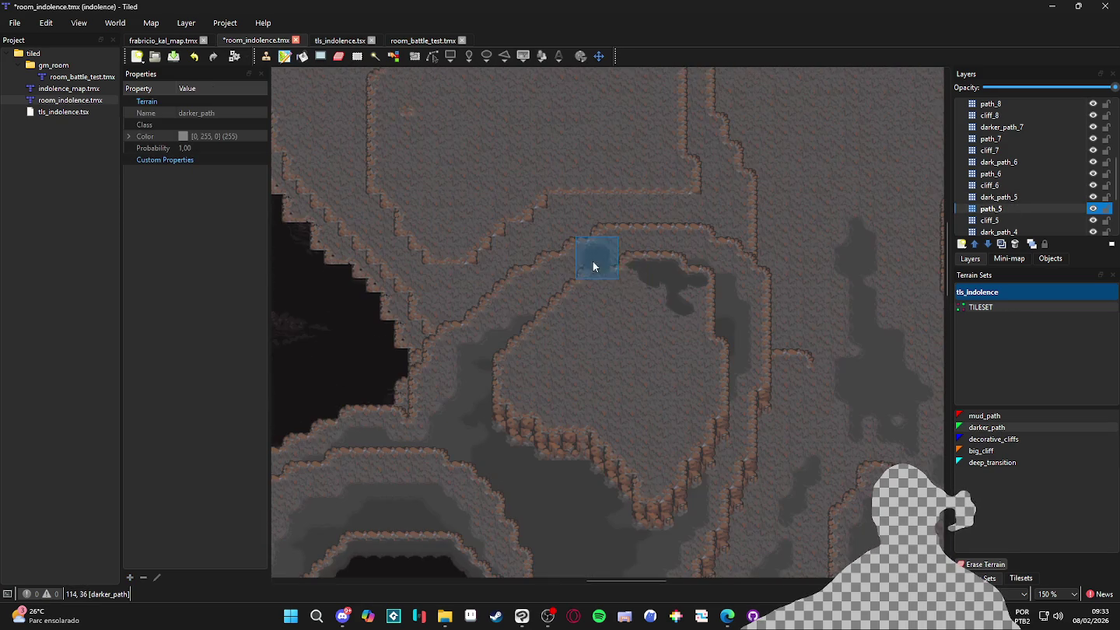
{"action": "key", "text": "ctrl+z"}
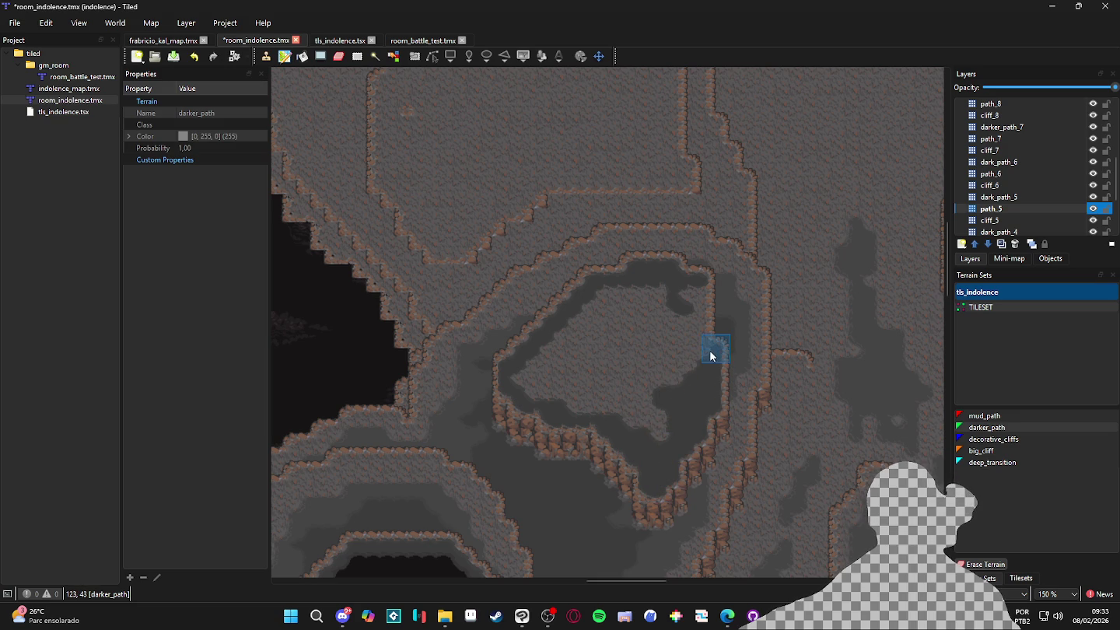
{"action": "mouse_move", "coordinate": [668, 316]}
{"action": "left_mouse_down"}
{"action": "mouse_move", "coordinate": [687, 381]}
{"action": "mouse_move", "coordinate": [668, 381]}
{"action": "mouse_move", "coordinate": [657, 295]}
{"action": "mouse_move", "coordinate": [660, 437]}
{"action": "mouse_move", "coordinate": [644, 319]}
{"action": "mouse_move", "coordinate": [633, 396]}
{"action": "mouse_move", "coordinate": [635, 288]}
{"action": "mouse_move", "coordinate": [615, 417]}
{"action": "mouse_move", "coordinate": [615, 304]}
{"action": "mouse_move", "coordinate": [595, 381]}
{"action": "mouse_move", "coordinate": [605, 389]}
{"action": "mouse_move", "coordinate": [592, 303]}
{"action": "mouse_move", "coordinate": [572, 398]}
{"action": "mouse_move", "coordinate": [563, 336]}
{"action": "mouse_move", "coordinate": [543, 388]}
{"action": "mouse_move", "coordinate": [533, 365]}
{"action": "mouse_move", "coordinate": [636, 395]}
{"action": "left_mouse_up"}
{"action": "key", "text": "ctrl+s"}
On dark_path_5, paint the outline of a deep_transition pit inside the plateau
{"action": "key", "text": "ctrl+Page_Up"}
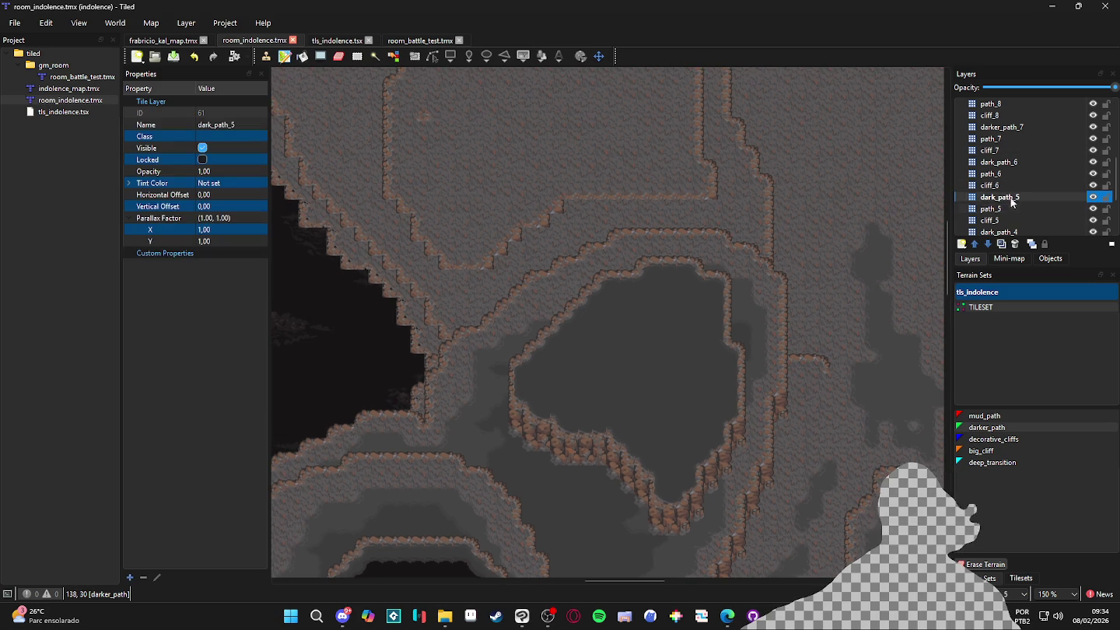
{"action": "left_click", "coordinate": [1018, 578]}
{"action": "left_click", "coordinate": [984, 577]}
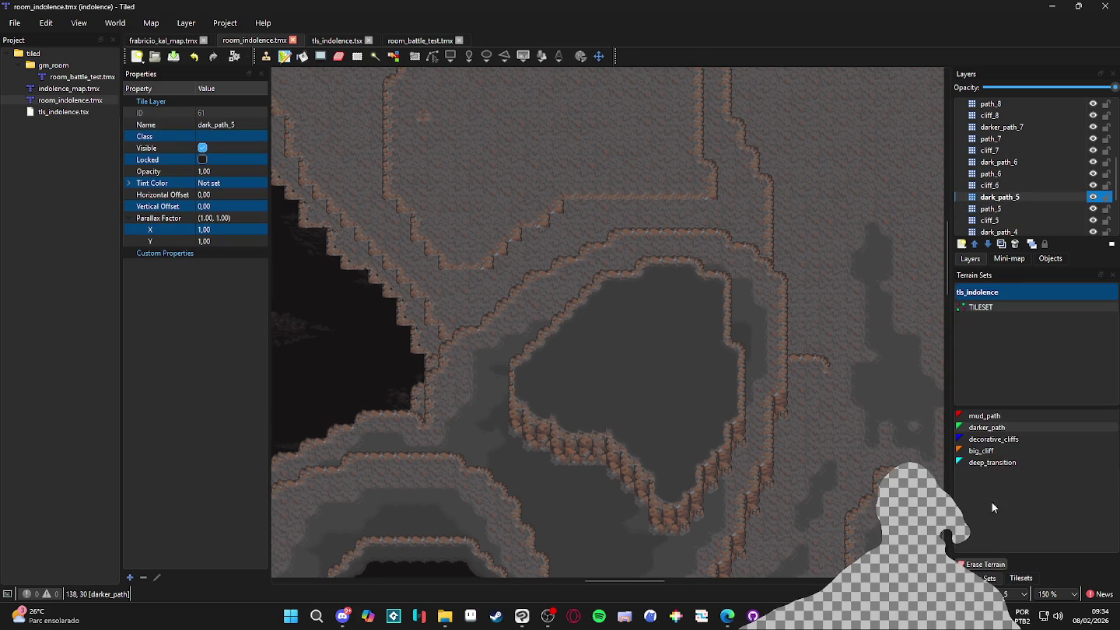
{"action": "left_click", "coordinate": [978, 427]}
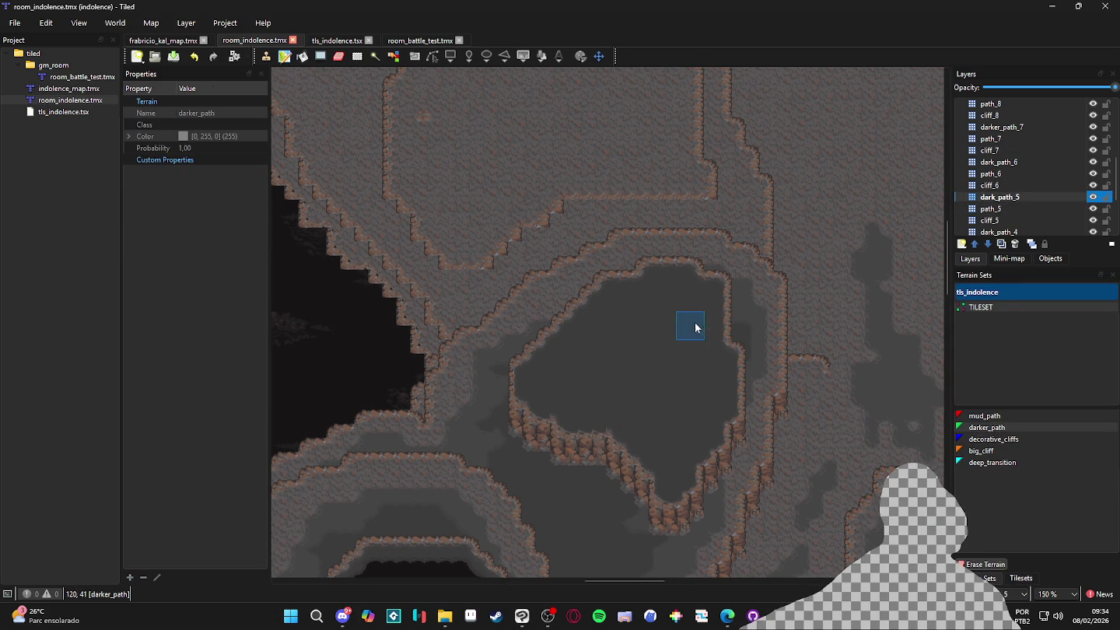
{"action": "left_click", "coordinate": [990, 462]}
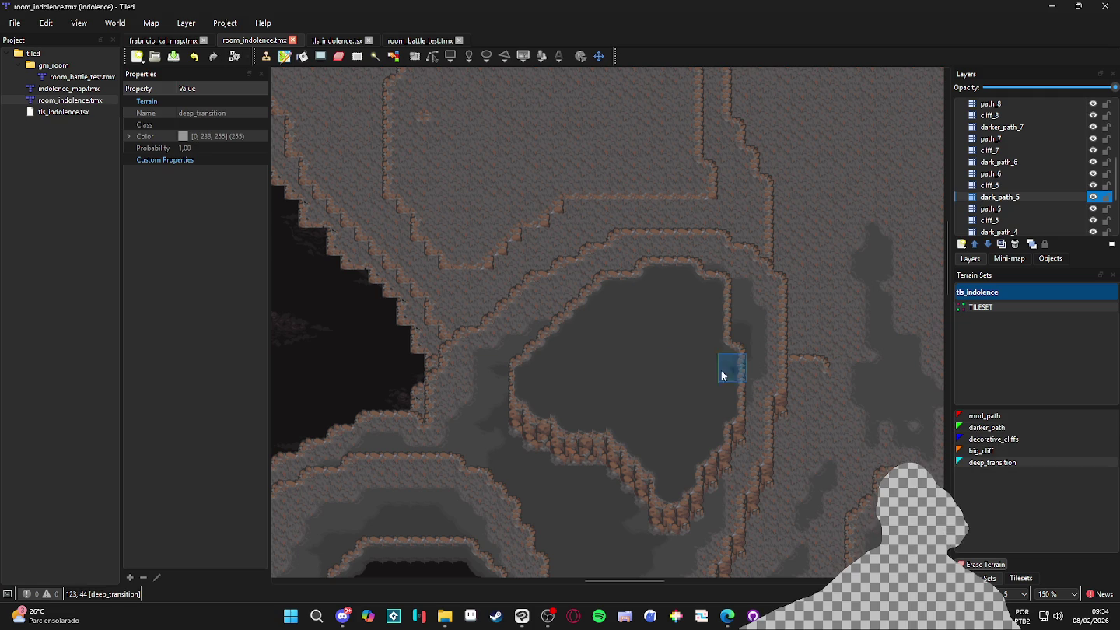
{"action": "left_click", "coordinate": [656, 282]}
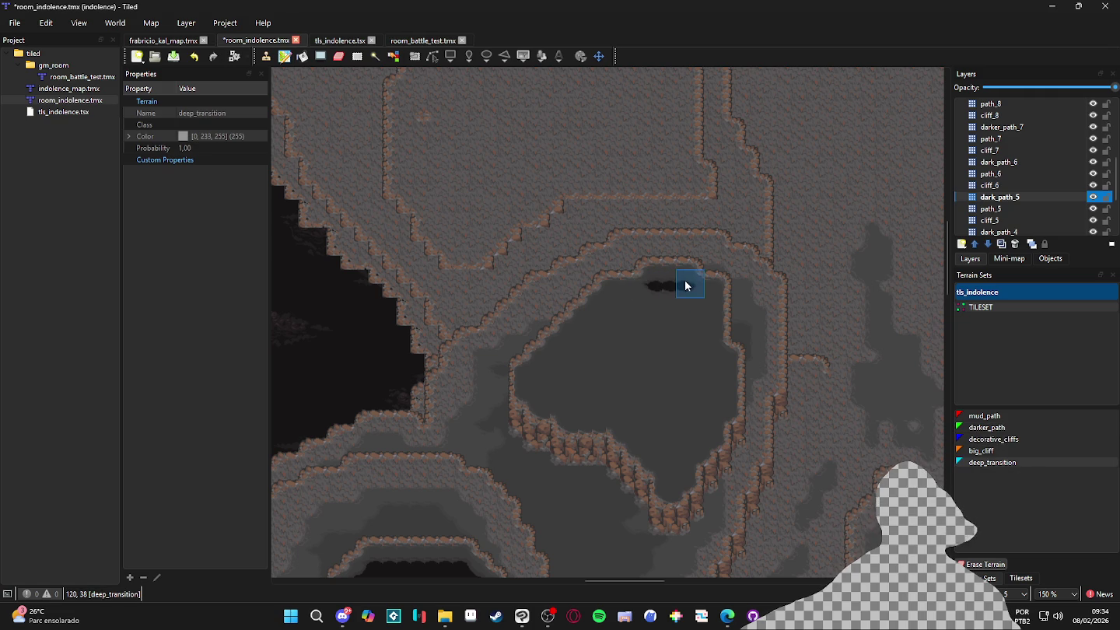
{"action": "mouse_move", "coordinate": [688, 305]}
{"action": "left_mouse_down"}
{"action": "mouse_move", "coordinate": [705, 298]}
{"action": "mouse_move", "coordinate": [707, 371]}
{"action": "mouse_move", "coordinate": [713, 363]}
{"action": "mouse_move", "coordinate": [716, 400]}
{"action": "mouse_move", "coordinate": [702, 434]}
{"action": "left_mouse_up"}
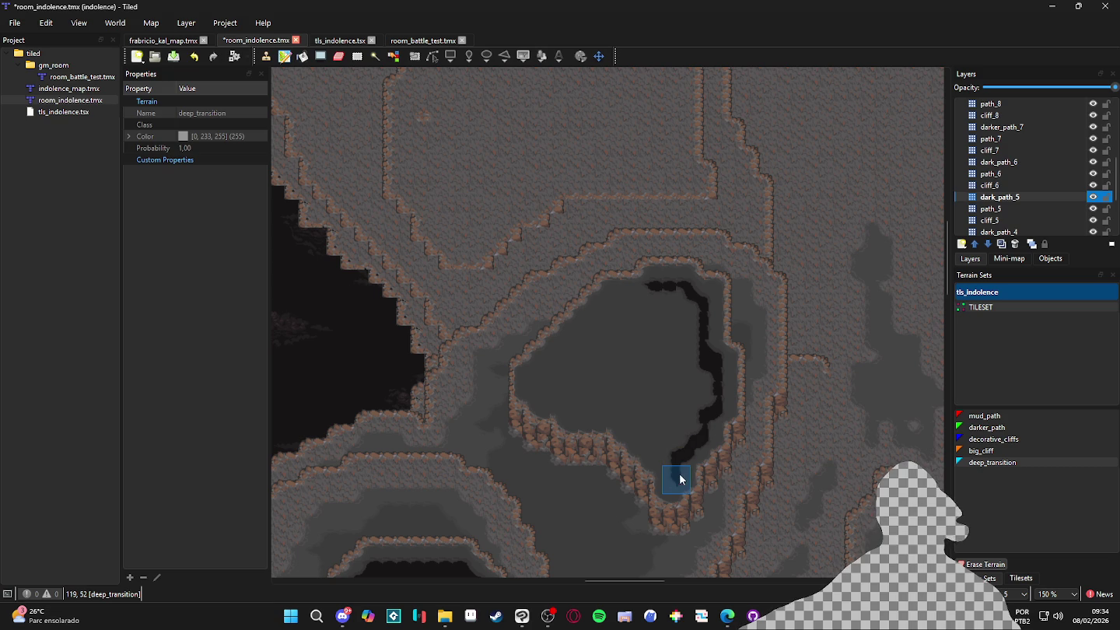
{"action": "mouse_move", "coordinate": [674, 457]}
{"action": "left_mouse_down"}
{"action": "mouse_move", "coordinate": [634, 415]}
{"action": "mouse_move", "coordinate": [629, 431]}
{"action": "mouse_move", "coordinate": [598, 423]}
{"action": "mouse_move", "coordinate": [635, 422]}
{"action": "mouse_move", "coordinate": [549, 403]}
{"action": "mouse_move", "coordinate": [541, 366]}
{"action": "mouse_move", "coordinate": [606, 312]}
{"action": "mouse_move", "coordinate": [673, 354]}
{"action": "mouse_move", "coordinate": [669, 300]}
{"action": "mouse_move", "coordinate": [638, 296]}
{"action": "mouse_move", "coordinate": [572, 371]}
{"action": "left_mouse_up"}
Fill the pit interior solid black with deep_transition and save room_indolence.tmx
{"action": "right_click", "coordinate": [670, 267]}
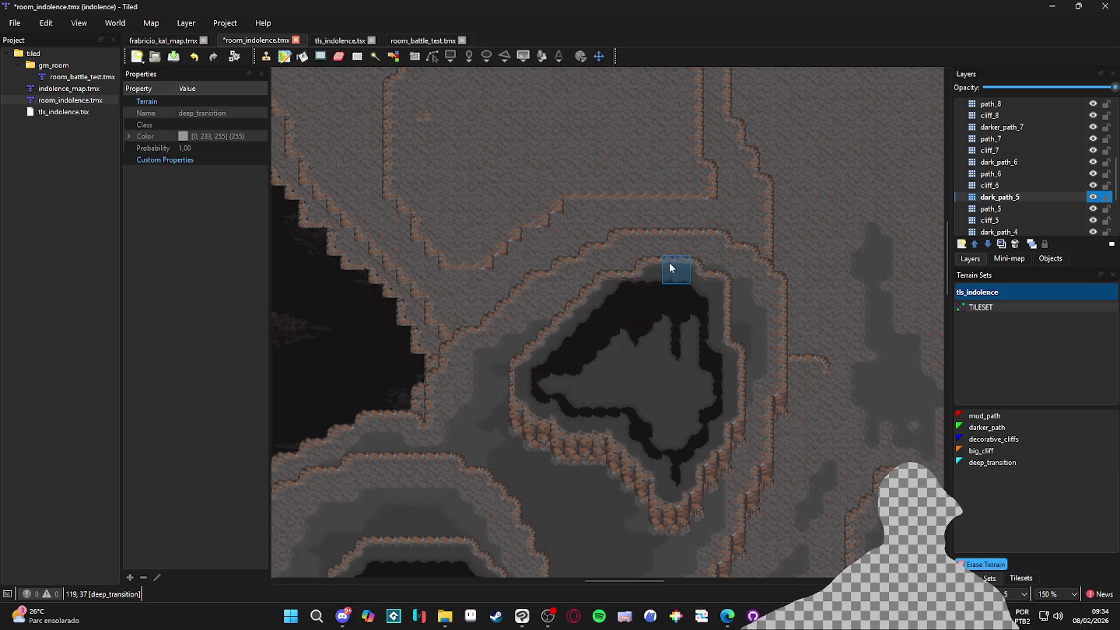
{"action": "right_click", "coordinate": [647, 290]}
{"action": "mouse_move", "coordinate": [661, 313]}
{"action": "left_mouse_down"}
{"action": "mouse_move", "coordinate": [547, 388]}
{"action": "mouse_move", "coordinate": [689, 321]}
{"action": "mouse_move", "coordinate": [689, 380]}
{"action": "mouse_move", "coordinate": [708, 393]}
{"action": "mouse_move", "coordinate": [692, 425]}
{"action": "mouse_move", "coordinate": [669, 436]}
{"action": "mouse_move", "coordinate": [644, 408]}
{"action": "mouse_move", "coordinate": [591, 400]}
{"action": "mouse_move", "coordinate": [663, 381]}
{"action": "left_mouse_up"}
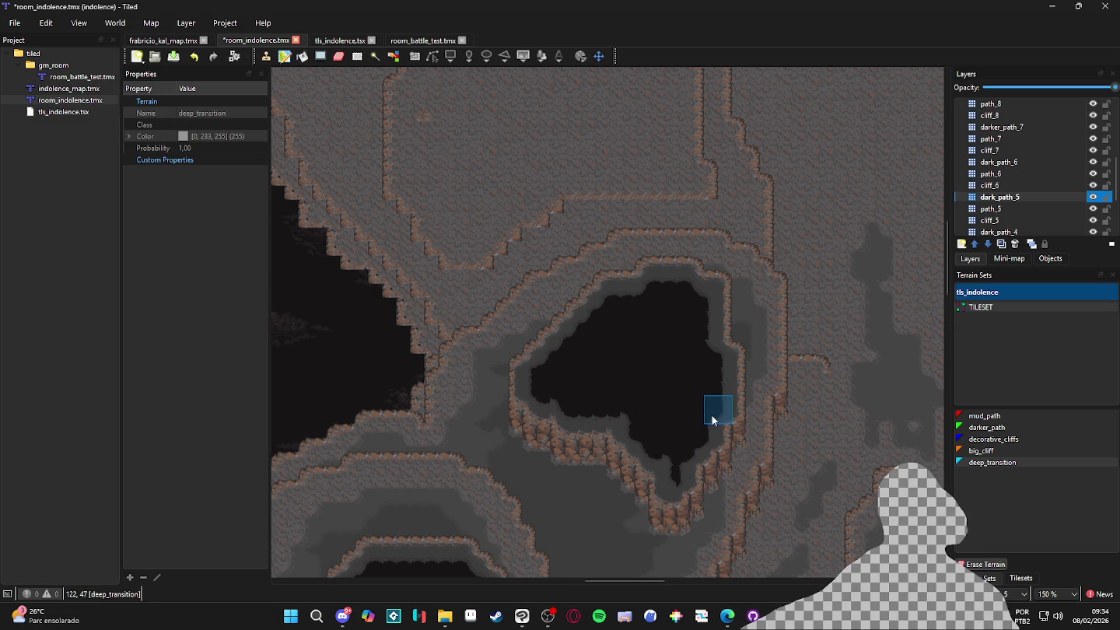
{"action": "scroll", "coordinate": [717, 409], "scroll_direction": "up", "scroll_amount": 2}
{"action": "scroll", "coordinate": [720, 400], "scroll_direction": "down", "scroll_amount": 4}
{"action": "scroll", "coordinate": [703, 430], "scroll_direction": "up", "scroll_amount": 3}
{"action": "scroll", "coordinate": [689, 402], "scroll_direction": "down", "scroll_amount": 1}
{"action": "key", "text": "ctrl+s"}
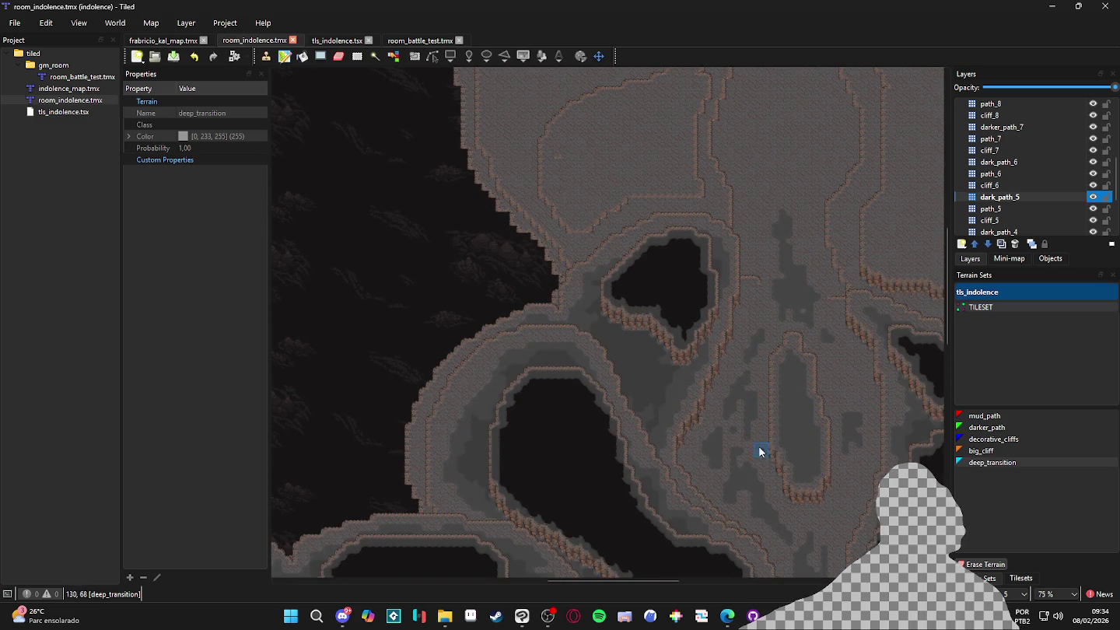
{"action": "left_click_drag", "start_coordinate": [813, 508], "coordinate": [719, 446]}
{"action": "key", "text": "ctrl+Page_Down"}
{"action": "key", "text": "ctrl+Page_Down"}
{"action": "key", "text": "ctrl+Page_Down"}
{"action": "scroll", "coordinate": [576, 183], "scroll_direction": "up", "scroll_amount": 2}
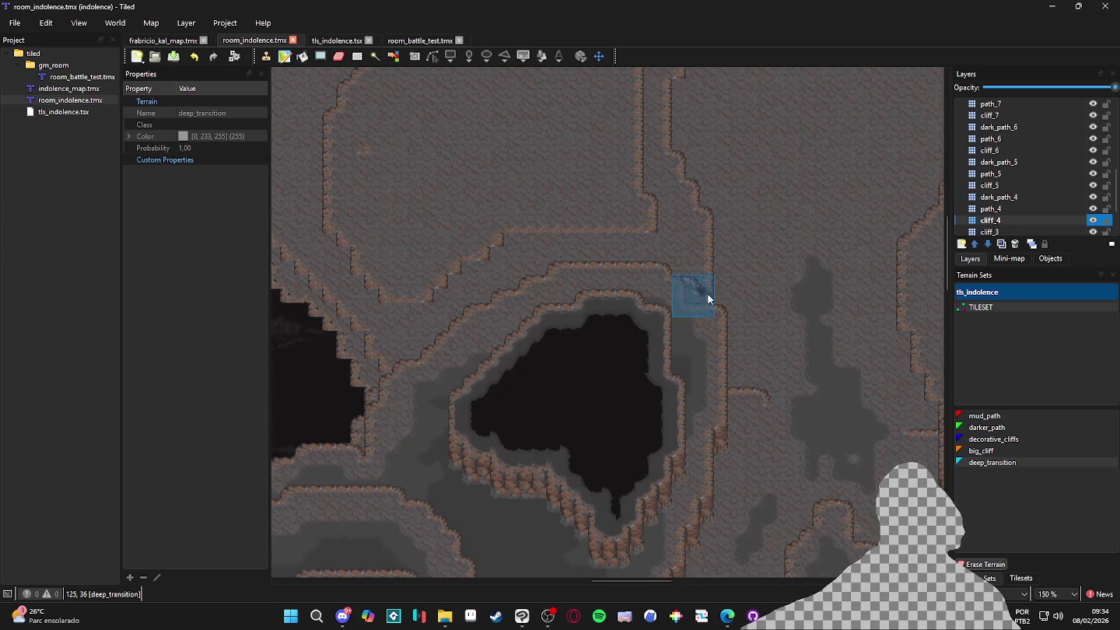
Stamp one cliff tile from the tileset beside the pit, then select the big_cliff terrain
{"action": "left_click", "coordinate": [1019, 577]}
{"action": "left_click", "coordinate": [1063, 375]}
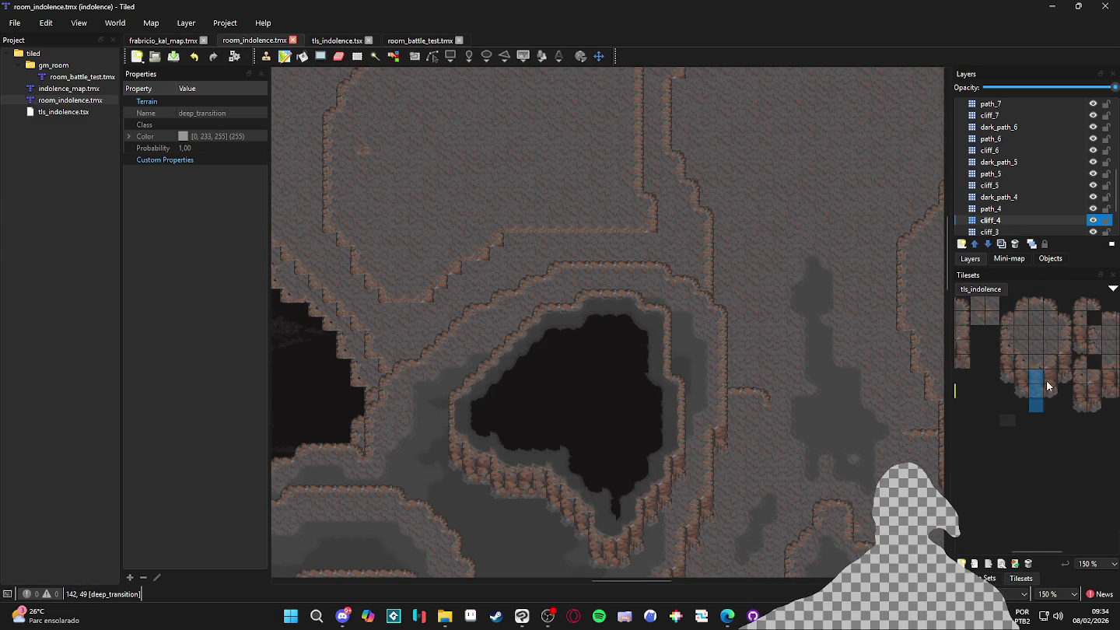
{"action": "left_click", "coordinate": [517, 263]}
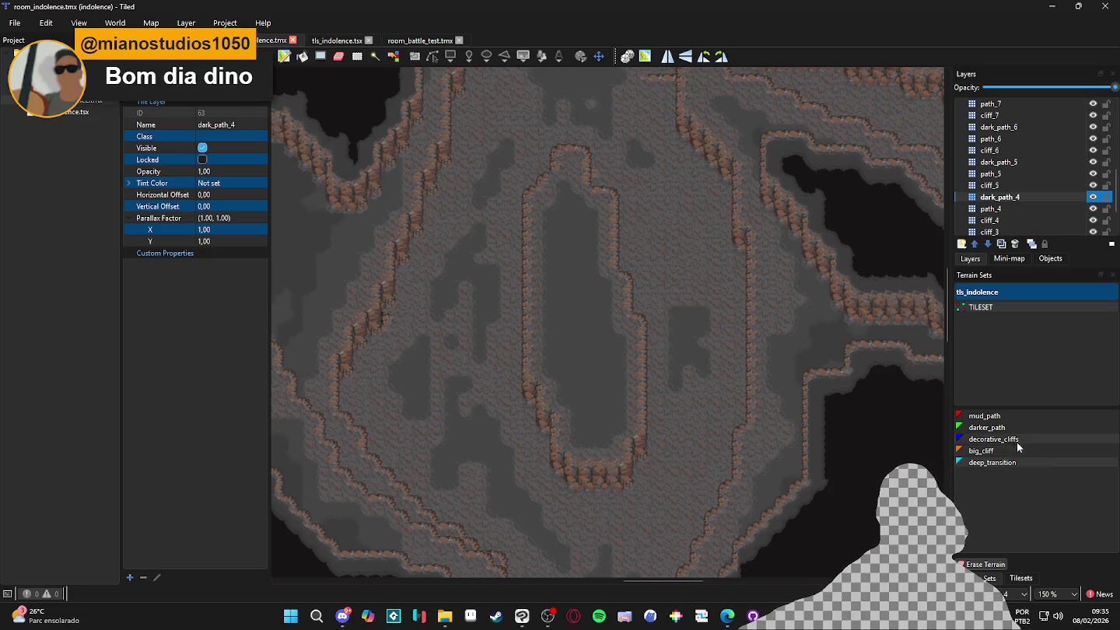
{"action": "left_click", "coordinate": [973, 452]}
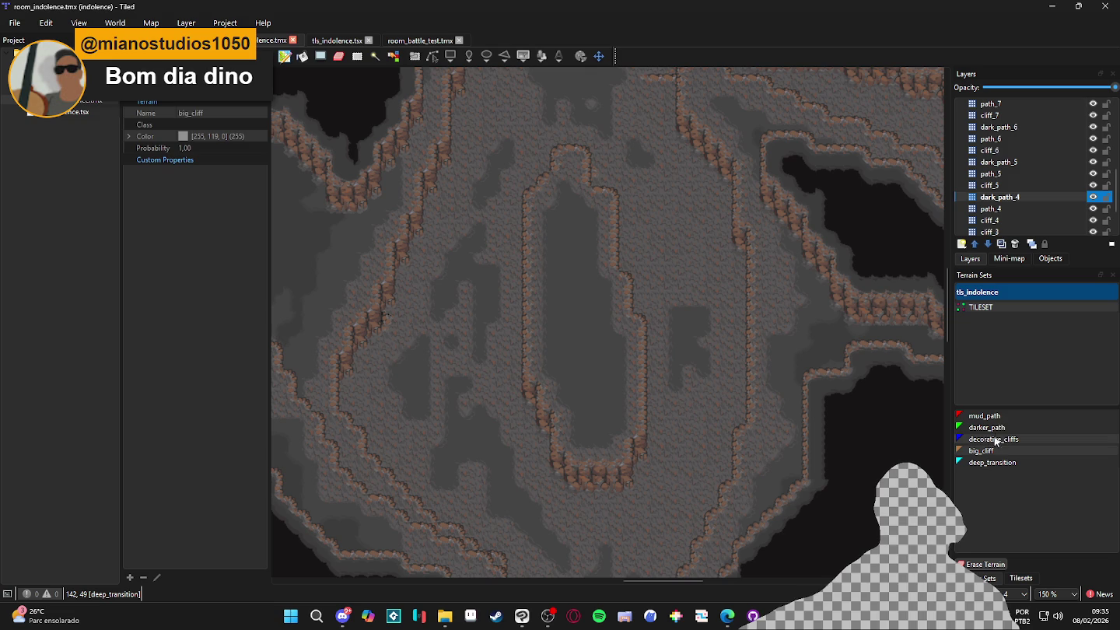
Paint a darker_path patch and stripe down the narrow plateau's middle on dark_path_4, then save
{"action": "left_click", "coordinate": [985, 429]}
{"action": "left_click", "coordinate": [577, 275]}
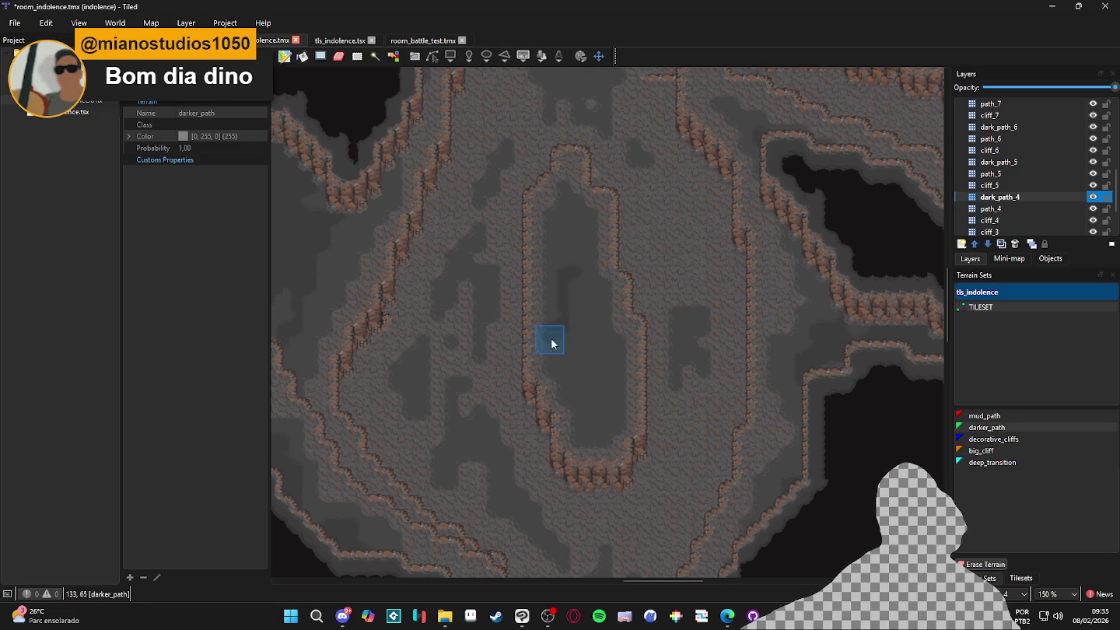
{"action": "mouse_move", "coordinate": [579, 335]}
{"action": "left_mouse_down"}
{"action": "mouse_move", "coordinate": [580, 228]}
{"action": "mouse_move", "coordinate": [574, 337]}
{"action": "mouse_move", "coordinate": [590, 346]}
{"action": "mouse_move", "coordinate": [571, 325]}
{"action": "mouse_move", "coordinate": [572, 233]}
{"action": "mouse_move", "coordinate": [568, 332]}
{"action": "mouse_move", "coordinate": [588, 358]}
{"action": "left_mouse_up"}
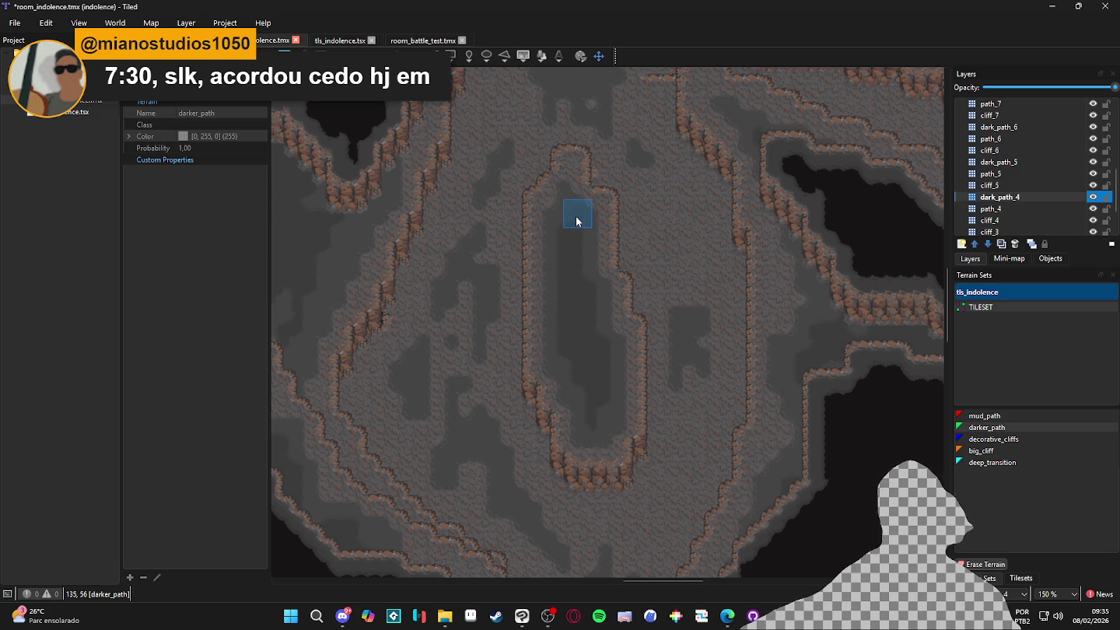
{"action": "scroll", "coordinate": [624, 424], "scroll_direction": "down", "scroll_amount": 1}
{"action": "key", "text": "ctrl+s"}
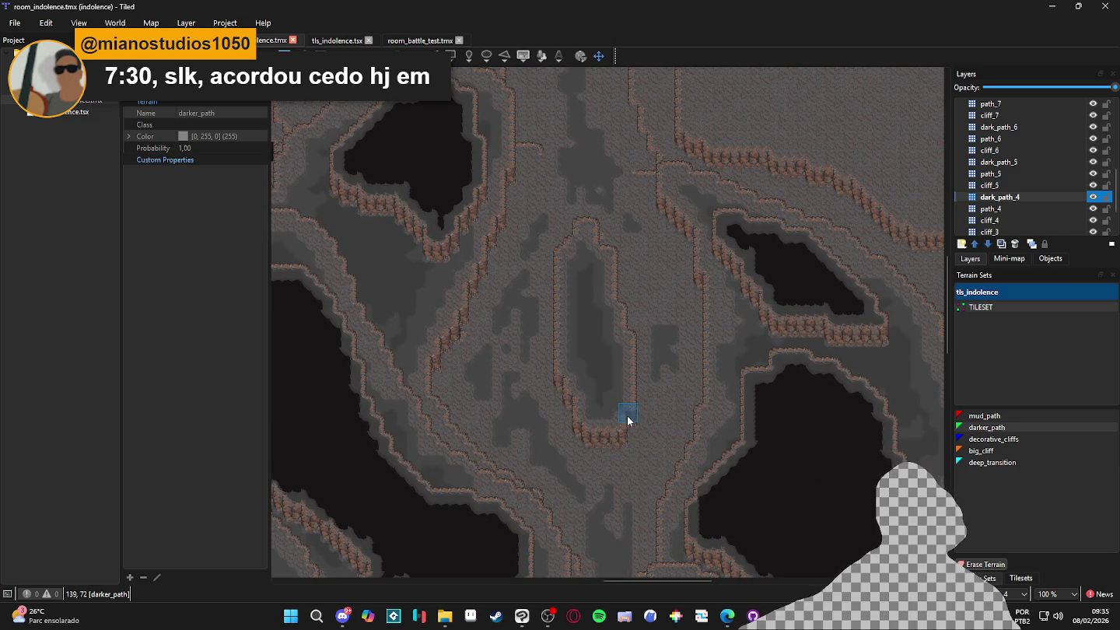
{"action": "scroll", "coordinate": [629, 431], "scroll_direction": "down", "scroll_amount": 1}
{"action": "scroll", "coordinate": [669, 452], "scroll_direction": "up", "scroll_amount": 5}
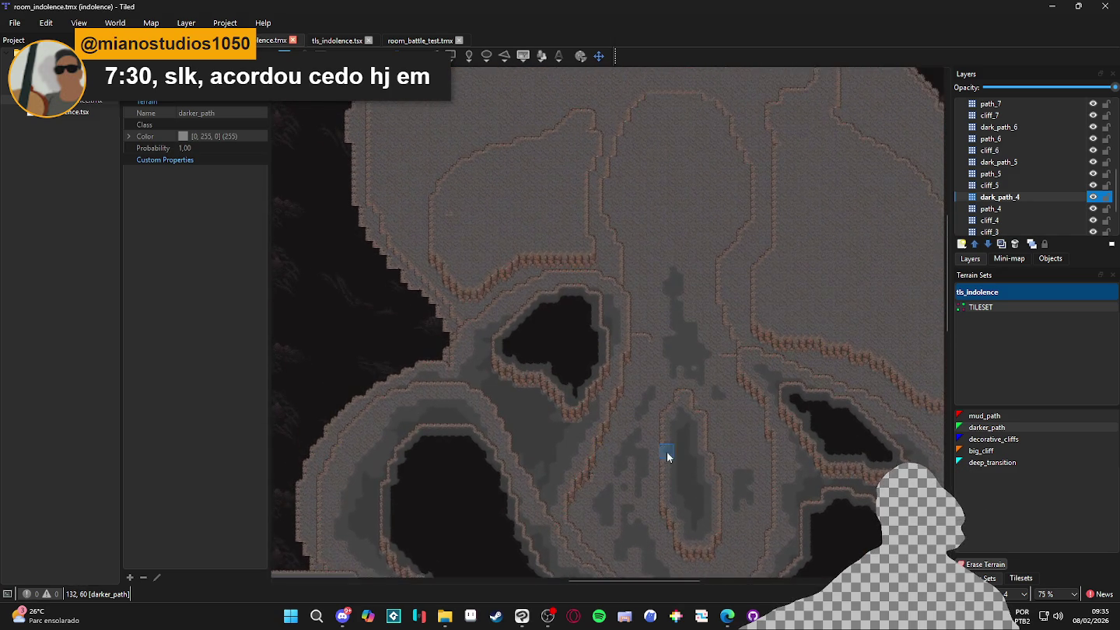
{"action": "scroll", "coordinate": [557, 386], "scroll_direction": "up", "scroll_amount": 1}
{"action": "scroll", "coordinate": [529, 335], "scroll_direction": "up", "scroll_amount": 2}
Bring the upper rounded plateau into view and set up mud_path painting on path_4
{"action": "key", "text": "ctrl+Page_Down"}
{"action": "key", "text": "ctrl+Page_Down"}
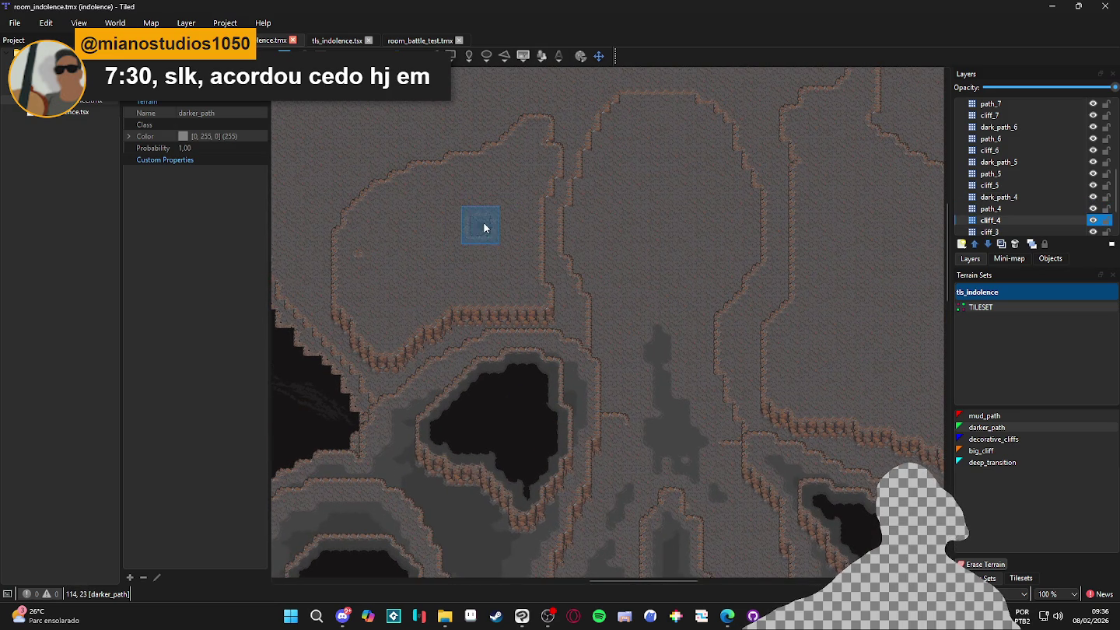
{"action": "left_click_drag", "start_coordinate": [485, 229], "coordinate": [675, 304]}
{"action": "left_click", "coordinate": [1011, 208]}
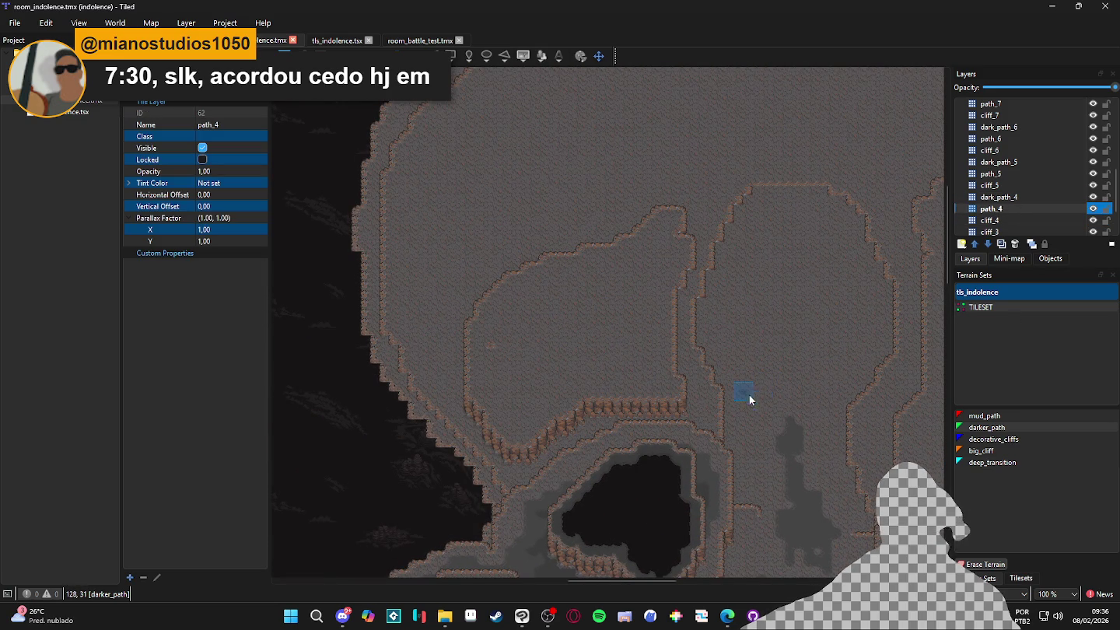
{"action": "left_click", "coordinate": [1007, 414]}
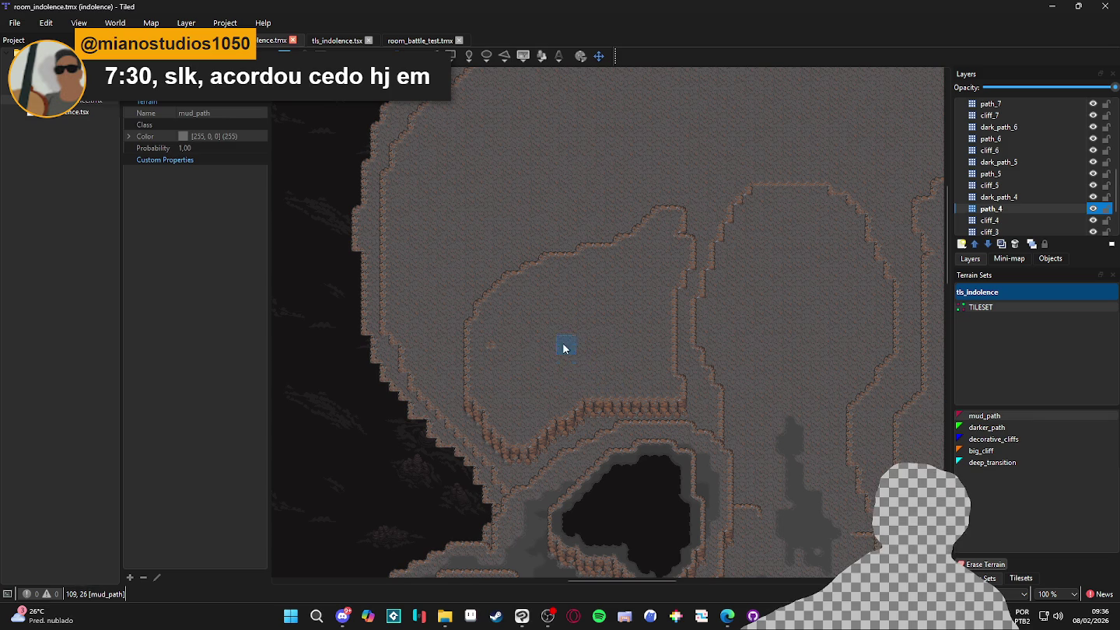
{"action": "scroll", "coordinate": [560, 334], "scroll_direction": "up", "scroll_amount": 2, "text": "ctrl"}
Brush a diagonal mud_path streak with branches down and left across the plateau, and save
{"action": "mouse_move", "coordinate": [748, 141]}
{"action": "left_mouse_down"}
{"action": "mouse_move", "coordinate": [690, 283]}
{"action": "mouse_move", "coordinate": [755, 177]}
{"action": "mouse_move", "coordinate": [735, 230]}
{"action": "left_mouse_up"}
{"action": "left_click_drag", "start_coordinate": [735, 171], "coordinate": [589, 250]}
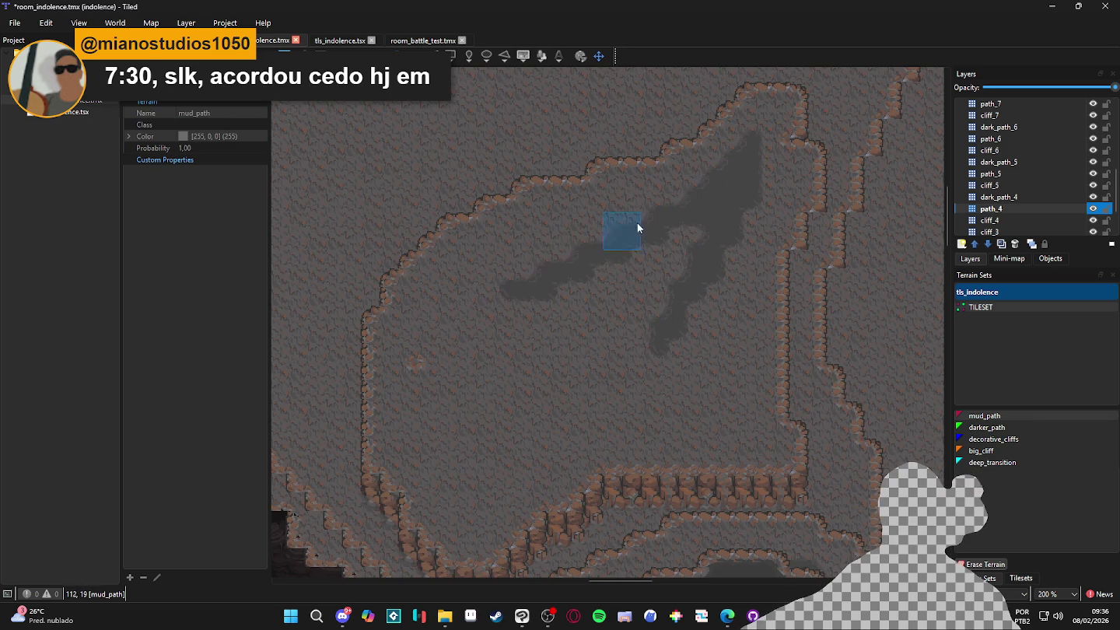
{"action": "left_click_drag", "start_coordinate": [648, 207], "coordinate": [510, 290]}
{"action": "scroll", "coordinate": [585, 305], "scroll_direction": "down", "scroll_amount": 2, "text": "ctrl"}
{"action": "mouse_move", "coordinate": [584, 305]}
{"action": "left_mouse_down"}
{"action": "mouse_move", "coordinate": [493, 318]}
{"action": "mouse_move", "coordinate": [479, 227]}
{"action": "mouse_move", "coordinate": [505, 259]}
{"action": "left_mouse_up"}
{"action": "key", "text": "ctrl+s"}
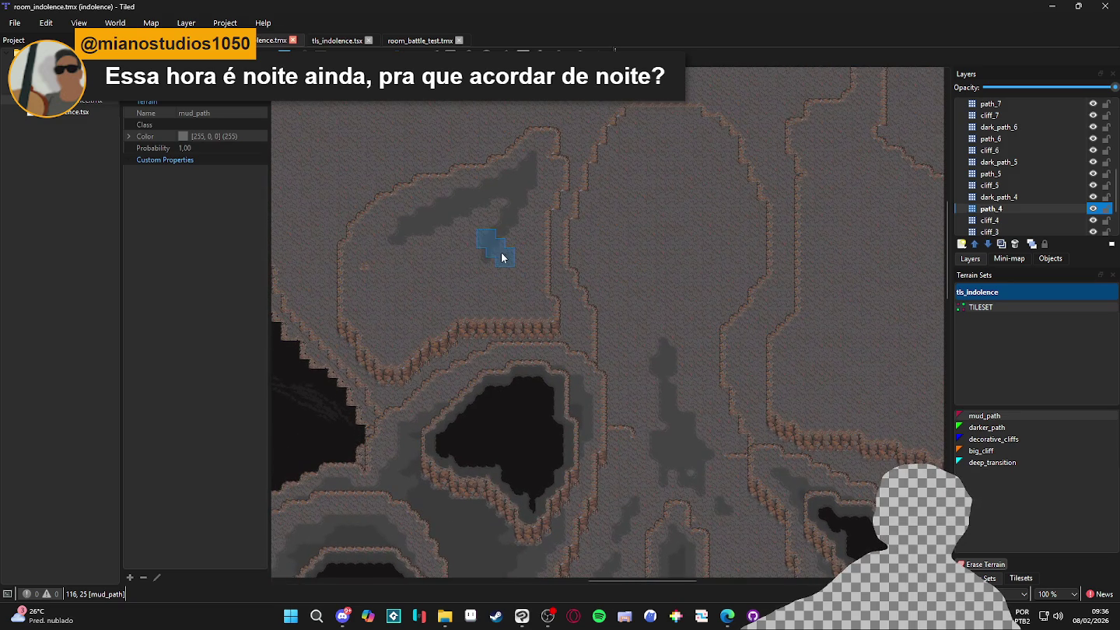
{"action": "scroll", "coordinate": [500, 258], "scroll_direction": "up", "scroll_amount": 1, "text": "ctrl"}
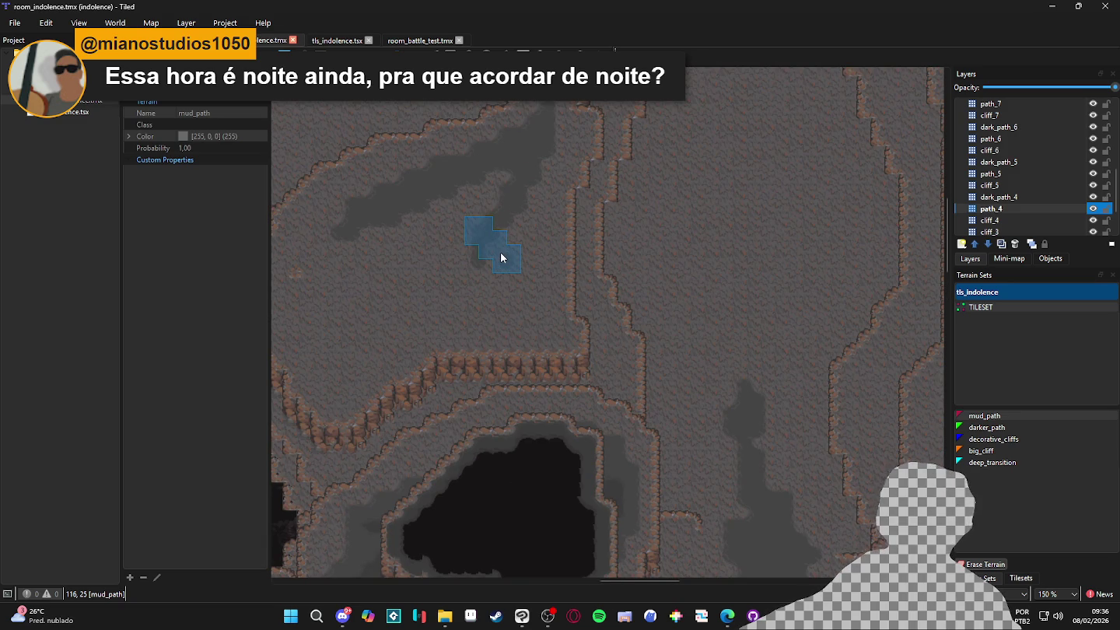
{"action": "left_click_drag", "start_coordinate": [500, 253], "coordinate": [599, 353]}
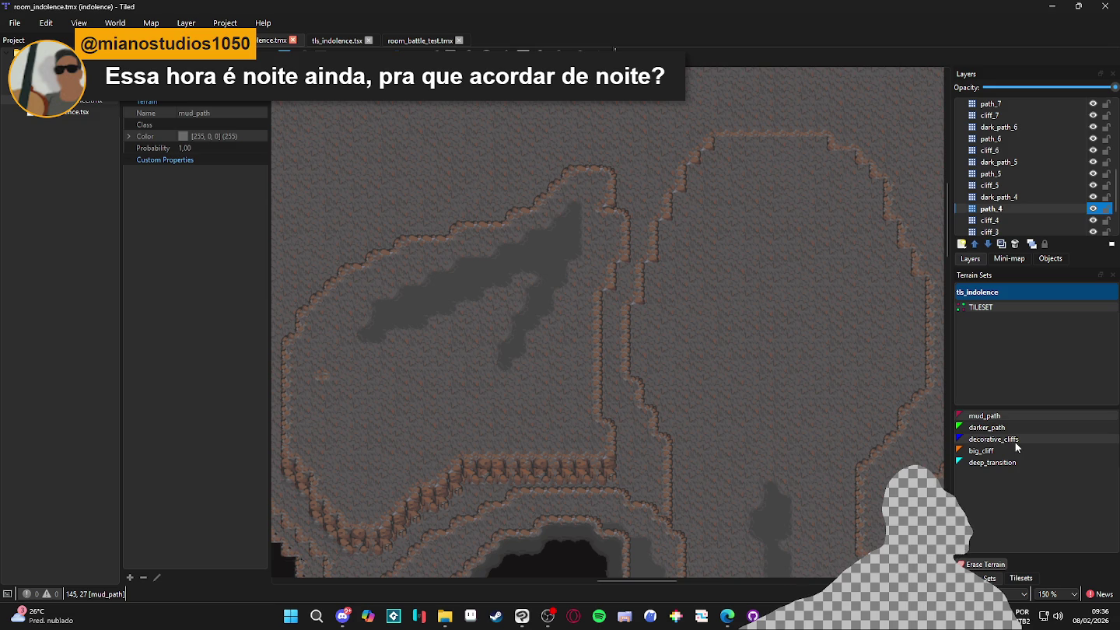
{"action": "left_click", "coordinate": [1020, 428]}
Paint darker_path along the plateau's top, left and upper cliff edges and over its light interior patches
{"action": "left_click", "coordinate": [577, 177]}
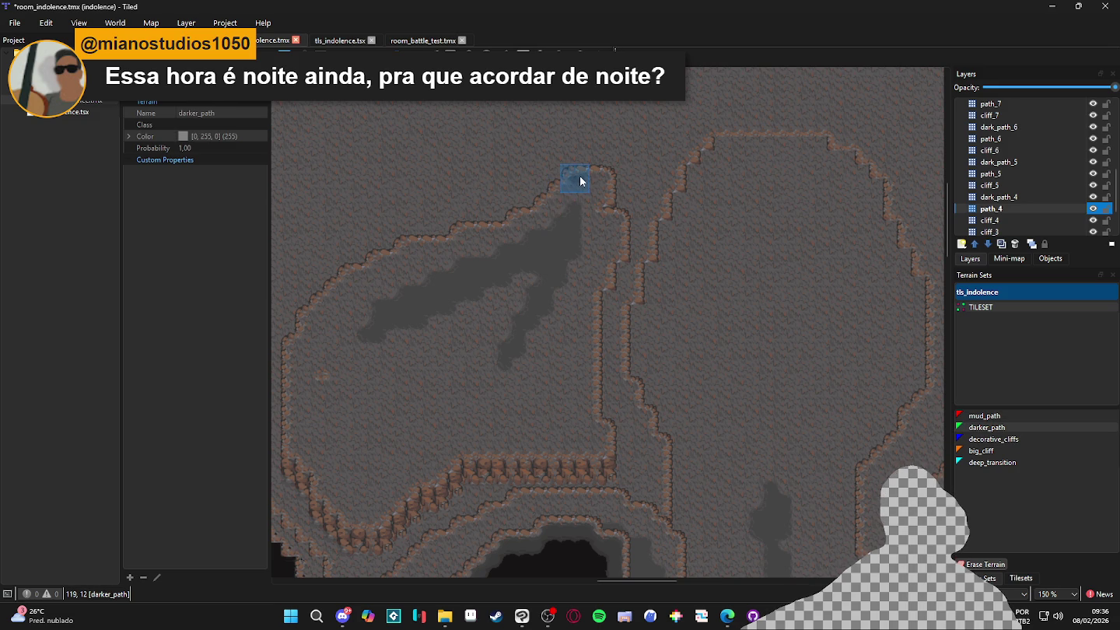
{"action": "left_click", "coordinate": [600, 221]}
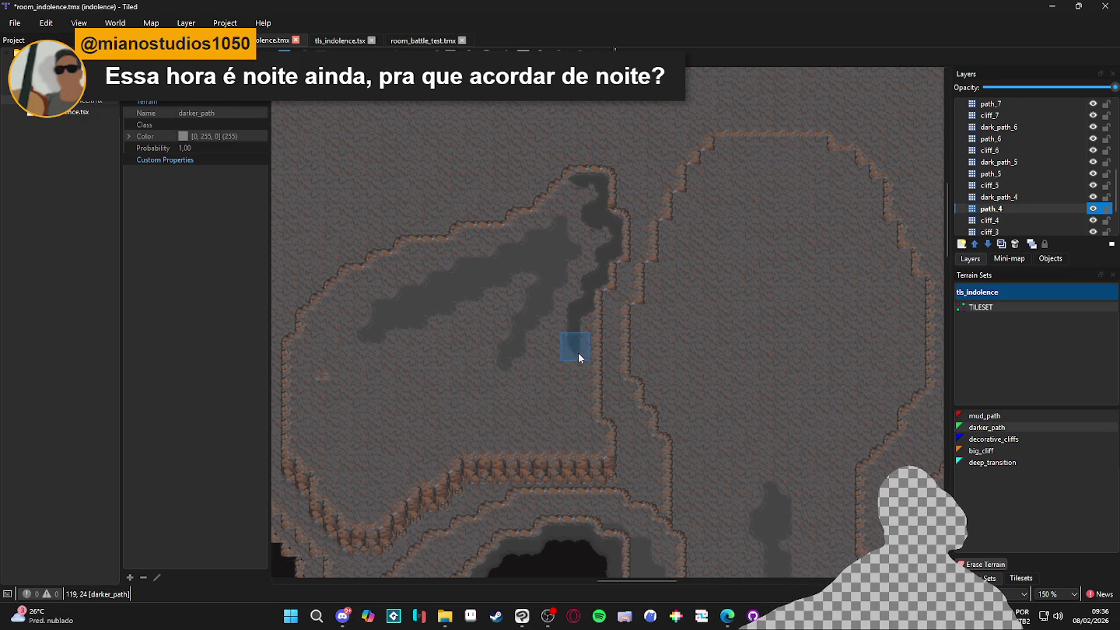
{"action": "mouse_move", "coordinate": [584, 317]}
{"action": "left_mouse_down"}
{"action": "mouse_move", "coordinate": [585, 420]}
{"action": "mouse_move", "coordinate": [598, 443]}
{"action": "mouse_move", "coordinate": [483, 443]}
{"action": "left_mouse_up"}
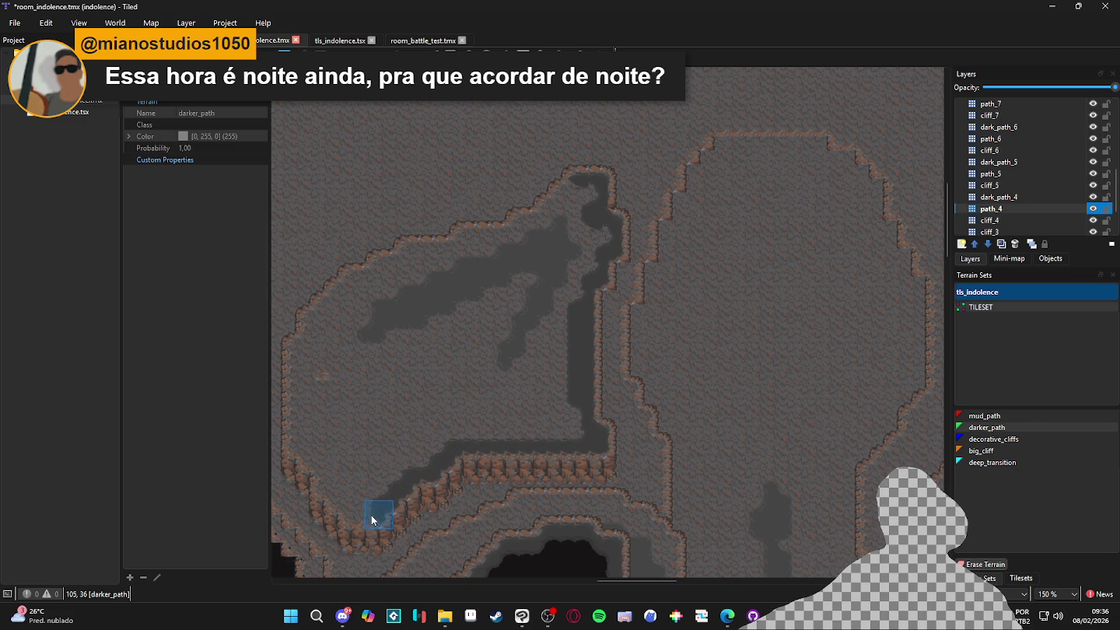
{"action": "left_click_drag", "start_coordinate": [339, 494], "coordinate": [426, 492]}
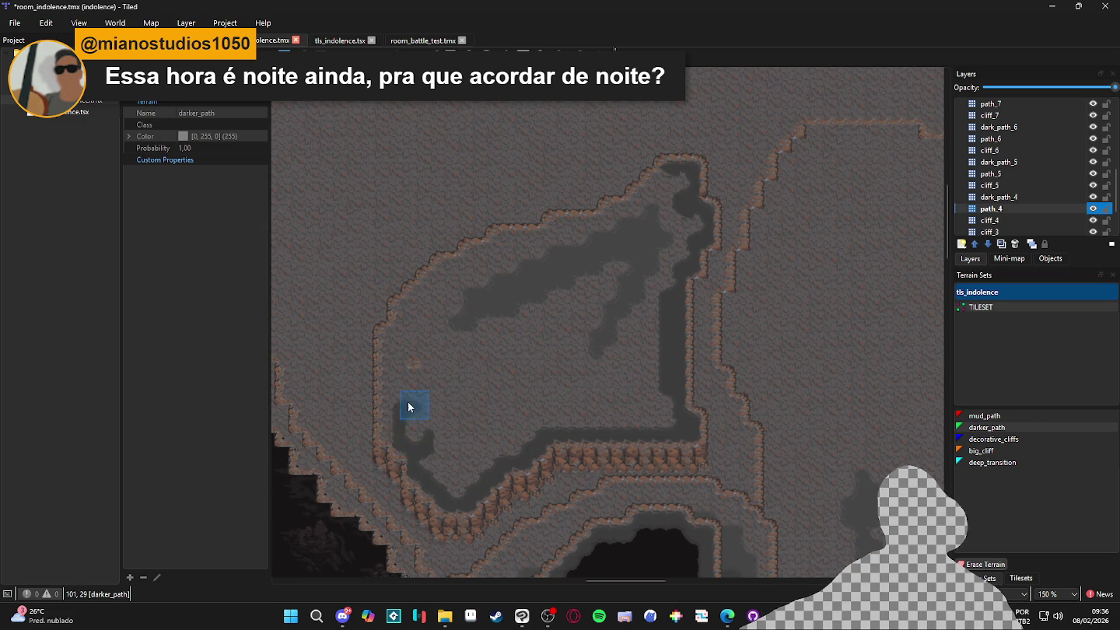
{"action": "mouse_move", "coordinate": [391, 435]}
{"action": "left_mouse_down"}
{"action": "mouse_move", "coordinate": [388, 340]}
{"action": "mouse_move", "coordinate": [432, 286]}
{"action": "left_mouse_up"}
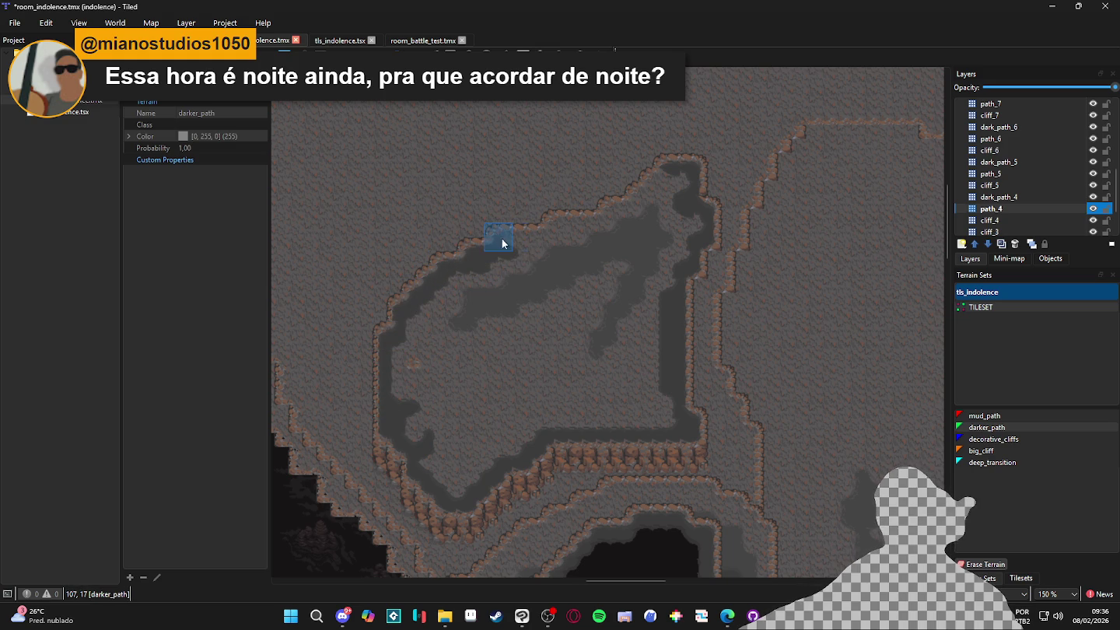
{"action": "mouse_move", "coordinate": [556, 228]}
{"action": "left_mouse_down"}
{"action": "mouse_move", "coordinate": [671, 200]}
{"action": "mouse_move", "coordinate": [695, 221]}
{"action": "mouse_move", "coordinate": [665, 225]}
{"action": "mouse_move", "coordinate": [674, 244]}
{"action": "mouse_move", "coordinate": [568, 242]}
{"action": "mouse_move", "coordinate": [667, 256]}
{"action": "mouse_move", "coordinate": [692, 277]}
{"action": "mouse_move", "coordinate": [577, 249]}
{"action": "left_mouse_up"}
{"action": "mouse_move", "coordinate": [516, 321]}
{"action": "left_mouse_down"}
{"action": "mouse_move", "coordinate": [465, 351]}
{"action": "mouse_move", "coordinate": [536, 315]}
{"action": "mouse_move", "coordinate": [510, 293]}
{"action": "mouse_move", "coordinate": [462, 338]}
{"action": "mouse_move", "coordinate": [521, 297]}
{"action": "mouse_move", "coordinate": [508, 433]}
{"action": "mouse_move", "coordinate": [536, 324]}
{"action": "mouse_move", "coordinate": [448, 433]}
{"action": "mouse_move", "coordinate": [466, 374]}
{"action": "left_mouse_up"}
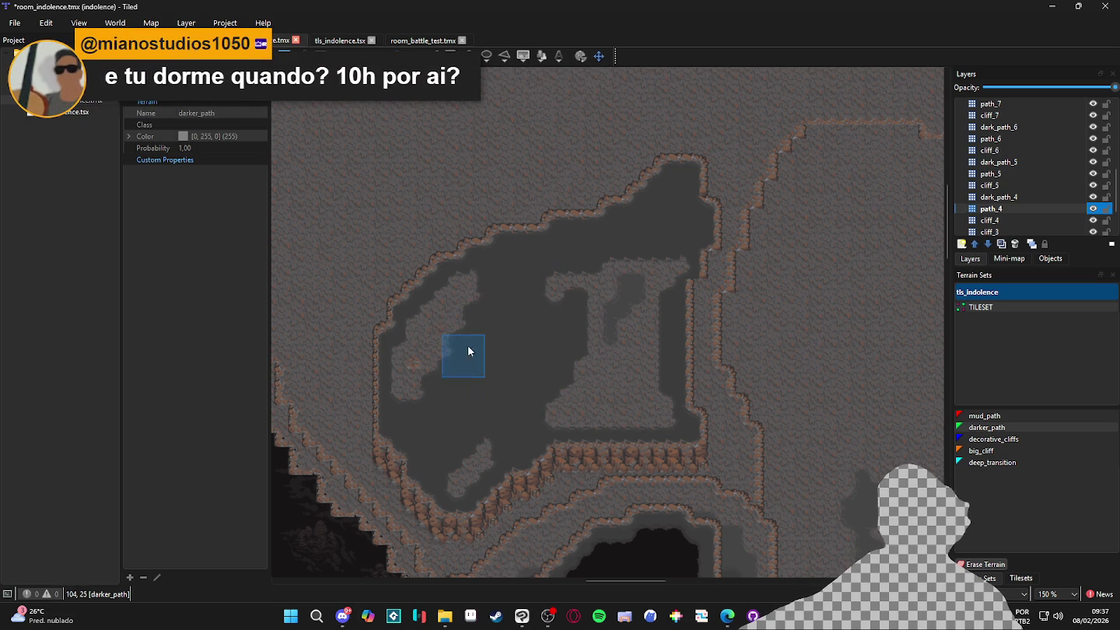
{"action": "left_click_drag", "start_coordinate": [497, 333], "coordinate": [544, 354]}
{"action": "mouse_move", "coordinate": [508, 293]}
{"action": "left_mouse_down"}
{"action": "mouse_move", "coordinate": [493, 293]}
{"action": "mouse_move", "coordinate": [459, 362]}
{"action": "mouse_move", "coordinate": [479, 393]}
{"action": "mouse_move", "coordinate": [454, 333]}
{"action": "mouse_move", "coordinate": [437, 416]}
{"action": "mouse_move", "coordinate": [494, 506]}
{"action": "mouse_move", "coordinate": [533, 430]}
{"action": "mouse_move", "coordinate": [688, 431]}
{"action": "mouse_move", "coordinate": [580, 417]}
{"action": "mouse_move", "coordinate": [692, 399]}
{"action": "mouse_move", "coordinate": [585, 400]}
{"action": "mouse_move", "coordinate": [685, 374]}
{"action": "mouse_move", "coordinate": [667, 356]}
{"action": "mouse_move", "coordinate": [602, 345]}
{"action": "mouse_move", "coordinate": [634, 370]}
{"action": "mouse_move", "coordinate": [689, 348]}
{"action": "mouse_move", "coordinate": [691, 280]}
{"action": "mouse_move", "coordinate": [644, 339]}
{"action": "mouse_move", "coordinate": [587, 300]}
{"action": "mouse_move", "coordinate": [645, 346]}
{"action": "mouse_move", "coordinate": [717, 280]}
{"action": "left_mouse_up"}
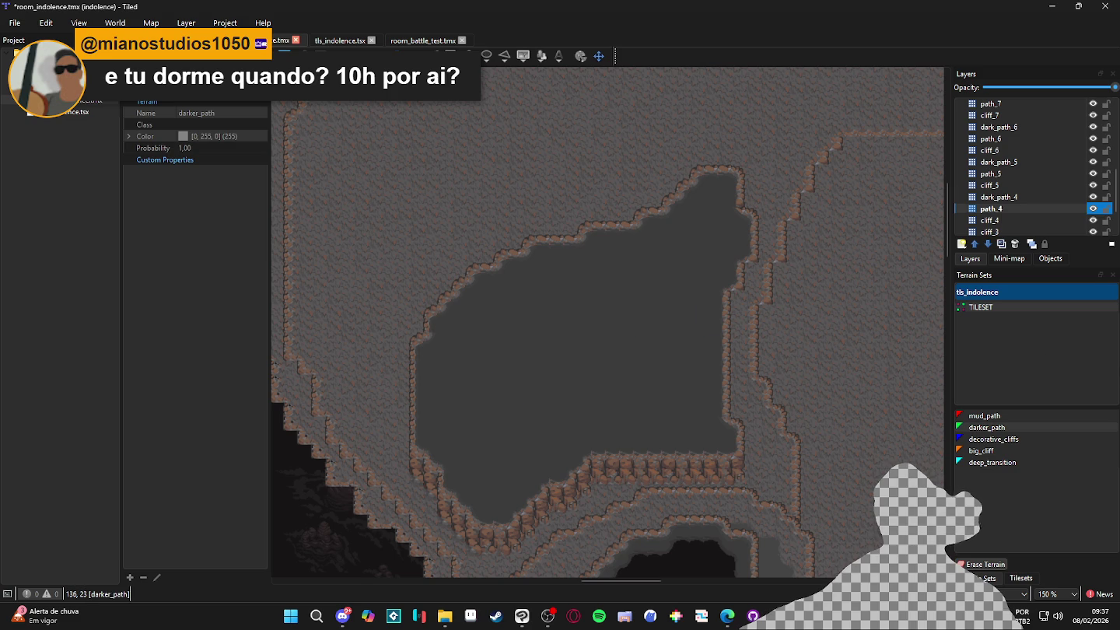
On cliff_4, stamp a cliff tile from the tileset on the basin's right cliff edge
{"action": "left_click", "coordinate": [1076, 220]}
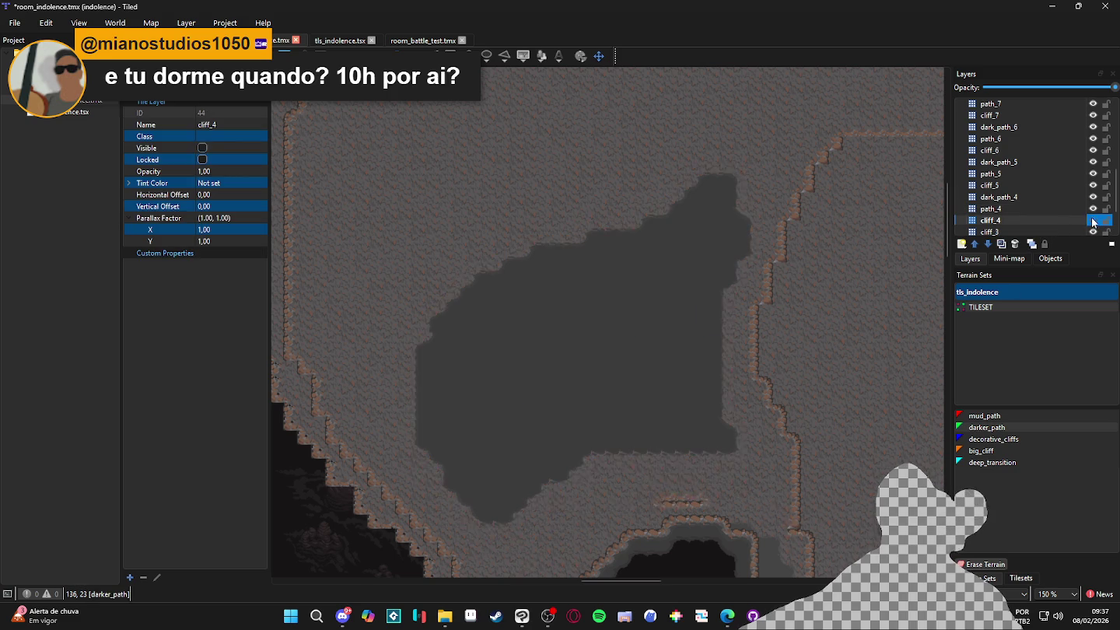
{"action": "left_click", "coordinate": [1022, 579]}
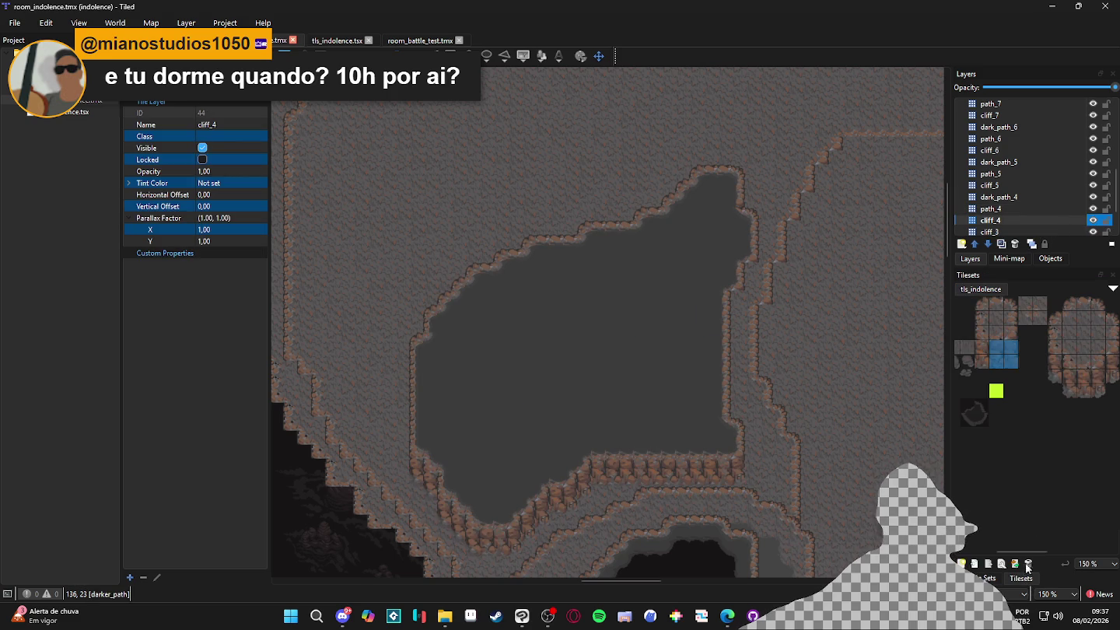
{"action": "scroll", "coordinate": [1041, 357], "scroll_direction": "right", "scroll_amount": 2}
{"action": "left_click", "coordinate": [1074, 369]}
{"action": "left_click", "coordinate": [746, 288]}
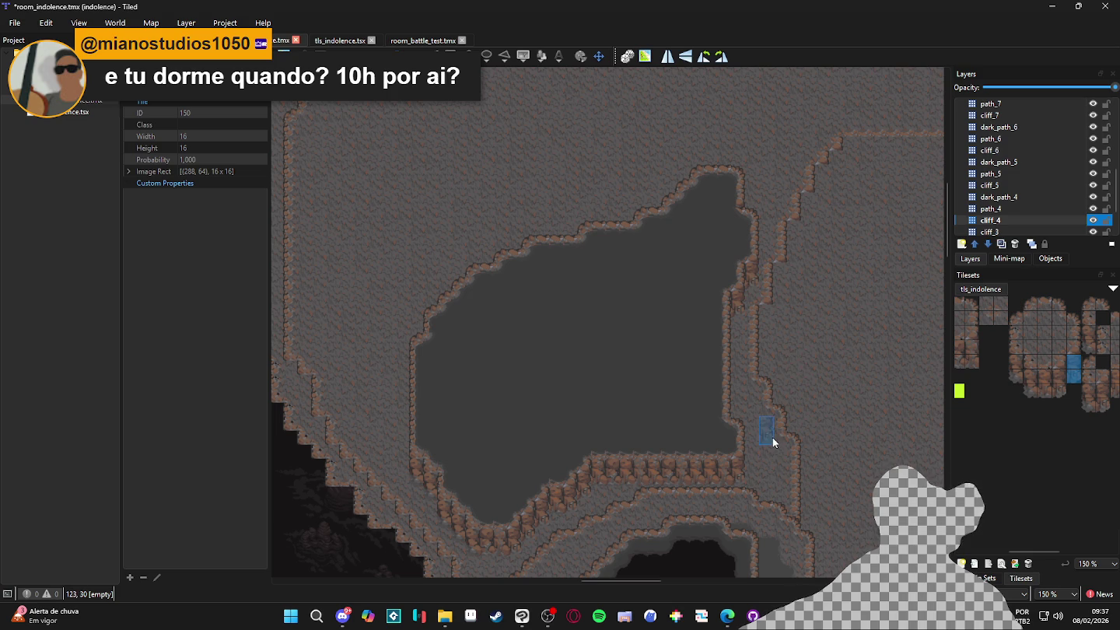
{"action": "scroll", "coordinate": [700, 334], "scroll_direction": "left", "scroll_amount": 1}
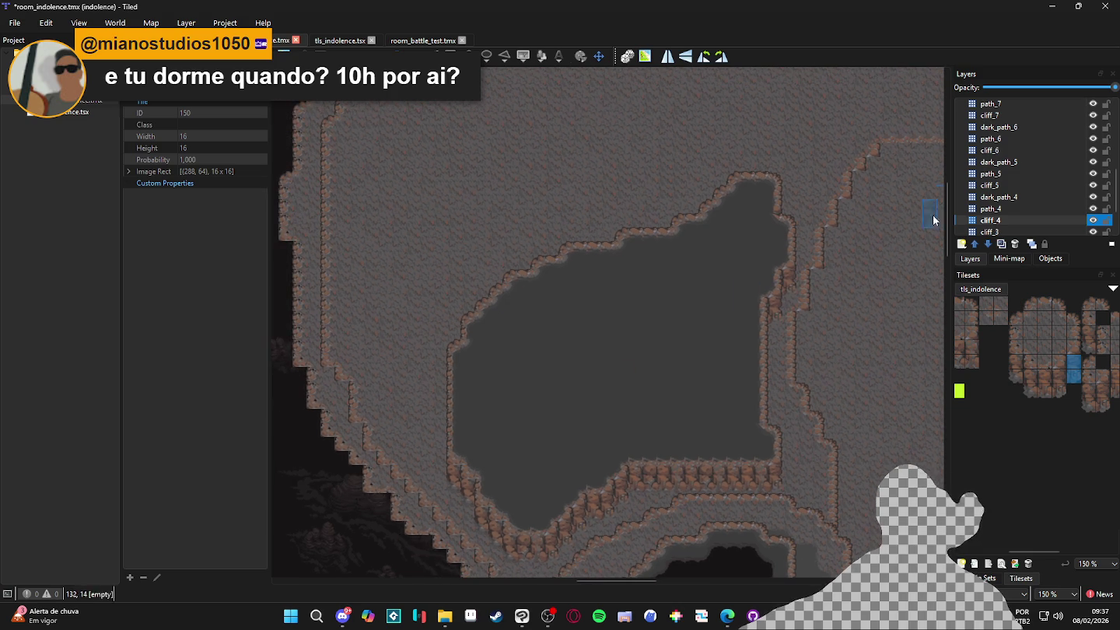
Switch to the dark_path_4 layer, save the map, and pick the deep_transition terrain
{"action": "left_click", "coordinate": [1008, 208]}
{"action": "left_click", "coordinate": [1012, 199]}
{"action": "key", "text": "ctrl+s"}
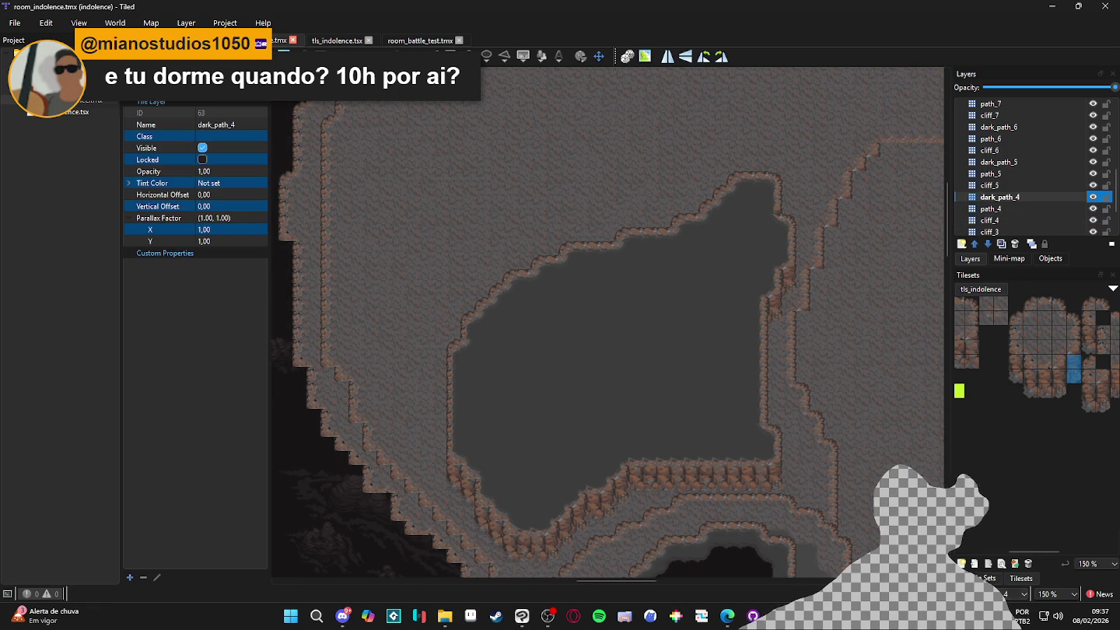
{"action": "left_click", "coordinate": [986, 578]}
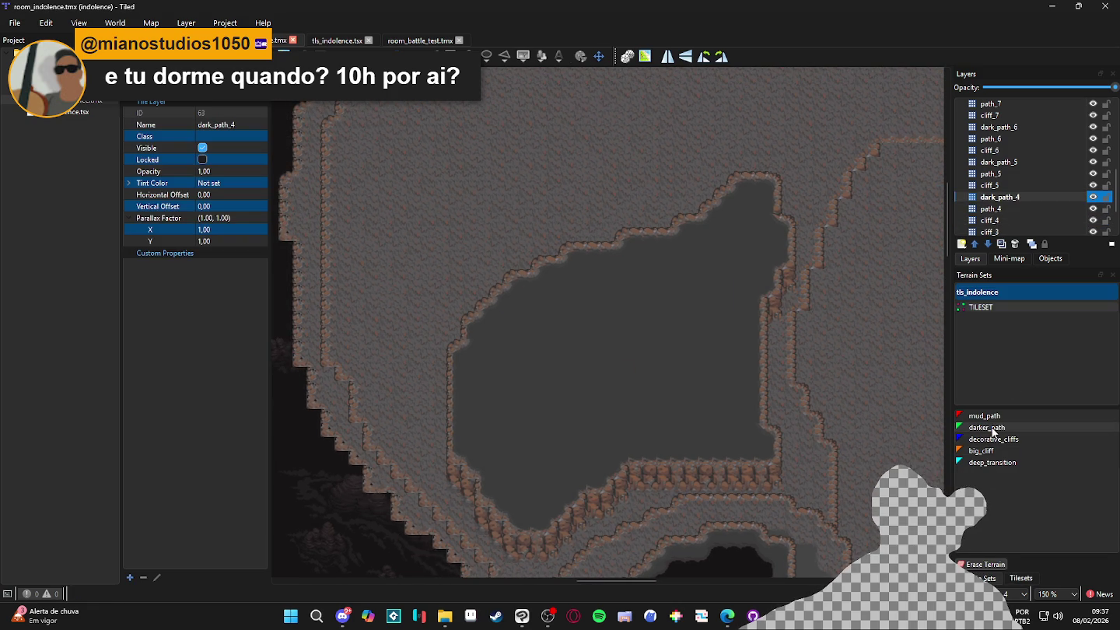
{"action": "left_click", "coordinate": [993, 462]}
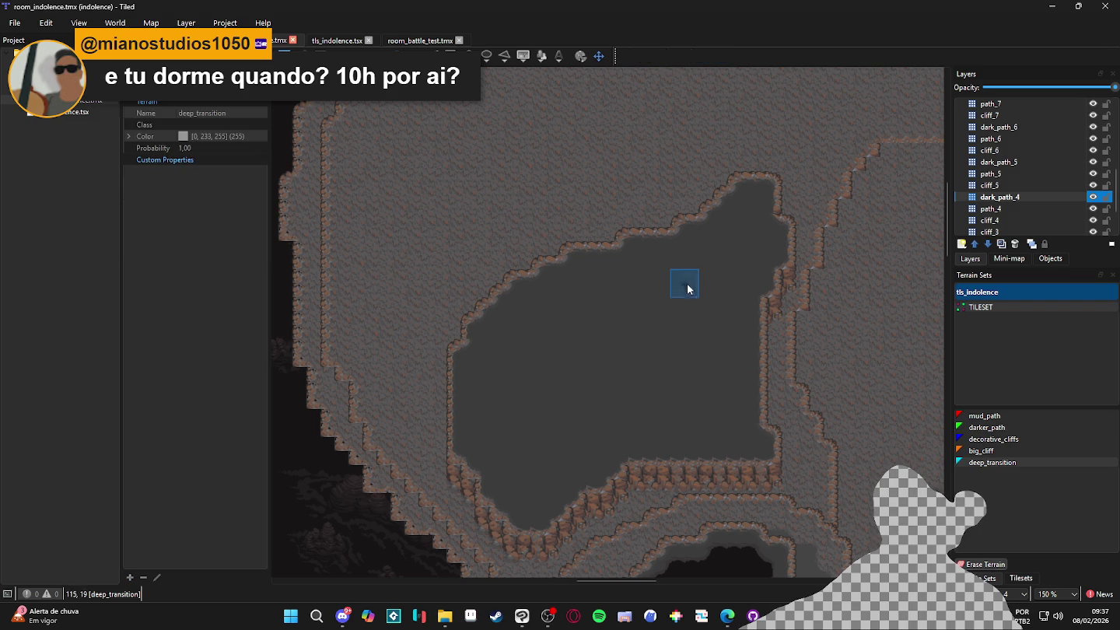
Paint the deep pit from the basin's top corner along its upper, left and bottom edges
{"action": "left_click", "coordinate": [752, 206]}
{"action": "left_click", "coordinate": [742, 209]}
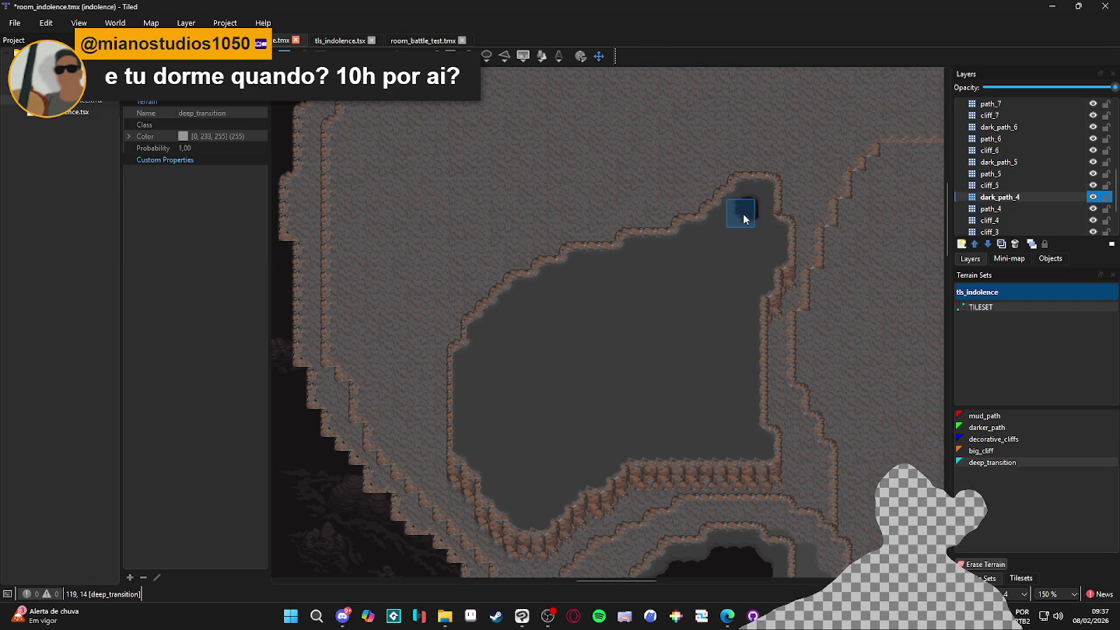
{"action": "left_click", "coordinate": [723, 231]}
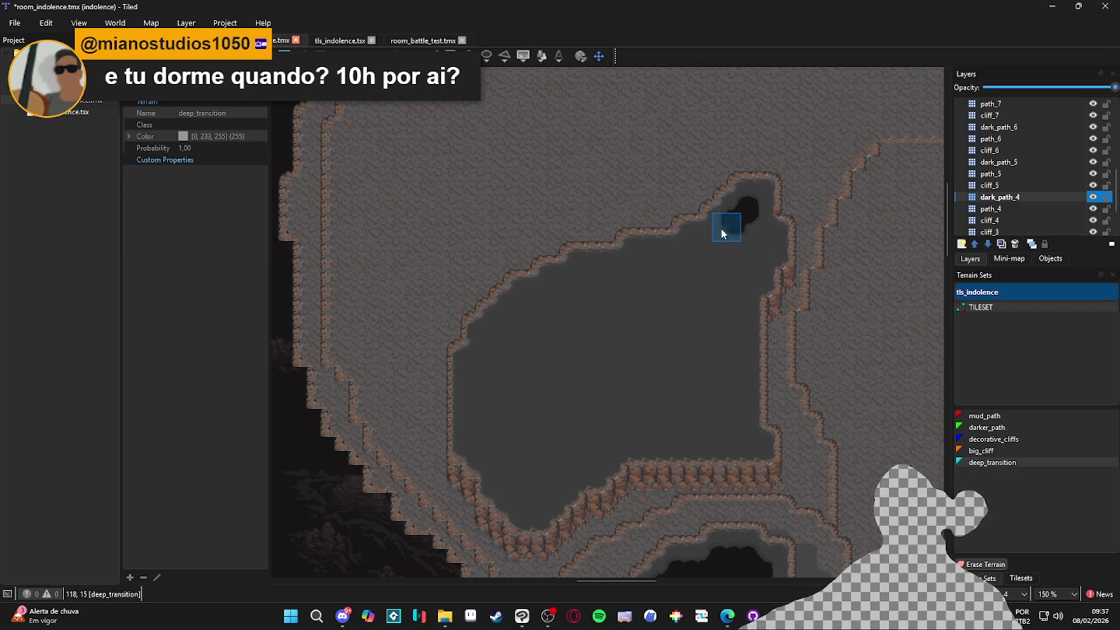
{"action": "mouse_move", "coordinate": [720, 235]}
{"action": "left_mouse_down"}
{"action": "mouse_move", "coordinate": [683, 252]}
{"action": "mouse_move", "coordinate": [630, 254]}
{"action": "mouse_move", "coordinate": [623, 284]}
{"action": "mouse_move", "coordinate": [582, 270]}
{"action": "mouse_move", "coordinate": [548, 283]}
{"action": "mouse_move", "coordinate": [508, 307]}
{"action": "mouse_move", "coordinate": [489, 347]}
{"action": "left_mouse_up"}
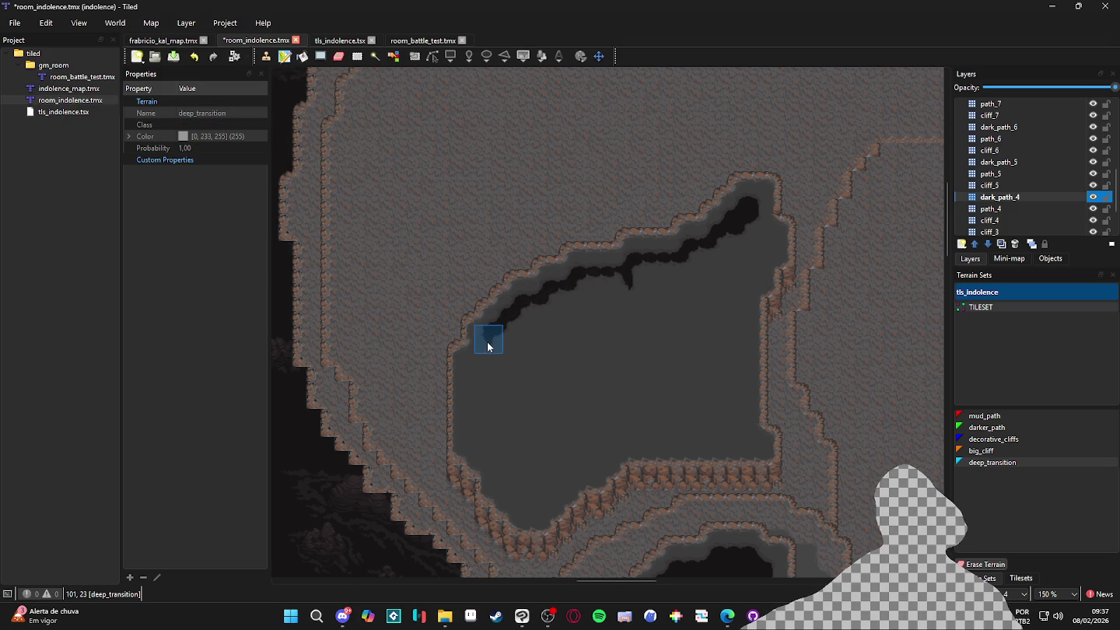
{"action": "left_click", "coordinate": [475, 364]}
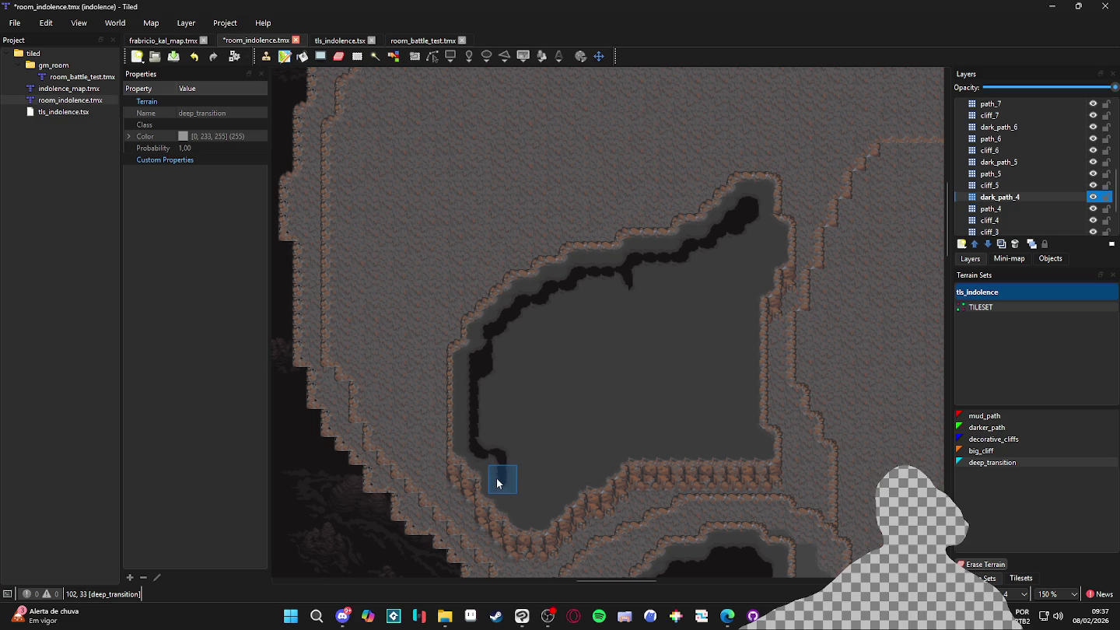
{"action": "left_click_drag", "start_coordinate": [494, 461], "coordinate": [496, 482]}
{"action": "left_click_drag", "start_coordinate": [529, 510], "coordinate": [640, 437]}
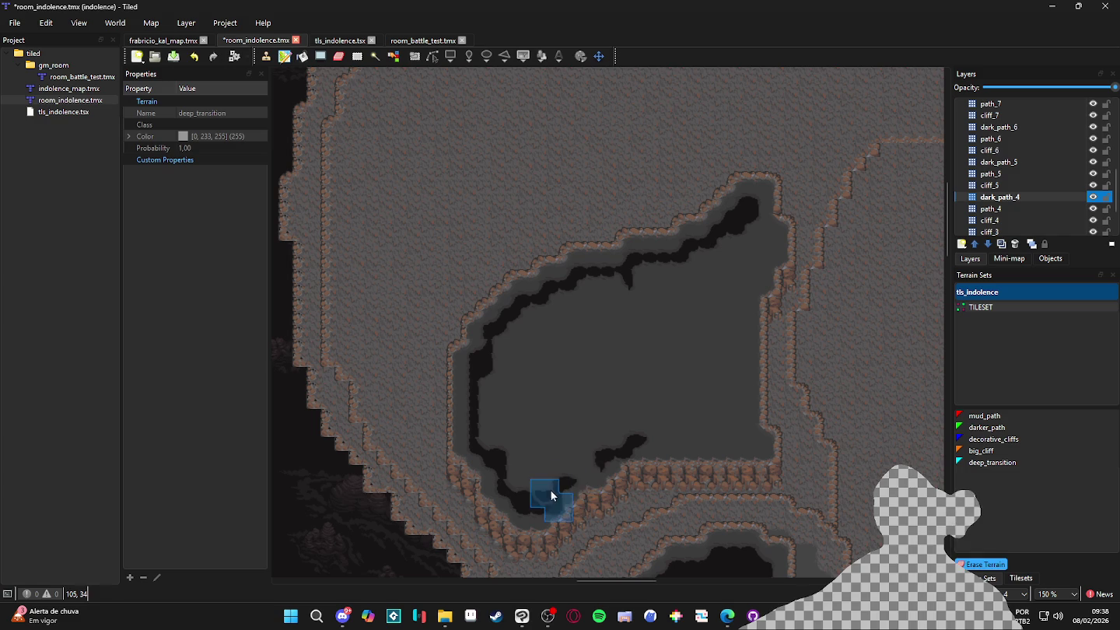
Finish the pit up the basin's right edge and fill the remaining interior black
{"action": "left_click_drag", "start_coordinate": [554, 490], "coordinate": [574, 462]}
{"action": "mouse_move", "coordinate": [641, 438]}
{"action": "left_mouse_down"}
{"action": "mouse_move", "coordinate": [739, 436]}
{"action": "mouse_move", "coordinate": [753, 302]}
{"action": "left_mouse_up"}
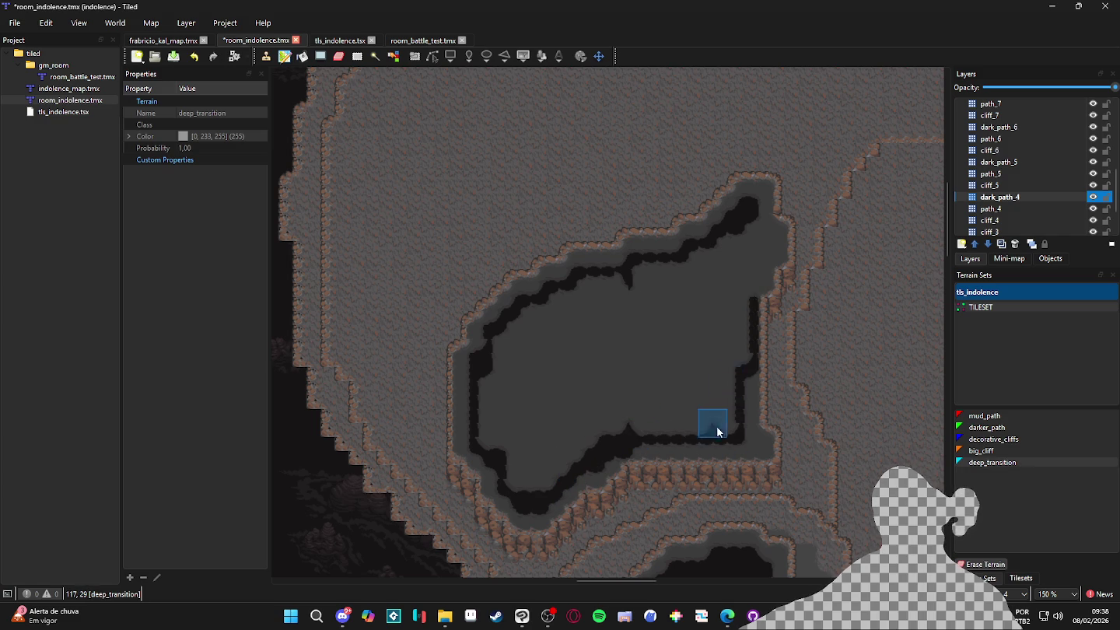
{"action": "key", "text": "ctrl+z"}
{"action": "left_click_drag", "start_coordinate": [744, 437], "coordinate": [749, 362]}
{"action": "key", "text": "ctrl+z"}
{"action": "mouse_move", "coordinate": [739, 433]}
{"action": "left_mouse_down"}
{"action": "mouse_move", "coordinate": [741, 292]}
{"action": "mouse_move", "coordinate": [744, 316]}
{"action": "mouse_move", "coordinate": [752, 252]}
{"action": "mouse_move", "coordinate": [768, 248]}
{"action": "mouse_move", "coordinate": [745, 217]}
{"action": "mouse_move", "coordinate": [739, 248]}
{"action": "mouse_move", "coordinate": [714, 274]}
{"action": "mouse_move", "coordinate": [725, 273]}
{"action": "mouse_move", "coordinate": [709, 253]}
{"action": "mouse_move", "coordinate": [650, 299]}
{"action": "mouse_move", "coordinate": [641, 269]}
{"action": "mouse_move", "coordinate": [628, 282]}
{"action": "mouse_move", "coordinate": [648, 292]}
{"action": "mouse_move", "coordinate": [595, 288]}
{"action": "mouse_move", "coordinate": [570, 300]}
{"action": "mouse_move", "coordinate": [698, 284]}
{"action": "mouse_move", "coordinate": [666, 312]}
{"action": "mouse_move", "coordinate": [617, 300]}
{"action": "mouse_move", "coordinate": [533, 317]}
{"action": "mouse_move", "coordinate": [685, 300]}
{"action": "mouse_move", "coordinate": [674, 317]}
{"action": "mouse_move", "coordinate": [696, 318]}
{"action": "mouse_move", "coordinate": [505, 337]}
{"action": "mouse_move", "coordinate": [669, 326]}
{"action": "mouse_move", "coordinate": [722, 361]}
{"action": "mouse_move", "coordinate": [718, 427]}
{"action": "mouse_move", "coordinate": [634, 401]}
{"action": "mouse_move", "coordinate": [642, 383]}
{"action": "mouse_move", "coordinate": [710, 375]}
{"action": "left_mouse_up"}
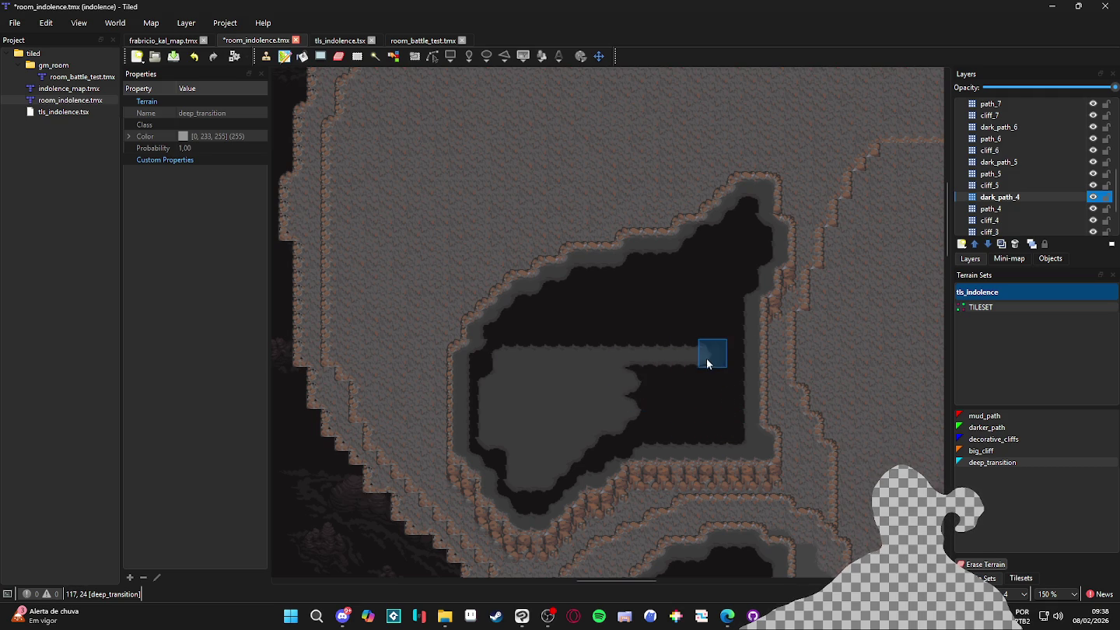
{"action": "mouse_move", "coordinate": [608, 356]}
{"action": "left_mouse_down"}
{"action": "mouse_move", "coordinate": [499, 362]}
{"action": "mouse_move", "coordinate": [612, 348]}
{"action": "mouse_move", "coordinate": [489, 378]}
{"action": "mouse_move", "coordinate": [638, 363]}
{"action": "mouse_move", "coordinate": [590, 380]}
{"action": "mouse_move", "coordinate": [490, 382]}
{"action": "mouse_move", "coordinate": [490, 397]}
{"action": "mouse_move", "coordinate": [640, 395]}
{"action": "mouse_move", "coordinate": [640, 408]}
{"action": "mouse_move", "coordinate": [498, 424]}
{"action": "mouse_move", "coordinate": [708, 422]}
{"action": "mouse_move", "coordinate": [500, 438]}
{"action": "mouse_move", "coordinate": [629, 424]}
{"action": "mouse_move", "coordinate": [585, 440]}
{"action": "mouse_move", "coordinate": [500, 439]}
{"action": "mouse_move", "coordinate": [531, 471]}
{"action": "mouse_move", "coordinate": [628, 513]}
{"action": "mouse_move", "coordinate": [585, 488]}
{"action": "left_mouse_up"}
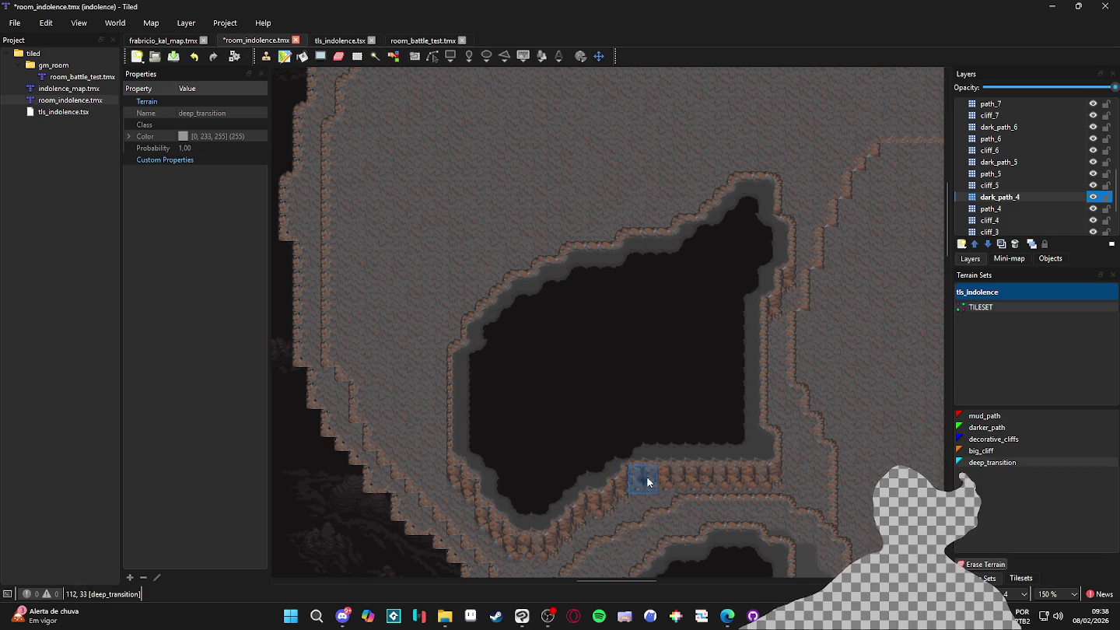
{"action": "left_click", "coordinate": [749, 433]}
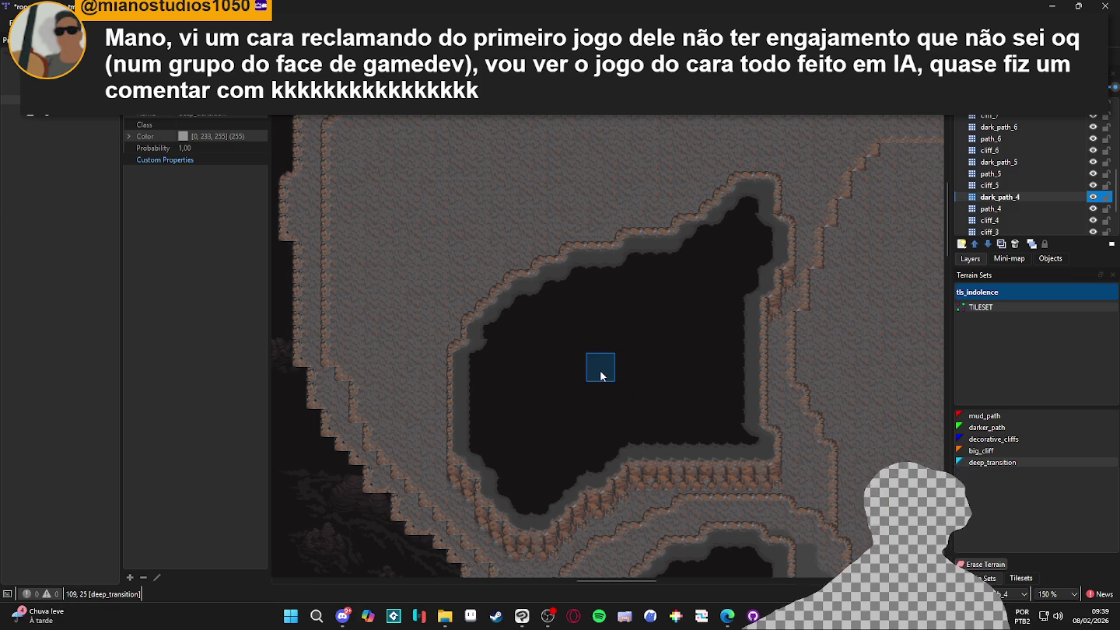
Zoom out and hide the tile grid over the map
{"action": "scroll", "coordinate": [599, 367], "scroll_direction": "down", "scroll_amount": 2}
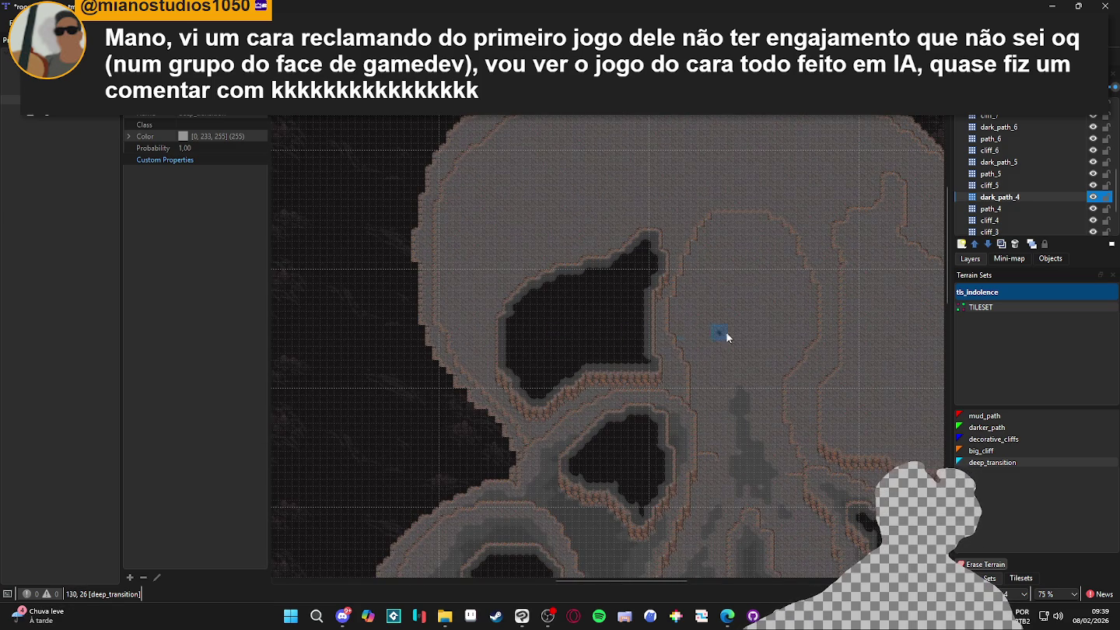
{"action": "scroll", "coordinate": [778, 346], "scroll_direction": "right", "scroll_amount": 2}
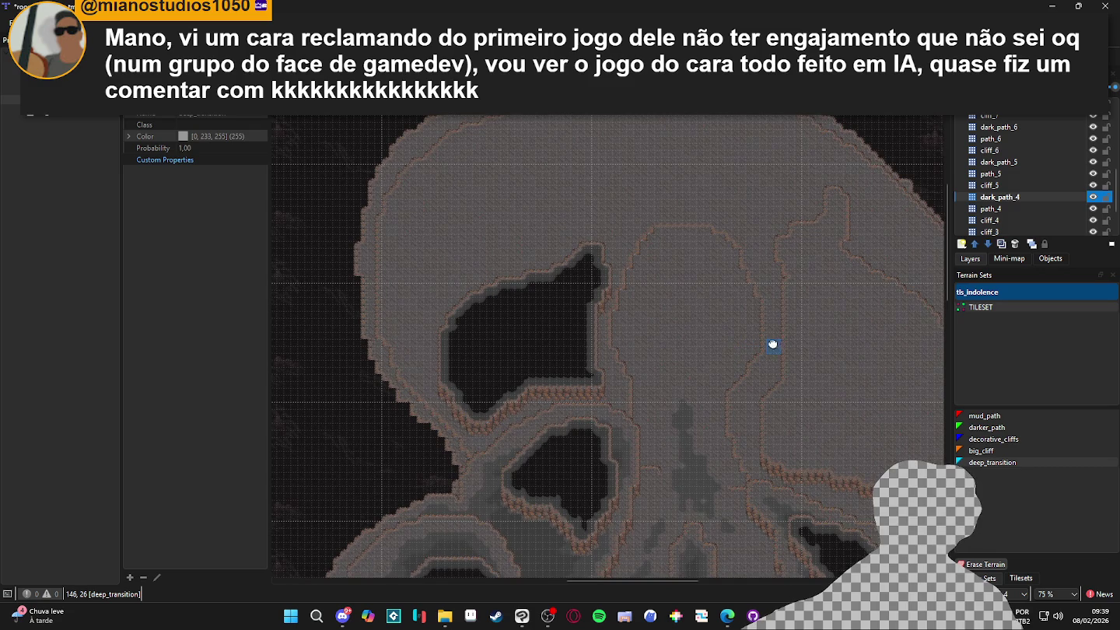
{"action": "key", "text": "ctrl+g"}
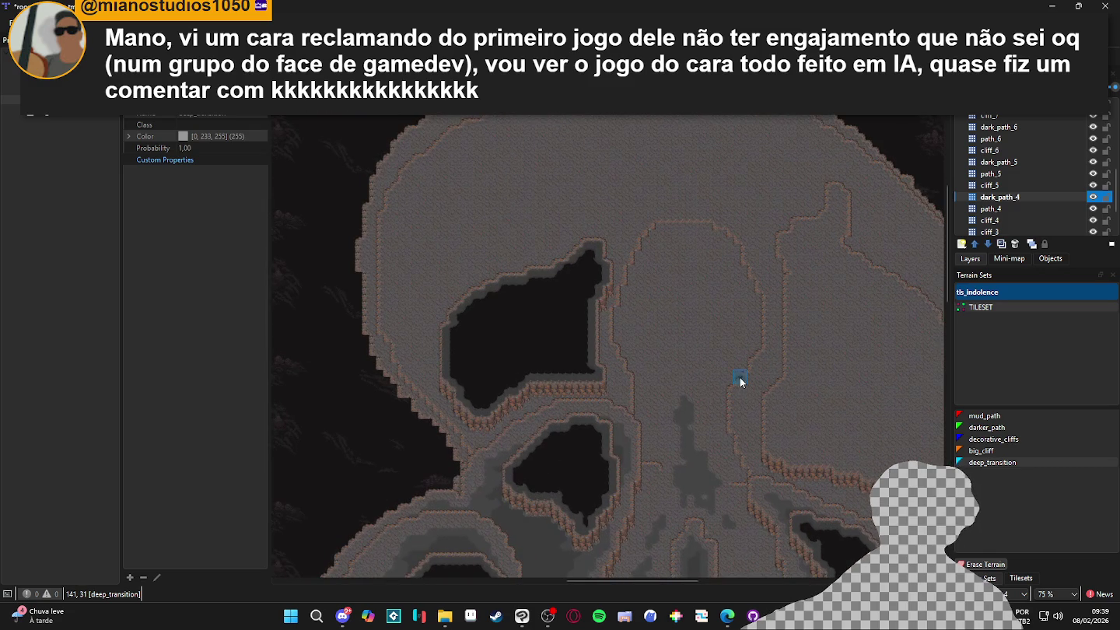
{"action": "scroll", "coordinate": [883, 328], "scroll_direction": "right", "scroll_amount": 1}
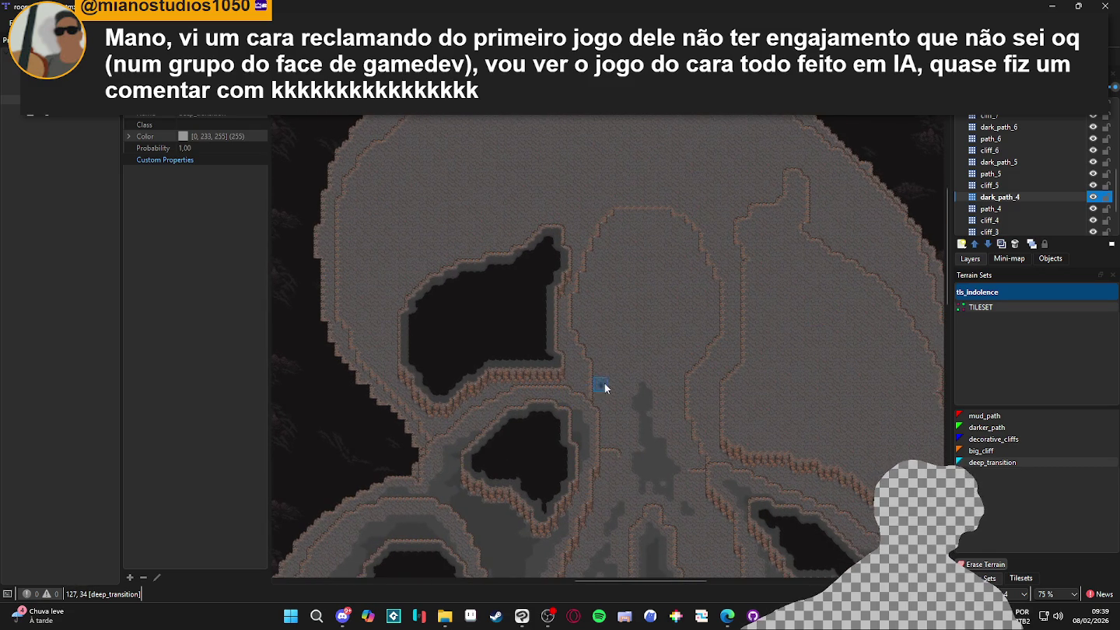
{"action": "scroll", "coordinate": [702, 333], "scroll_direction": "right", "scroll_amount": 2}
{"action": "scroll", "coordinate": [702, 332], "scroll_direction": "down", "scroll_amount": 2}
{"action": "scroll", "coordinate": [710, 353], "scroll_direction": "right", "scroll_amount": 1}
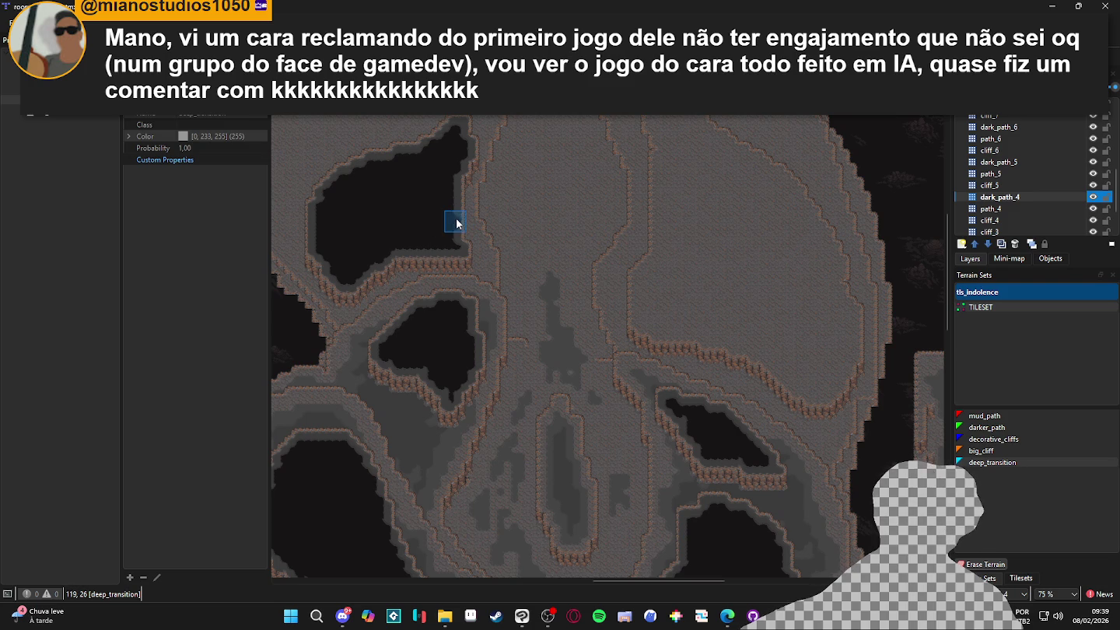
On path_4, toggle the layer's visibility to check its tiles, then select darker_path terrain
{"action": "key", "text": "ctrl+Page_Down"}
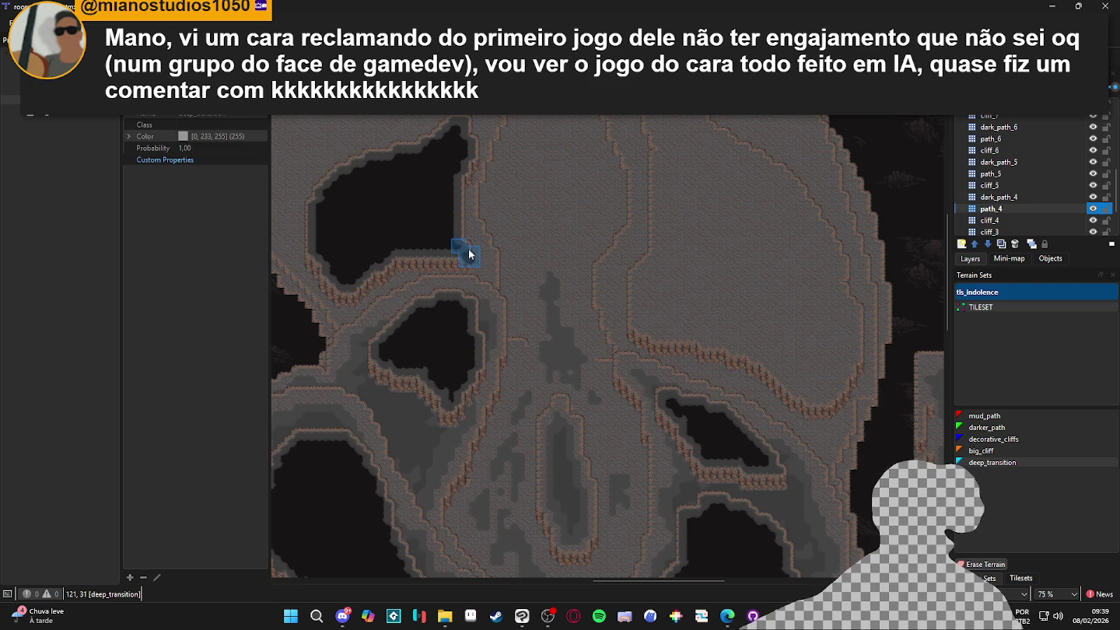
{"action": "left_click", "coordinate": [1093, 209]}
{"action": "left_click", "coordinate": [1093, 209]}
{"action": "left_click", "coordinate": [1094, 209]}
{"action": "left_click", "coordinate": [1094, 209]}
{"action": "left_click", "coordinate": [1093, 209]}
{"action": "left_click", "coordinate": [1093, 209]}
{"action": "scroll", "coordinate": [794, 260], "scroll_direction": "right", "scroll_amount": 2}
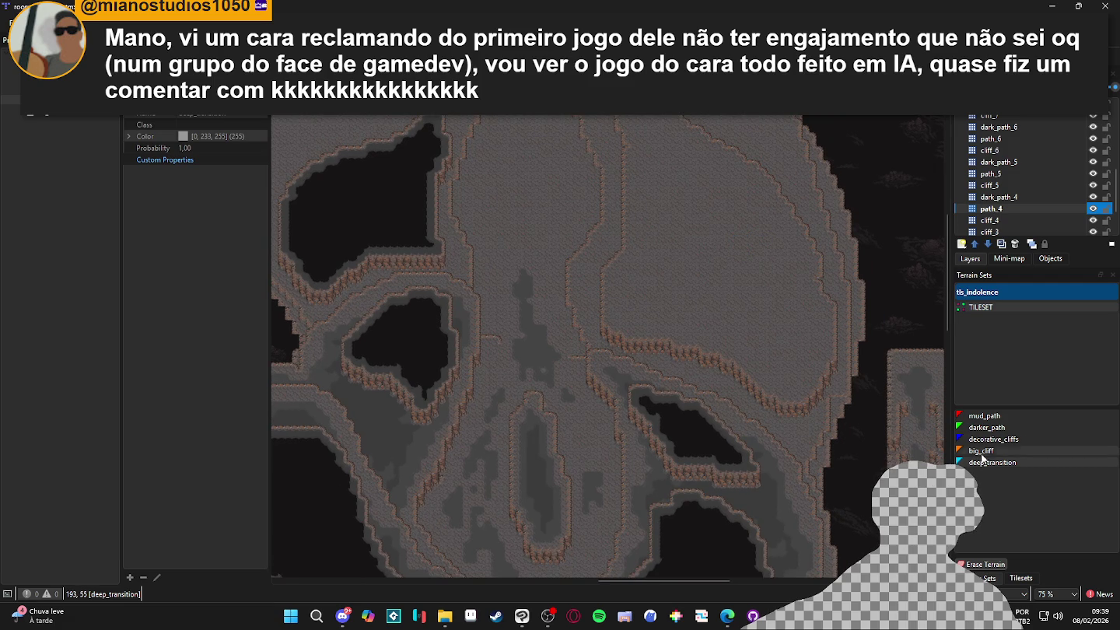
{"action": "left_click", "coordinate": [986, 427]}
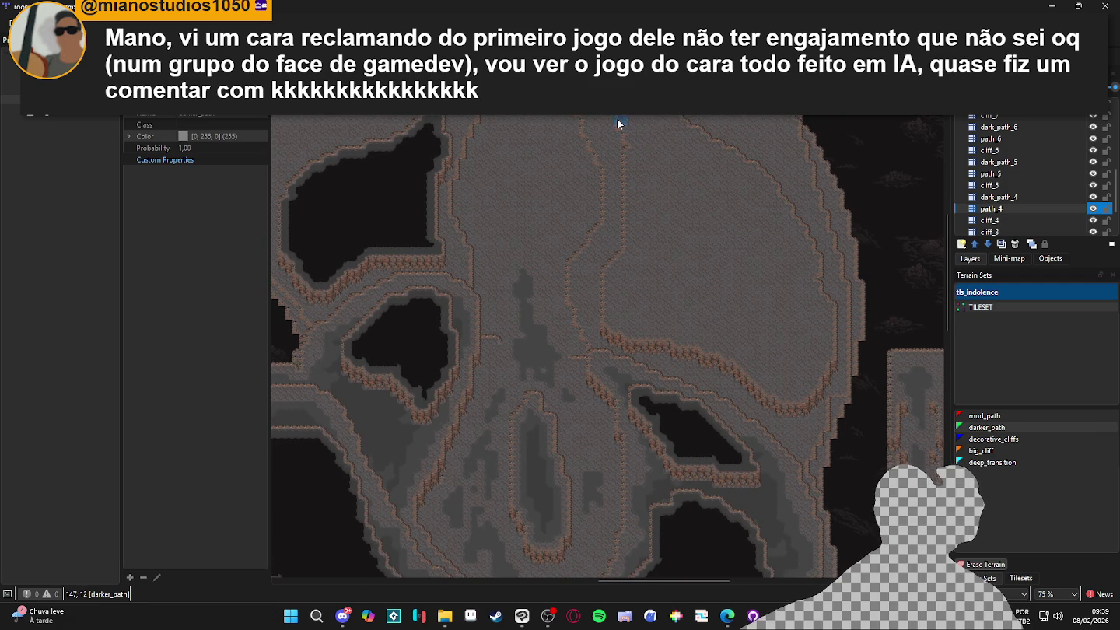
{"action": "scroll", "coordinate": [617, 124], "scroll_direction": "up", "scroll_amount": 1}
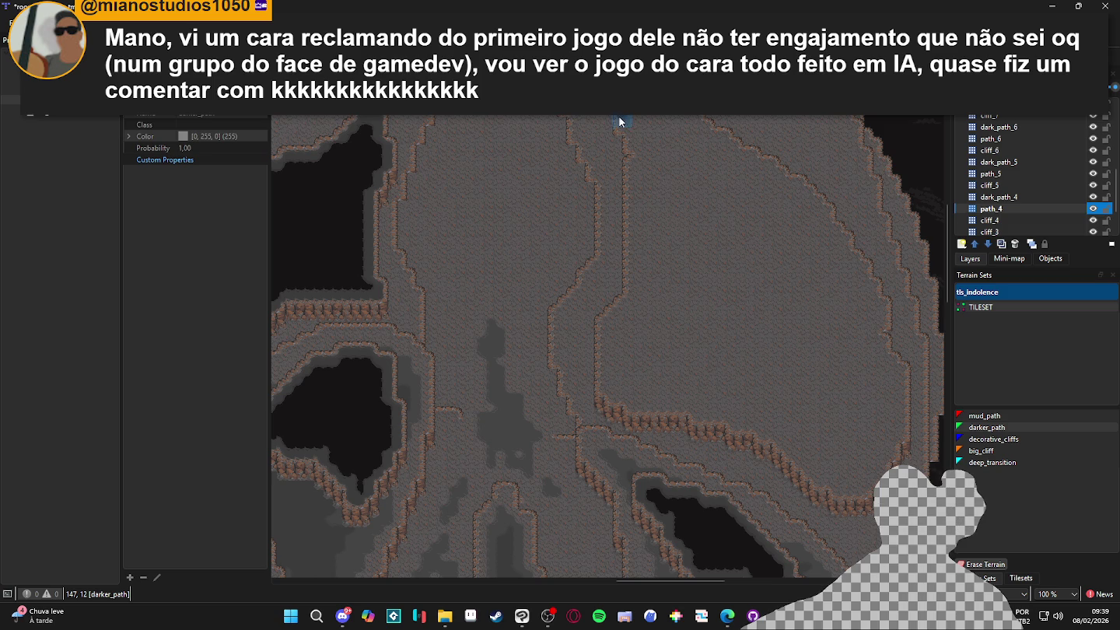
Paint a darker_path band down the map, up along the cliff, and leftward across the plateau
{"action": "mouse_move", "coordinate": [620, 128]}
{"action": "left_mouse_down"}
{"action": "mouse_move", "coordinate": [634, 129]}
{"action": "mouse_move", "coordinate": [637, 218]}
{"action": "mouse_move", "coordinate": [632, 294]}
{"action": "mouse_move", "coordinate": [620, 330]}
{"action": "mouse_move", "coordinate": [606, 330]}
{"action": "mouse_move", "coordinate": [603, 387]}
{"action": "mouse_move", "coordinate": [693, 412]}
{"action": "mouse_move", "coordinate": [817, 418]}
{"action": "mouse_move", "coordinate": [739, 427]}
{"action": "mouse_move", "coordinate": [793, 440]}
{"action": "mouse_move", "coordinate": [784, 446]}
{"action": "mouse_move", "coordinate": [817, 475]}
{"action": "mouse_move", "coordinate": [807, 470]}
{"action": "mouse_move", "coordinate": [847, 488]}
{"action": "left_mouse_up"}
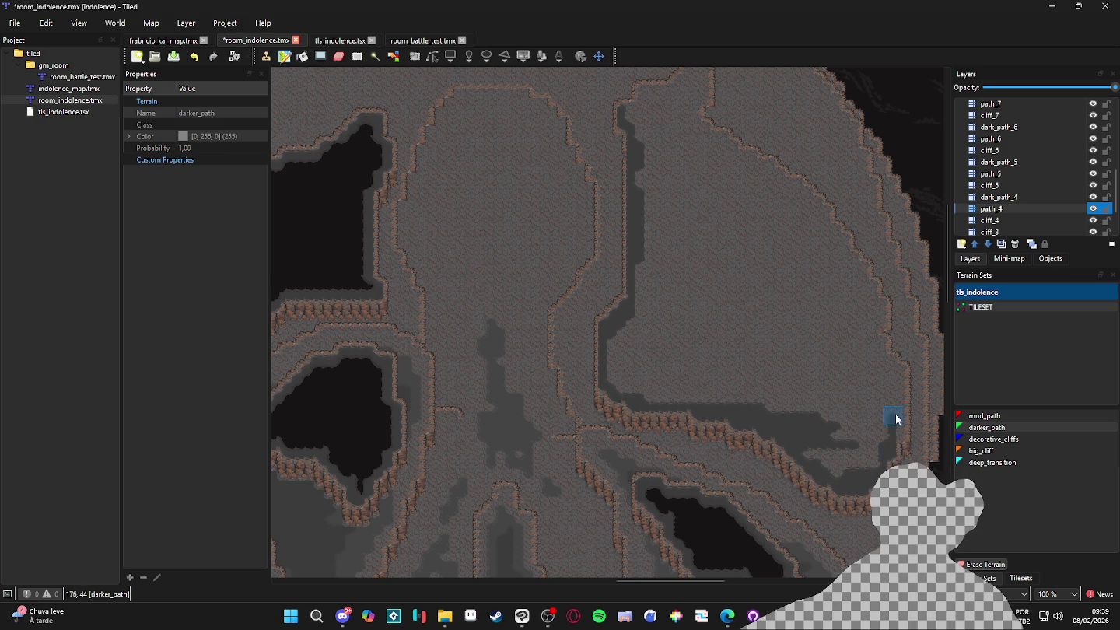
{"action": "left_click_drag", "start_coordinate": [906, 441], "coordinate": [902, 383]}
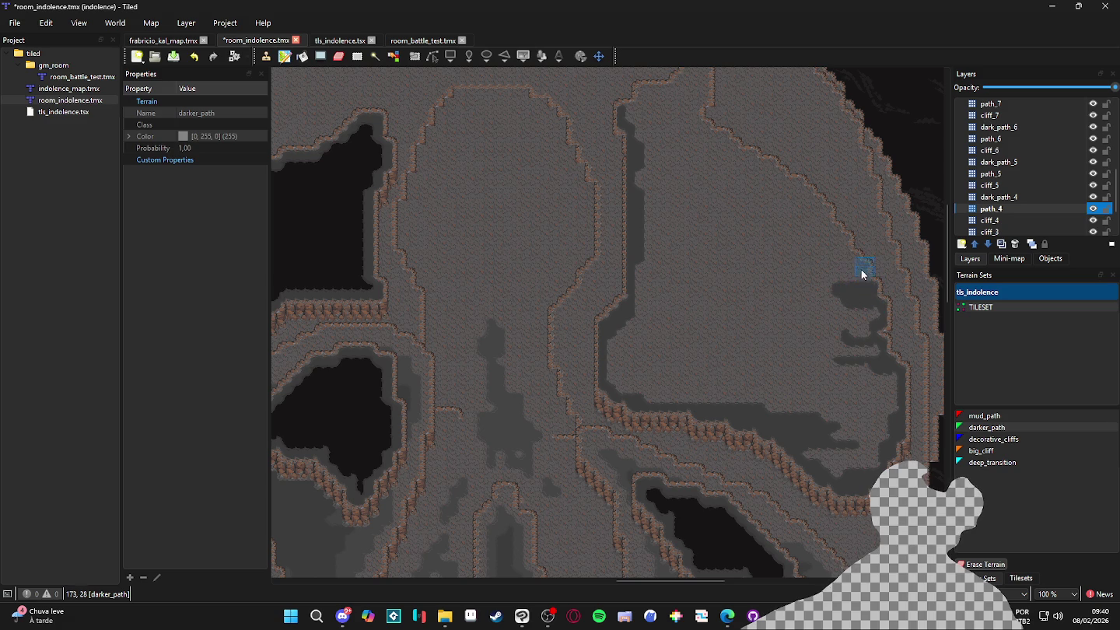
{"action": "mouse_move", "coordinate": [862, 284]}
{"action": "left_mouse_down"}
{"action": "mouse_move", "coordinate": [817, 280]}
{"action": "mouse_move", "coordinate": [848, 250]}
{"action": "mouse_move", "coordinate": [754, 250]}
{"action": "left_mouse_up"}
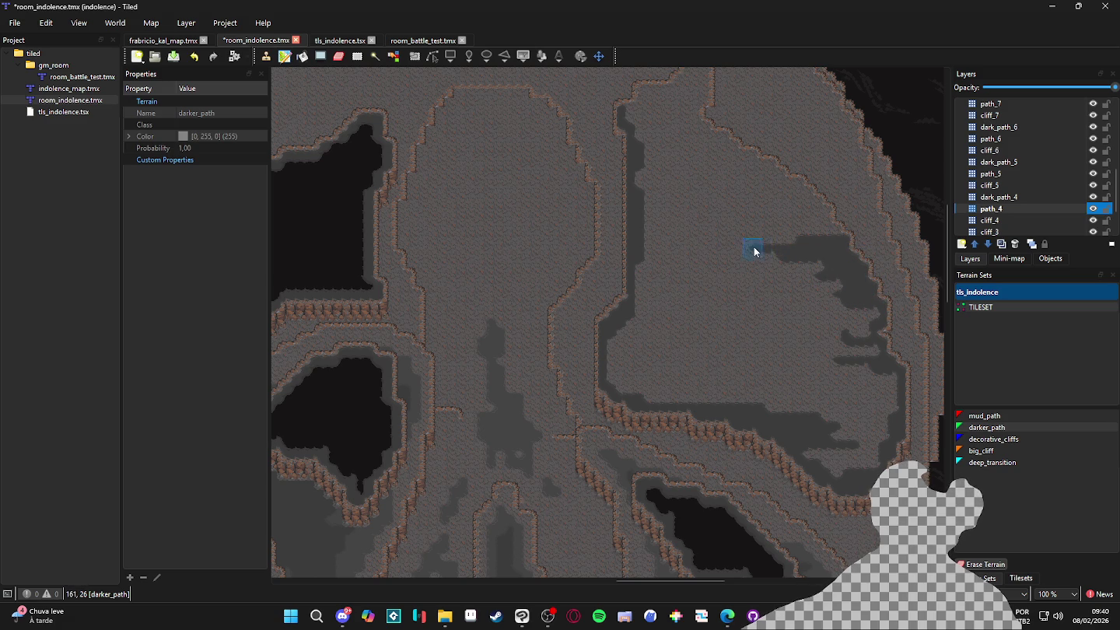
{"action": "left_click_drag", "start_coordinate": [836, 232], "coordinate": [727, 195]}
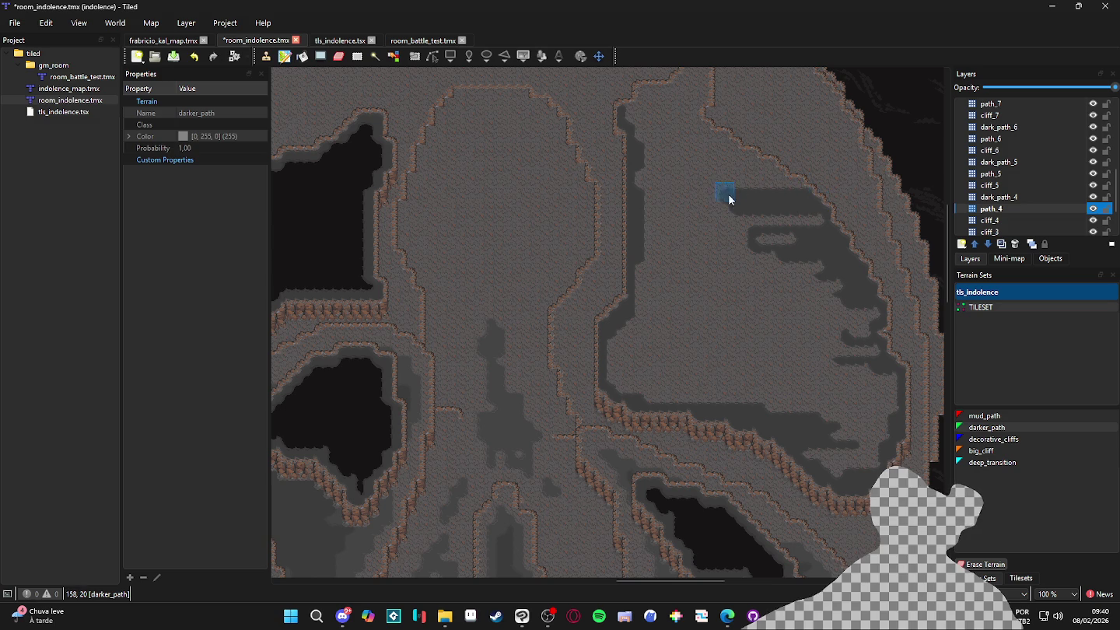
{"action": "scroll", "coordinate": [775, 263], "scroll_direction": "up", "scroll_amount": 3}
{"action": "scroll", "coordinate": [801, 279], "scroll_direction": "up", "scroll_amount": 2}
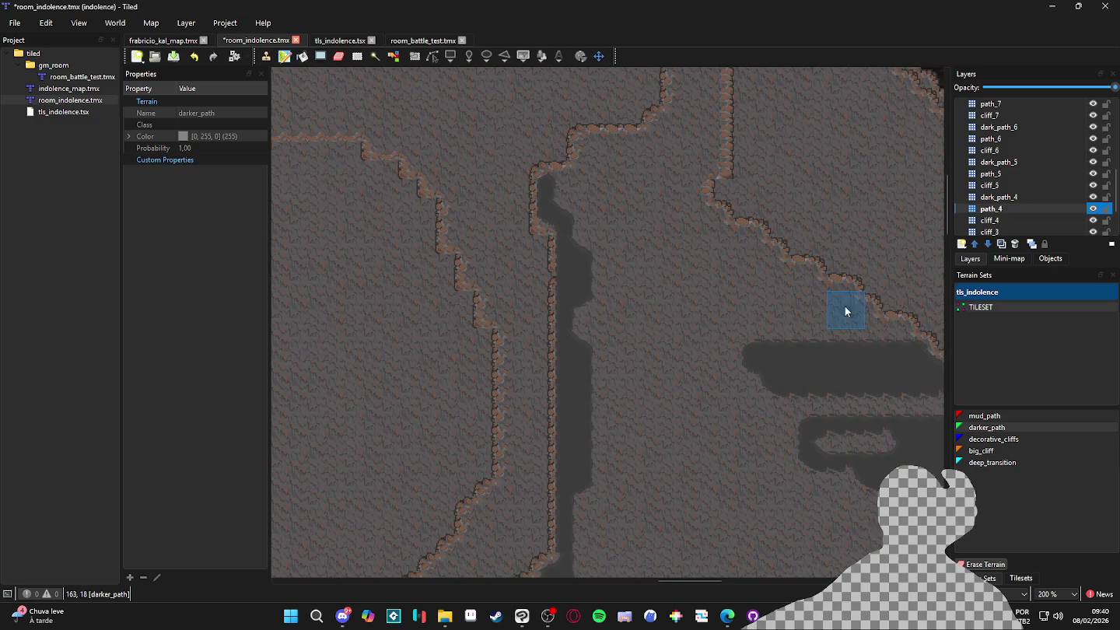
Extend darker_path strips near the plateau edge, across the cliff notch, and over the light rock pocket
{"action": "mouse_move", "coordinate": [886, 325]}
{"action": "left_mouse_down"}
{"action": "mouse_move", "coordinate": [872, 337]}
{"action": "mouse_move", "coordinate": [844, 312]}
{"action": "mouse_move", "coordinate": [685, 320]}
{"action": "left_mouse_up"}
{"action": "mouse_move", "coordinate": [843, 293]}
{"action": "left_mouse_down"}
{"action": "mouse_move", "coordinate": [752, 310]}
{"action": "mouse_move", "coordinate": [807, 280]}
{"action": "mouse_move", "coordinate": [595, 280]}
{"action": "left_mouse_up"}
{"action": "mouse_move", "coordinate": [770, 259]}
{"action": "left_mouse_down"}
{"action": "mouse_move", "coordinate": [747, 242]}
{"action": "mouse_move", "coordinate": [638, 237]}
{"action": "mouse_move", "coordinate": [625, 217]}
{"action": "mouse_move", "coordinate": [694, 166]}
{"action": "mouse_move", "coordinate": [677, 334]}
{"action": "mouse_move", "coordinate": [690, 262]}
{"action": "mouse_move", "coordinate": [654, 325]}
{"action": "mouse_move", "coordinate": [674, 396]}
{"action": "left_mouse_up"}
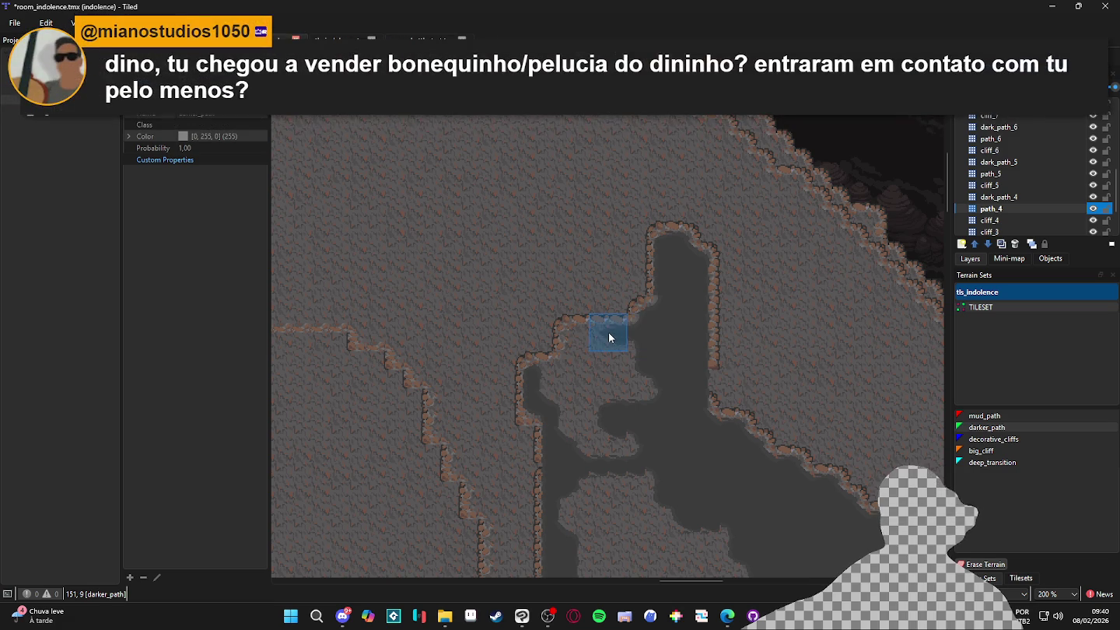
{"action": "scroll", "coordinate": [628, 335], "scroll_direction": "left", "scroll_amount": 1}
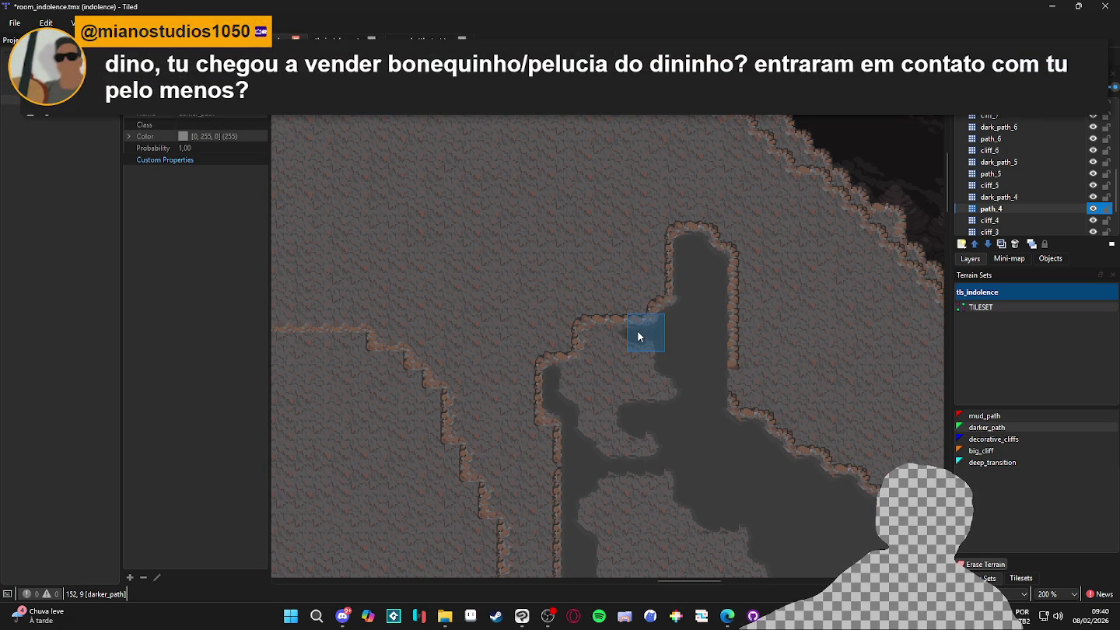
{"action": "mouse_move", "coordinate": [640, 338]}
{"action": "left_mouse_down"}
{"action": "mouse_move", "coordinate": [599, 342]}
{"action": "mouse_move", "coordinate": [586, 389]}
{"action": "left_mouse_up"}
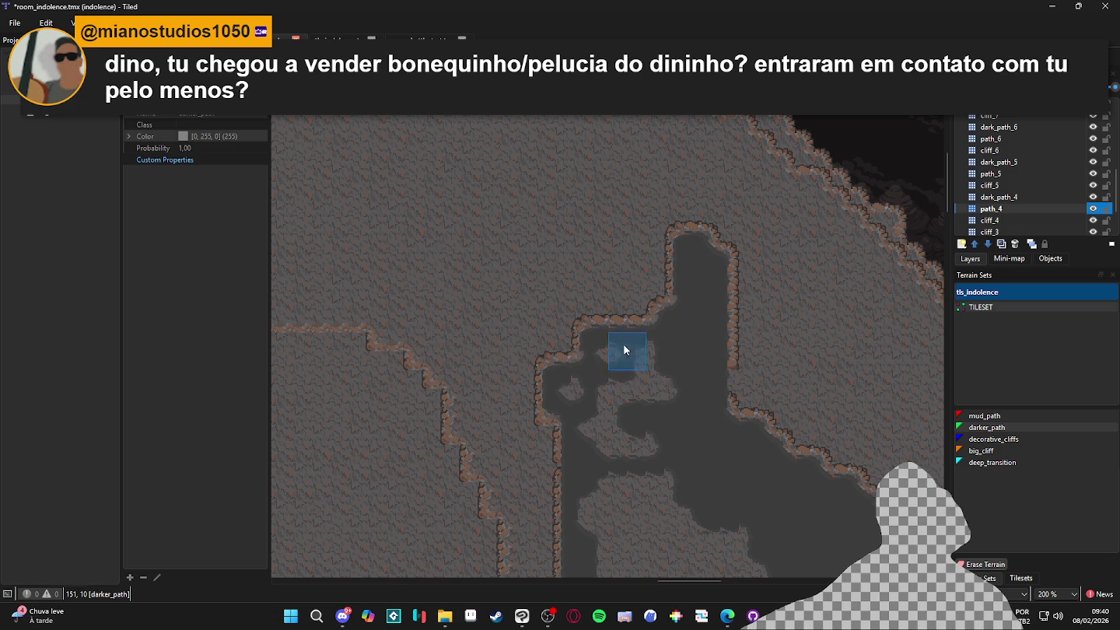
{"action": "mouse_move", "coordinate": [672, 388]}
{"action": "left_mouse_down"}
{"action": "mouse_move", "coordinate": [644, 444]}
{"action": "mouse_move", "coordinate": [605, 405]}
{"action": "mouse_move", "coordinate": [585, 445]}
{"action": "mouse_move", "coordinate": [663, 362]}
{"action": "mouse_move", "coordinate": [587, 349]}
{"action": "mouse_move", "coordinate": [667, 334]}
{"action": "mouse_move", "coordinate": [607, 403]}
{"action": "left_mouse_up"}
{"action": "scroll", "coordinate": [676, 284], "scroll_direction": "down", "scroll_amount": 3}
{"action": "left_click", "coordinate": [552, 616]}
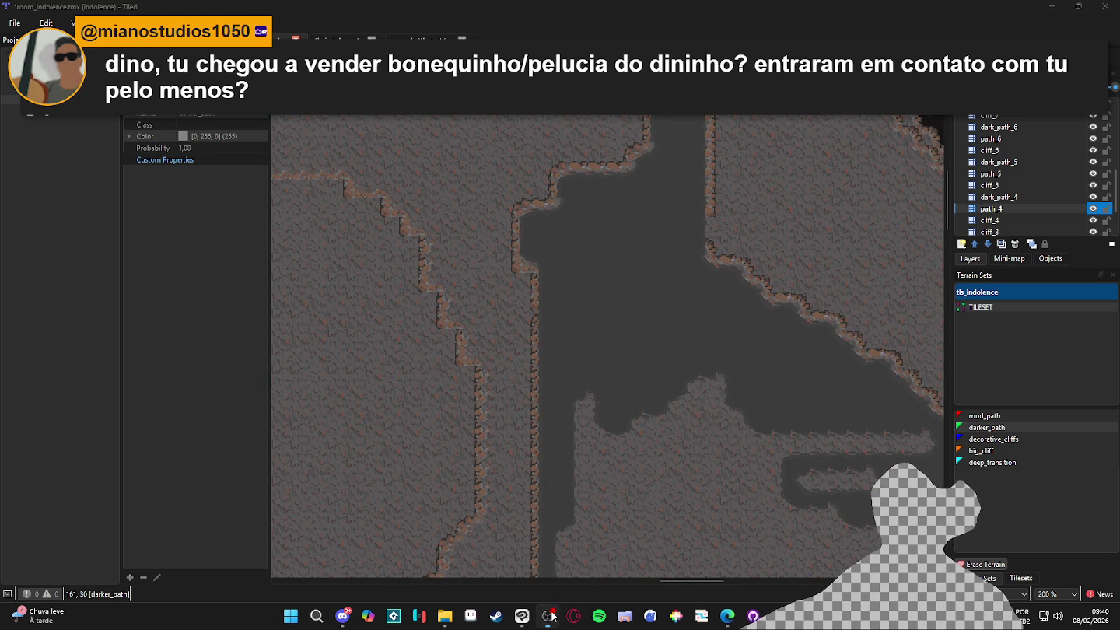
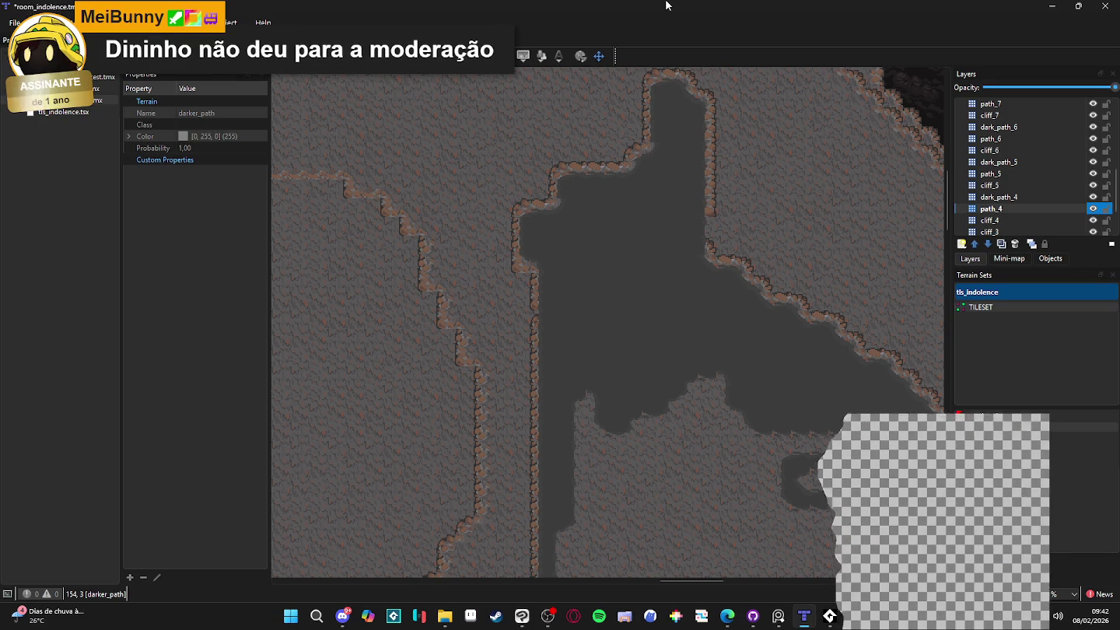
Paint darker_path terrain down the left side of the basin on path_4 until it is filled solid
{"action": "scroll", "coordinate": [763, 77], "scroll_direction": "down", "scroll_amount": 2}
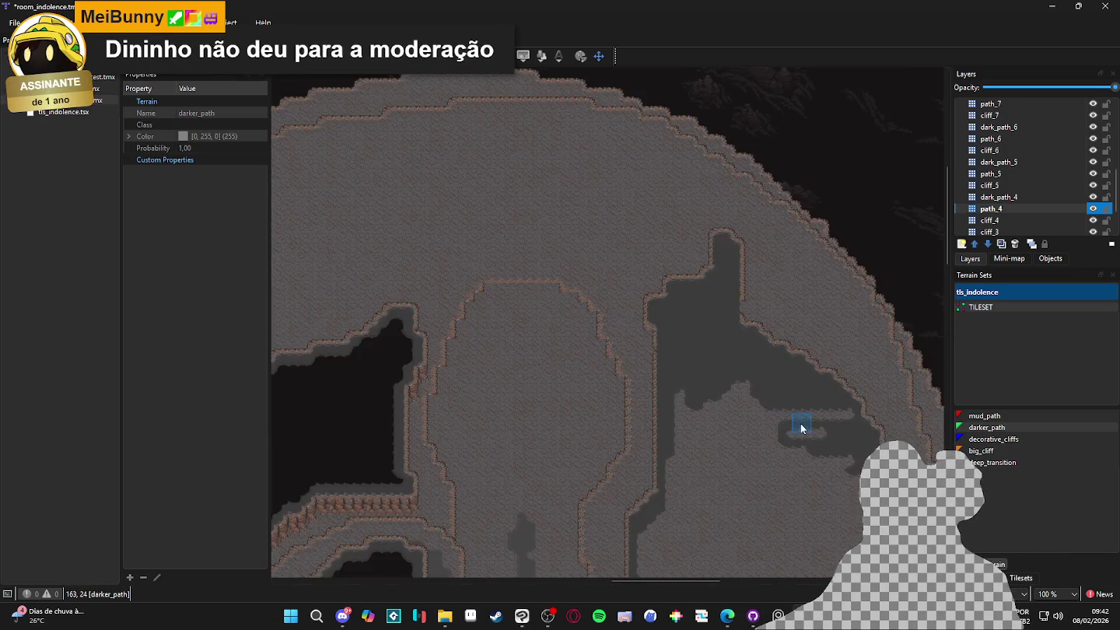
{"action": "mouse_move", "coordinate": [731, 272]}
{"action": "left_mouse_down"}
{"action": "mouse_move", "coordinate": [668, 276]}
{"action": "mouse_move", "coordinate": [575, 242]}
{"action": "mouse_move", "coordinate": [584, 314]}
{"action": "mouse_move", "coordinate": [665, 295]}
{"action": "mouse_move", "coordinate": [602, 318]}
{"action": "mouse_move", "coordinate": [572, 312]}
{"action": "mouse_move", "coordinate": [573, 359]}
{"action": "mouse_move", "coordinate": [563, 335]}
{"action": "mouse_move", "coordinate": [541, 380]}
{"action": "mouse_move", "coordinate": [559, 370]}
{"action": "mouse_move", "coordinate": [521, 423]}
{"action": "mouse_move", "coordinate": [603, 424]}
{"action": "mouse_move", "coordinate": [641, 440]}
{"action": "mouse_move", "coordinate": [678, 423]}
{"action": "mouse_move", "coordinate": [665, 358]}
{"action": "mouse_move", "coordinate": [646, 393]}
{"action": "mouse_move", "coordinate": [587, 377]}
{"action": "mouse_move", "coordinate": [669, 267]}
{"action": "mouse_move", "coordinate": [747, 365]}
{"action": "mouse_move", "coordinate": [783, 362]}
{"action": "mouse_move", "coordinate": [758, 381]}
{"action": "mouse_move", "coordinate": [707, 339]}
{"action": "mouse_move", "coordinate": [738, 383]}
{"action": "mouse_move", "coordinate": [782, 400]}
{"action": "mouse_move", "coordinate": [777, 420]}
{"action": "mouse_move", "coordinate": [795, 424]}
{"action": "mouse_move", "coordinate": [742, 422]}
{"action": "mouse_move", "coordinate": [782, 417]}
{"action": "mouse_move", "coordinate": [805, 430]}
{"action": "mouse_move", "coordinate": [794, 455]}
{"action": "mouse_move", "coordinate": [672, 450]}
{"action": "mouse_move", "coordinate": [794, 466]}
{"action": "mouse_move", "coordinate": [720, 475]}
{"action": "mouse_move", "coordinate": [789, 493]}
{"action": "mouse_move", "coordinate": [755, 510]}
{"action": "mouse_move", "coordinate": [738, 493]}
{"action": "mouse_move", "coordinate": [749, 487]}
{"action": "left_mouse_up"}
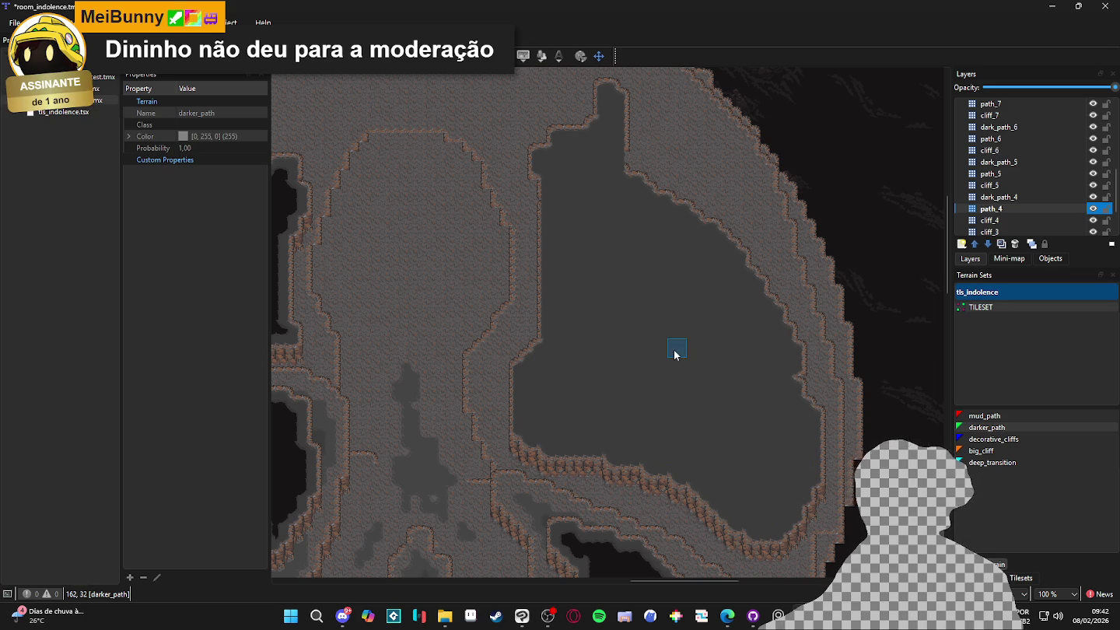
{"action": "scroll", "coordinate": [622, 298], "scroll_direction": "down", "scroll_amount": 1}
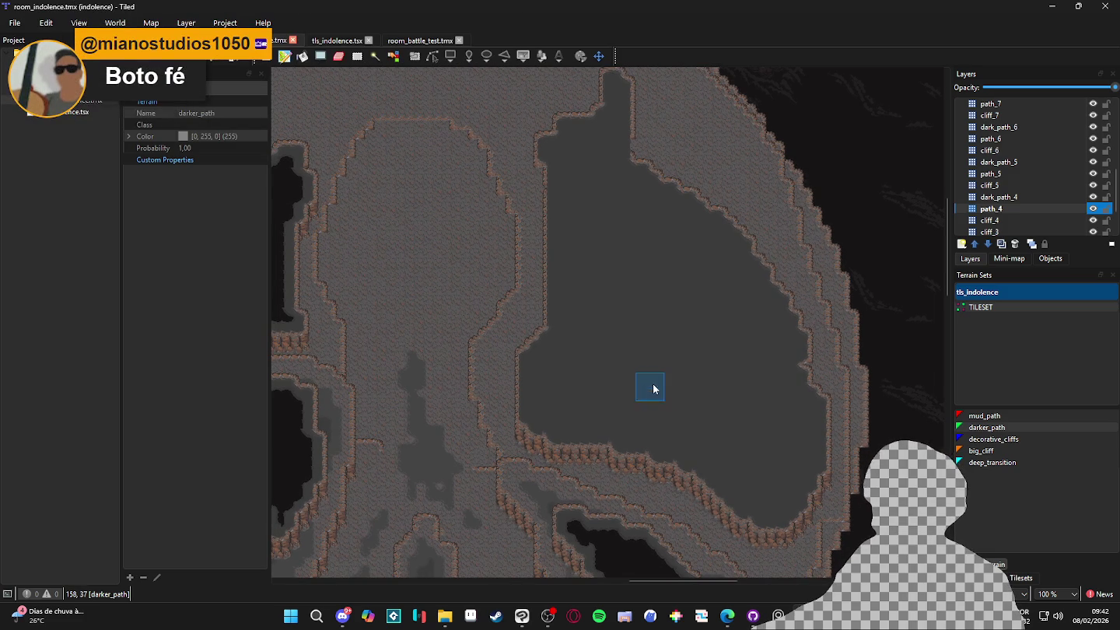
{"action": "scroll", "coordinate": [654, 390], "scroll_direction": "up", "scroll_amount": 1}
Select and show the dark_path_4 layer and pick deep_transition in Terrain Sets
{"action": "left_click", "coordinate": [1072, 197]}
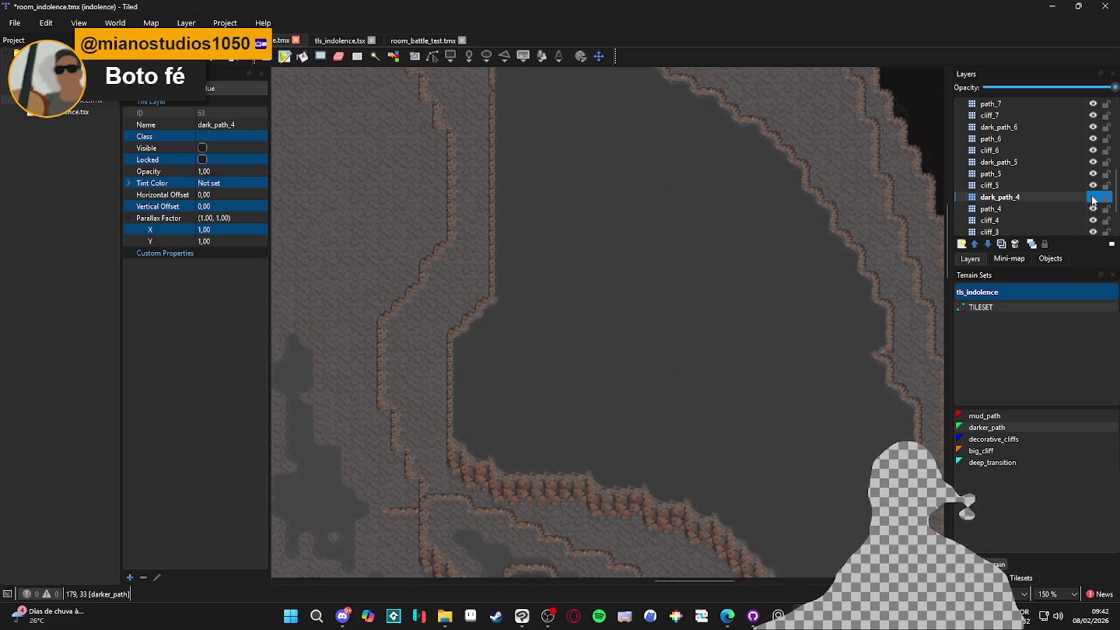
{"action": "left_click", "coordinate": [1028, 577]}
{"action": "left_click", "coordinate": [981, 577]}
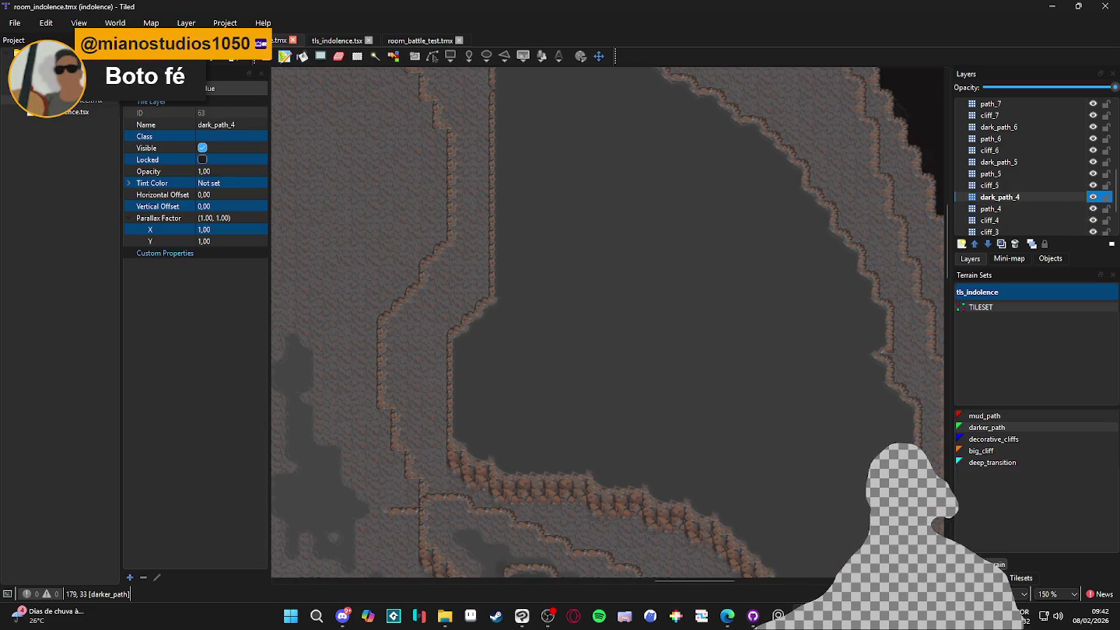
{"action": "left_click", "coordinate": [1012, 462]}
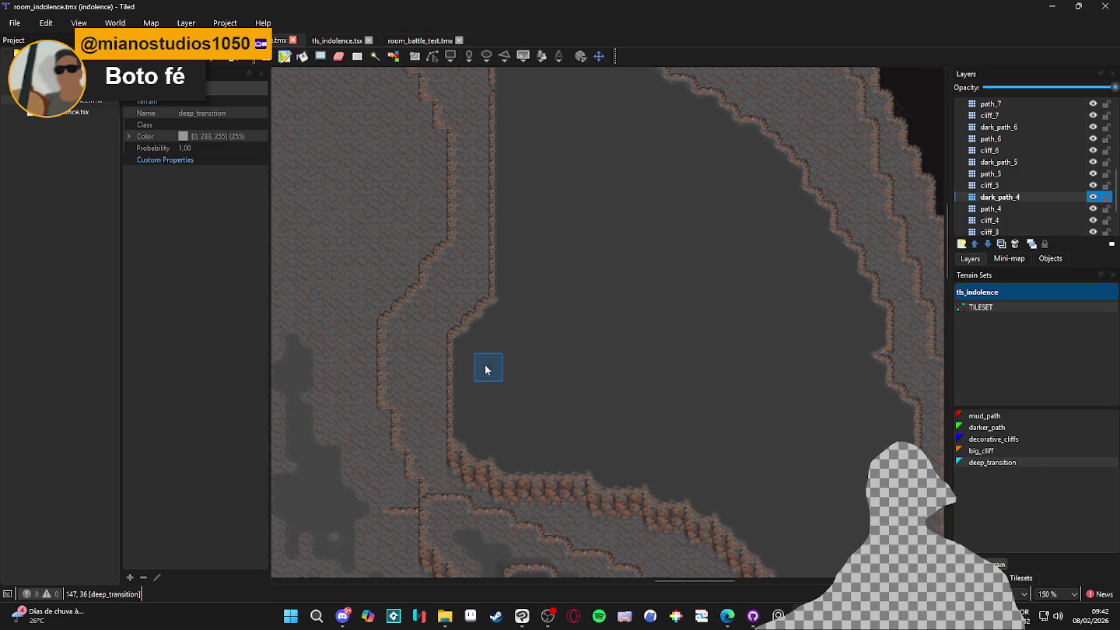
Paint a deep_transition edge down the left wall, along the bottom cliff and up the right wall
{"action": "mouse_move", "coordinate": [472, 360]}
{"action": "left_mouse_down"}
{"action": "mouse_move", "coordinate": [470, 403]}
{"action": "mouse_move", "coordinate": [510, 438]}
{"action": "left_mouse_up"}
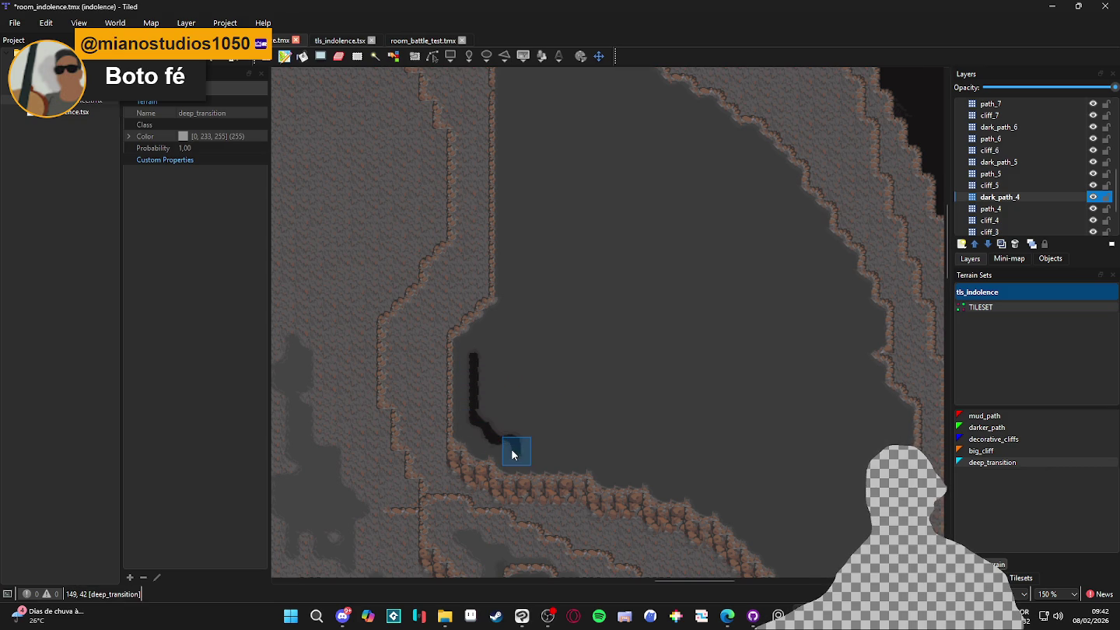
{"action": "mouse_move", "coordinate": [604, 458]}
{"action": "left_mouse_down"}
{"action": "mouse_move", "coordinate": [605, 467]}
{"action": "mouse_move", "coordinate": [662, 470]}
{"action": "mouse_move", "coordinate": [755, 517]}
{"action": "mouse_move", "coordinate": [682, 420]}
{"action": "mouse_move", "coordinate": [799, 425]}
{"action": "left_mouse_up"}
{"action": "mouse_move", "coordinate": [684, 428]}
{"action": "left_mouse_down"}
{"action": "mouse_move", "coordinate": [743, 482]}
{"action": "mouse_move", "coordinate": [794, 498]}
{"action": "mouse_move", "coordinate": [827, 451]}
{"action": "mouse_move", "coordinate": [842, 339]}
{"action": "mouse_move", "coordinate": [814, 305]}
{"action": "left_mouse_up"}
{"action": "mouse_move", "coordinate": [801, 258]}
{"action": "left_mouse_down"}
{"action": "mouse_move", "coordinate": [805, 206]}
{"action": "mouse_move", "coordinate": [814, 241]}
{"action": "left_mouse_up"}
{"action": "scroll", "coordinate": [806, 223], "scroll_direction": "up", "scroll_amount": 1}
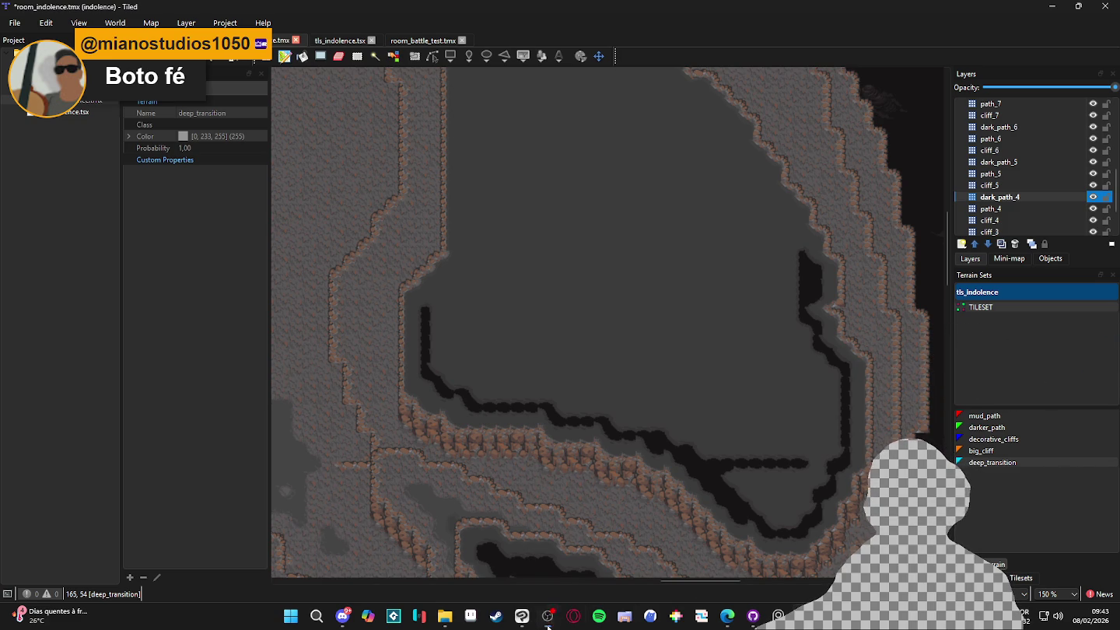
{"action": "scroll", "coordinate": [560, 377], "scroll_direction": "up", "scroll_amount": 4}
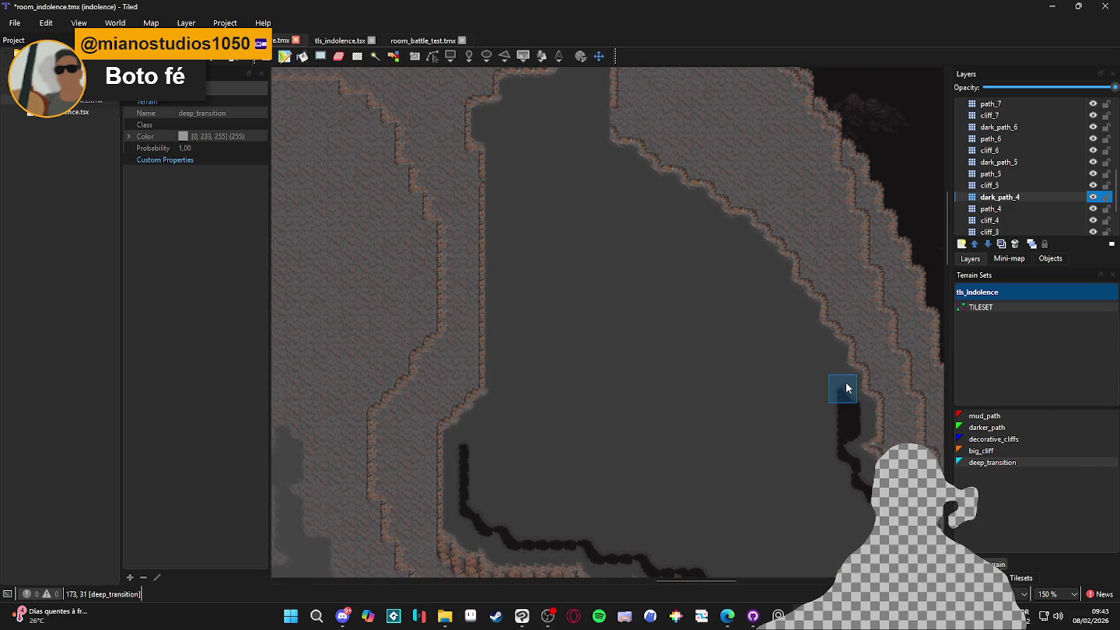
Join the dark edge segments and extend them up the upper-right cliff
{"action": "mouse_move", "coordinate": [838, 390]}
{"action": "left_mouse_down"}
{"action": "mouse_move", "coordinate": [850, 430]}
{"action": "mouse_move", "coordinate": [856, 422]}
{"action": "left_mouse_up"}
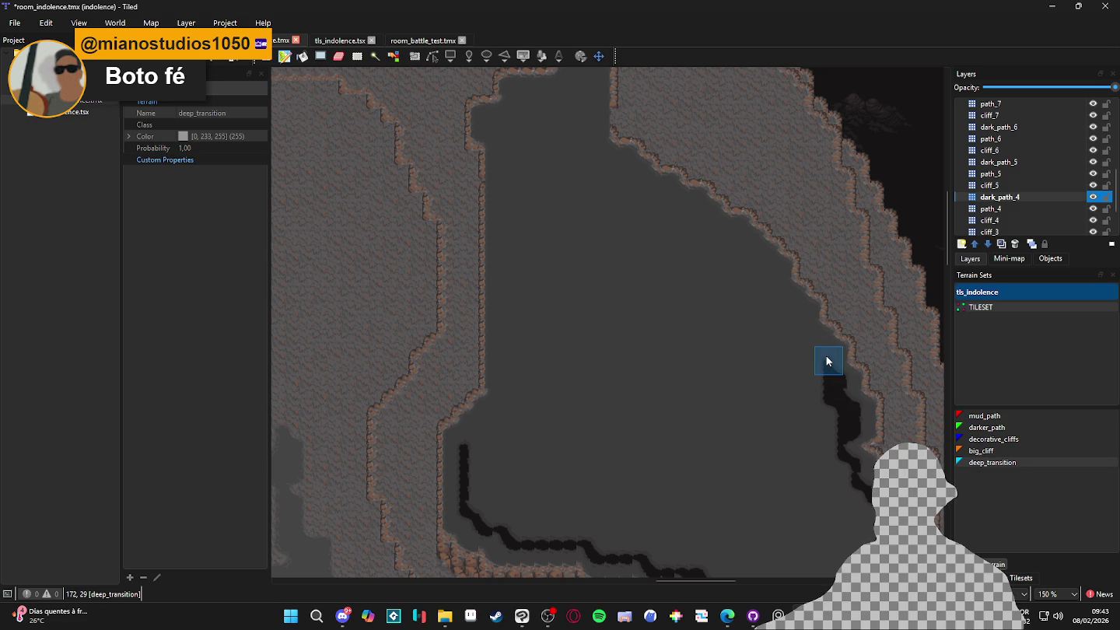
{"action": "mouse_move", "coordinate": [818, 350]}
{"action": "left_mouse_down"}
{"action": "mouse_move", "coordinate": [762, 274]}
{"action": "mouse_move", "coordinate": [715, 237]}
{"action": "mouse_move", "coordinate": [739, 241]}
{"action": "mouse_move", "coordinate": [755, 263]}
{"action": "left_mouse_up"}
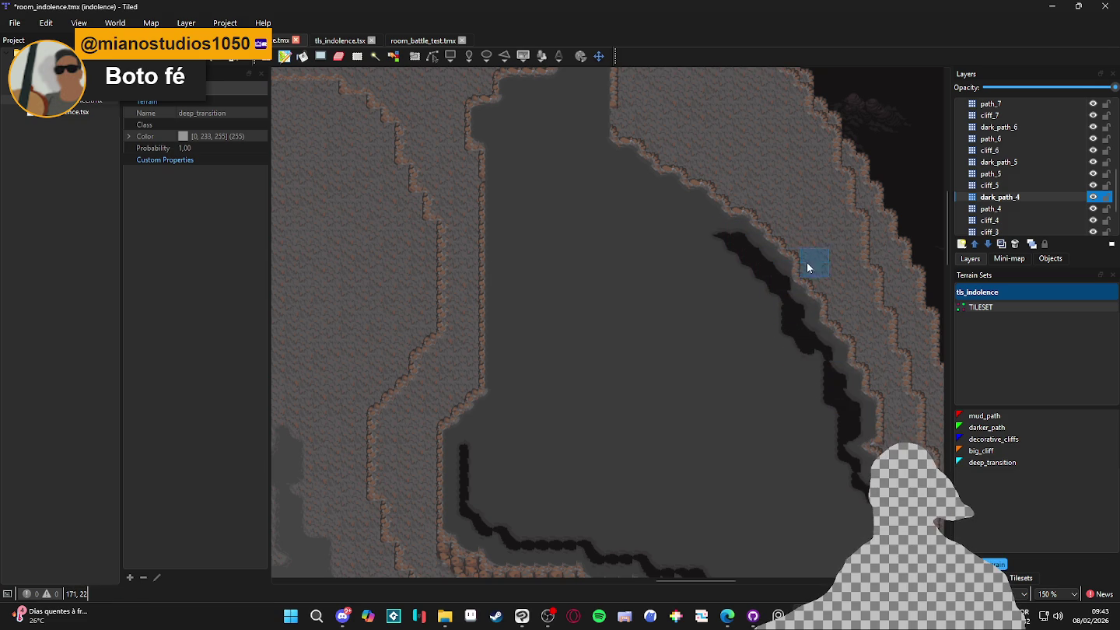
{"action": "mouse_move", "coordinate": [784, 281]}
{"action": "left_mouse_down"}
{"action": "mouse_move", "coordinate": [716, 241]}
{"action": "mouse_move", "coordinate": [711, 220]}
{"action": "mouse_move", "coordinate": [691, 228]}
{"action": "mouse_move", "coordinate": [704, 219]}
{"action": "mouse_move", "coordinate": [652, 212]}
{"action": "mouse_move", "coordinate": [683, 209]}
{"action": "mouse_move", "coordinate": [644, 197]}
{"action": "left_mouse_up"}
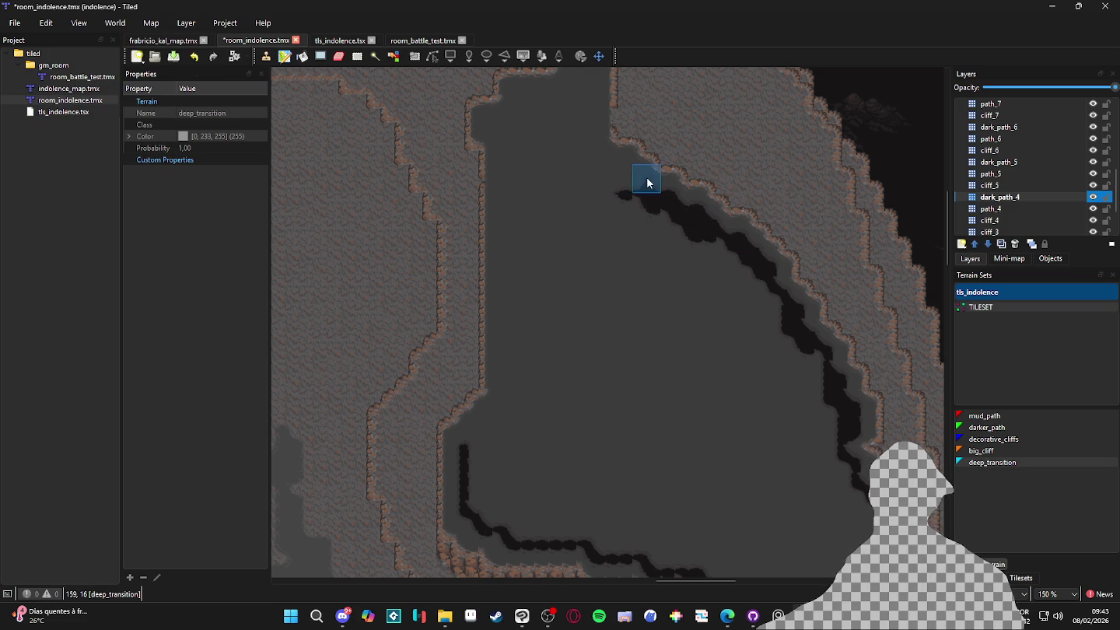
{"action": "mouse_move", "coordinate": [580, 179]}
{"action": "left_mouse_down"}
{"action": "mouse_move", "coordinate": [697, 314]}
{"action": "mouse_move", "coordinate": [732, 300]}
{"action": "mouse_move", "coordinate": [652, 302]}
{"action": "mouse_move", "coordinate": [698, 297]}
{"action": "mouse_move", "coordinate": [691, 171]}
{"action": "mouse_move", "coordinate": [706, 286]}
{"action": "mouse_move", "coordinate": [684, 216]}
{"action": "mouse_move", "coordinate": [651, 269]}
{"action": "mouse_move", "coordinate": [622, 235]}
{"action": "mouse_move", "coordinate": [645, 230]}
{"action": "mouse_move", "coordinate": [622, 233]}
{"action": "mouse_move", "coordinate": [605, 261]}
{"action": "mouse_move", "coordinate": [606, 248]}
{"action": "mouse_move", "coordinate": [594, 248]}
{"action": "mouse_move", "coordinate": [592, 265]}
{"action": "mouse_move", "coordinate": [615, 276]}
{"action": "mouse_move", "coordinate": [620, 303]}
{"action": "mouse_move", "coordinate": [615, 400]}
{"action": "mouse_move", "coordinate": [644, 254]}
{"action": "mouse_move", "coordinate": [644, 373]}
{"action": "mouse_move", "coordinate": [615, 225]}
{"action": "mouse_move", "coordinate": [605, 433]}
{"action": "mouse_move", "coordinate": [583, 429]}
{"action": "mouse_move", "coordinate": [564, 450]}
{"action": "mouse_move", "coordinate": [591, 404]}
{"action": "mouse_move", "coordinate": [562, 437]}
{"action": "mouse_move", "coordinate": [579, 405]}
{"action": "mouse_move", "coordinate": [591, 421]}
{"action": "mouse_move", "coordinate": [603, 393]}
{"action": "mouse_move", "coordinate": [597, 370]}
{"action": "mouse_move", "coordinate": [616, 355]}
{"action": "left_mouse_up"}
{"action": "scroll", "coordinate": [630, 312], "scroll_direction": "down", "scroll_amount": 3}
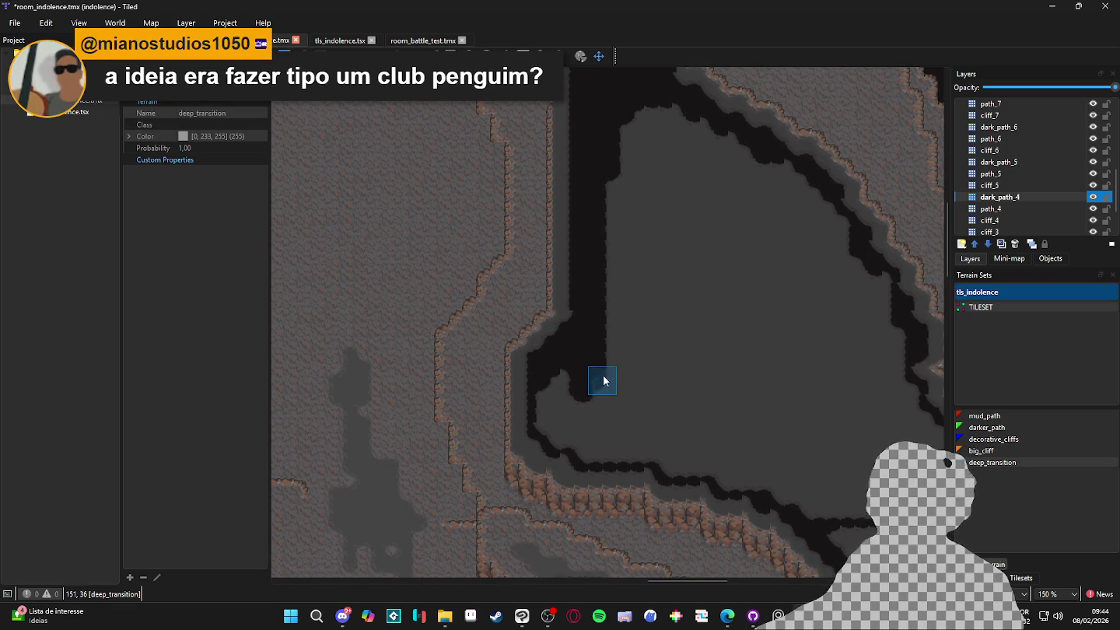
Cover the remaining grey floor with deep_transition and save the map
{"action": "mouse_move", "coordinate": [557, 426]}
{"action": "left_mouse_down"}
{"action": "mouse_move", "coordinate": [573, 454]}
{"action": "mouse_move", "coordinate": [704, 444]}
{"action": "mouse_move", "coordinate": [619, 342]}
{"action": "left_mouse_up"}
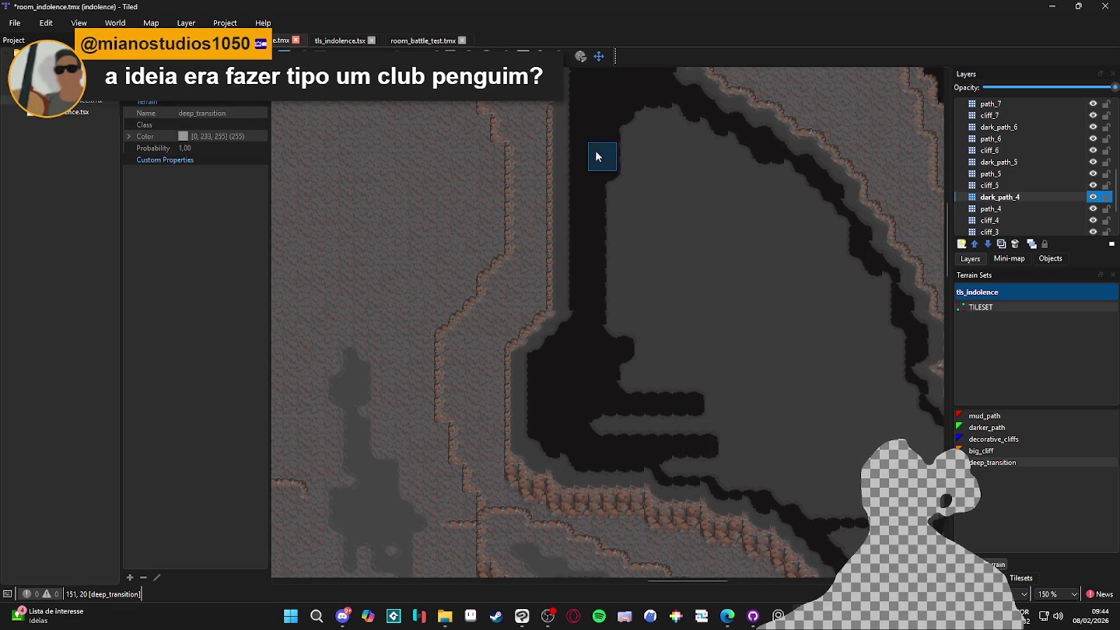
{"action": "mouse_move", "coordinate": [656, 121]}
{"action": "left_mouse_down"}
{"action": "mouse_move", "coordinate": [771, 180]}
{"action": "mouse_move", "coordinate": [844, 287]}
{"action": "mouse_move", "coordinate": [863, 367]}
{"action": "left_mouse_up"}
{"action": "scroll", "coordinate": [817, 326], "scroll_direction": "down", "scroll_amount": 1}
{"action": "scroll", "coordinate": [816, 326], "scroll_direction": "right", "scroll_amount": 2}
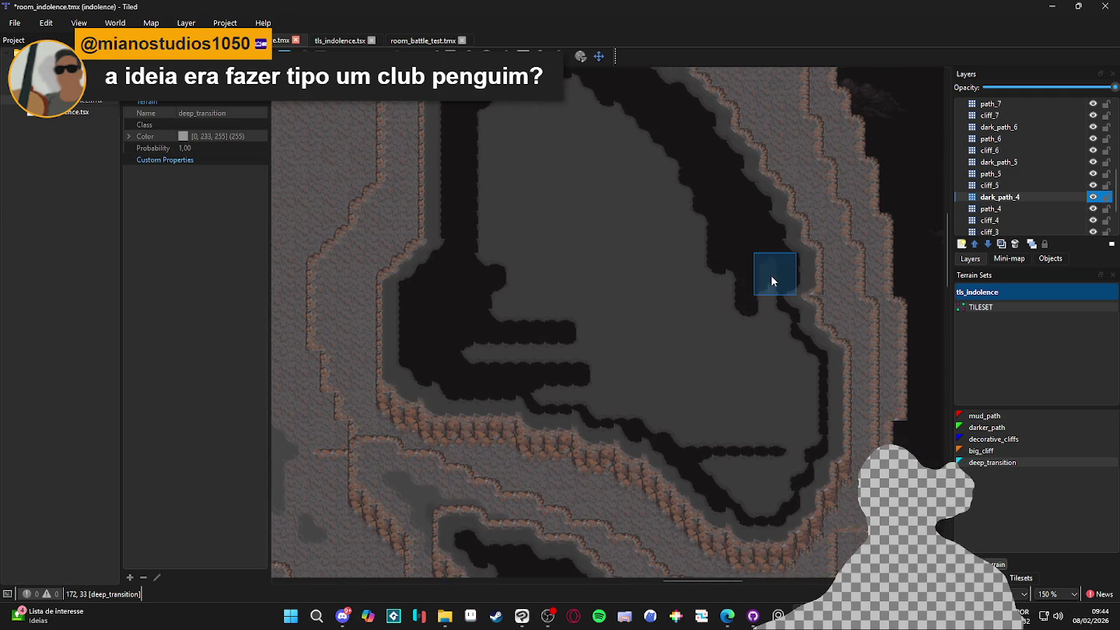
{"action": "mouse_move", "coordinate": [777, 451]}
{"action": "left_mouse_down"}
{"action": "mouse_move", "coordinate": [797, 468]}
{"action": "mouse_move", "coordinate": [715, 471]}
{"action": "mouse_move", "coordinate": [781, 477]}
{"action": "mouse_move", "coordinate": [738, 486]}
{"action": "mouse_move", "coordinate": [782, 492]}
{"action": "mouse_move", "coordinate": [757, 504]}
{"action": "mouse_move", "coordinate": [802, 533]}
{"action": "mouse_move", "coordinate": [757, 490]}
{"action": "mouse_move", "coordinate": [772, 435]}
{"action": "mouse_move", "coordinate": [677, 439]}
{"action": "mouse_move", "coordinate": [573, 397]}
{"action": "mouse_move", "coordinate": [604, 394]}
{"action": "mouse_move", "coordinate": [611, 406]}
{"action": "mouse_move", "coordinate": [753, 436]}
{"action": "mouse_move", "coordinate": [761, 407]}
{"action": "mouse_move", "coordinate": [599, 381]}
{"action": "mouse_move", "coordinate": [636, 381]}
{"action": "left_mouse_up"}
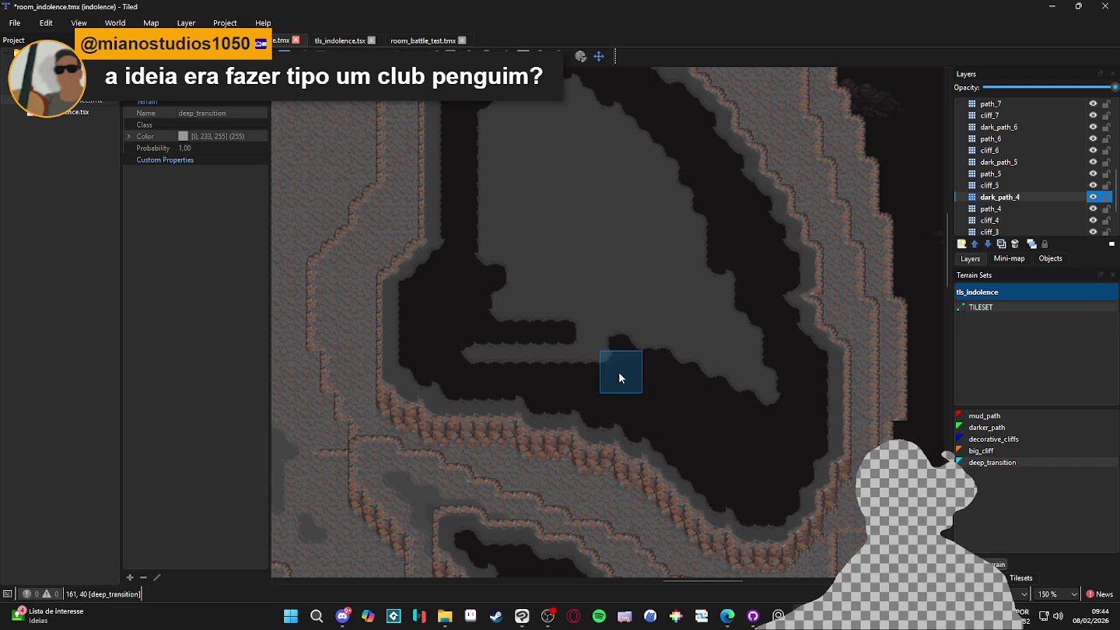
{"action": "mouse_move", "coordinate": [472, 363]}
{"action": "left_mouse_down"}
{"action": "mouse_move", "coordinate": [737, 395]}
{"action": "mouse_move", "coordinate": [635, 233]}
{"action": "mouse_move", "coordinate": [737, 351]}
{"action": "mouse_move", "coordinate": [786, 435]}
{"action": "mouse_move", "coordinate": [673, 317]}
{"action": "mouse_move", "coordinate": [618, 189]}
{"action": "mouse_move", "coordinate": [789, 408]}
{"action": "mouse_move", "coordinate": [699, 230]}
{"action": "mouse_move", "coordinate": [804, 420]}
{"action": "mouse_move", "coordinate": [850, 463]}
{"action": "mouse_move", "coordinate": [787, 487]}
{"action": "mouse_move", "coordinate": [610, 424]}
{"action": "mouse_move", "coordinate": [667, 339]}
{"action": "mouse_move", "coordinate": [774, 426]}
{"action": "left_mouse_up"}
{"action": "mouse_move", "coordinate": [705, 356]}
{"action": "left_mouse_down"}
{"action": "mouse_move", "coordinate": [678, 447]}
{"action": "mouse_move", "coordinate": [622, 398]}
{"action": "left_mouse_up"}
{"action": "scroll", "coordinate": [687, 393], "scroll_direction": "down", "scroll_amount": 2}
{"action": "key", "text": "ctrl+s"}
Select path_4 and toggle its visibility to compare the look at the cave junction
{"action": "left_click_drag", "start_coordinate": [585, 299], "coordinate": [649, 243]}
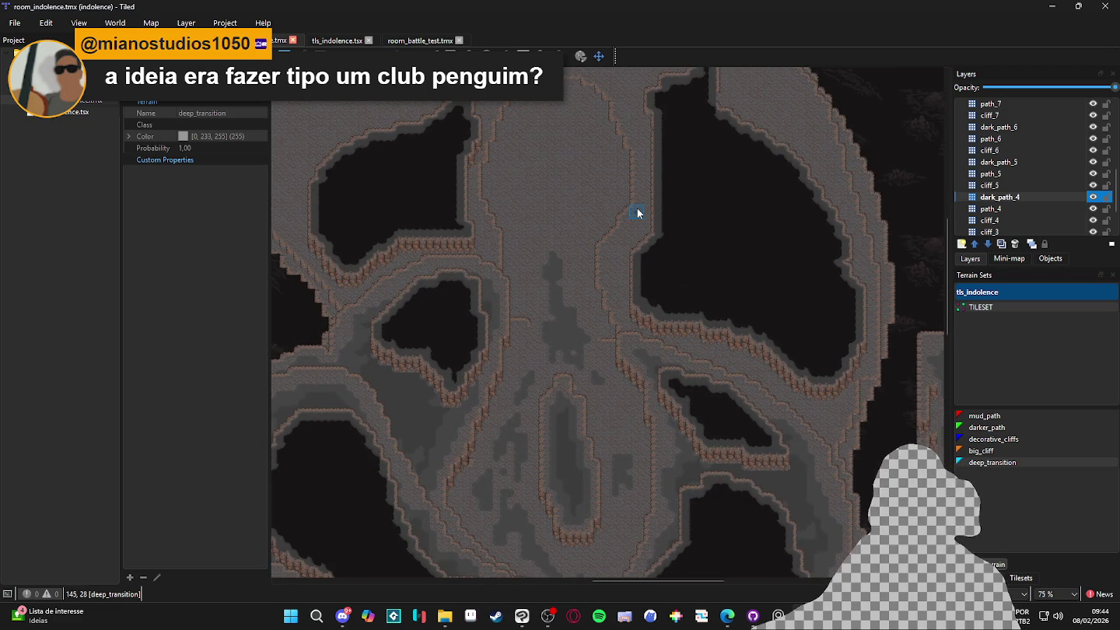
{"action": "left_click_drag", "start_coordinate": [452, 269], "coordinate": [500, 302]}
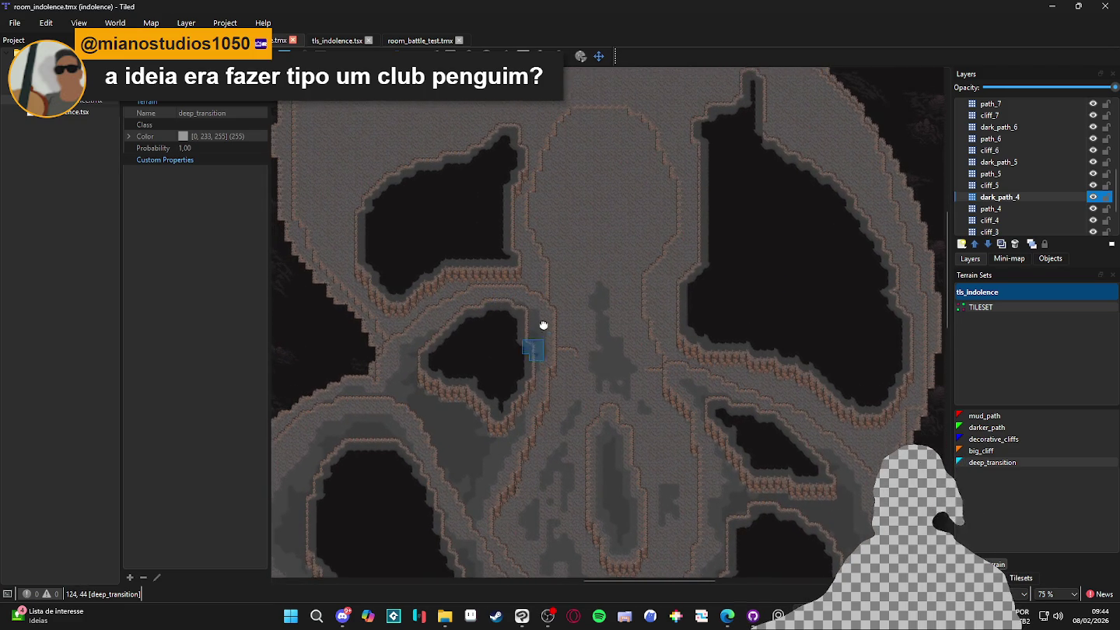
{"action": "left_click_drag", "start_coordinate": [538, 346], "coordinate": [550, 306]}
{"action": "key", "text": "ctrl+Page_Down"}
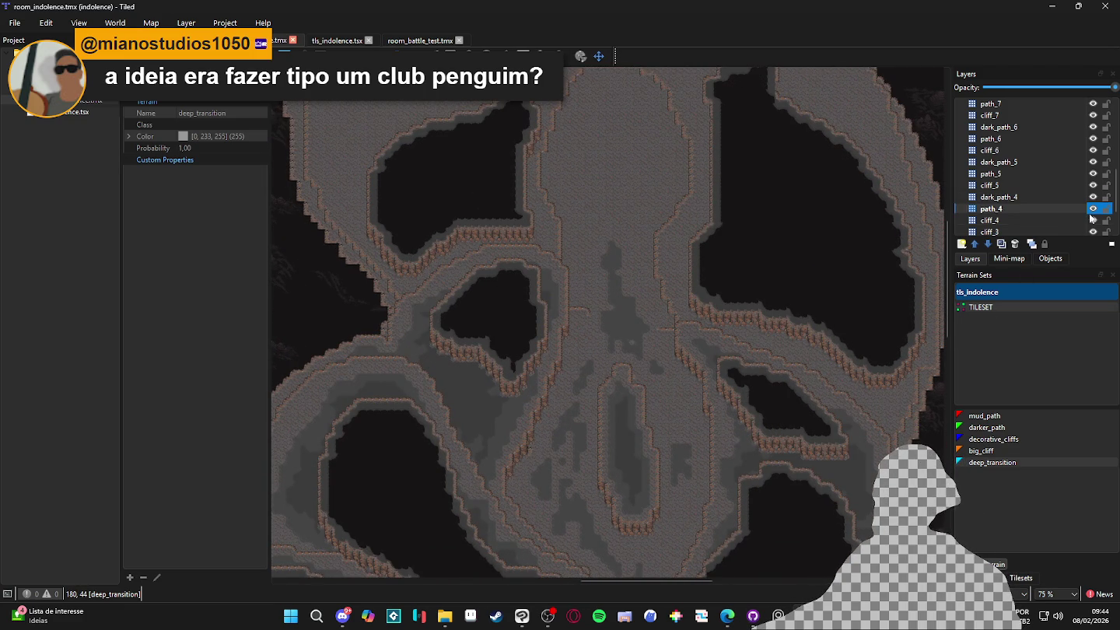
{"action": "left_click", "coordinate": [1092, 211]}
{"action": "left_click", "coordinate": [1092, 210]}
{"action": "left_click", "coordinate": [1094, 210]}
{"action": "left_click", "coordinate": [1092, 210]}
{"action": "left_click", "coordinate": [1093, 210]}
{"action": "left_click", "coordinate": [1091, 212]}
{"action": "left_click", "coordinate": [1091, 211]}
{"action": "left_click", "coordinate": [1092, 211]}
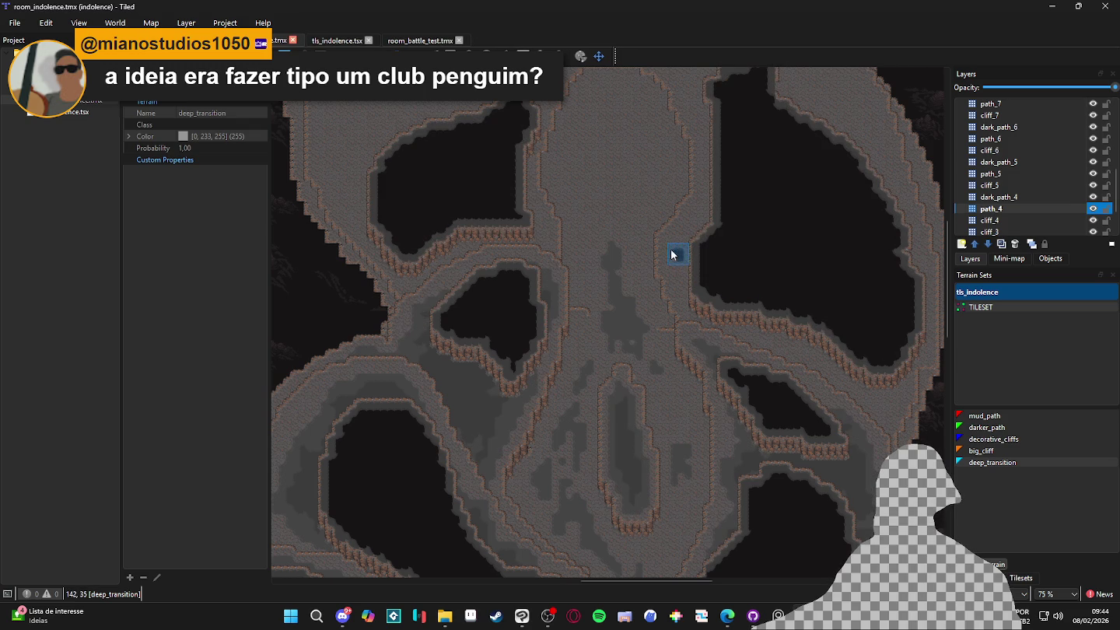
Move to the cliff_3 layer and switch to picking individual tileset tiles
{"action": "key", "text": "ctrl+Page_Down"}
{"action": "key", "text": "ctrl+Page_Down"}
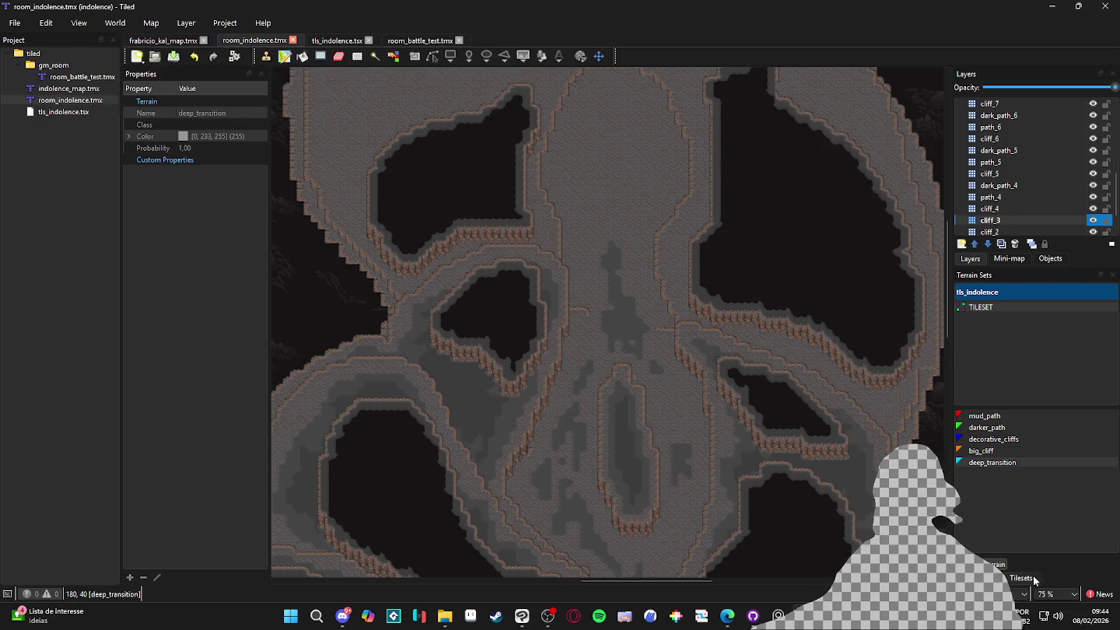
{"action": "left_click", "coordinate": [1034, 577]}
{"action": "scroll", "coordinate": [626, 393], "scroll_direction": "up", "scroll_amount": 2}
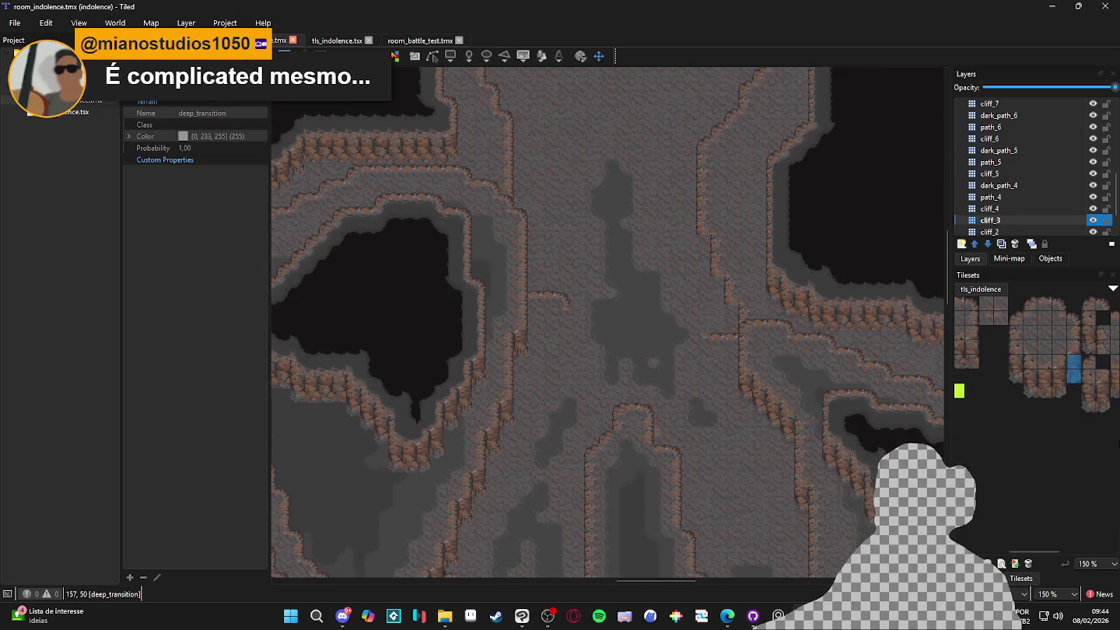
Stamp a vertical strip of four cliff tiles onto the central chamber's top rim
{"action": "scroll", "coordinate": [1046, 380], "scroll_direction": "left", "scroll_amount": 2}
{"action": "left_click_drag", "start_coordinate": [1064, 360], "coordinate": [1063, 392]}
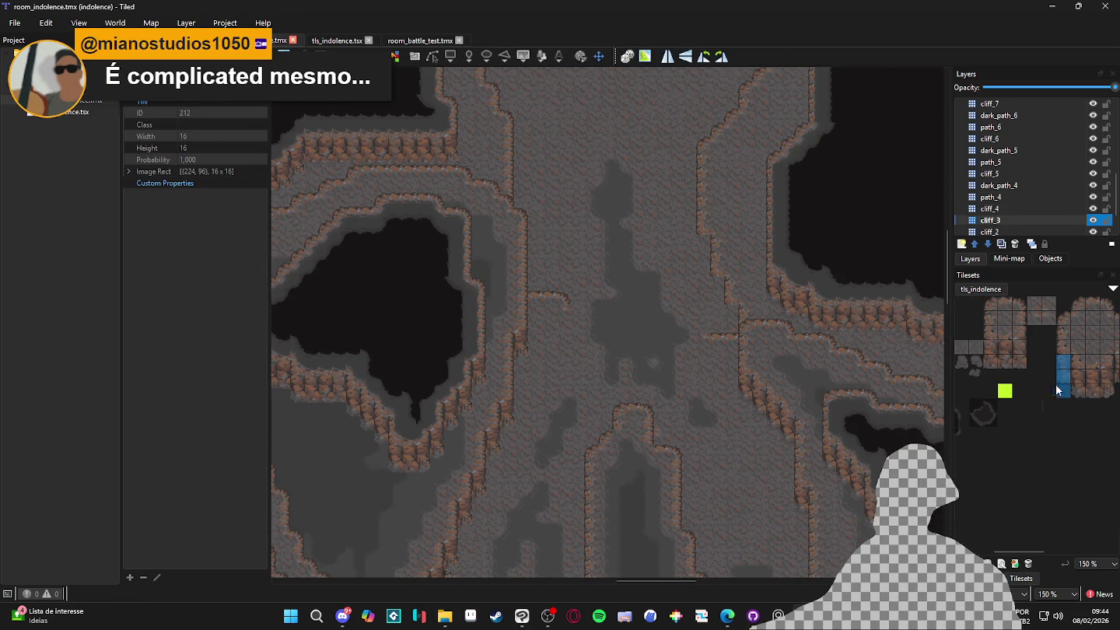
{"action": "scroll", "coordinate": [663, 254], "scroll_direction": "up", "scroll_amount": 1}
{"action": "left_click", "coordinate": [695, 276]}
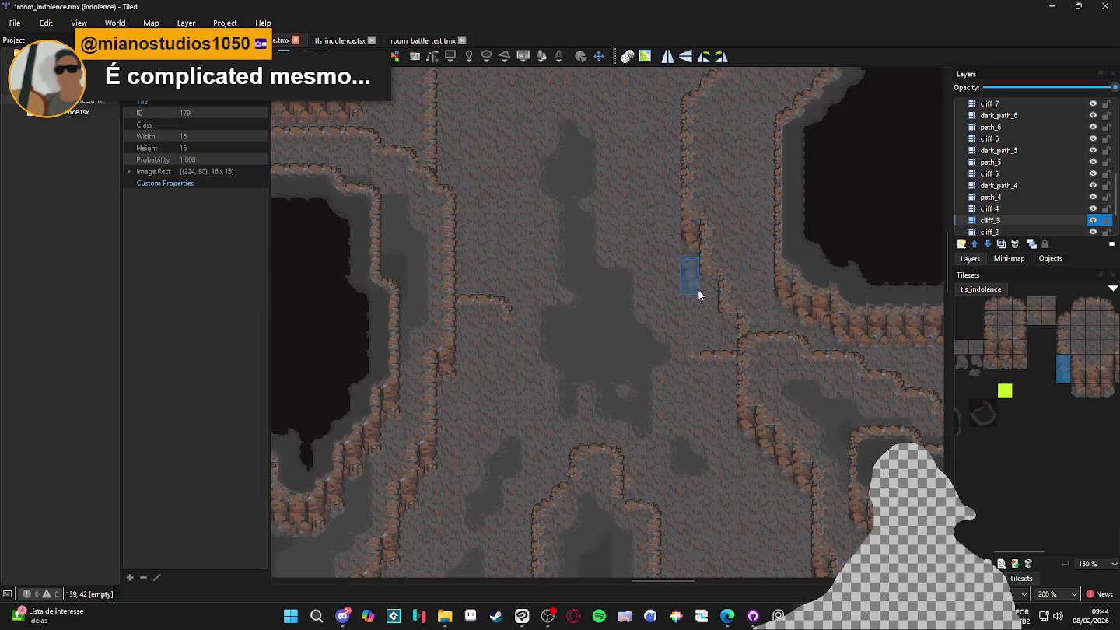
{"action": "scroll", "coordinate": [599, 304], "scroll_direction": "down", "scroll_amount": 2}
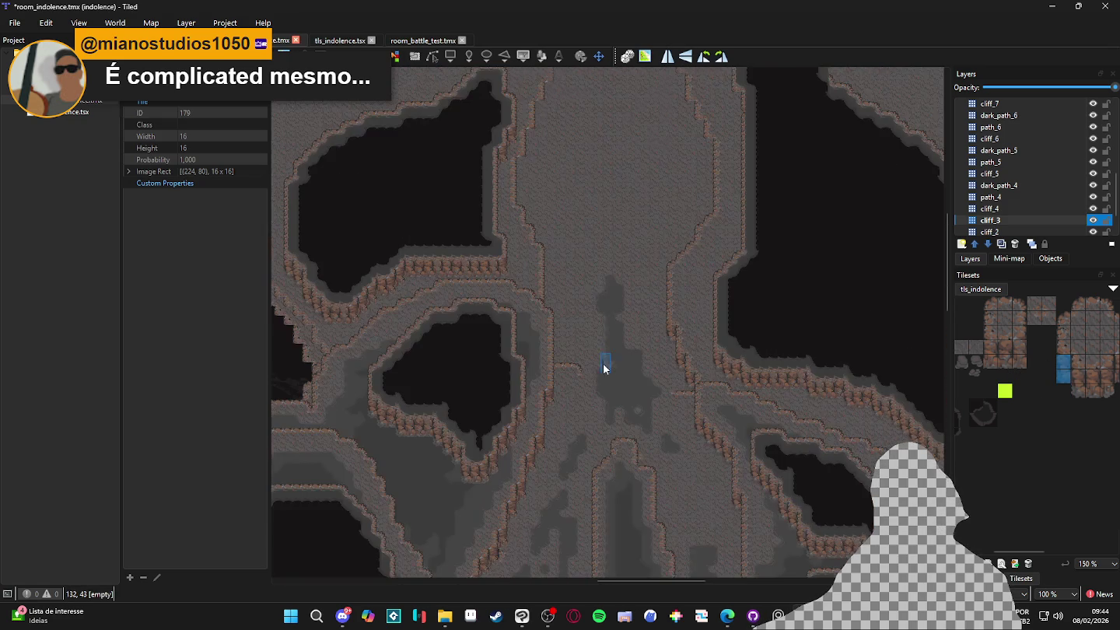
{"action": "scroll", "coordinate": [602, 296], "scroll_direction": "up", "scroll_amount": 2}
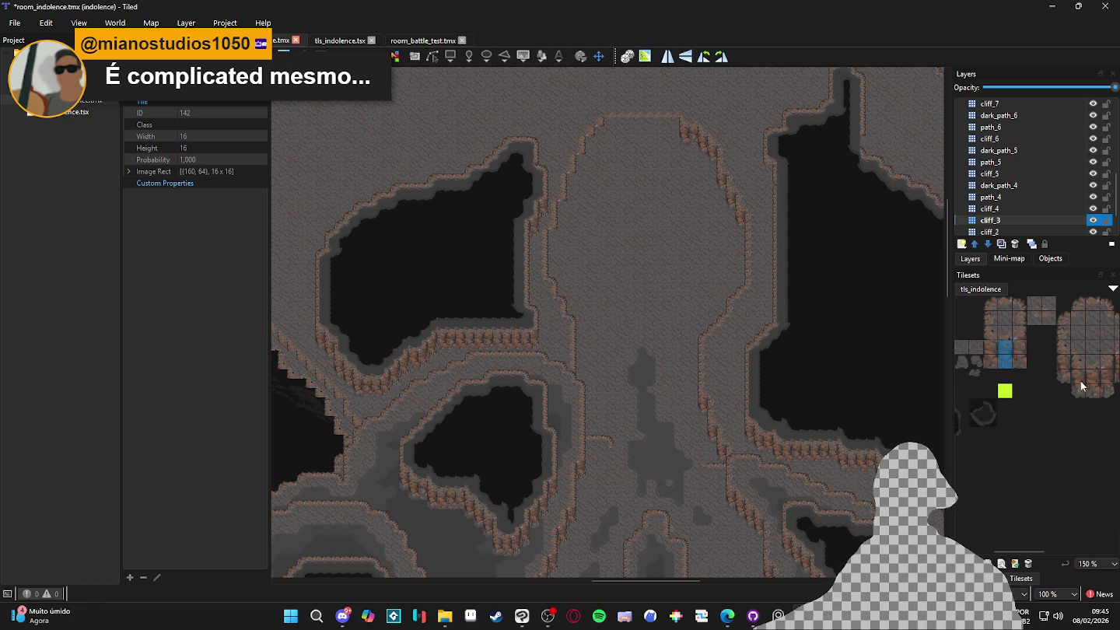
{"action": "scroll", "coordinate": [1035, 352], "scroll_direction": "right", "scroll_amount": 2}
Pick a two-tile cliff piece, then a 3×2 block of stone floor tiles from tls_indolence
{"action": "left_click_drag", "start_coordinate": [1080, 361], "coordinate": [1079, 376]}
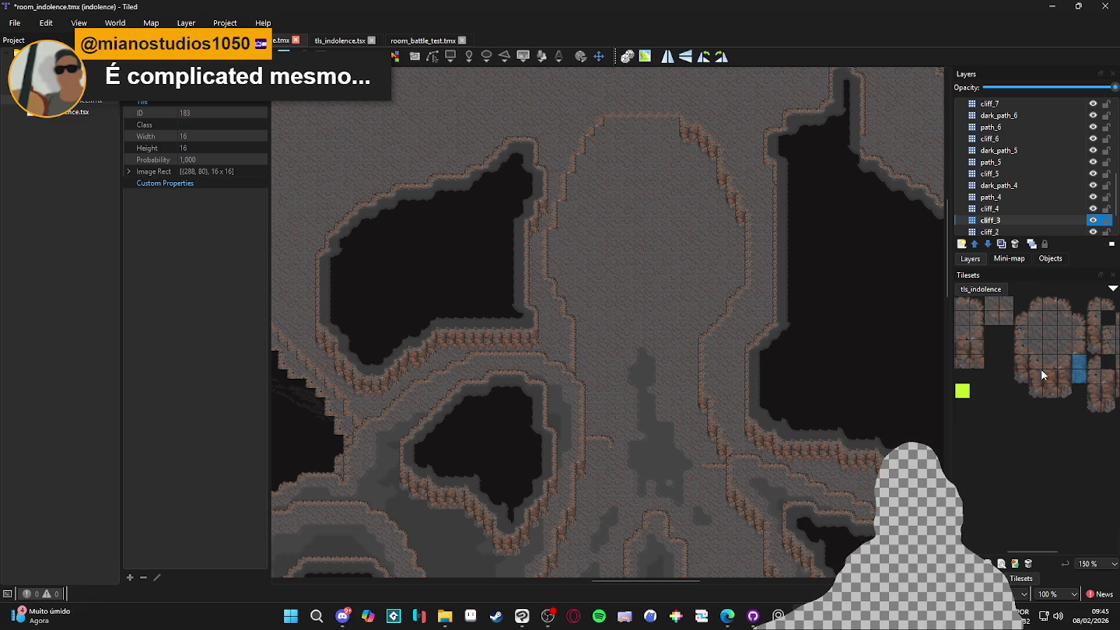
{"action": "scroll", "coordinate": [555, 283], "scroll_direction": "up", "scroll_amount": 1}
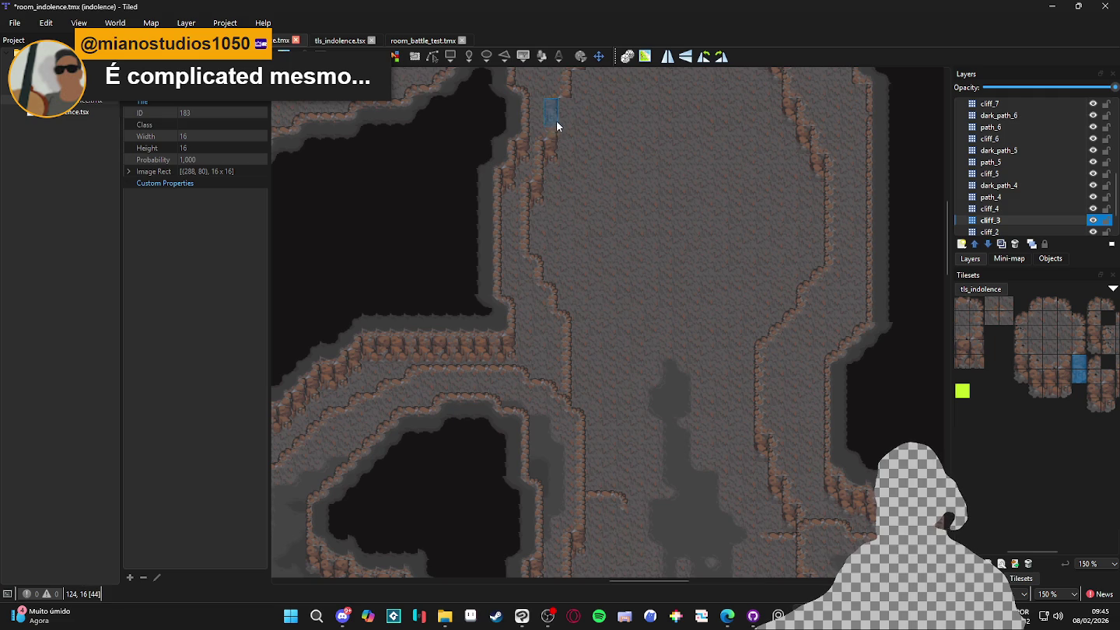
{"action": "scroll", "coordinate": [584, 216], "scroll_direction": "up", "scroll_amount": 3}
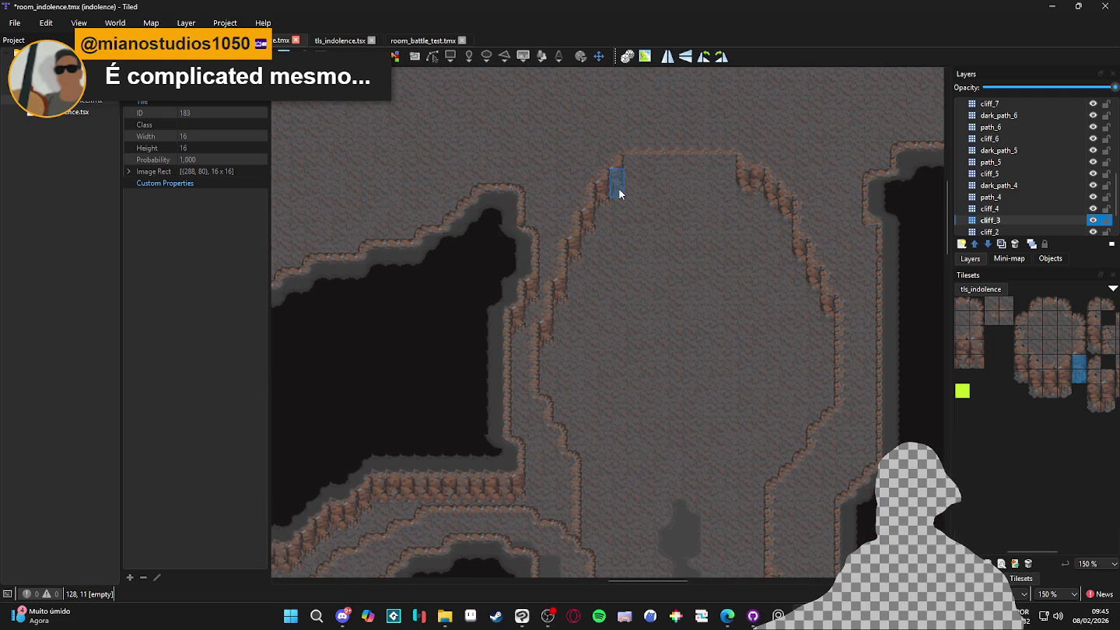
{"action": "scroll", "coordinate": [1099, 369], "scroll_direction": "left", "scroll_amount": 1}
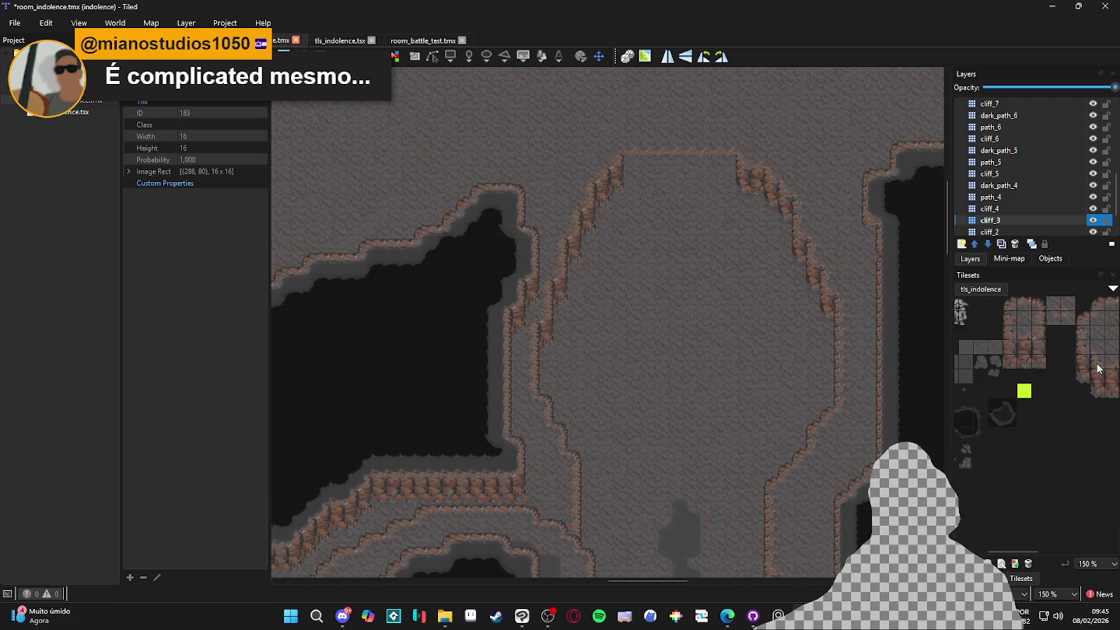
{"action": "left_click_drag", "start_coordinate": [1008, 346], "coordinate": [1039, 363]}
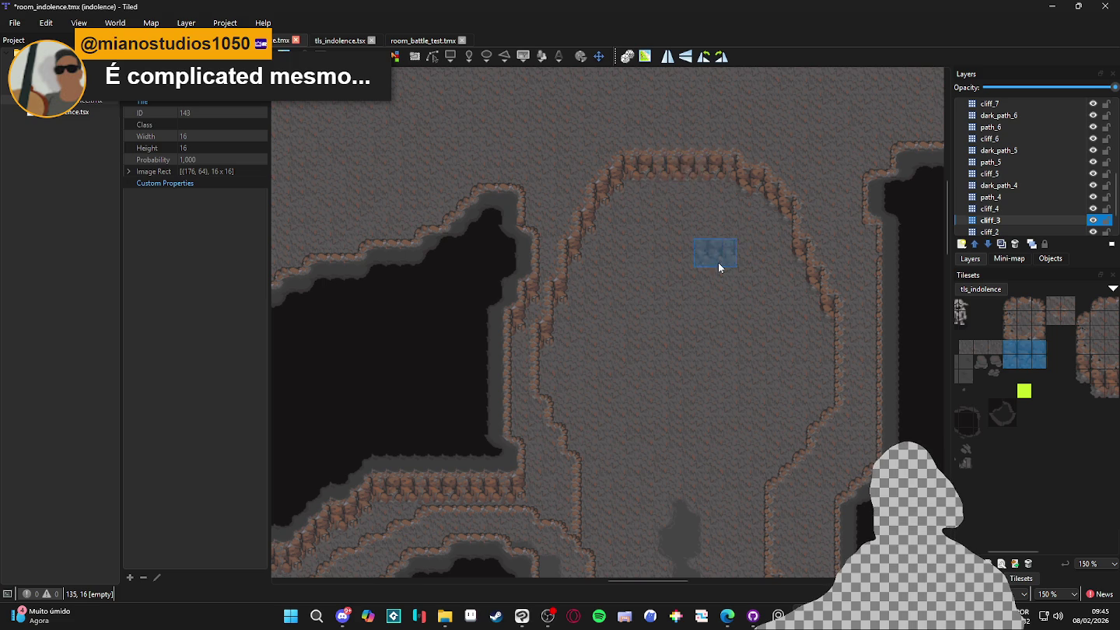
{"action": "scroll", "coordinate": [732, 326], "scroll_direction": "down", "scroll_amount": 3}
{"action": "scroll", "coordinate": [712, 288], "scroll_direction": "up", "scroll_amount": 1}
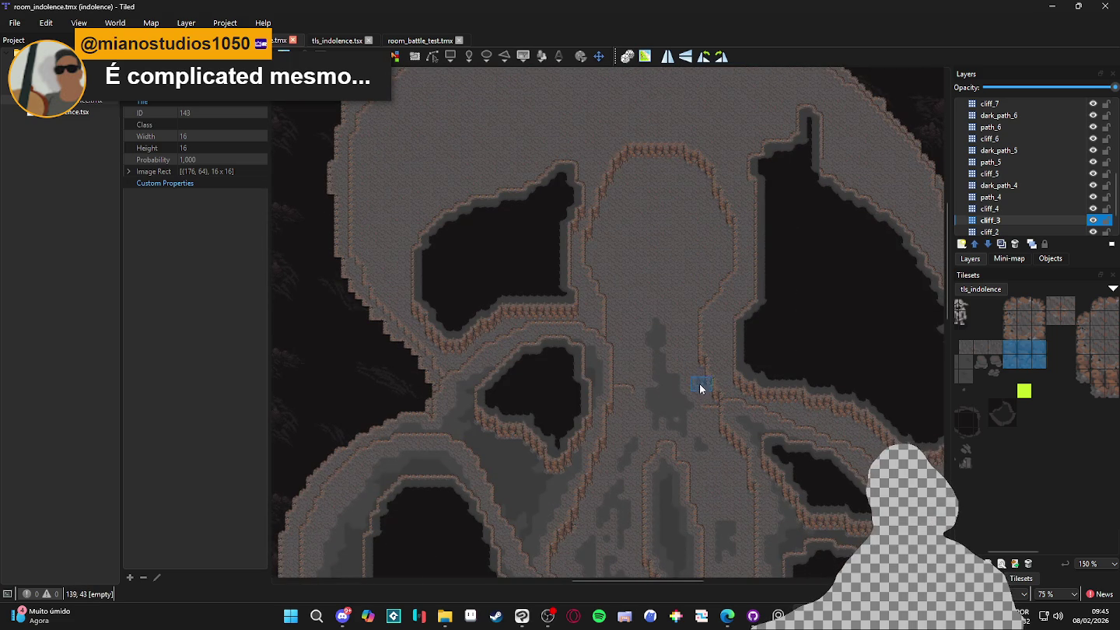
{"action": "left_click_drag", "start_coordinate": [700, 371], "coordinate": [710, 280]}
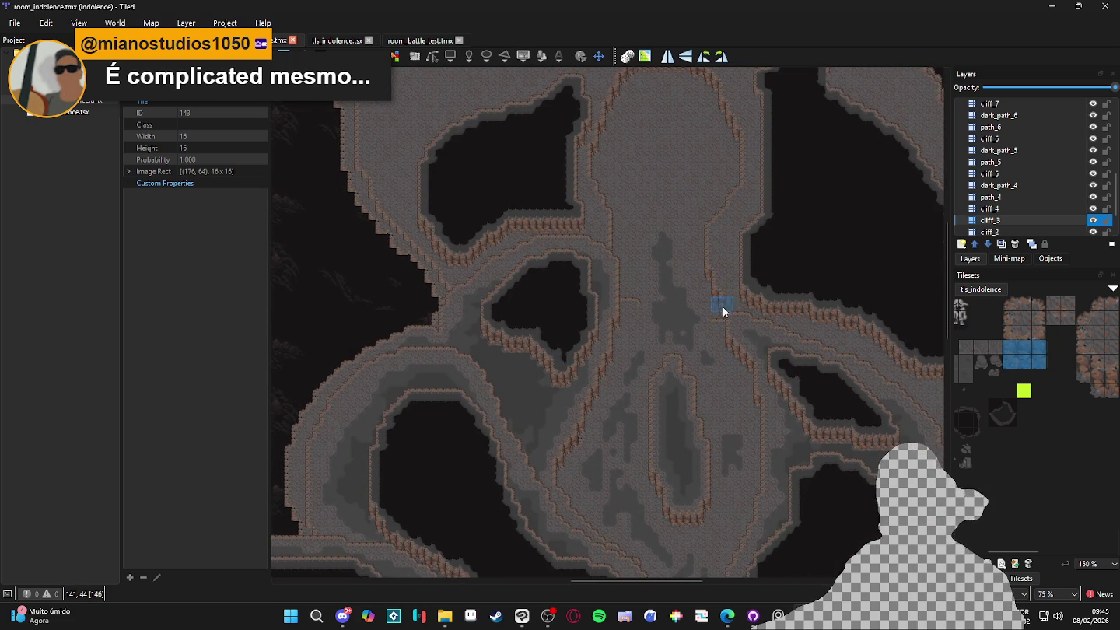
Search 'frog paradise' in Edge, open the Frog Paradise site and start the game
{"action": "left_click", "coordinate": [727, 616]}
{"action": "type", "text": "drog"}
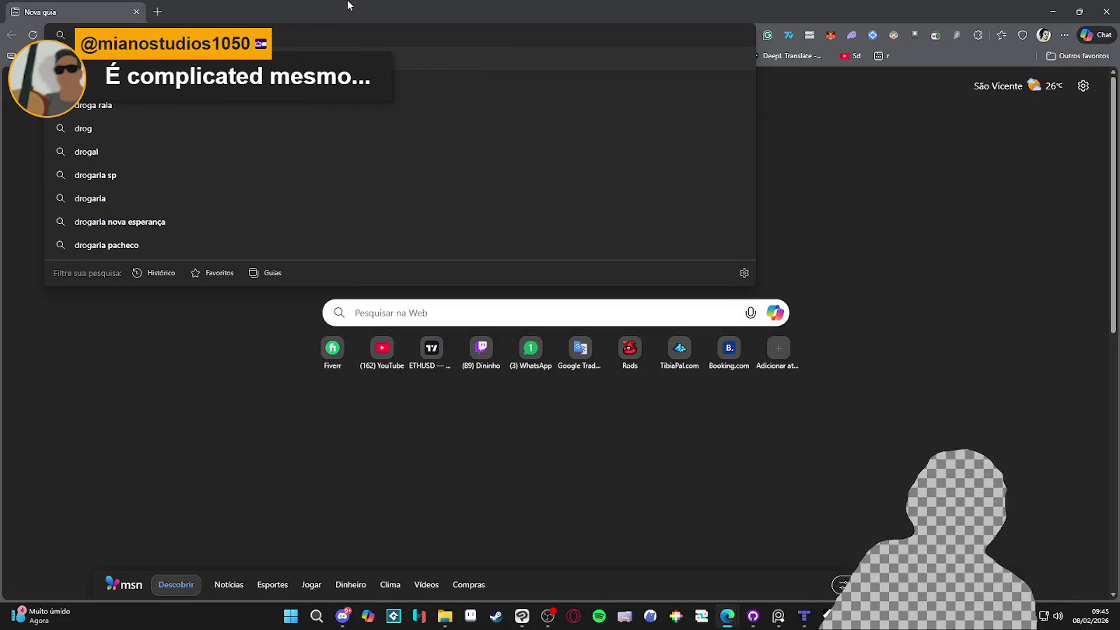
{"action": "key", "text": "ctrl+f"}
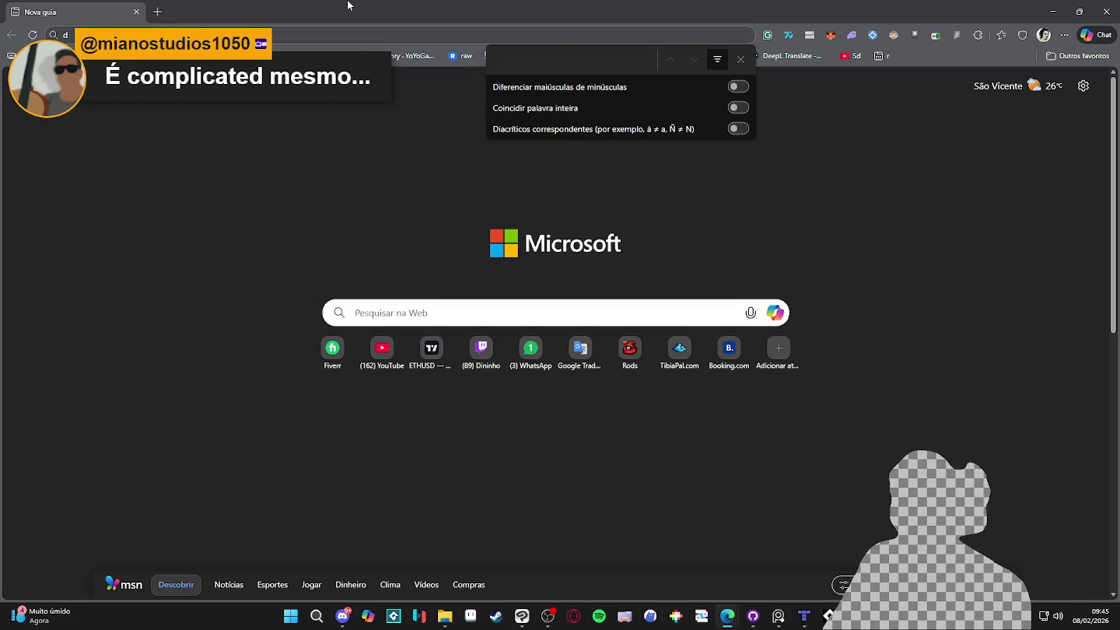
{"action": "left_click", "coordinate": [338, 38]}
{"action": "type", "text": "frog paradise"}
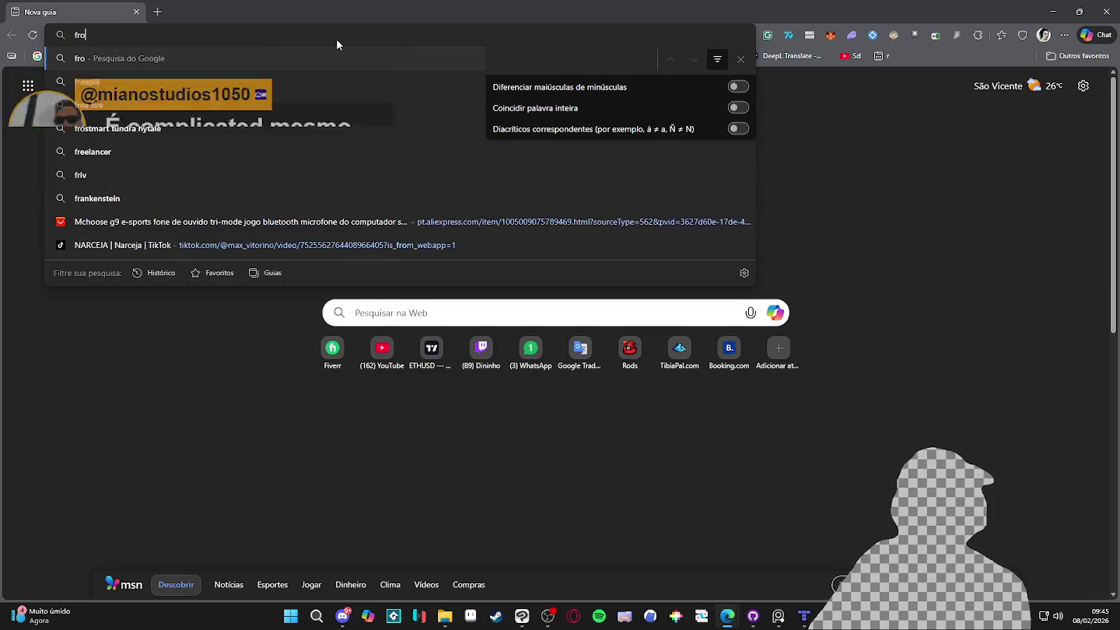
{"action": "key", "text": "Return"}
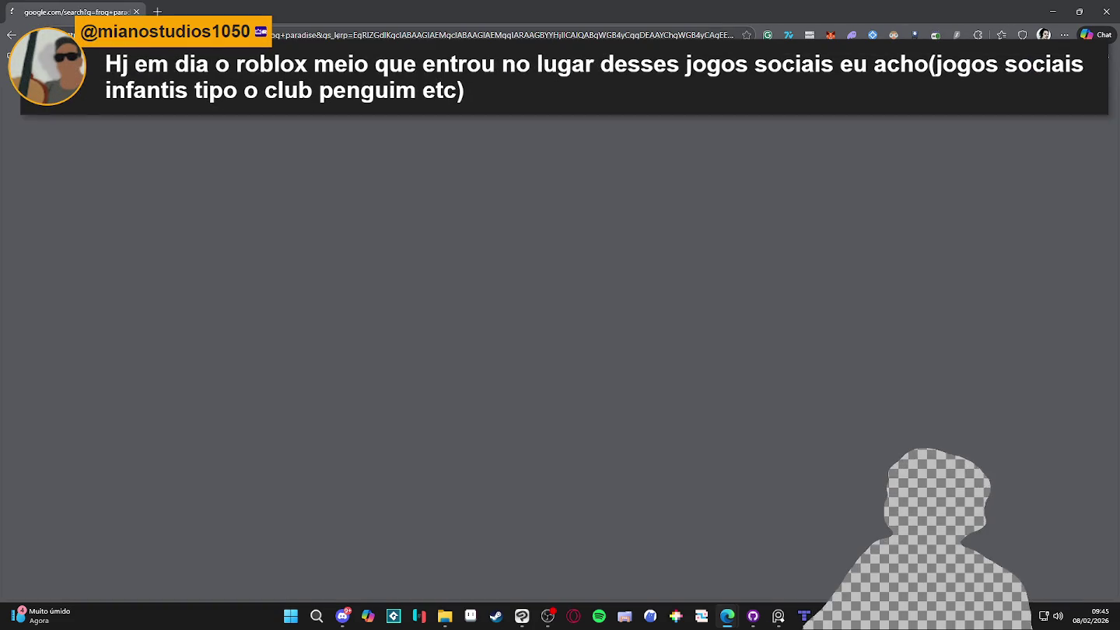
{"action": "left_click", "coordinate": [212, 203]}
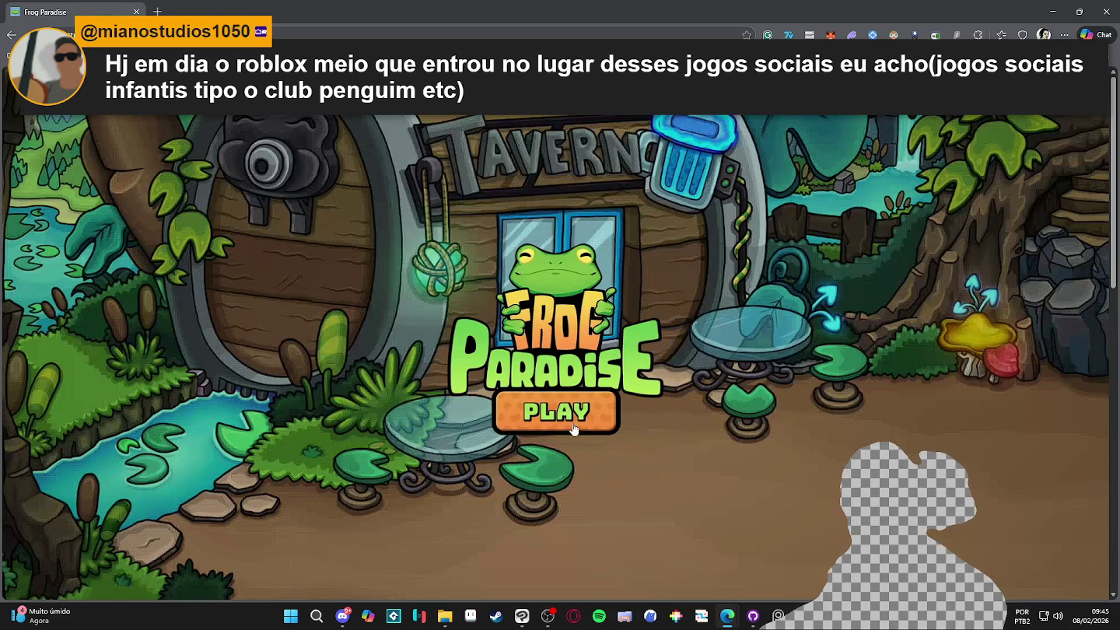
{"action": "left_click", "coordinate": [573, 429]}
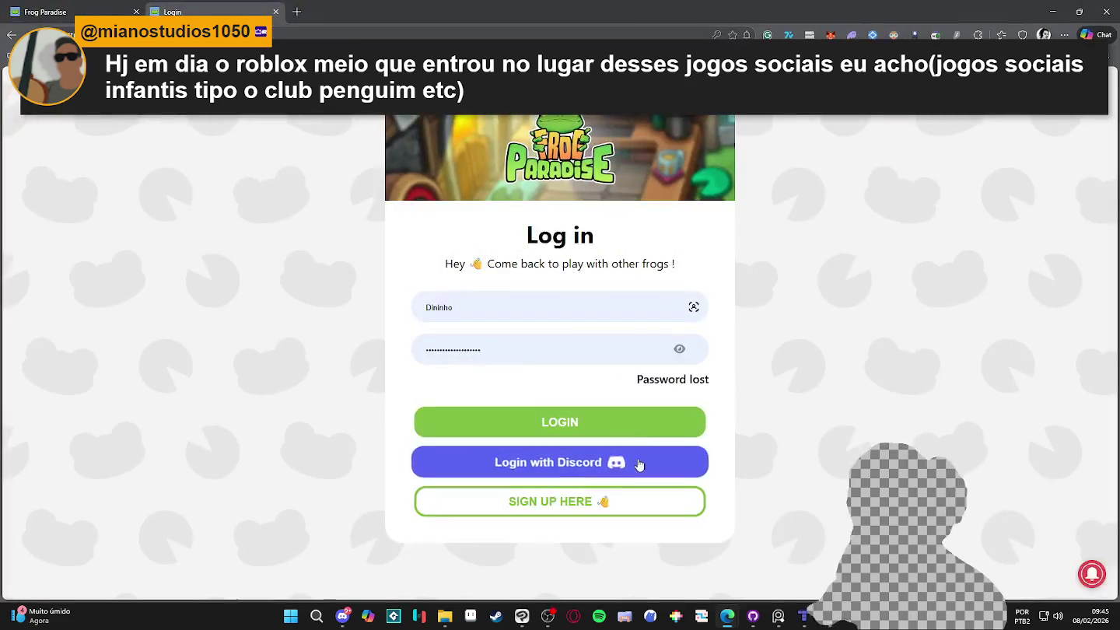
Submit the Frog Paradise login with Edge's saved password, then close the browser
{"action": "key", "text": "Return"}
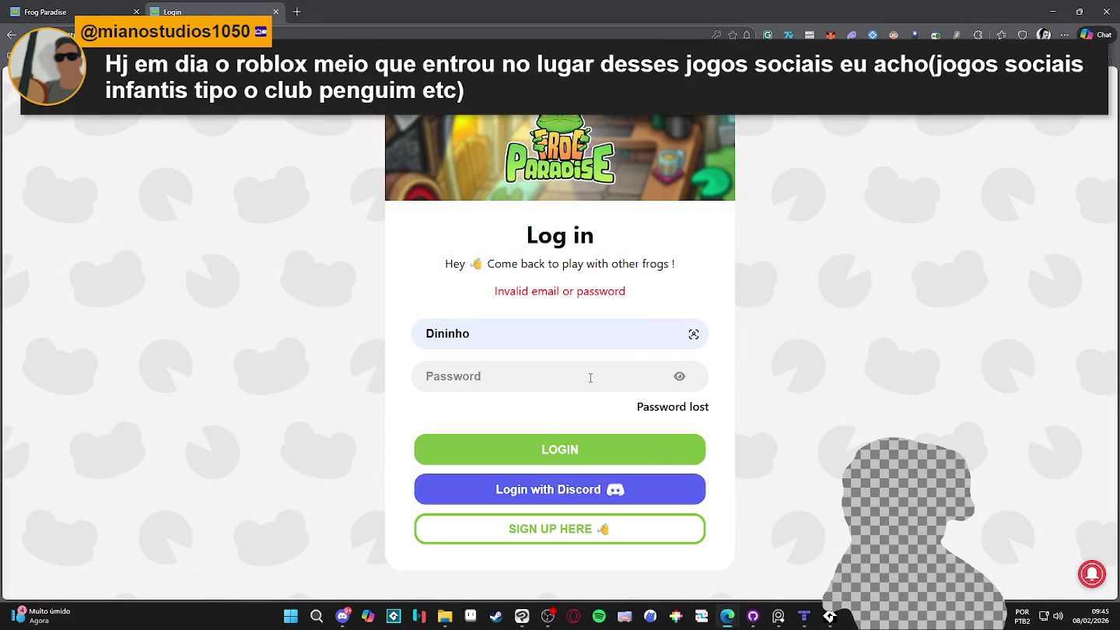
{"action": "left_click", "coordinate": [634, 455]}
{"action": "left_click", "coordinate": [529, 378]}
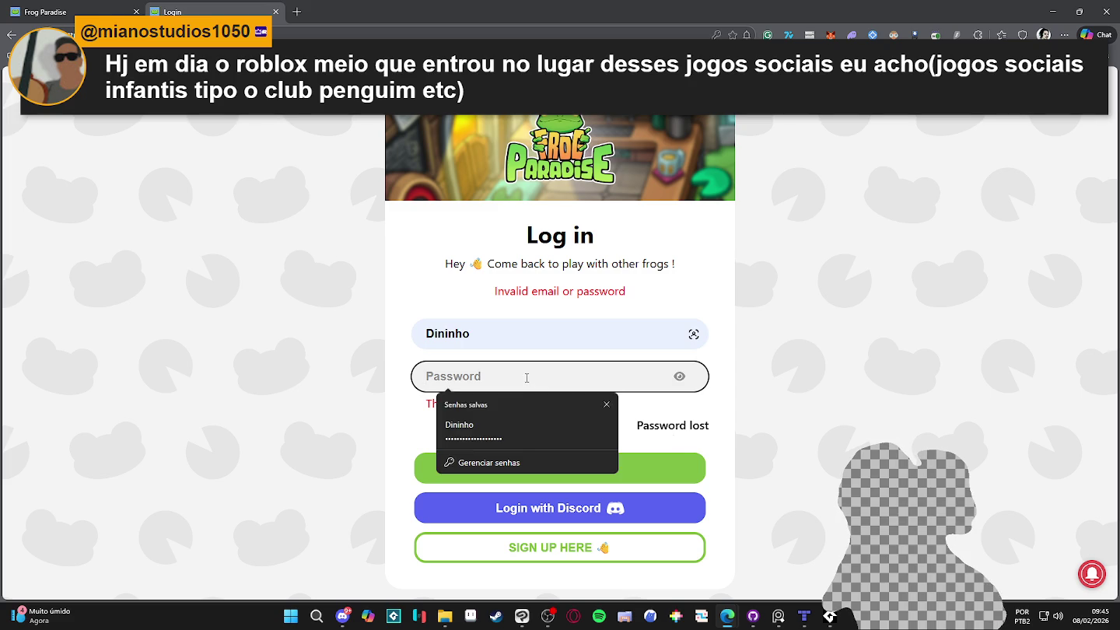
{"action": "left_click", "coordinate": [540, 440]}
{"action": "left_click", "coordinate": [628, 453]}
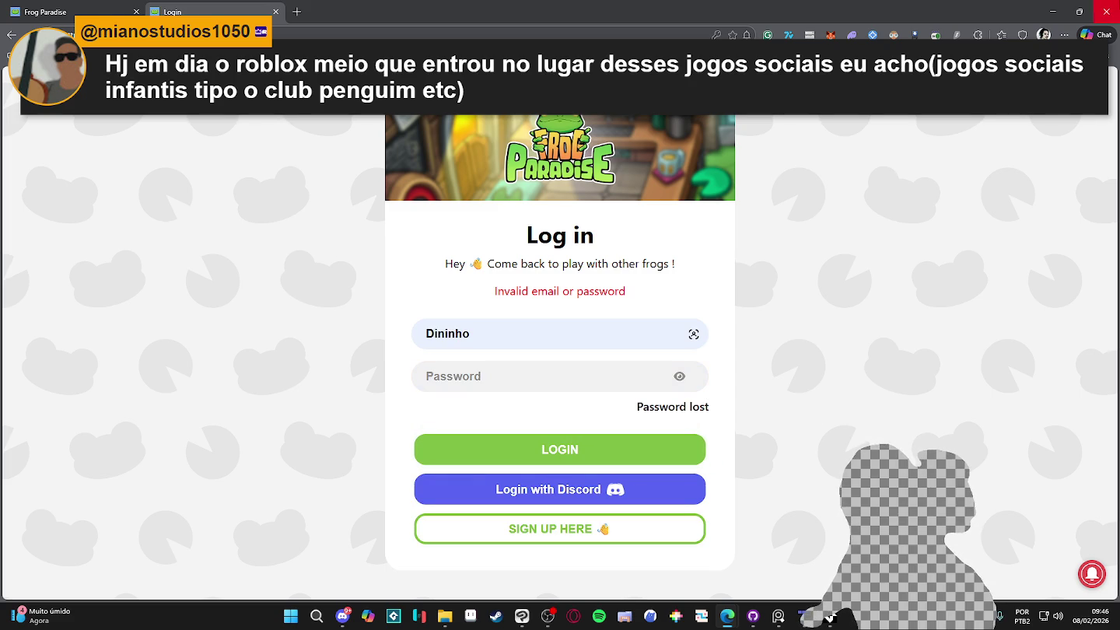
{"action": "left_click", "coordinate": [1103, 11]}
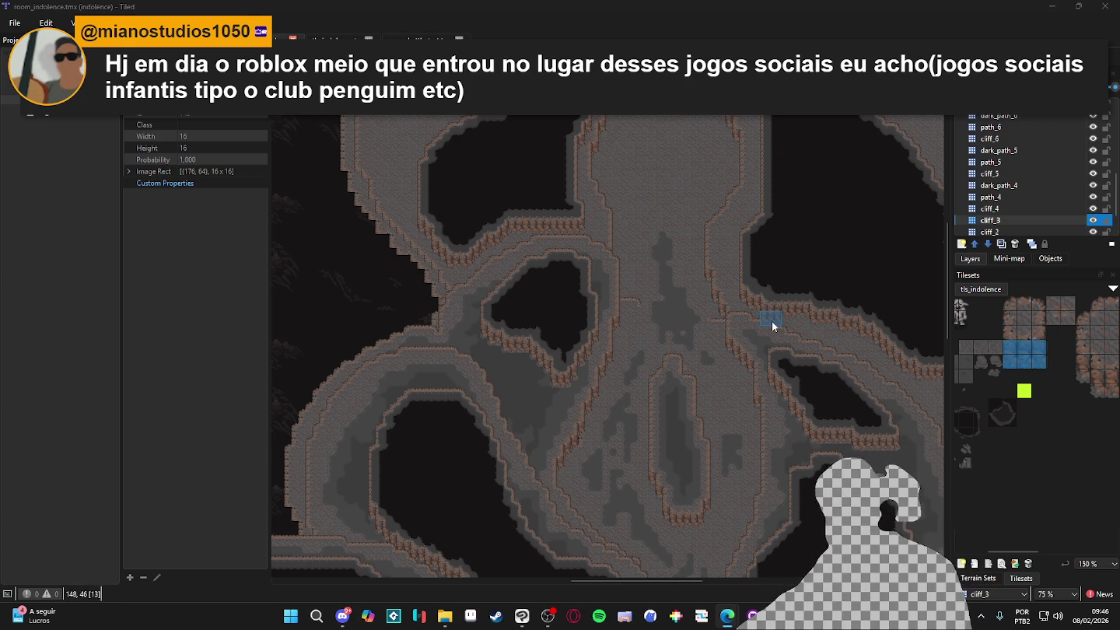
Select dark_path_4 and toggle its visibility to inspect what it covers
{"action": "scroll", "coordinate": [747, 286], "scroll_direction": "down", "scroll_amount": 1}
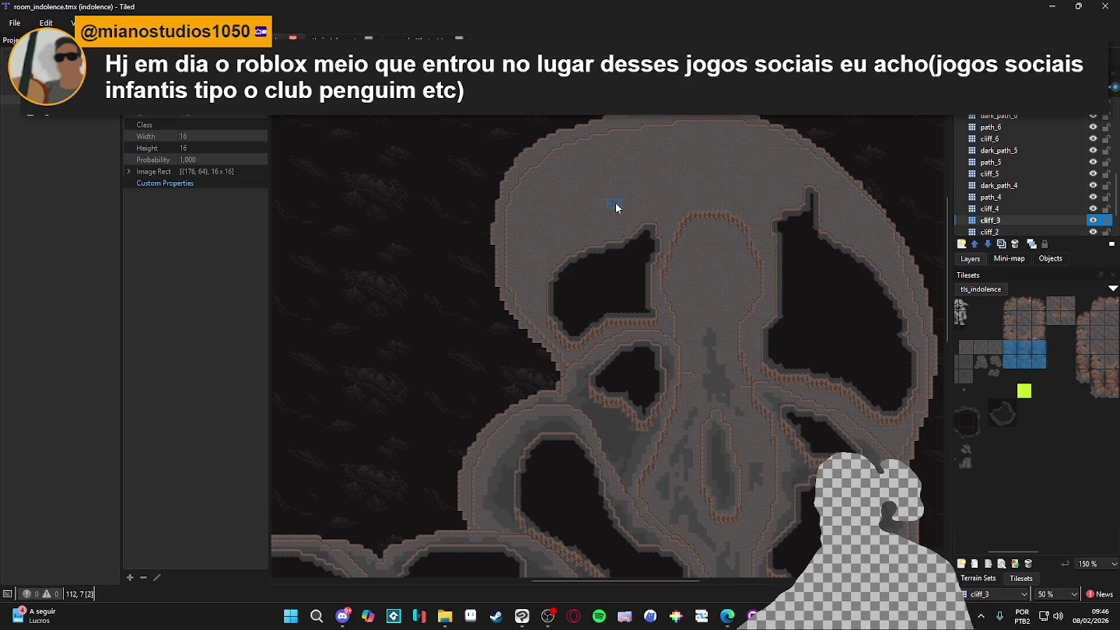
{"action": "scroll", "coordinate": [622, 205], "scroll_direction": "up", "scroll_amount": 1}
{"action": "left_click", "coordinate": [857, 243], "text": "ctrl+alt"}
{"action": "left_click", "coordinate": [1093, 186]}
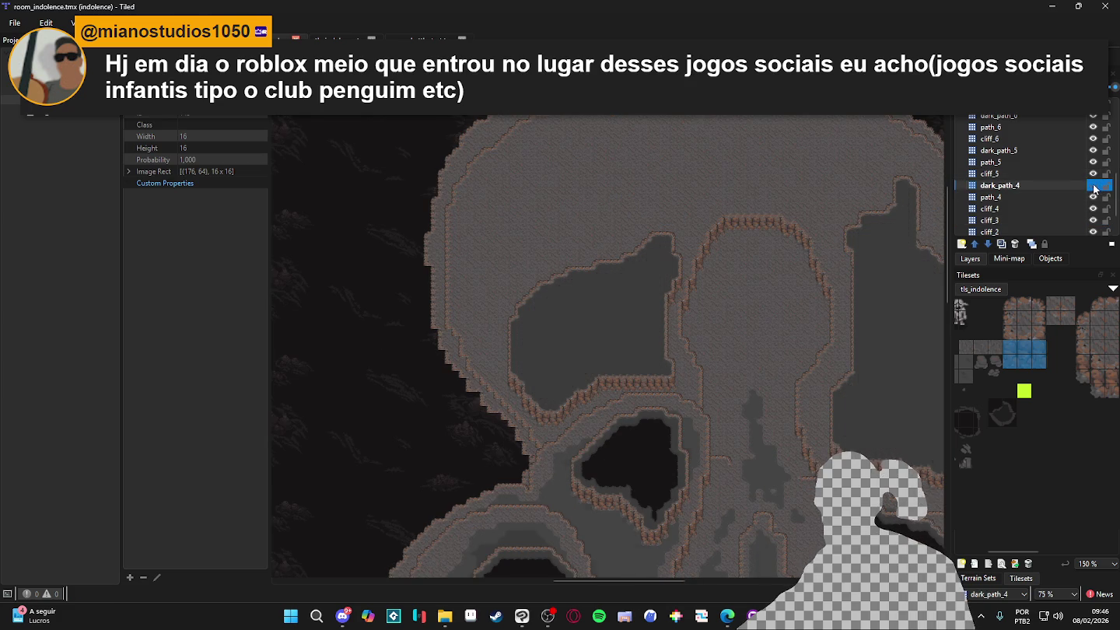
{"action": "left_click", "coordinate": [1093, 186]}
{"action": "left_click", "coordinate": [1092, 186]}
{"action": "left_click", "coordinate": [1093, 185]}
{"action": "scroll", "coordinate": [851, 240], "scroll_direction": "up", "scroll_amount": 3}
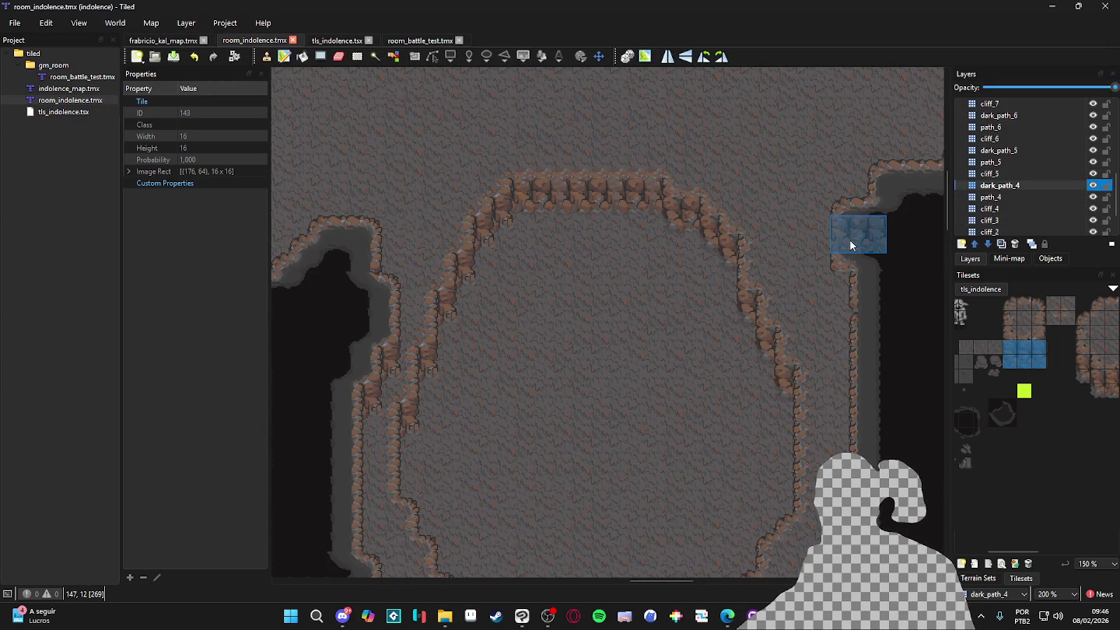
{"action": "left_click", "coordinate": [1092, 186]}
{"action": "left_click", "coordinate": [1092, 186]}
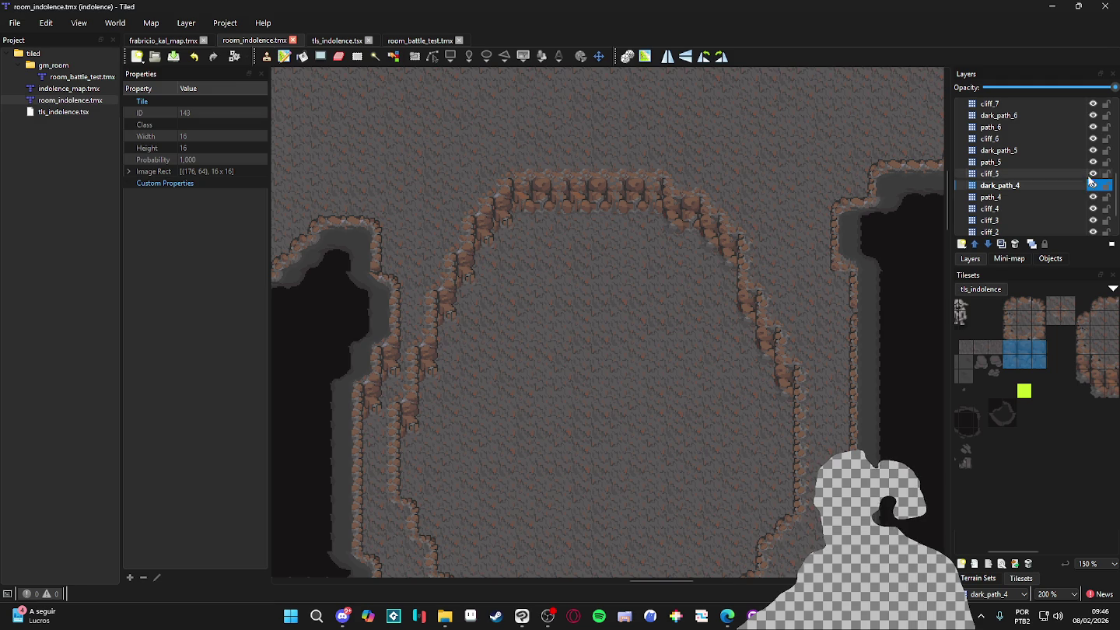
{"action": "left_click", "coordinate": [1089, 197]}
{"action": "left_click", "coordinate": [1090, 197]}
Select path_4, sample a map tile as stamp, and toggle the layer to check the cliffs
{"action": "double_click", "coordinate": [1088, 196]}
{"action": "key", "text": "Return"}
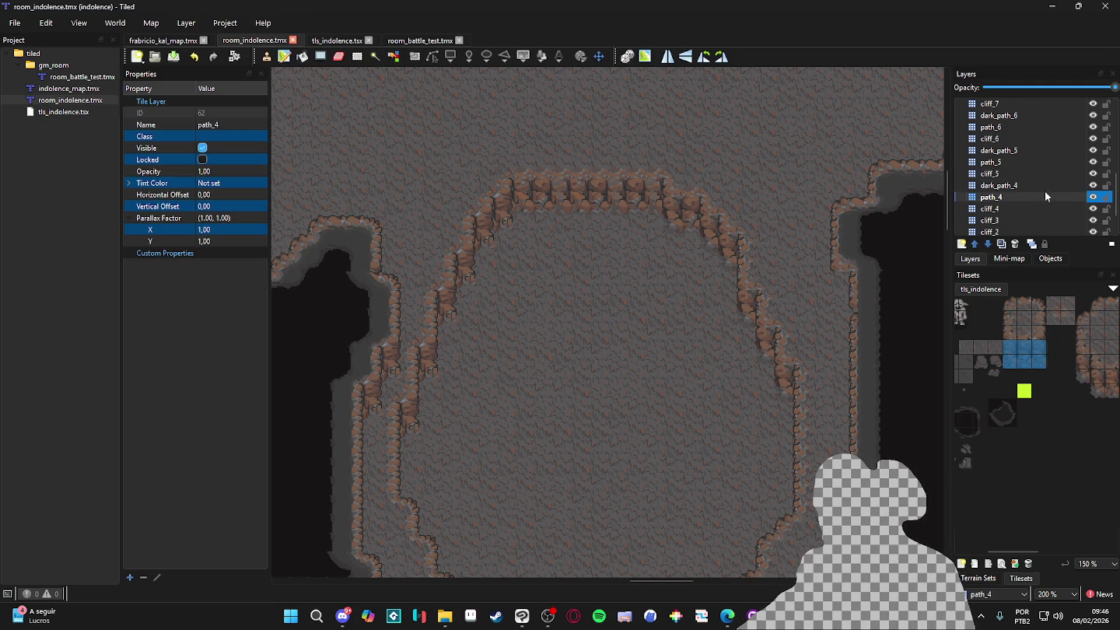
{"action": "right_click", "coordinate": [843, 205]}
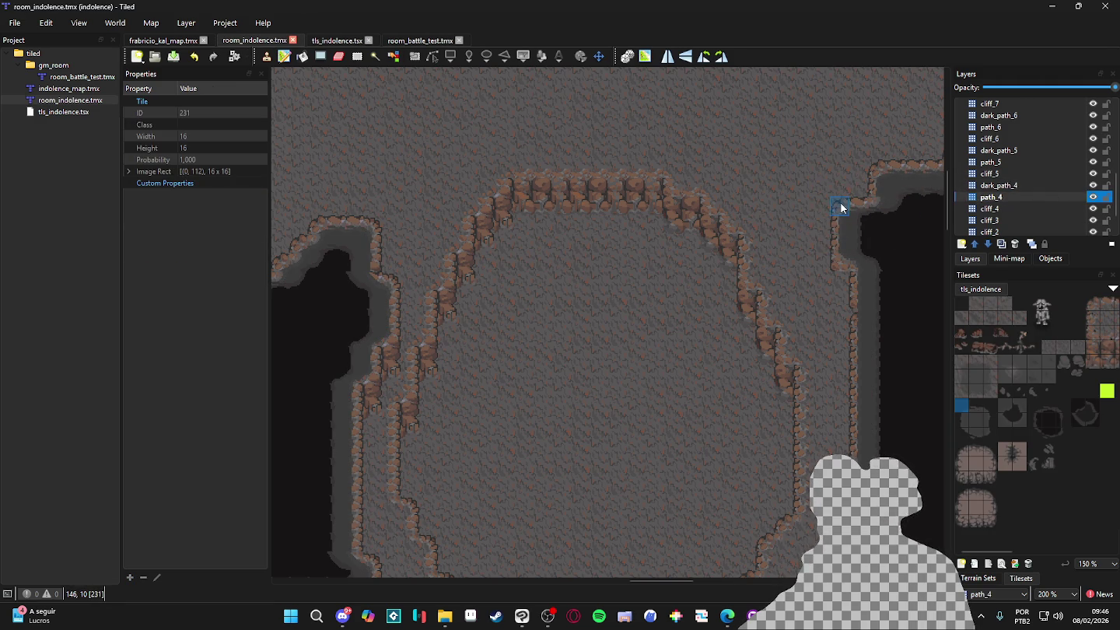
{"action": "left_click", "coordinate": [1091, 202]}
{"action": "left_click", "coordinate": [1090, 201]}
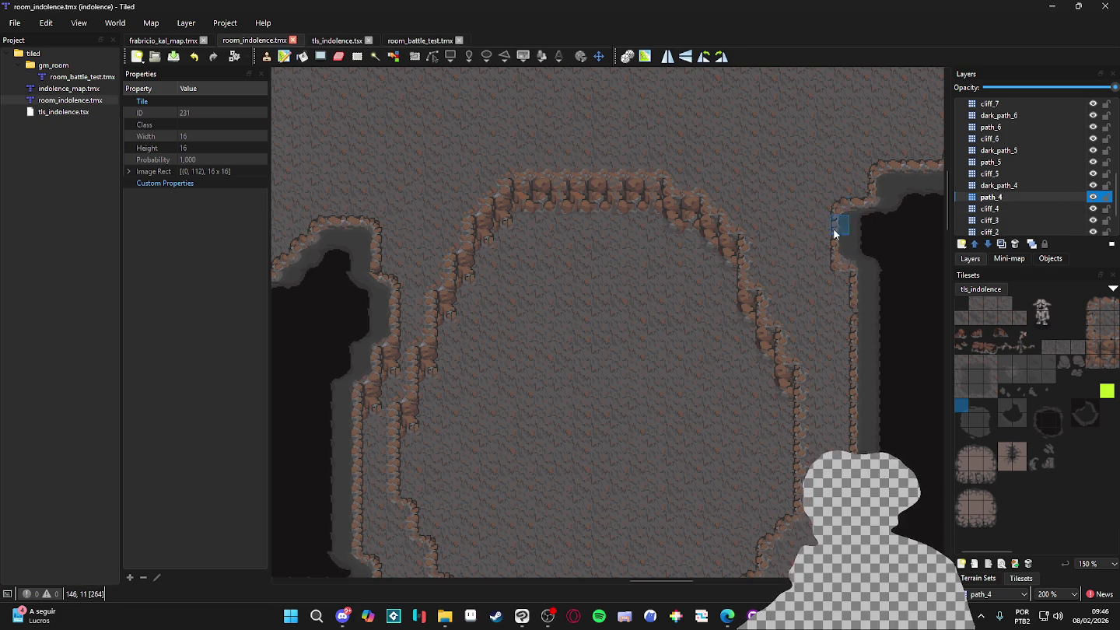
{"action": "left_click_drag", "start_coordinate": [829, 277], "coordinate": [770, 217]}
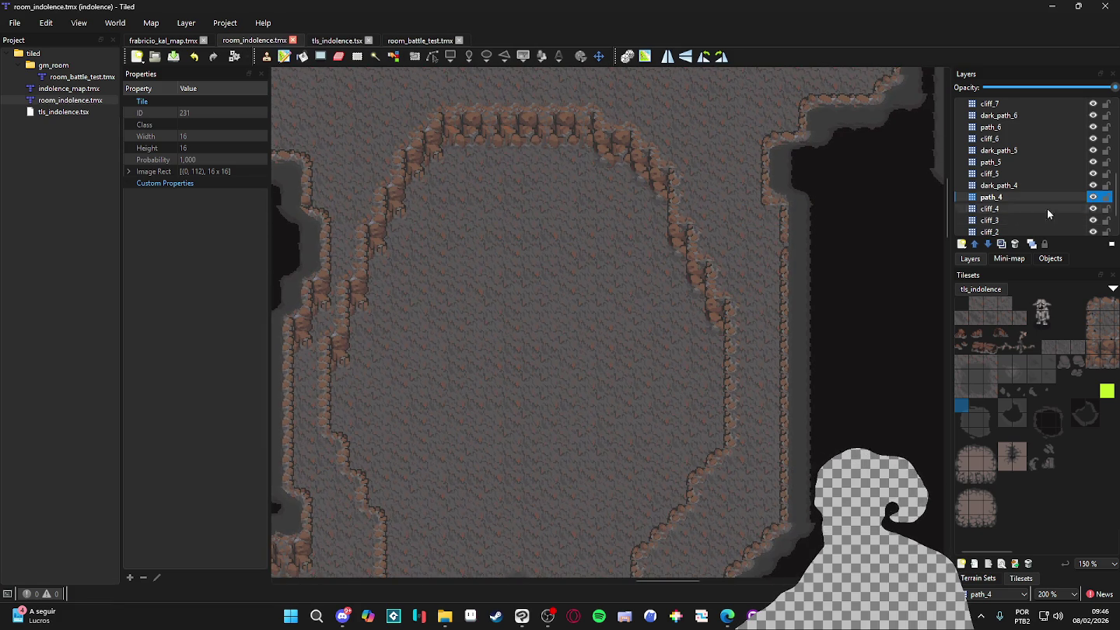
On cliff_4, stamp a cliff-edge tile along the room's right wall and save
{"action": "left_click", "coordinate": [1070, 208]}
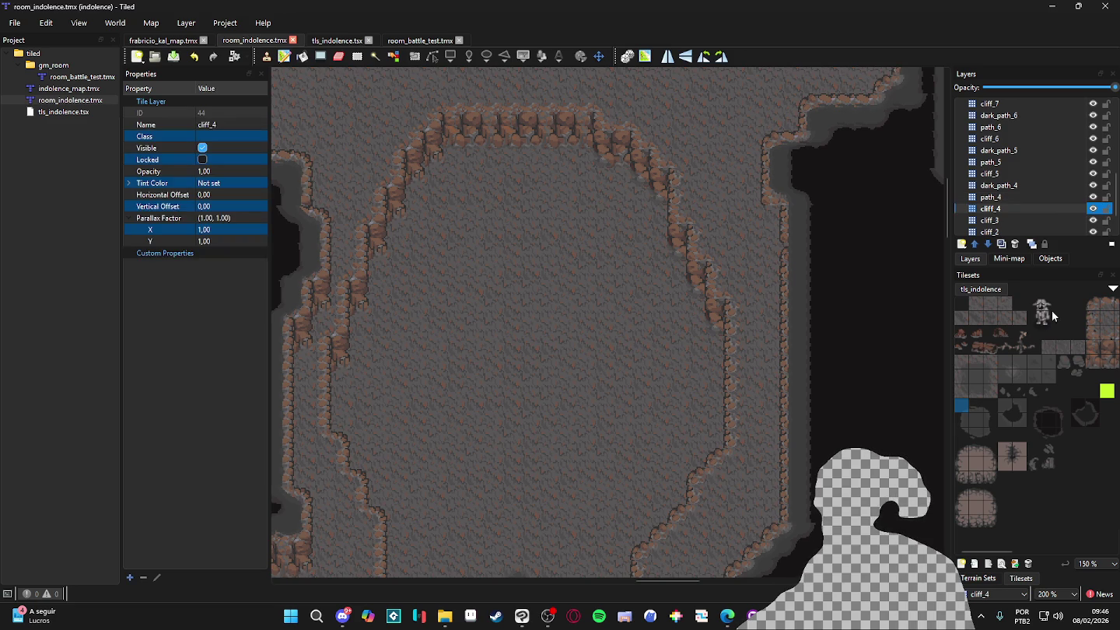
{"action": "scroll", "coordinate": [1080, 351], "scroll_direction": "left", "scroll_amount": 3}
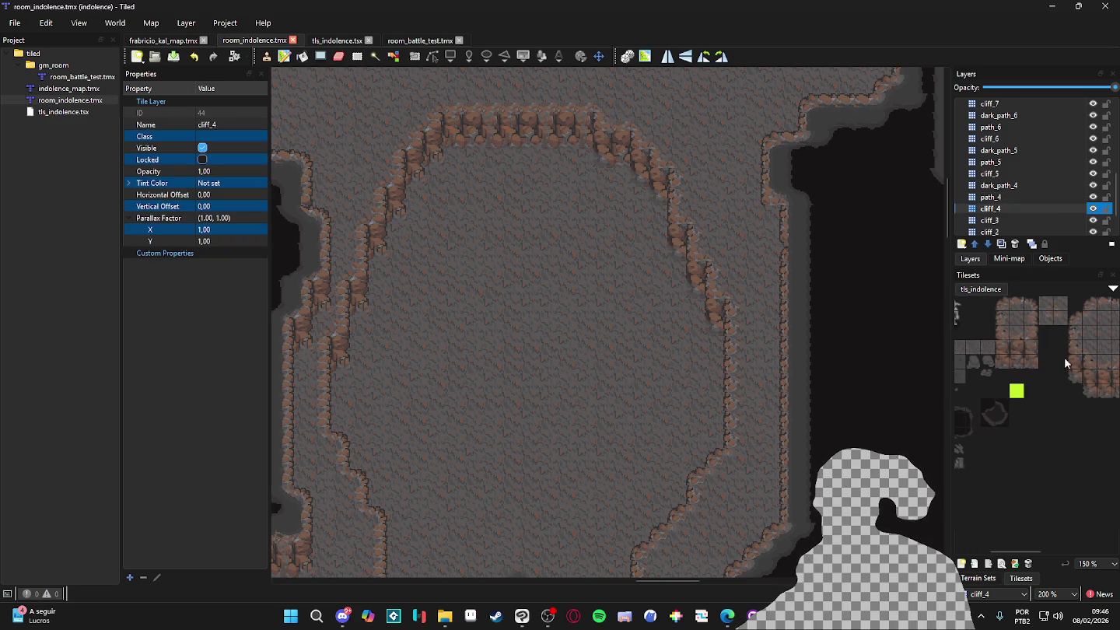
{"action": "left_click", "coordinate": [1074, 367]}
{"action": "left_click", "coordinate": [768, 223]}
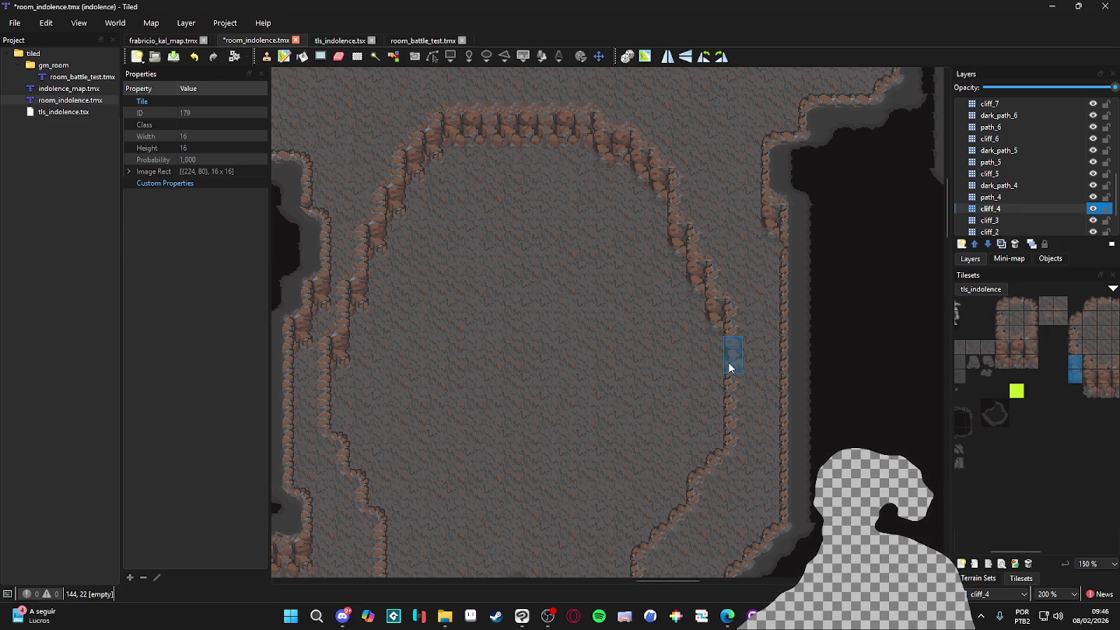
{"action": "key", "text": "ctrl+s"}
Fill a cliff gap beside the dark pit and save again
{"action": "scroll", "coordinate": [729, 361], "scroll_direction": "down", "scroll_amount": 3}
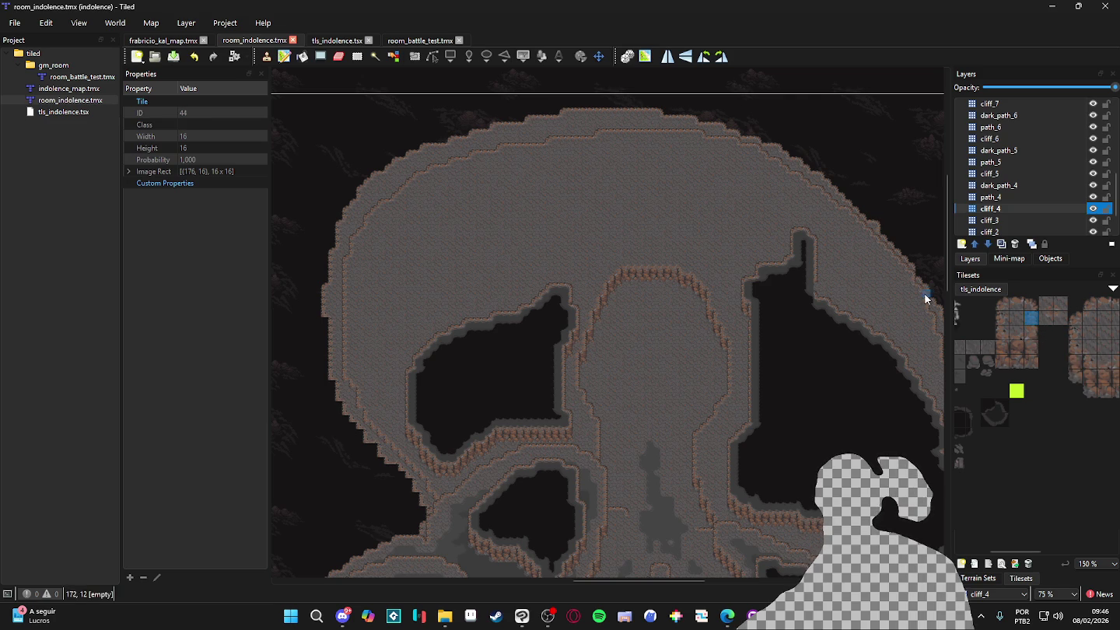
{"action": "scroll", "coordinate": [926, 297], "scroll_direction": "up", "scroll_amount": 3}
{"action": "left_click", "coordinate": [718, 254]}
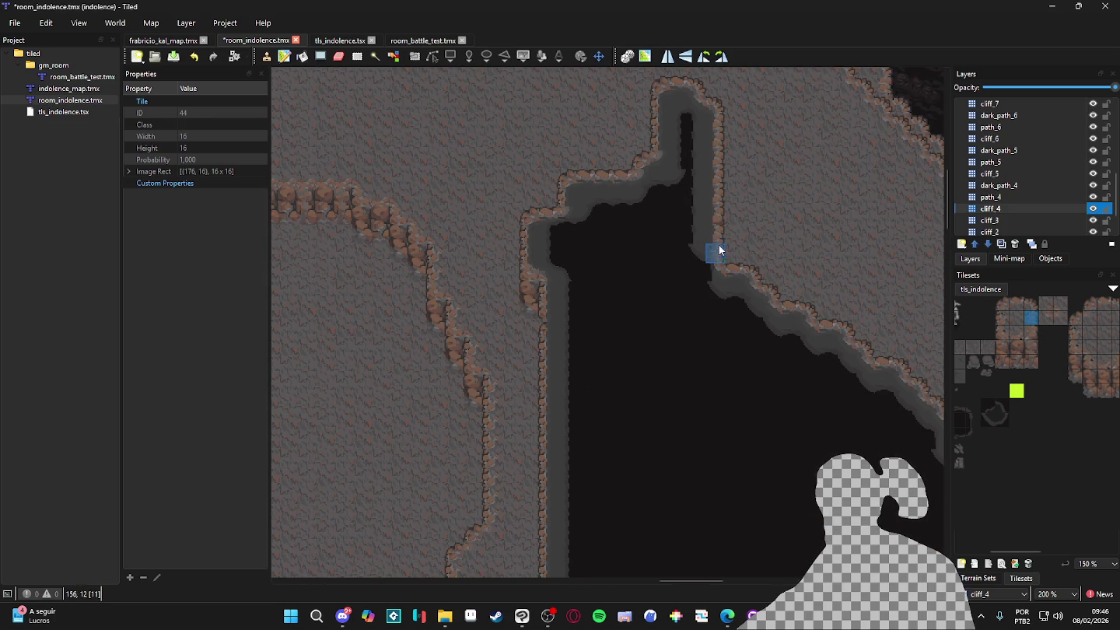
{"action": "scroll", "coordinate": [592, 347], "scroll_direction": "left", "scroll_amount": 3}
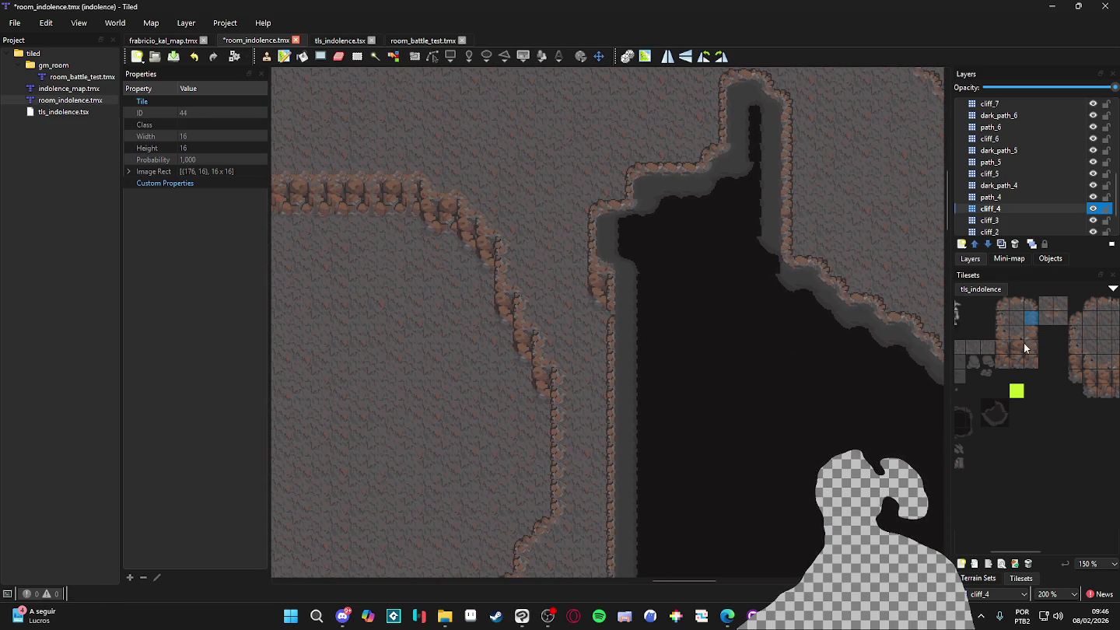
{"action": "key", "text": "ctrl+s"}
Bring the cave's lower areas into view and move up to the dark_path_4 layer
{"action": "scroll", "coordinate": [563, 420], "scroll_direction": "down", "scroll_amount": 2}
{"action": "left_click_drag", "start_coordinate": [440, 417], "coordinate": [608, 333]}
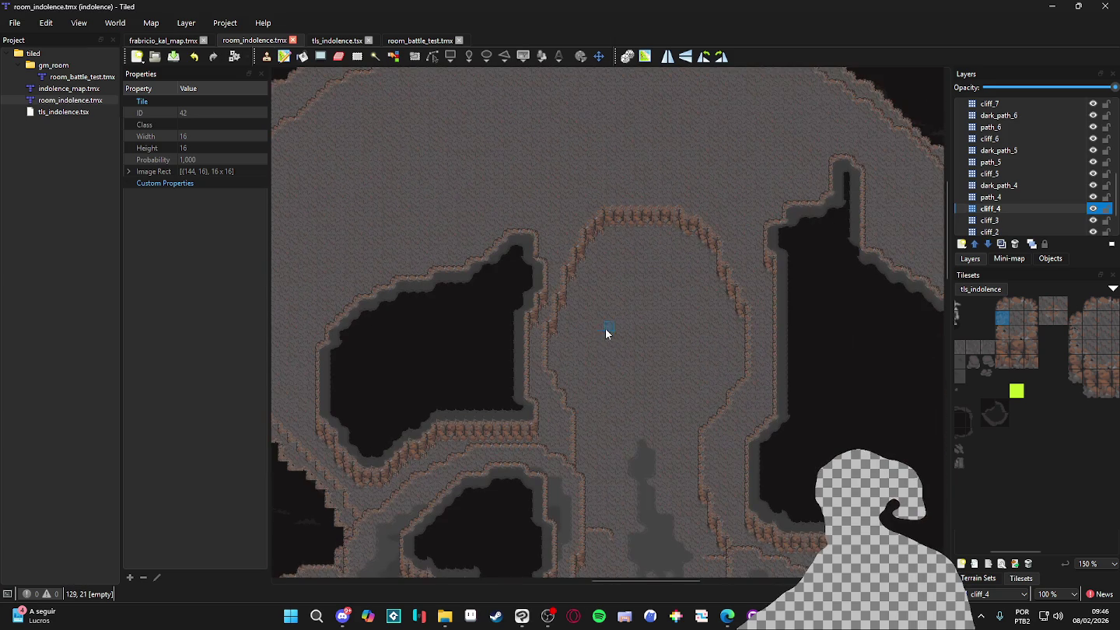
{"action": "scroll", "coordinate": [583, 362], "scroll_direction": "down", "scroll_amount": 5}
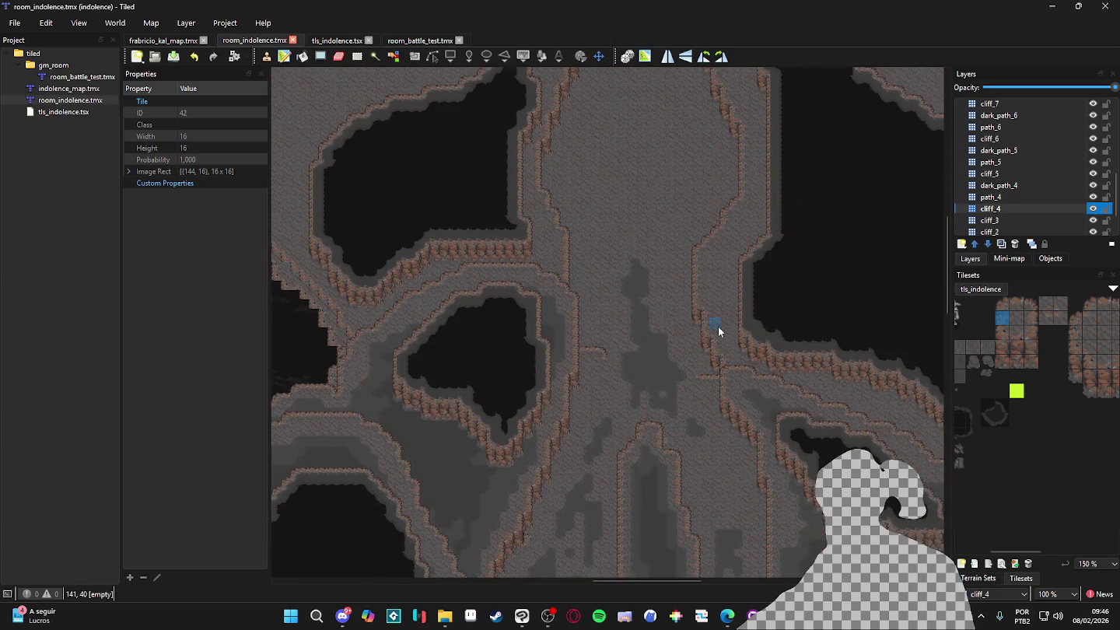
{"action": "key", "text": "ctrl+Page_Up"}
{"action": "key", "text": "ctrl+Page_Up"}
{"action": "scroll", "coordinate": [680, 408], "scroll_direction": "up", "scroll_amount": 3}
{"action": "scroll", "coordinate": [680, 408], "scroll_direction": "right", "scroll_amount": 2}
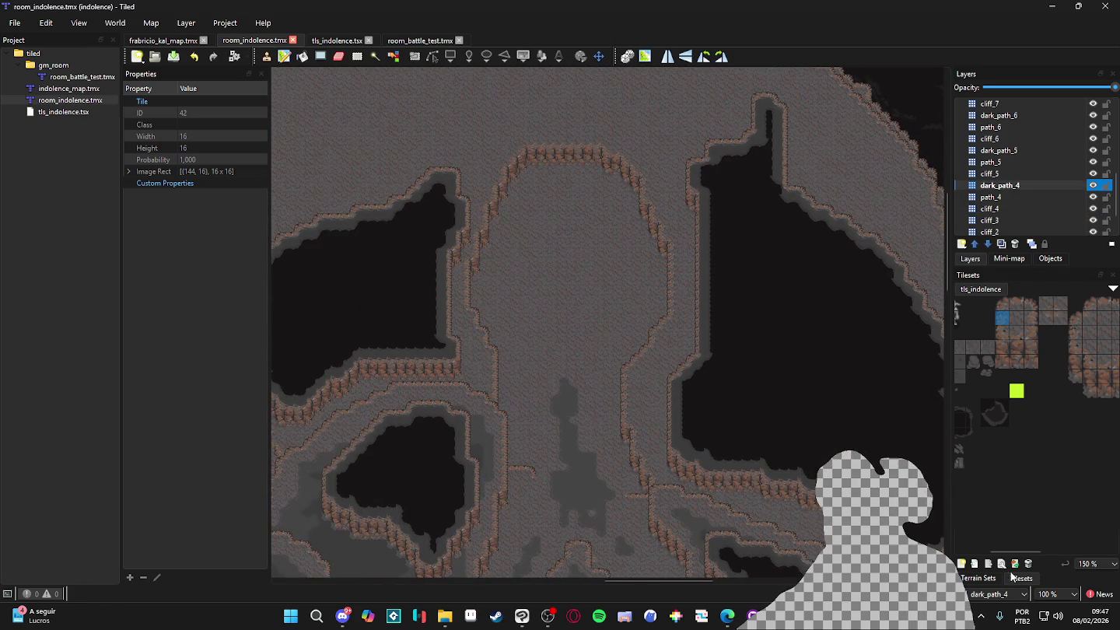
Show Terrain Sets, select cliff_3 and toggle layer visibilities to inspect the cliffs
{"action": "left_click", "coordinate": [985, 577]}
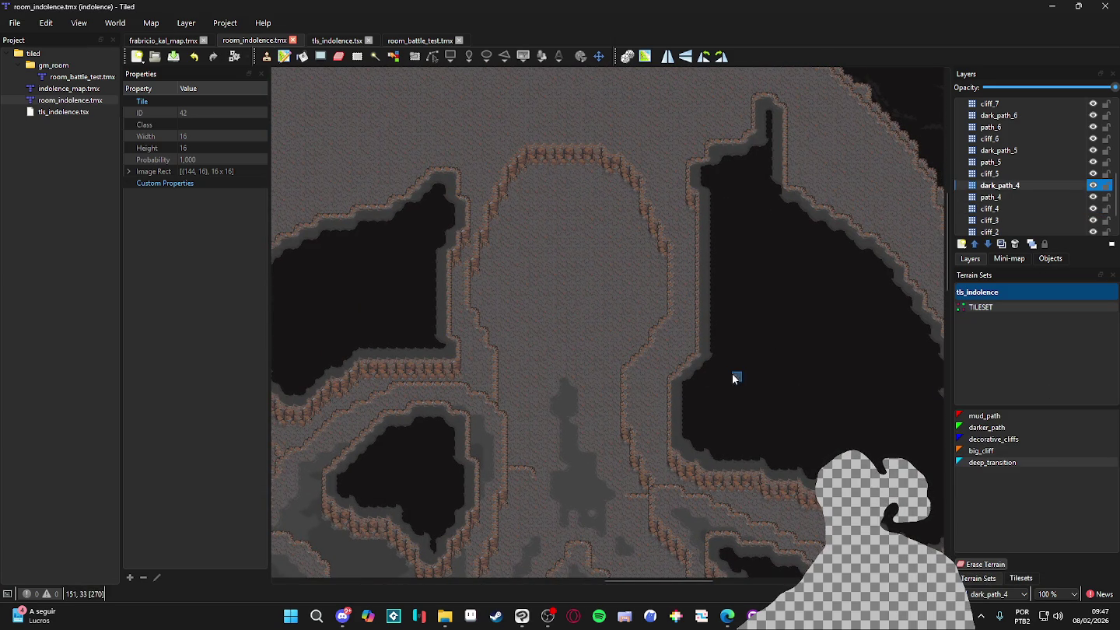
{"action": "left_click", "coordinate": [1092, 185]}
{"action": "left_click", "coordinate": [1092, 185]}
{"action": "left_click", "coordinate": [1092, 185]}
{"action": "left_click", "coordinate": [1092, 185]}
{"action": "key", "text": "ctrl+Page_Down"}
{"action": "key", "text": "ctrl+Page_Down"}
{"action": "key", "text": "ctrl+Page_Down"}
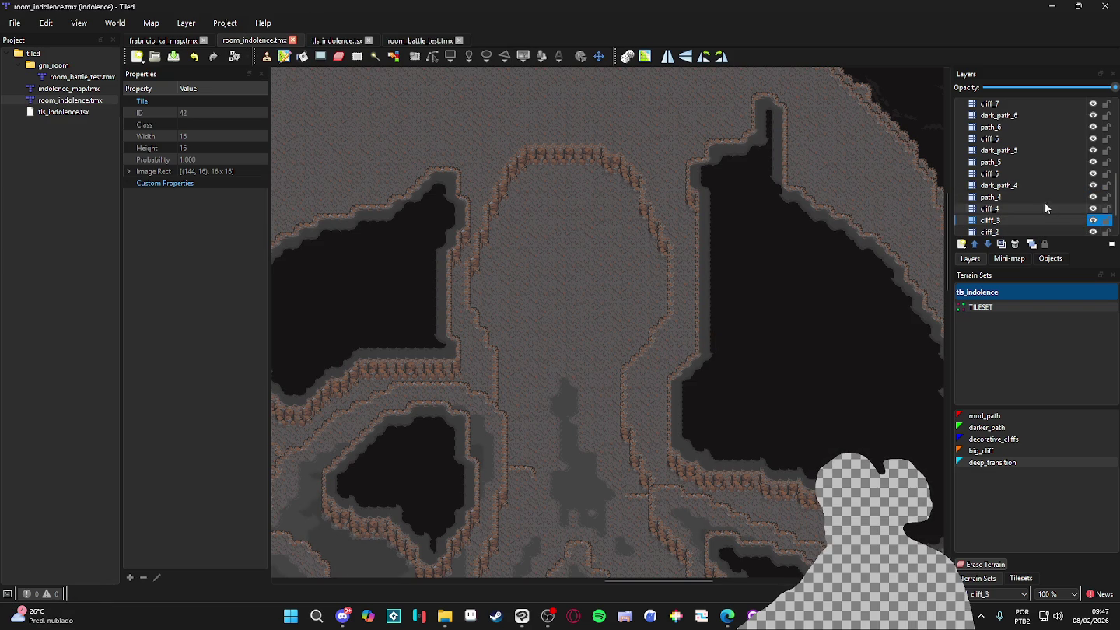
{"action": "left_click", "coordinate": [1093, 220]}
{"action": "left_click", "coordinate": [1092, 220]}
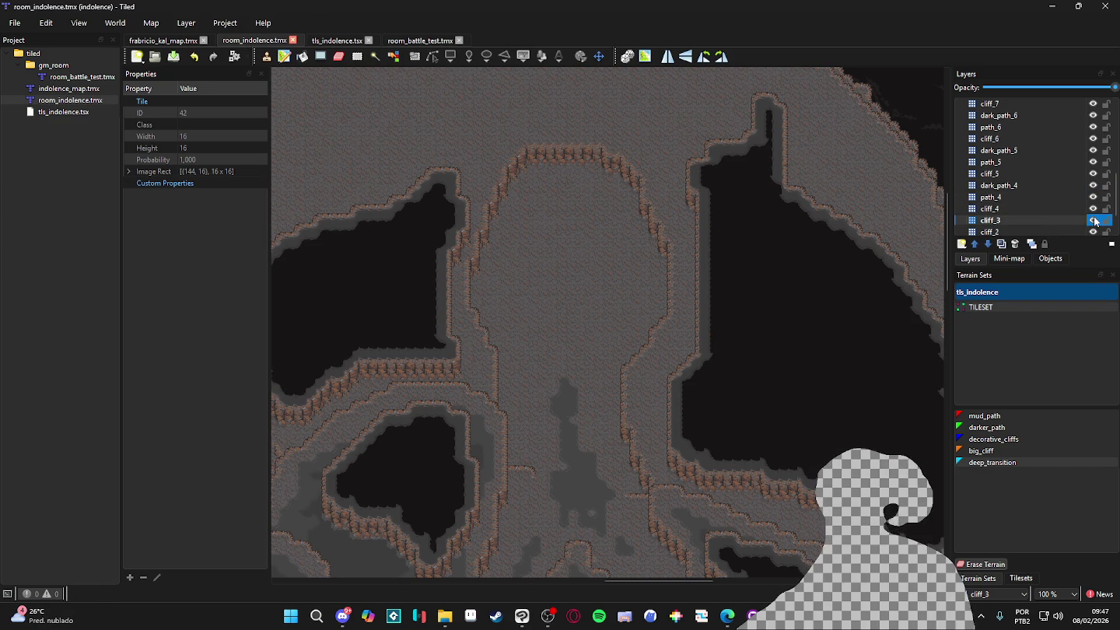
{"action": "left_click", "coordinate": [1092, 220]}
{"action": "left_click", "coordinate": [1093, 220]}
{"action": "left_click", "coordinate": [1092, 221]}
{"action": "left_click", "coordinate": [1093, 221]}
{"action": "left_click", "coordinate": [1092, 220]}
{"action": "left_click", "coordinate": [1092, 220]}
{"action": "left_click", "coordinate": [1093, 221]}
{"action": "left_click", "coordinate": [1093, 221]}
{"action": "left_click", "coordinate": [1093, 220]}
{"action": "left_click", "coordinate": [1093, 220]}
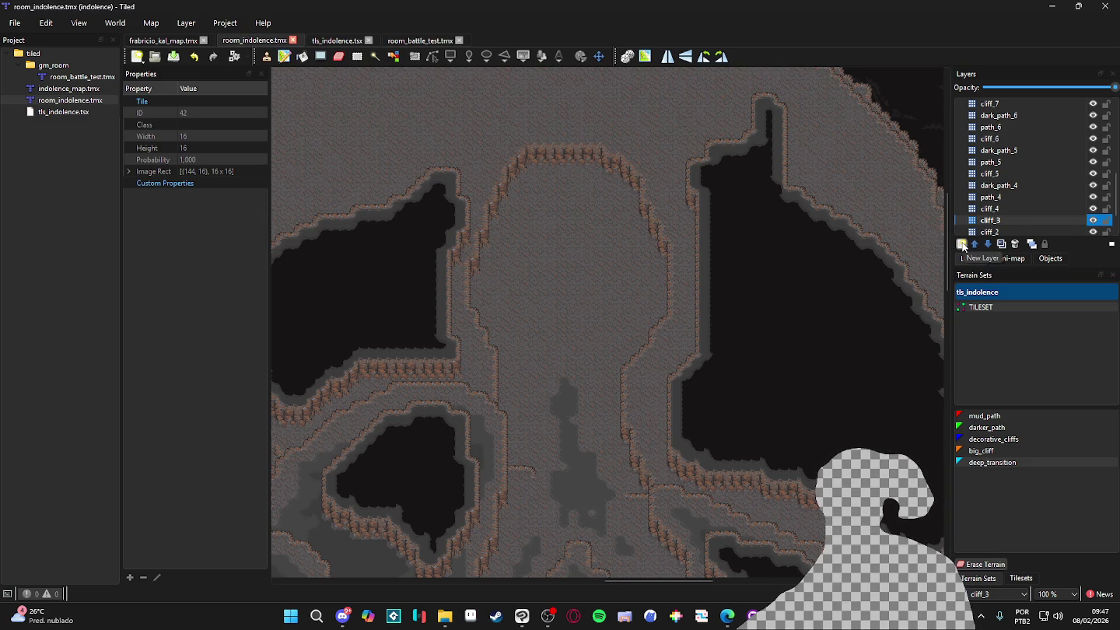
Add a new tile layer named path_3 above cliff_3 and save room_indolence.tmx
{"action": "left_click", "coordinate": [1092, 221]}
{"action": "left_click", "coordinate": [1093, 220]}
{"action": "left_click", "coordinate": [1092, 220]}
{"action": "left_click", "coordinate": [1092, 220]}
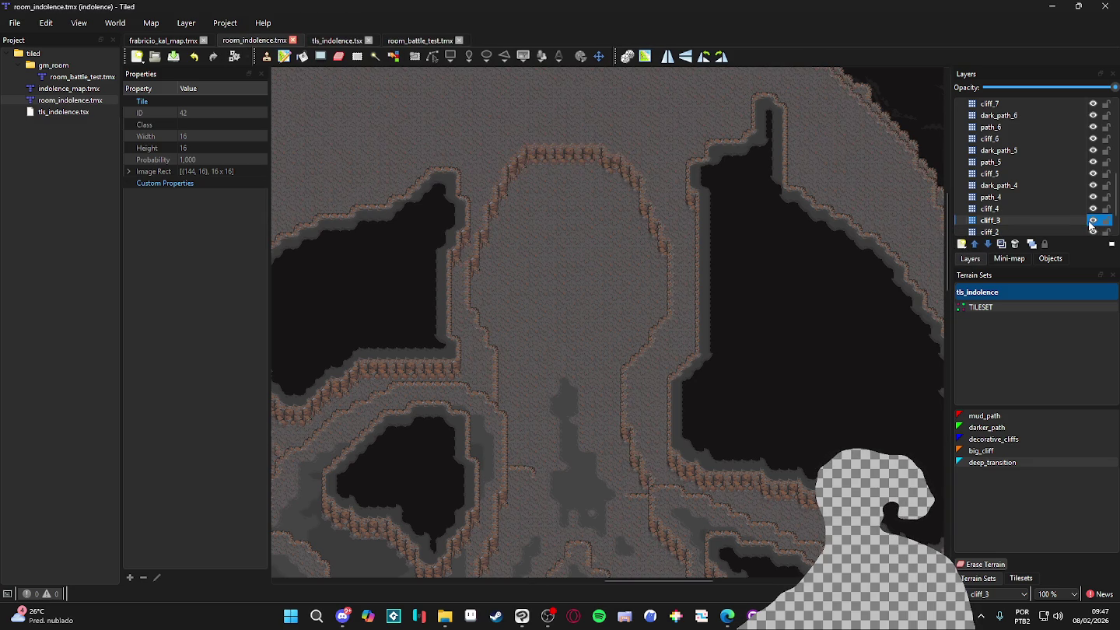
{"action": "left_click", "coordinate": [963, 247]}
{"action": "left_click", "coordinate": [1006, 260]}
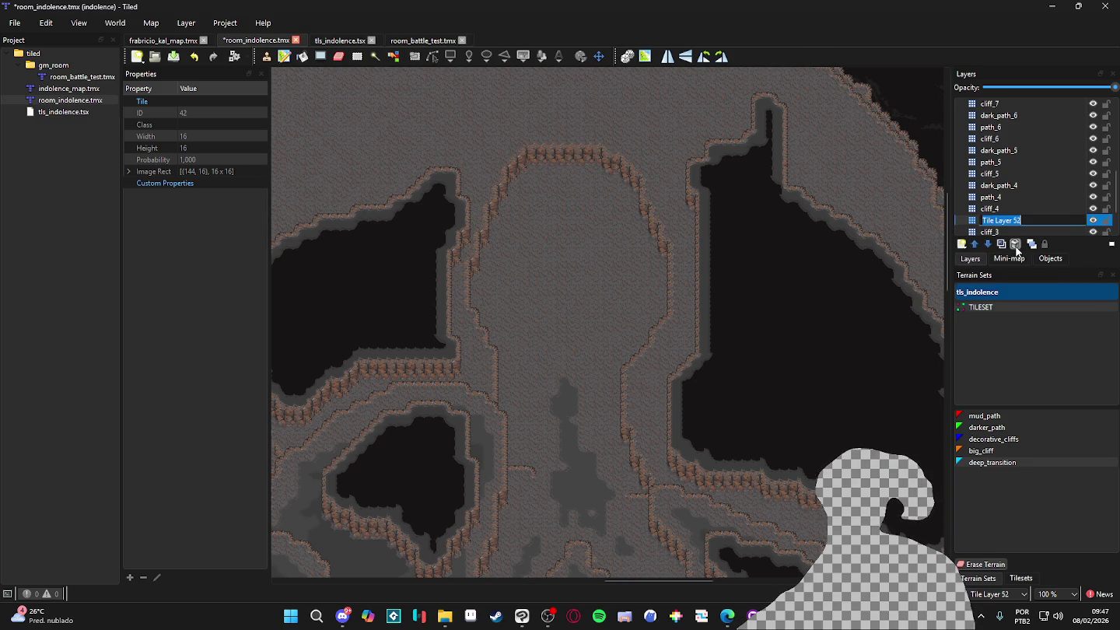
{"action": "type", "text": "path_3"}
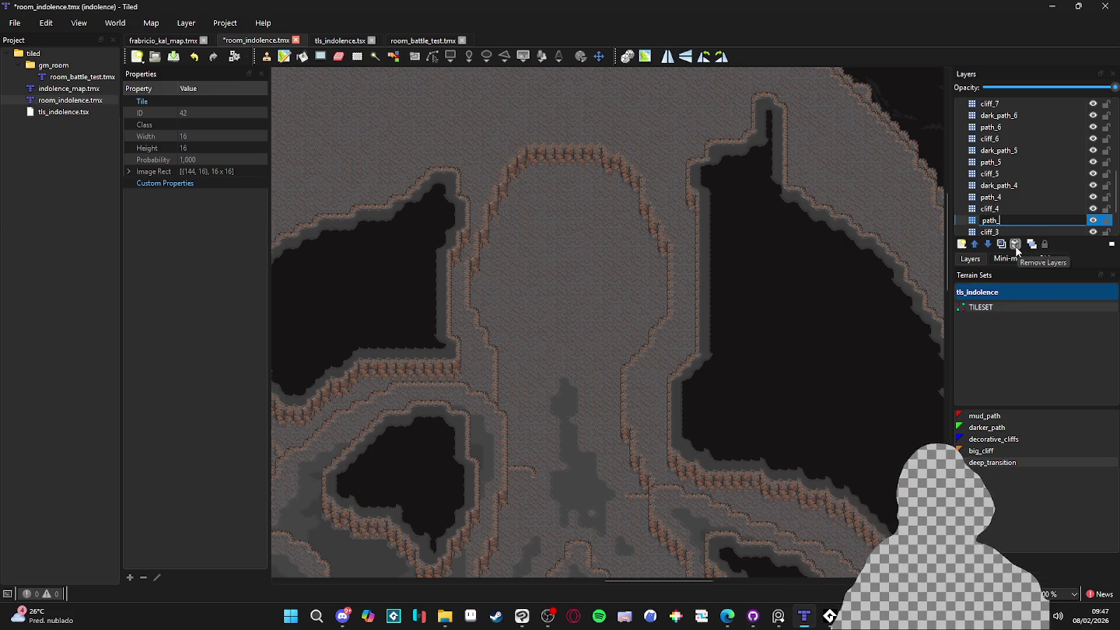
{"action": "key", "text": "Return"}
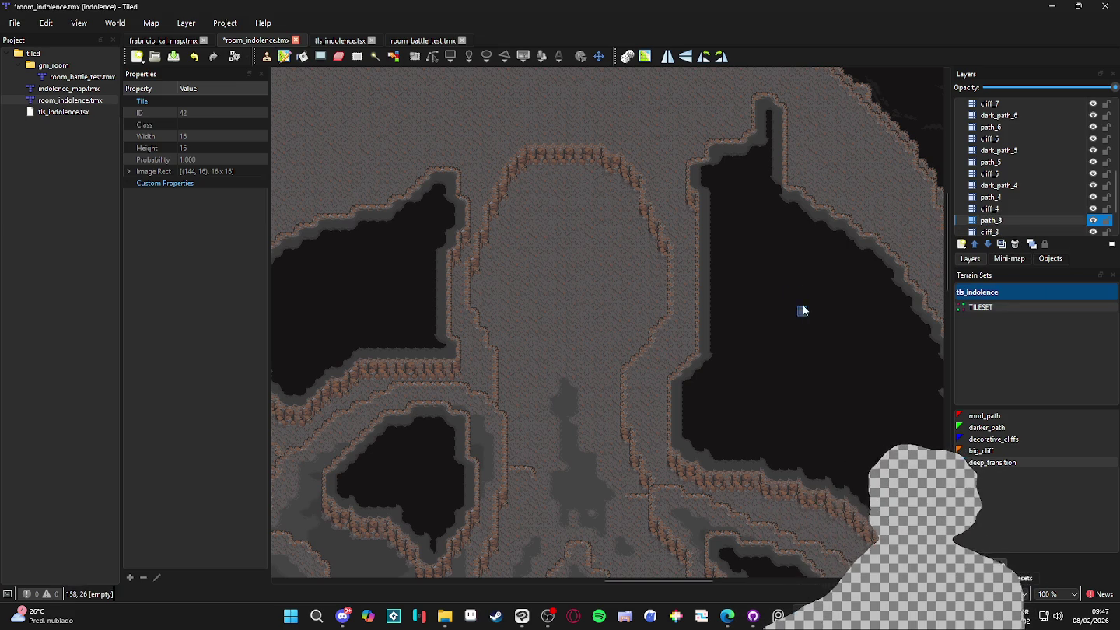
{"action": "scroll", "coordinate": [684, 327], "scroll_direction": "down", "scroll_amount": 1}
{"action": "scroll", "coordinate": [699, 321], "scroll_direction": "up", "scroll_amount": 1}
{"action": "key", "text": "ctrl+s"}
{"action": "scroll", "coordinate": [712, 295], "scroll_direction": "down", "scroll_amount": 1}
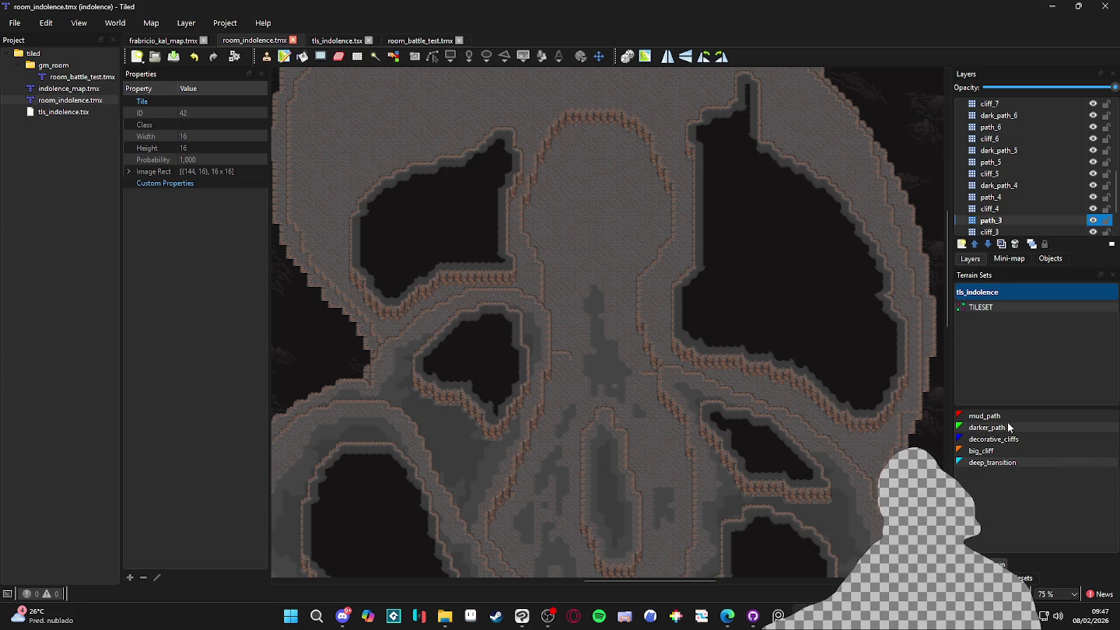
Select the mud_path terrain and paint it up along the right cliff edge
{"action": "left_click", "coordinate": [996, 416]}
{"action": "scroll", "coordinate": [680, 286], "scroll_direction": "up", "scroll_amount": 1}
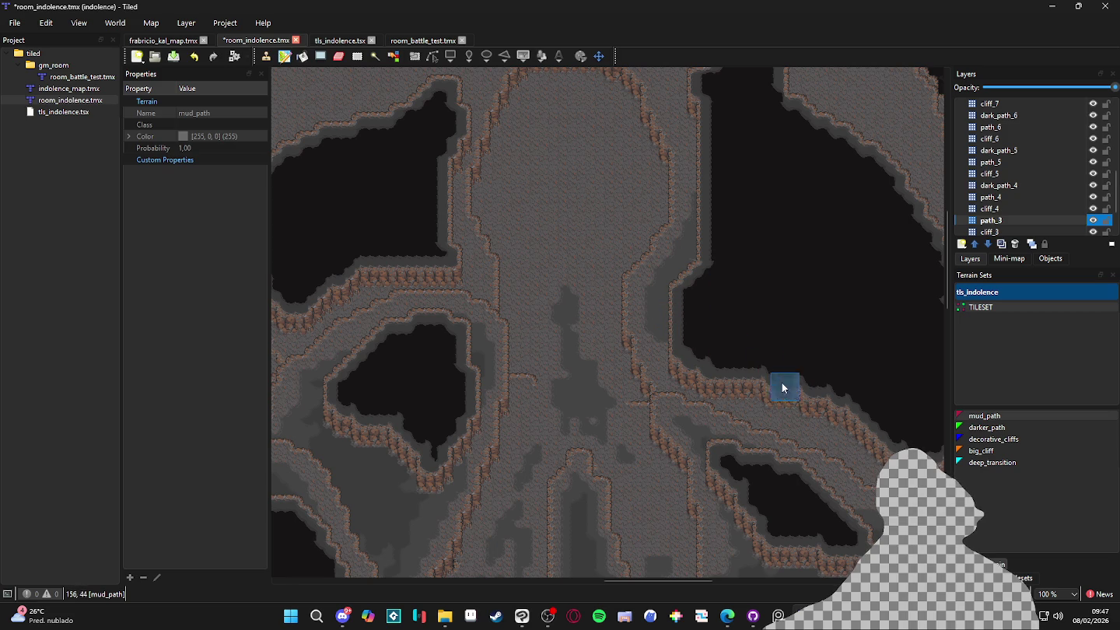
{"action": "left_click_drag", "start_coordinate": [887, 442], "coordinate": [644, 361]}
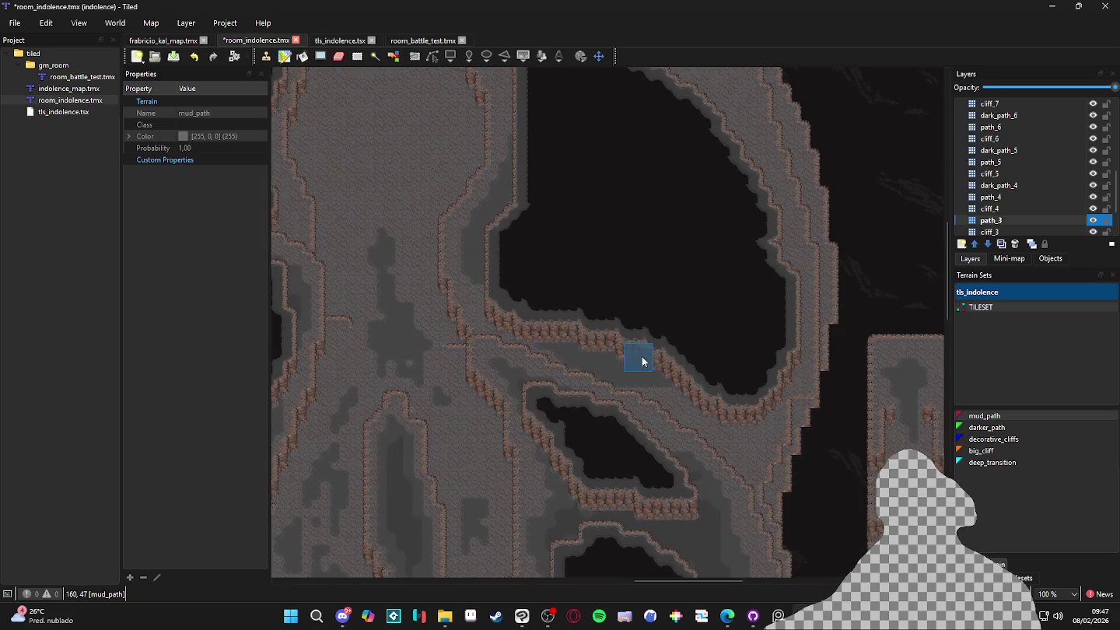
{"action": "left_click_drag", "start_coordinate": [769, 365], "coordinate": [782, 489]}
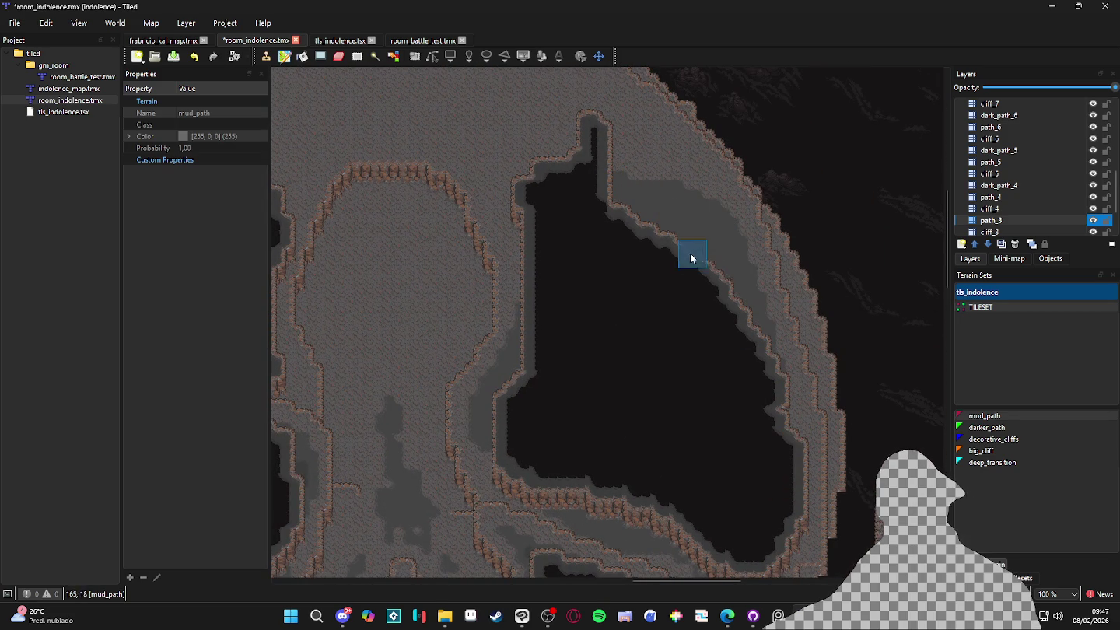
{"action": "scroll", "coordinate": [661, 339], "scroll_direction": "up", "scroll_amount": 5}
{"action": "scroll", "coordinate": [662, 338], "scroll_direction": "left", "scroll_amount": 3}
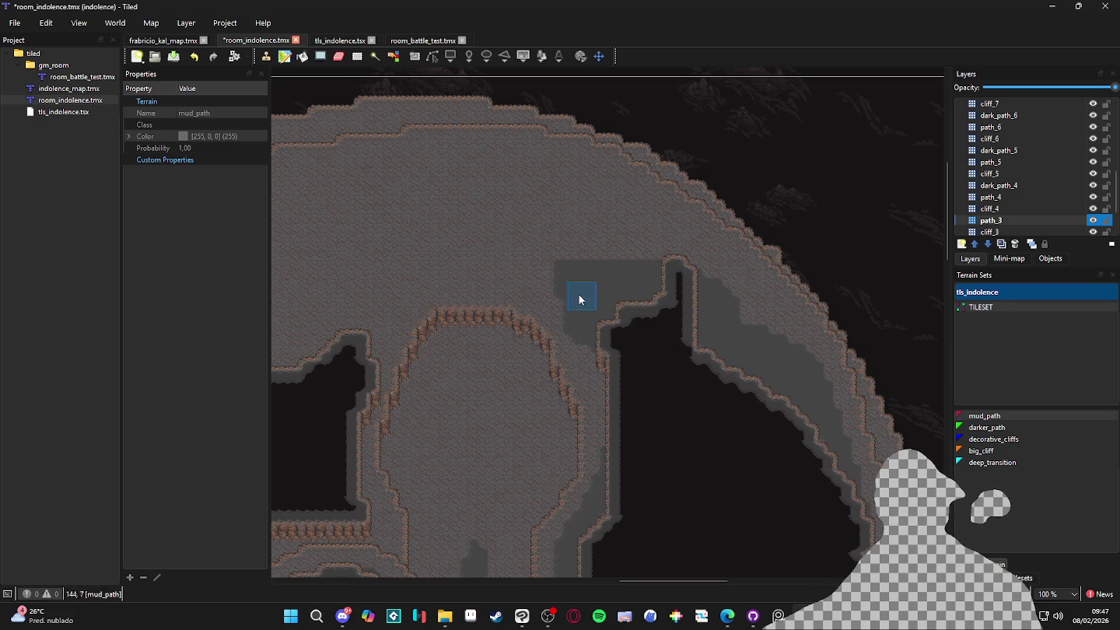
{"action": "left_click_drag", "start_coordinate": [590, 315], "coordinate": [645, 260]}
Spread mud_path terrain across the upper cave floor
{"action": "scroll", "coordinate": [661, 361], "scroll_direction": "left", "scroll_amount": 6}
{"action": "scroll", "coordinate": [598, 381], "scroll_direction": "up", "scroll_amount": 2}
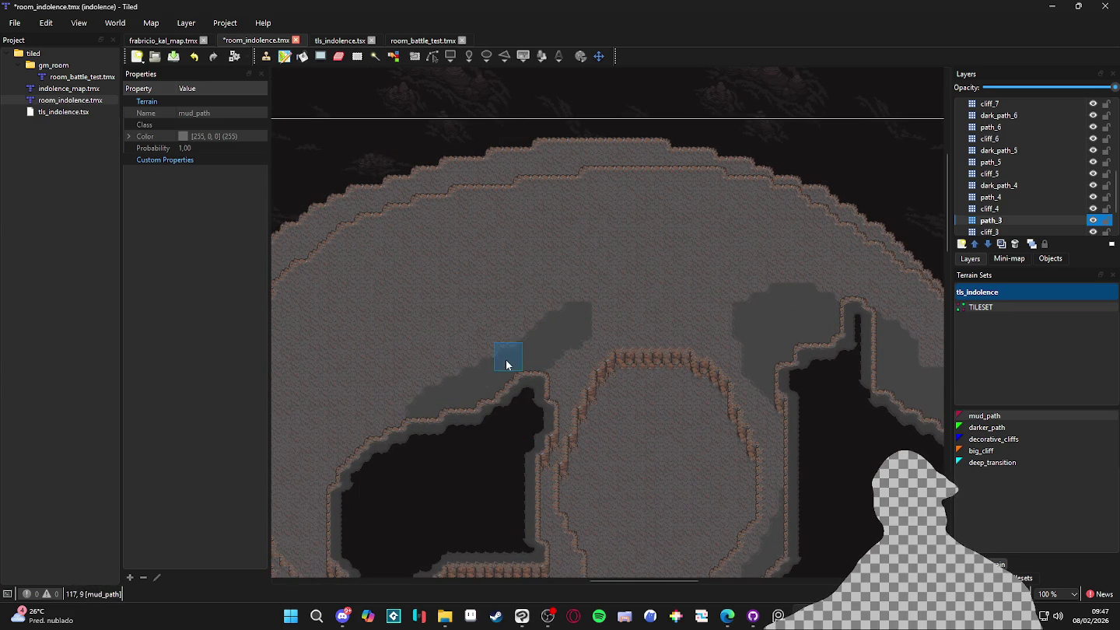
{"action": "scroll", "coordinate": [466, 412], "scroll_direction": "left", "scroll_amount": 5}
{"action": "scroll", "coordinate": [466, 411], "scroll_direction": "down", "scroll_amount": 2}
{"action": "mouse_move", "coordinate": [614, 298]}
{"action": "left_mouse_down"}
{"action": "mouse_move", "coordinate": [479, 451]}
{"action": "mouse_move", "coordinate": [485, 375]}
{"action": "mouse_move", "coordinate": [447, 412]}
{"action": "mouse_move", "coordinate": [647, 269]}
{"action": "left_mouse_up"}
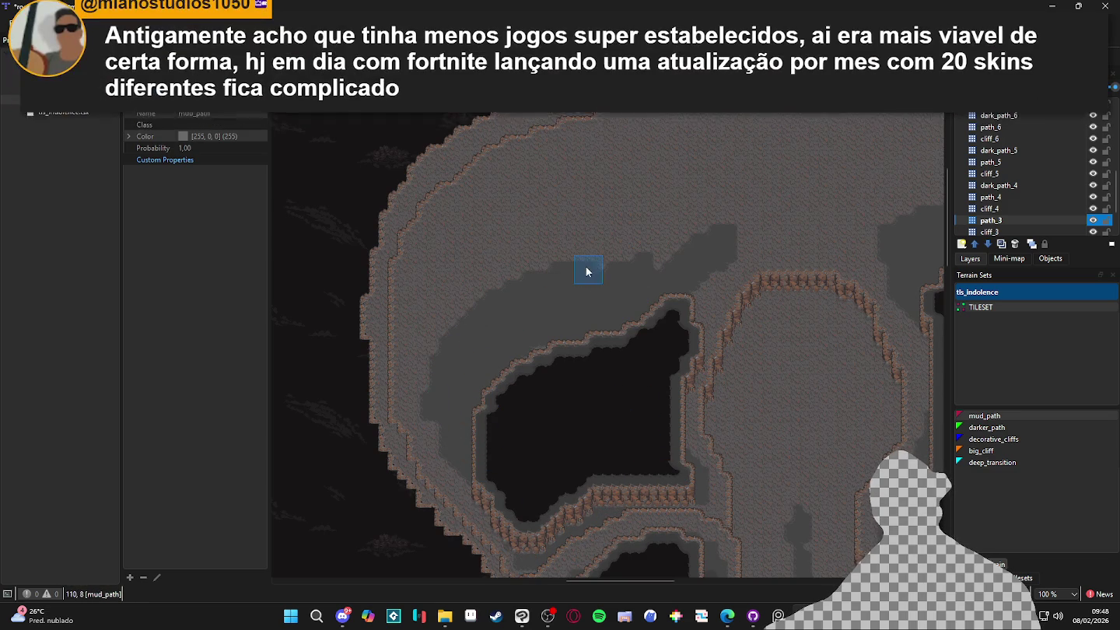
{"action": "scroll", "coordinate": [580, 295], "scroll_direction": "down", "scroll_amount": 2}
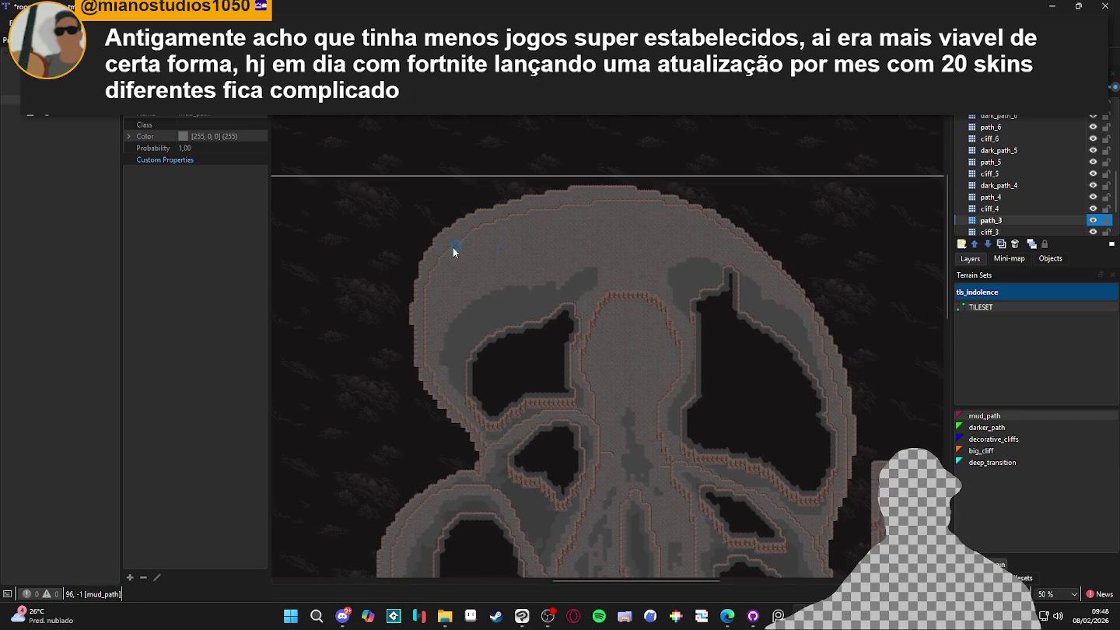
{"action": "scroll", "coordinate": [692, 346], "scroll_direction": "up", "scroll_amount": 1}
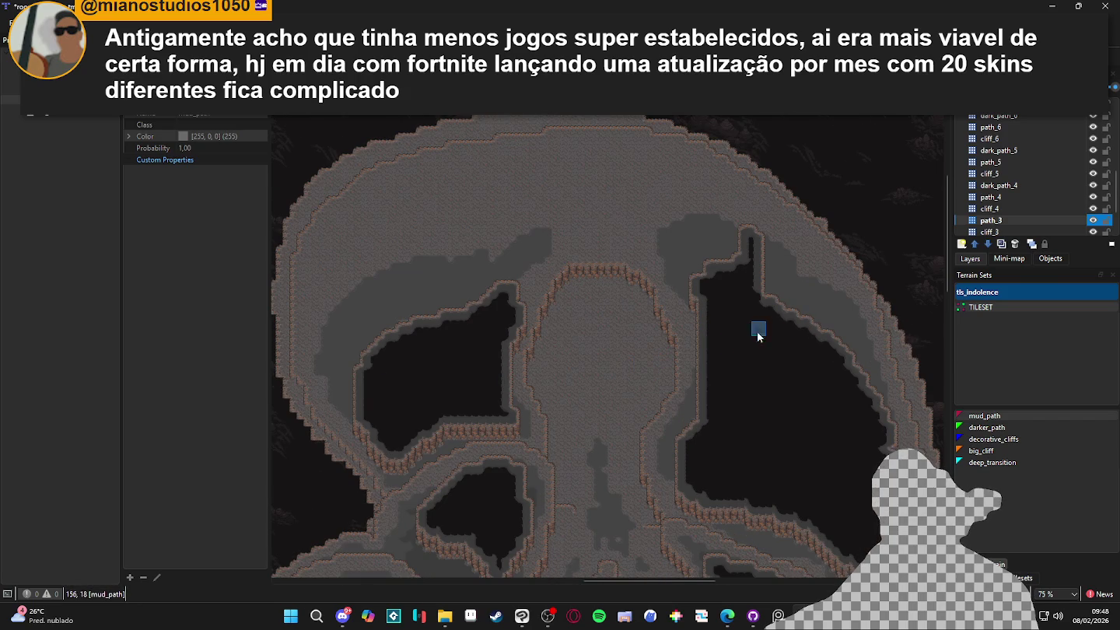
{"action": "scroll", "coordinate": [732, 350], "scroll_direction": "down", "scroll_amount": 1}
{"action": "scroll", "coordinate": [747, 335], "scroll_direction": "up", "scroll_amount": 1}
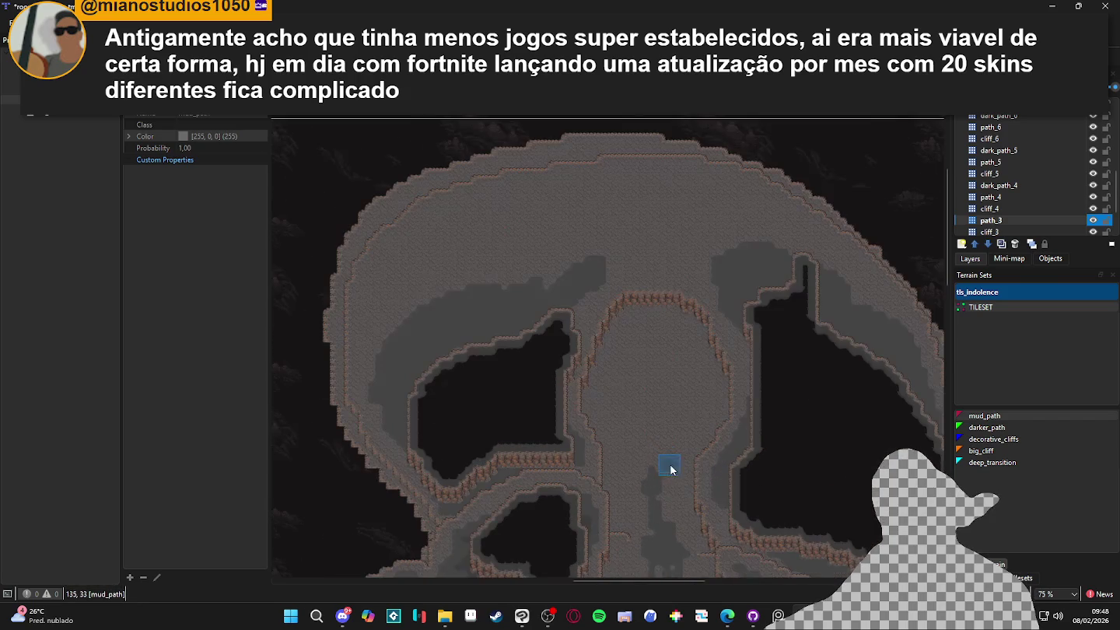
{"action": "scroll", "coordinate": [599, 318], "scroll_direction": "up", "scroll_amount": 1}
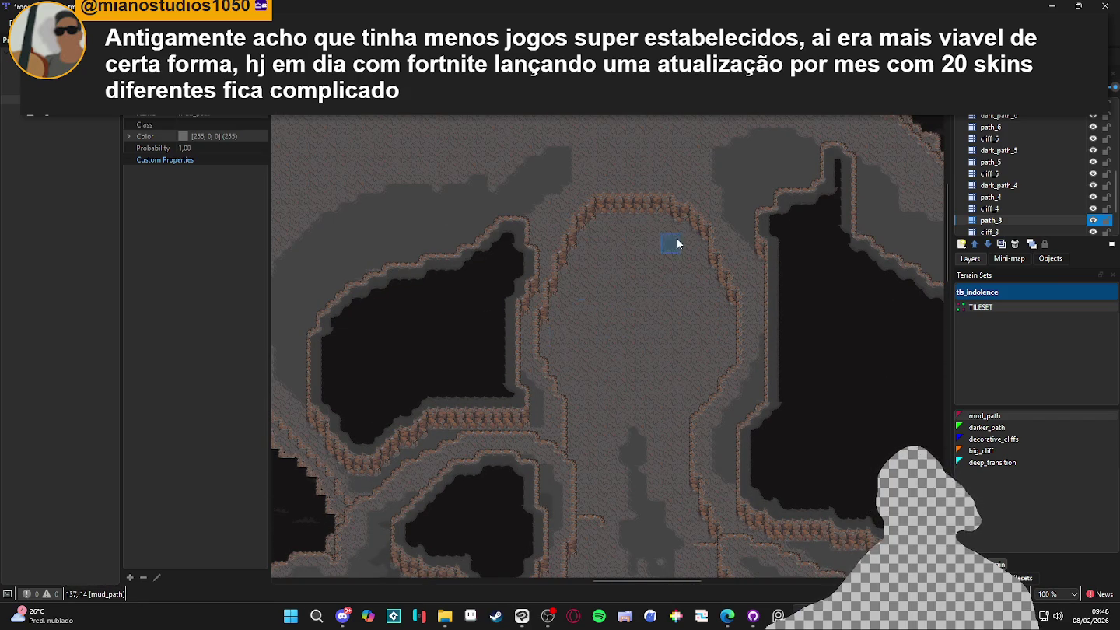
{"action": "scroll", "coordinate": [663, 253], "scroll_direction": "down", "scroll_amount": 2}
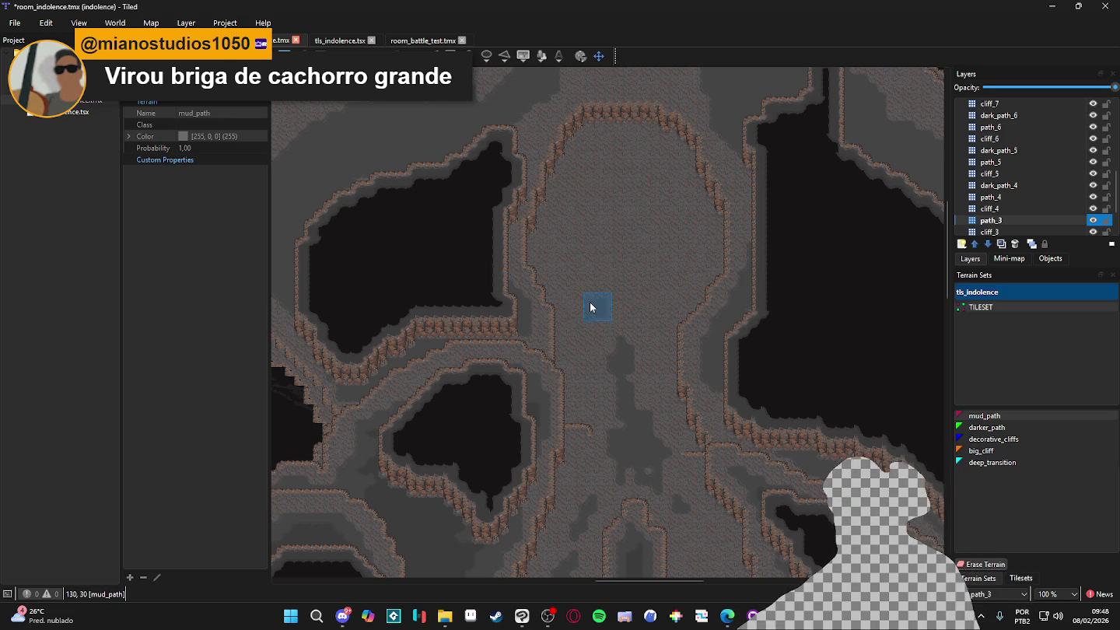
{"action": "scroll", "coordinate": [598, 306], "scroll_direction": "down", "scroll_amount": 1}
{"action": "scroll", "coordinate": [626, 378], "scroll_direction": "down", "scroll_amount": 1}
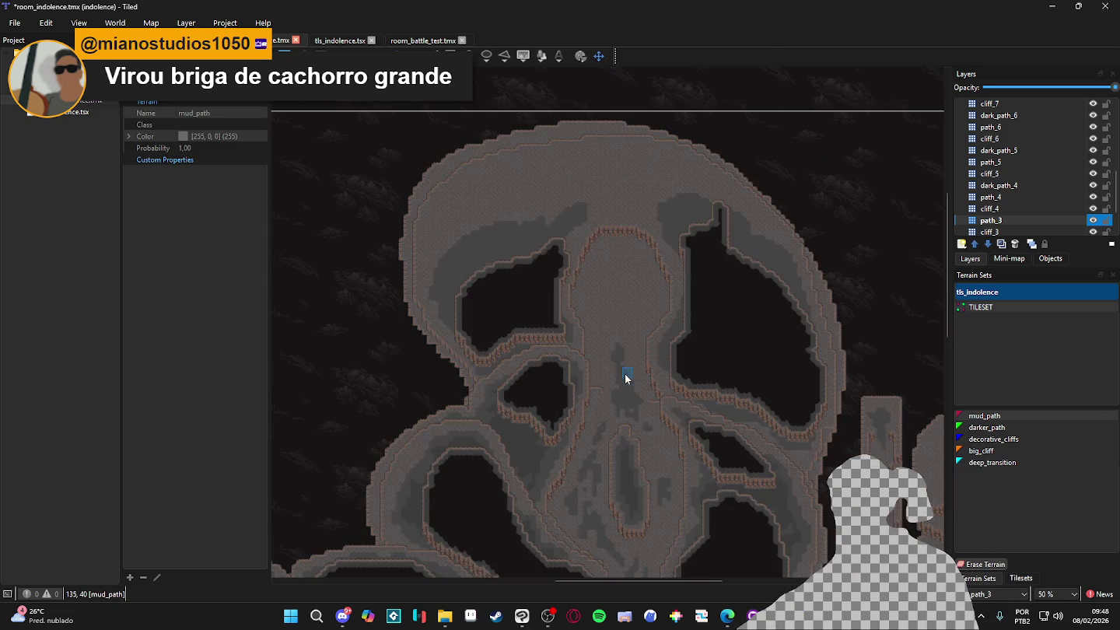
{"action": "scroll", "coordinate": [678, 283], "scroll_direction": "up", "scroll_amount": 2}
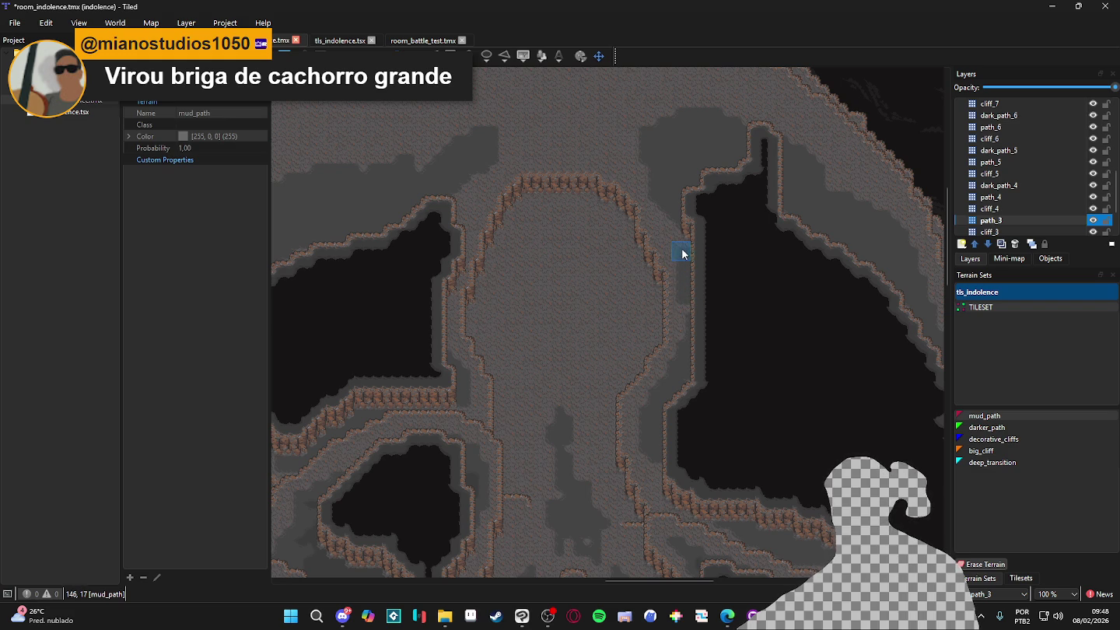
Briefly switch the brush to erasing terrain, then return to painting mud_path
{"action": "right_click", "coordinate": [643, 305]}
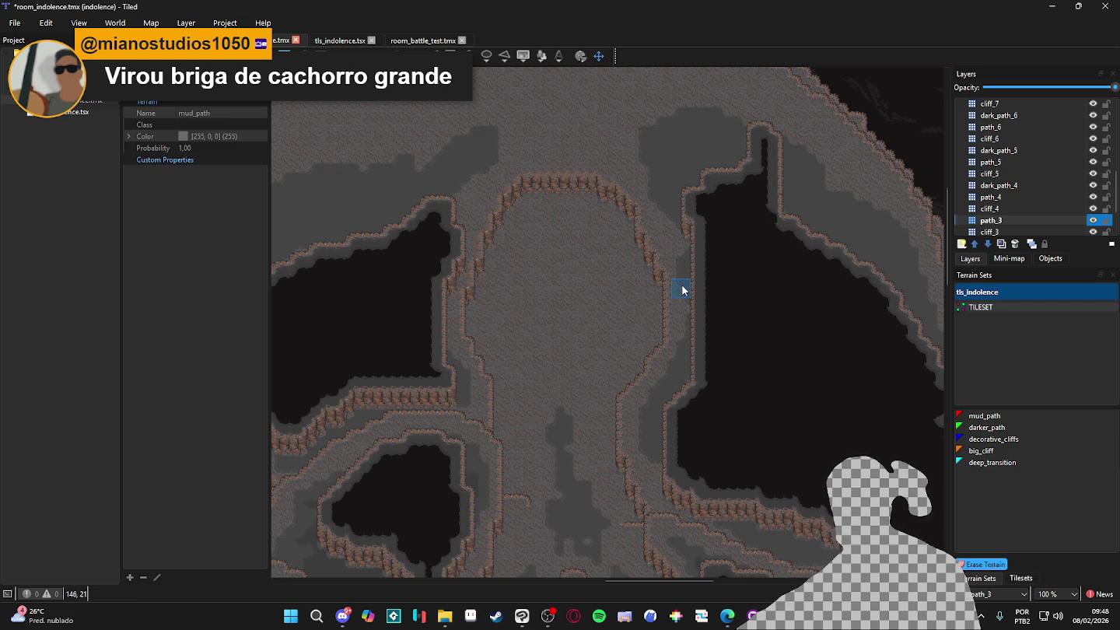
{"action": "right_click", "coordinate": [675, 157]}
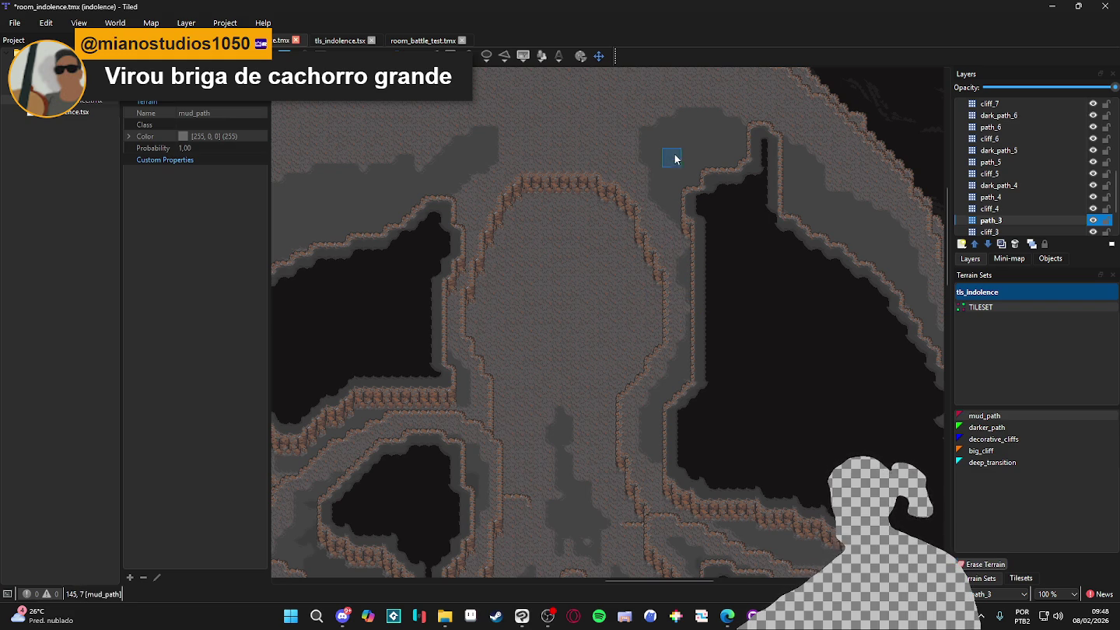
{"action": "left_click_drag", "start_coordinate": [585, 380], "coordinate": [692, 346]}
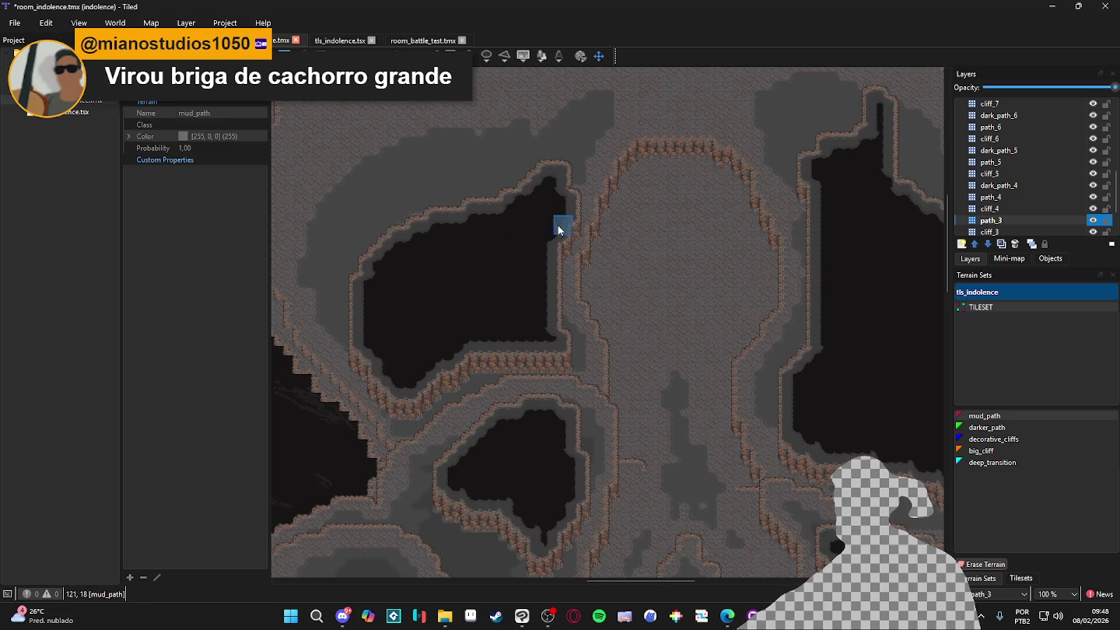
{"action": "scroll", "coordinate": [575, 170], "scroll_direction": "down", "scroll_amount": 3}
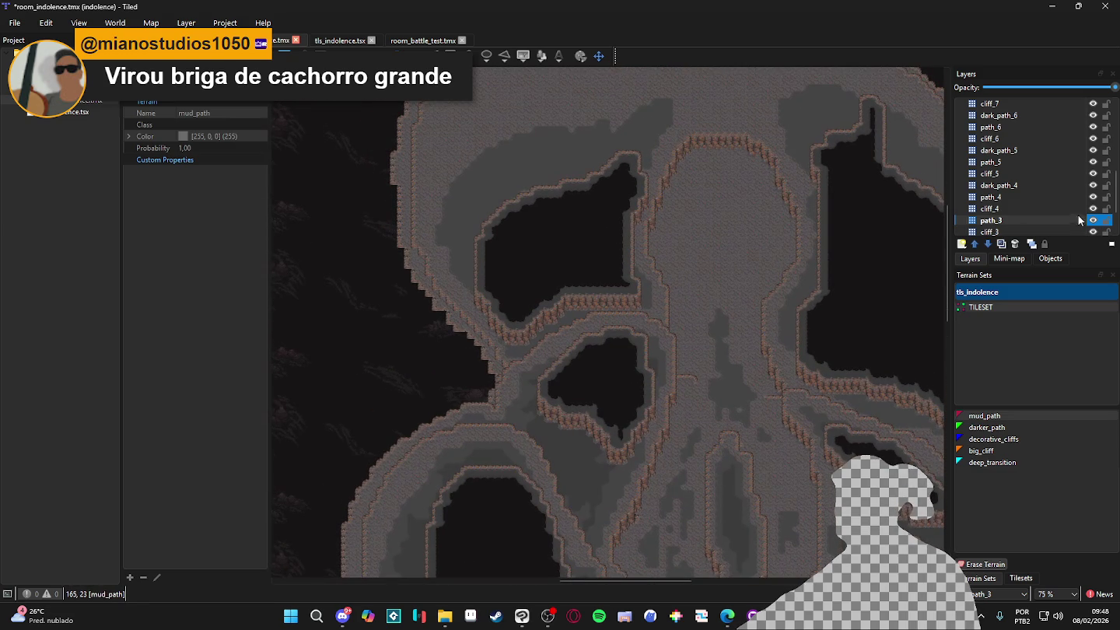
Save the map and add a new tile layer named dark_path_3 above path_3
{"action": "double_click", "coordinate": [1092, 221]}
{"action": "key", "text": "ctrl+s"}
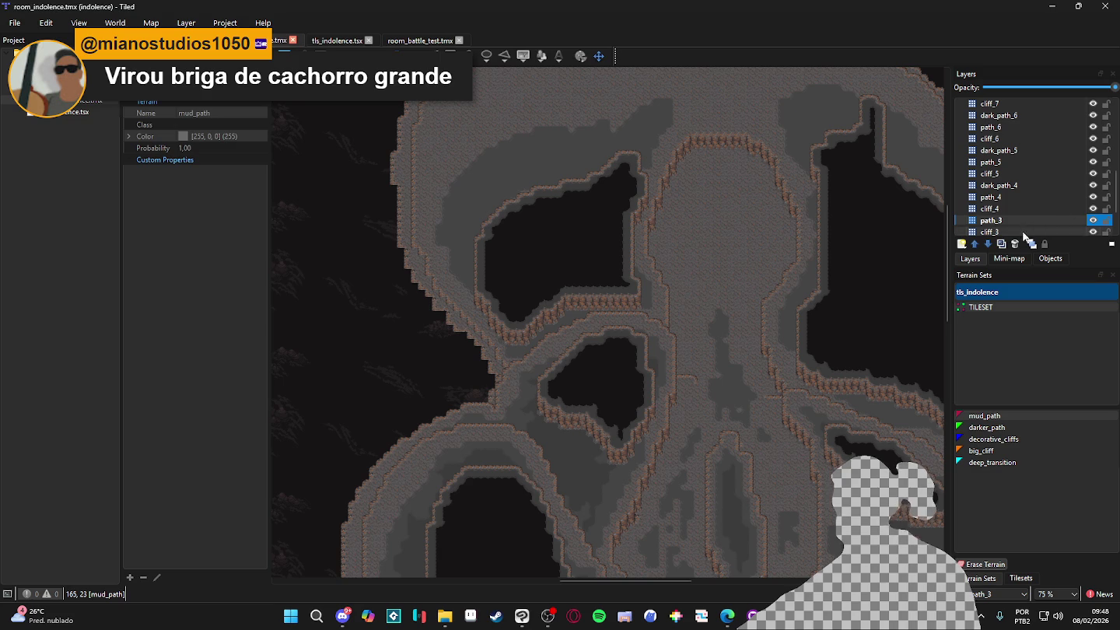
{"action": "left_click", "coordinate": [962, 244]}
{"action": "left_click", "coordinate": [967, 260]}
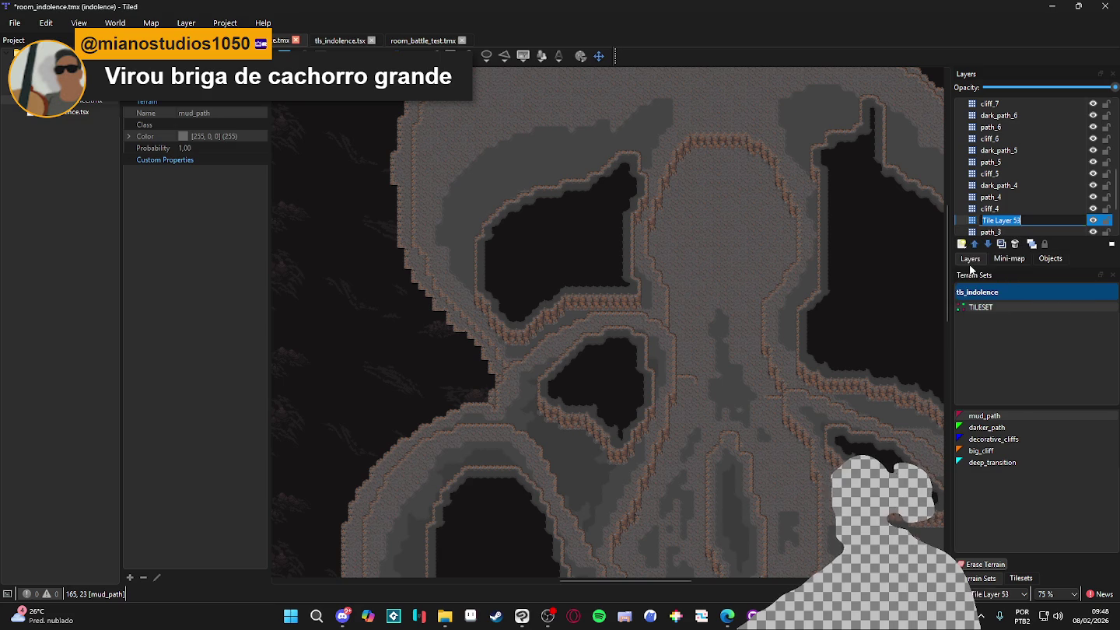
{"action": "type", "text": "dark_"}
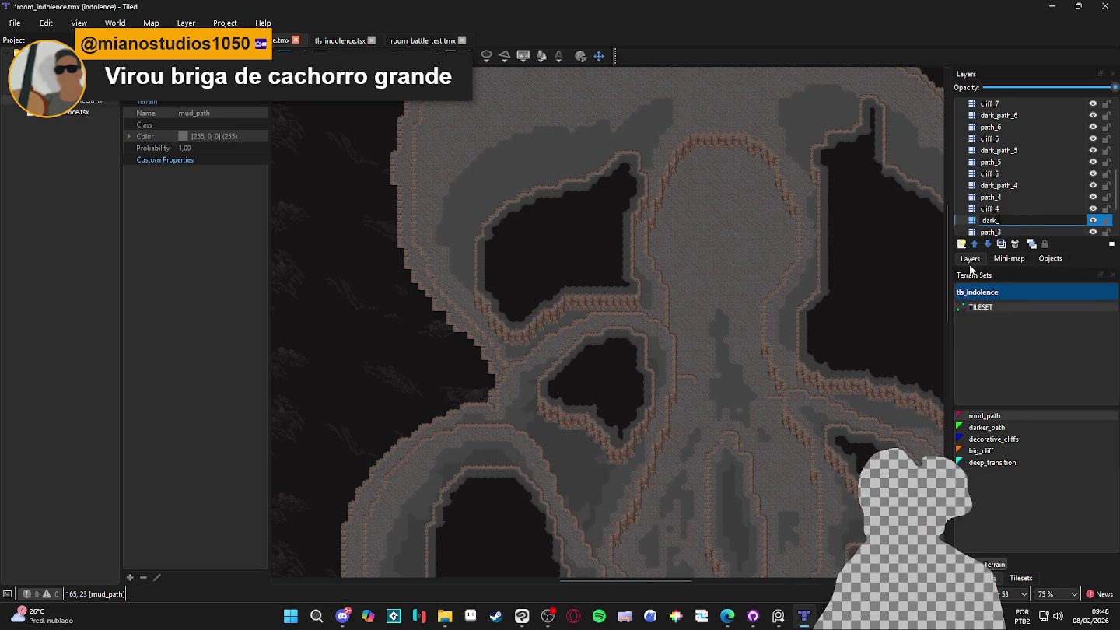
{"action": "type", "text": "path_3"}
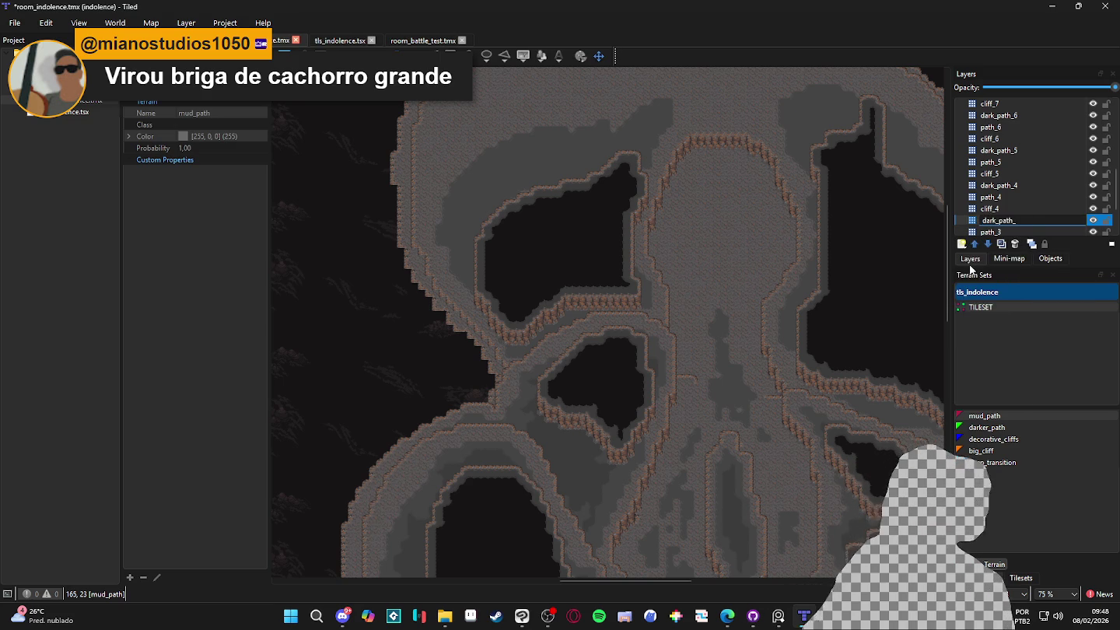
{"action": "key", "text": "Return"}
{"action": "key", "text": "ctrl+s"}
Select the darker_path terrain and paint it along the cliff edge
{"action": "left_click", "coordinate": [1012, 427]}
{"action": "left_click", "coordinate": [806, 154]}
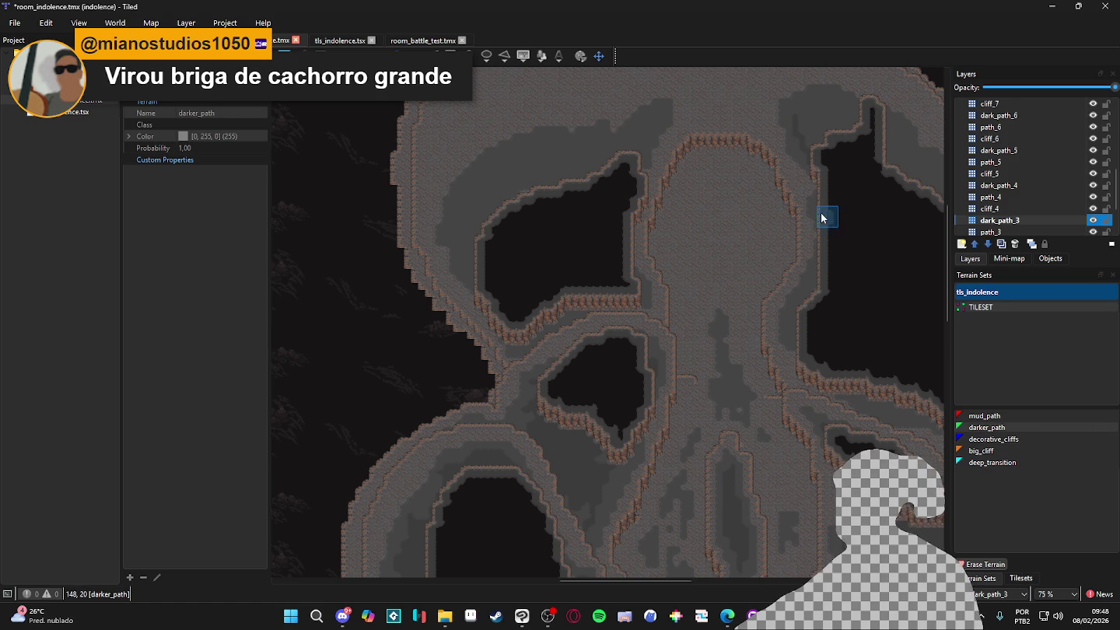
{"action": "scroll", "coordinate": [822, 233], "scroll_direction": "up", "scroll_amount": 2}
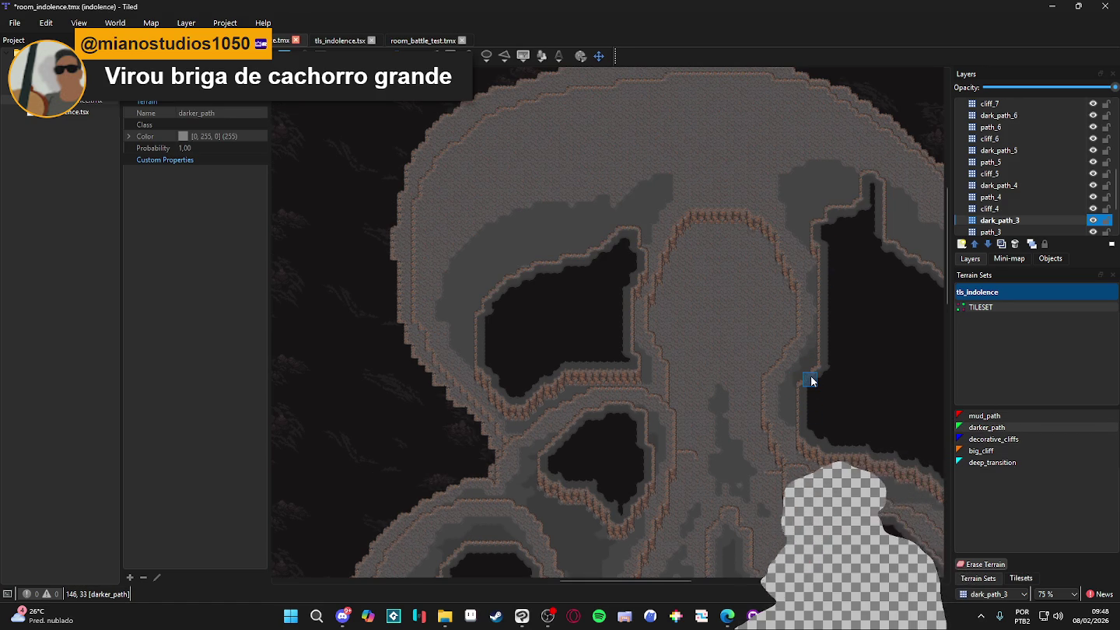
{"action": "scroll", "coordinate": [593, 222], "scroll_direction": "up", "scroll_amount": 3, "text": "ctrl"}
{"action": "left_click_drag", "start_coordinate": [666, 230], "coordinate": [476, 284]}
{"action": "scroll", "coordinate": [543, 280], "scroll_direction": "left", "scroll_amount": 5}
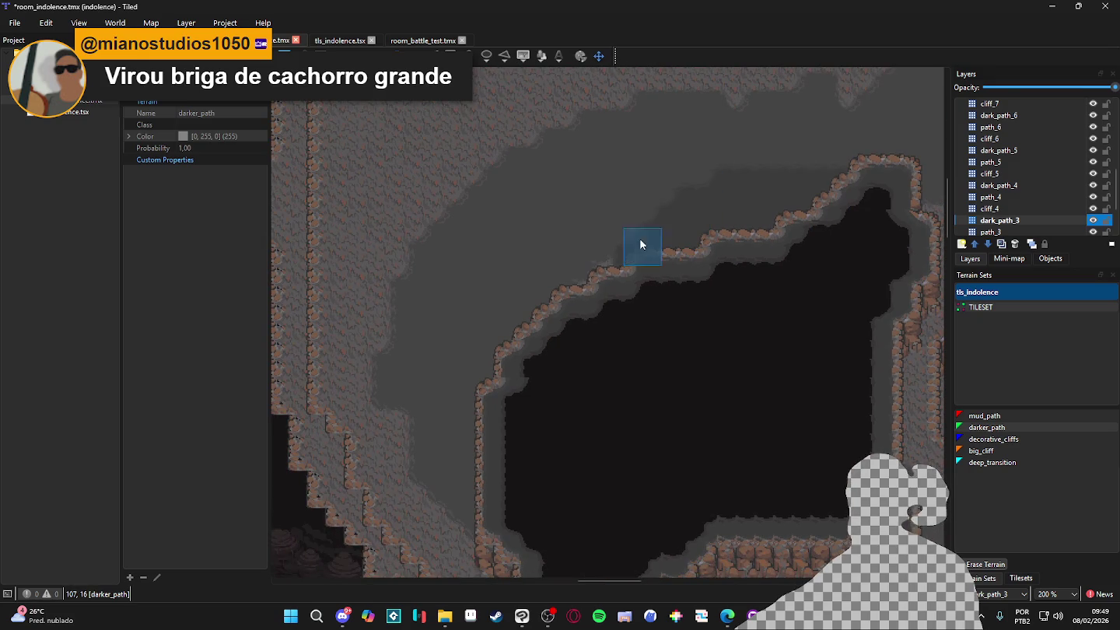
{"action": "left_click_drag", "start_coordinate": [752, 154], "coordinate": [538, 295]}
Extend darker_path down the cliff edge and along the upper cliff edge, then save
{"action": "left_click_drag", "start_coordinate": [602, 284], "coordinate": [470, 410]}
{"action": "left_click_drag", "start_coordinate": [471, 364], "coordinate": [466, 446]}
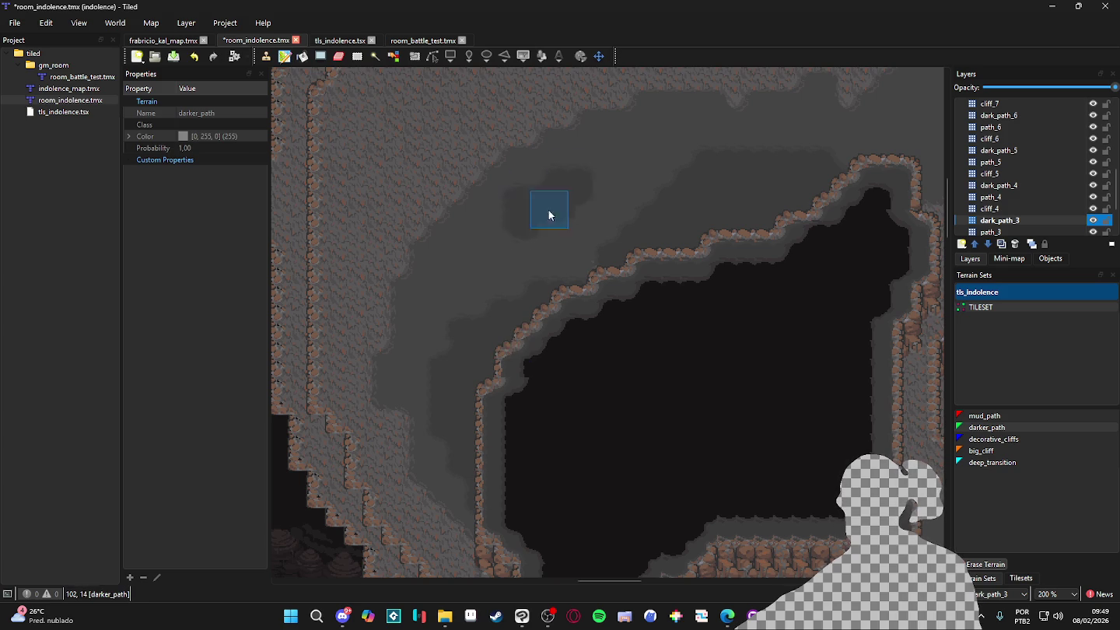
{"action": "scroll", "coordinate": [594, 245], "scroll_direction": "down", "scroll_amount": 3}
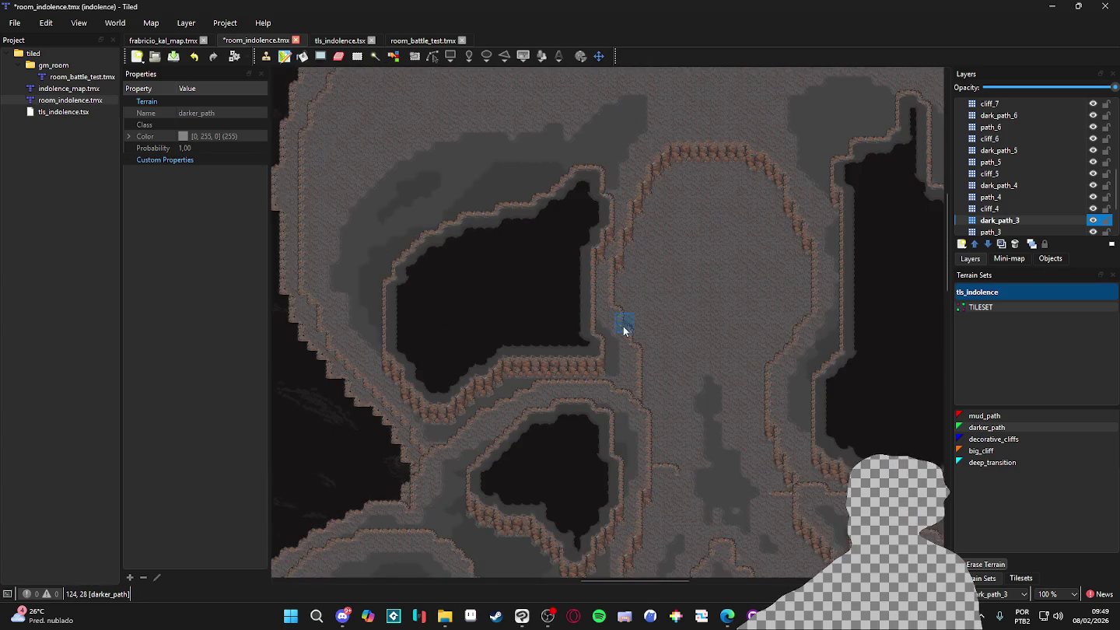
{"action": "scroll", "coordinate": [836, 440], "scroll_direction": "up", "scroll_amount": 2}
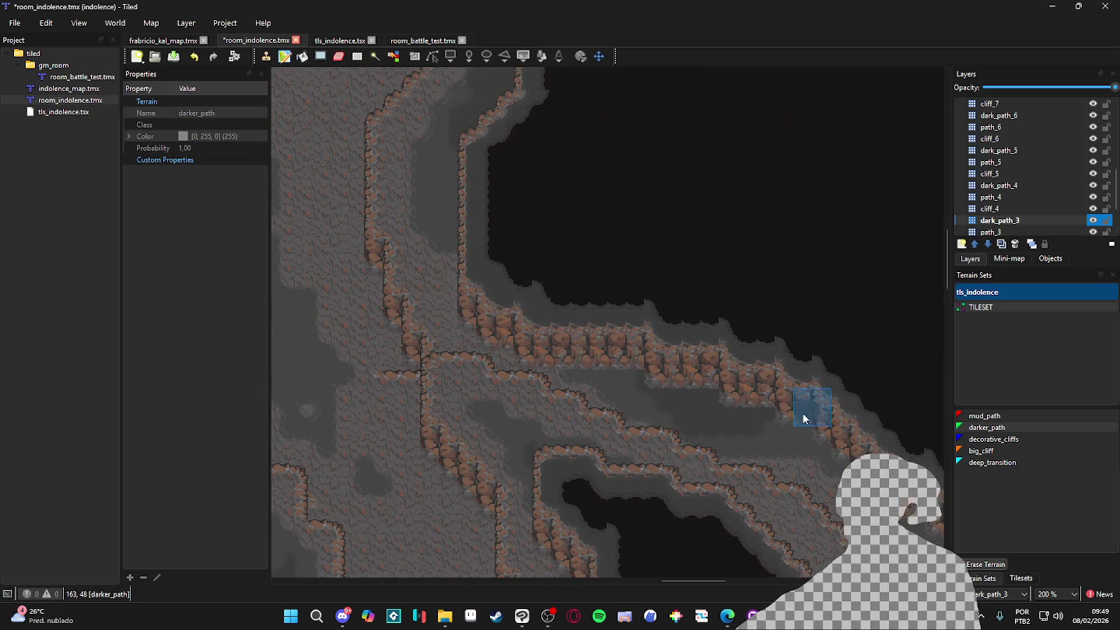
{"action": "scroll", "coordinate": [809, 425], "scroll_direction": "down", "scroll_amount": 1}
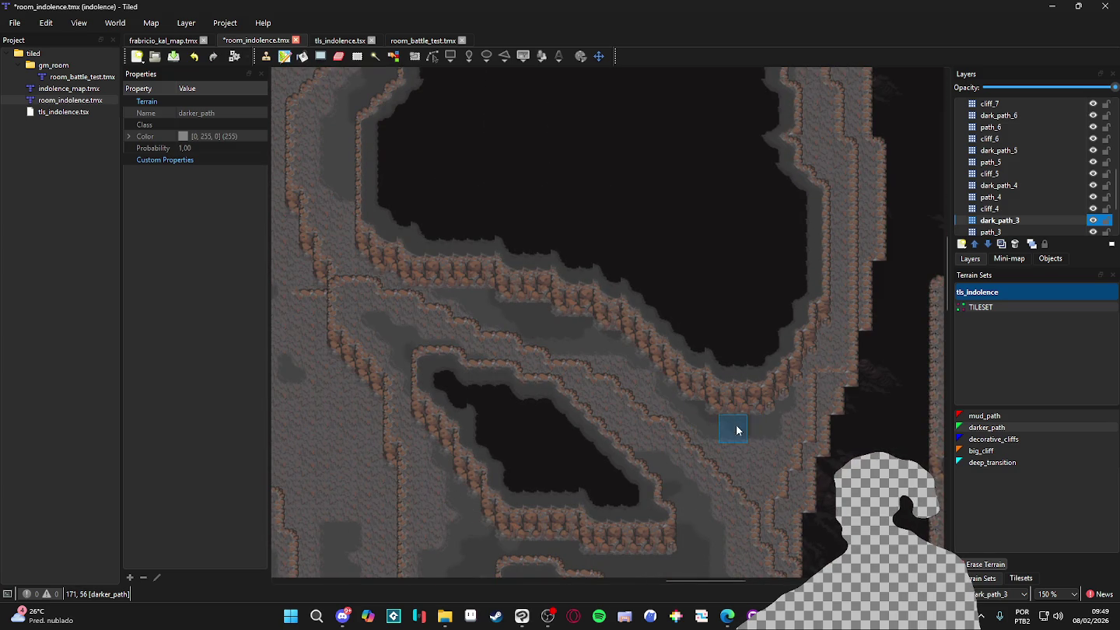
{"action": "scroll", "coordinate": [760, 418], "scroll_direction": "up", "scroll_amount": 10}
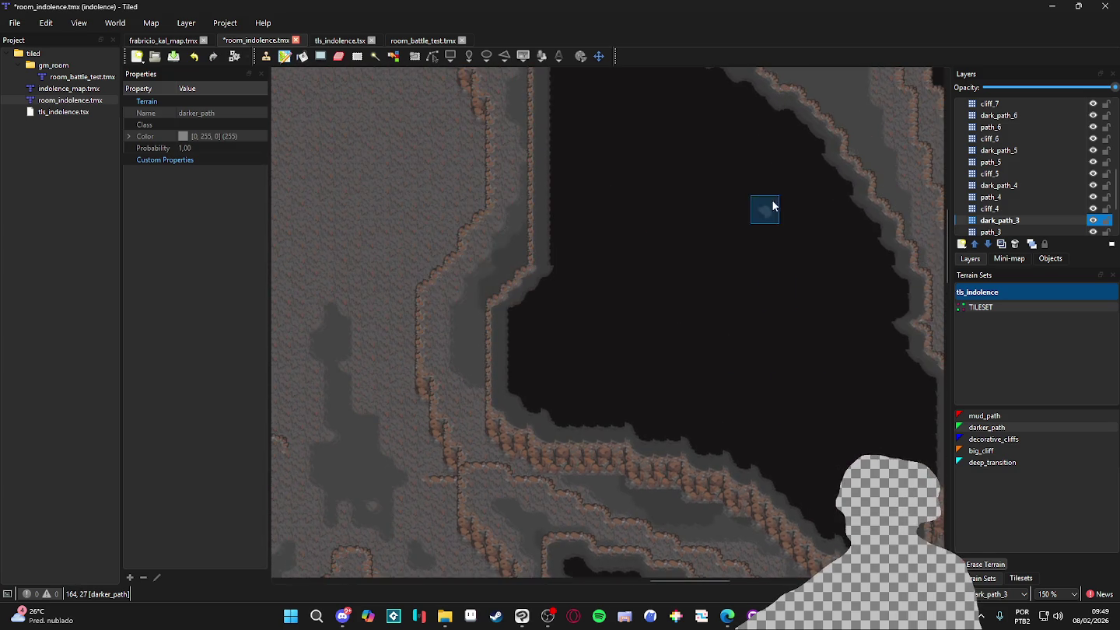
{"action": "left_click_drag", "start_coordinate": [685, 268], "coordinate": [774, 323]}
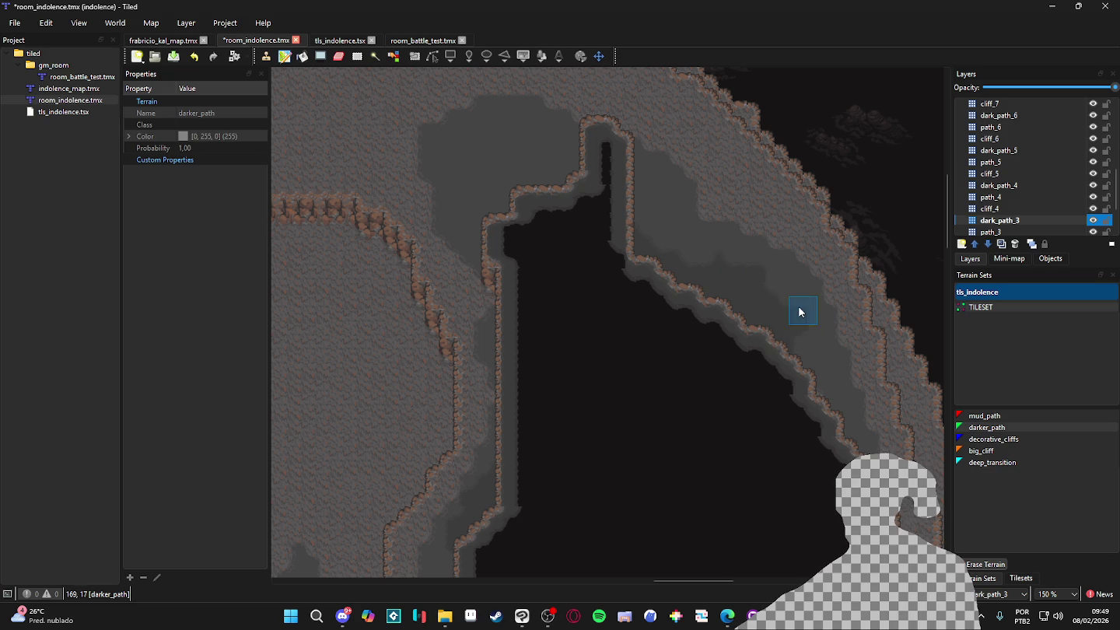
{"action": "scroll", "coordinate": [778, 334], "scroll_direction": "up", "scroll_amount": 2}
{"action": "scroll", "coordinate": [778, 335], "scroll_direction": "left", "scroll_amount": 3}
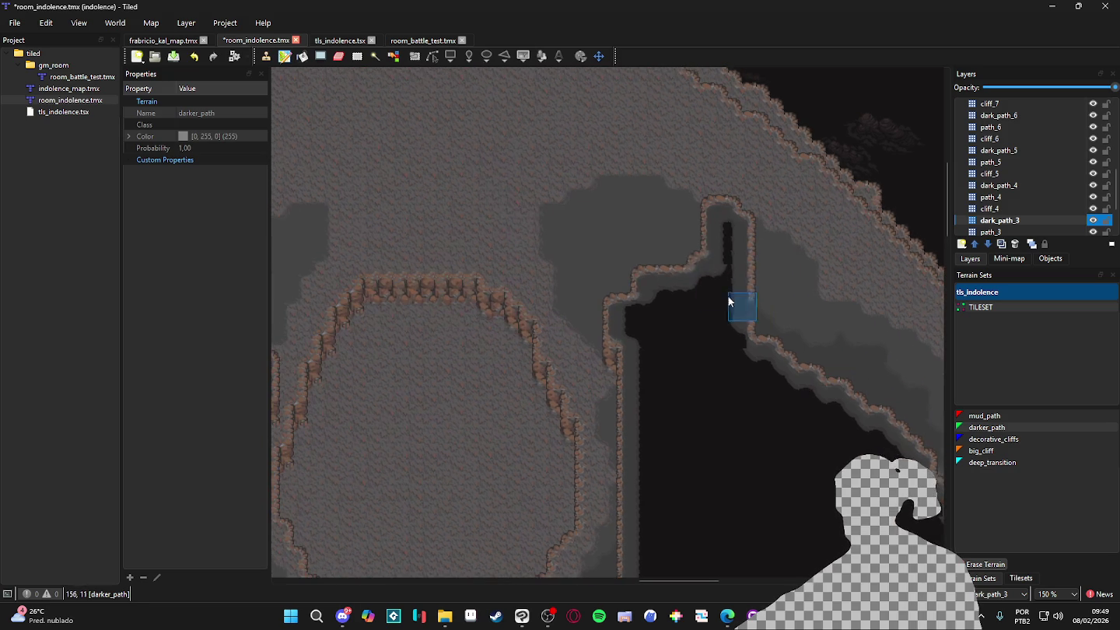
{"action": "key", "text": "ctrl+r"}
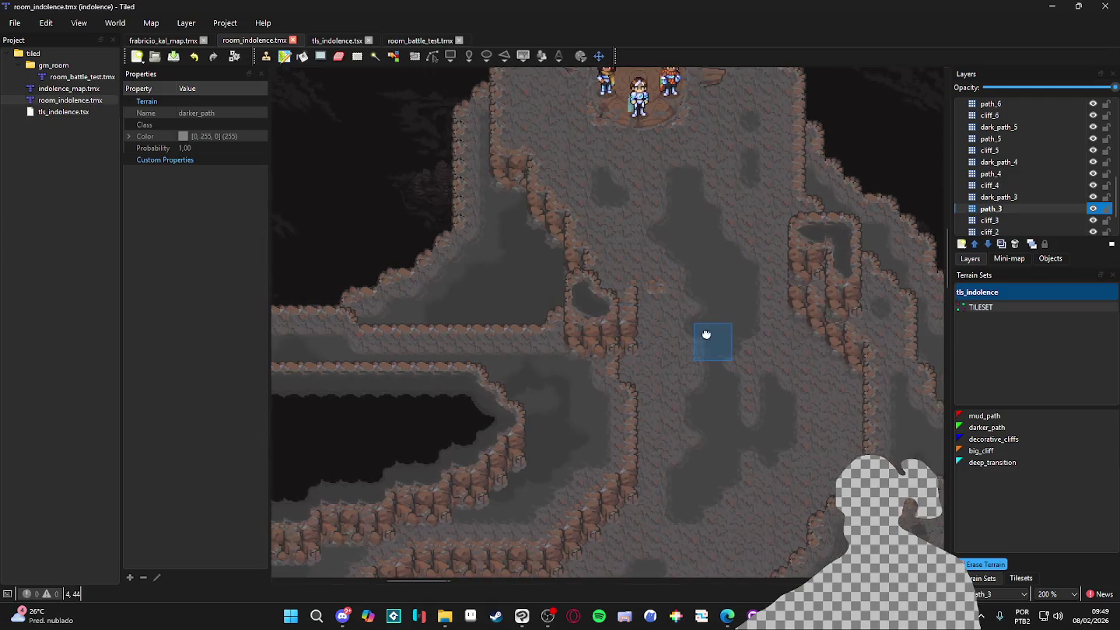
Toggle path_11 visibility, make dark_path_11 active, and select the decorative_cliffs terrain
{"action": "scroll", "coordinate": [605, 310], "scroll_direction": "down", "scroll_amount": 1}
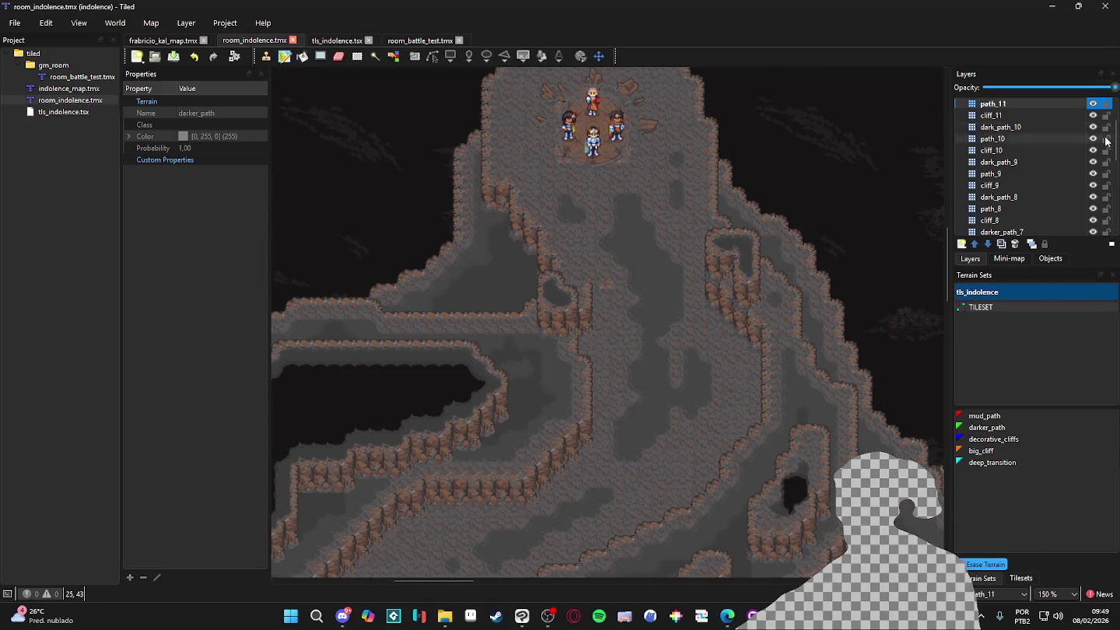
{"action": "left_click", "coordinate": [1091, 107]}
{"action": "left_click", "coordinate": [1092, 106]}
{"action": "scroll", "coordinate": [1060, 132], "scroll_direction": "up", "scroll_amount": 1}
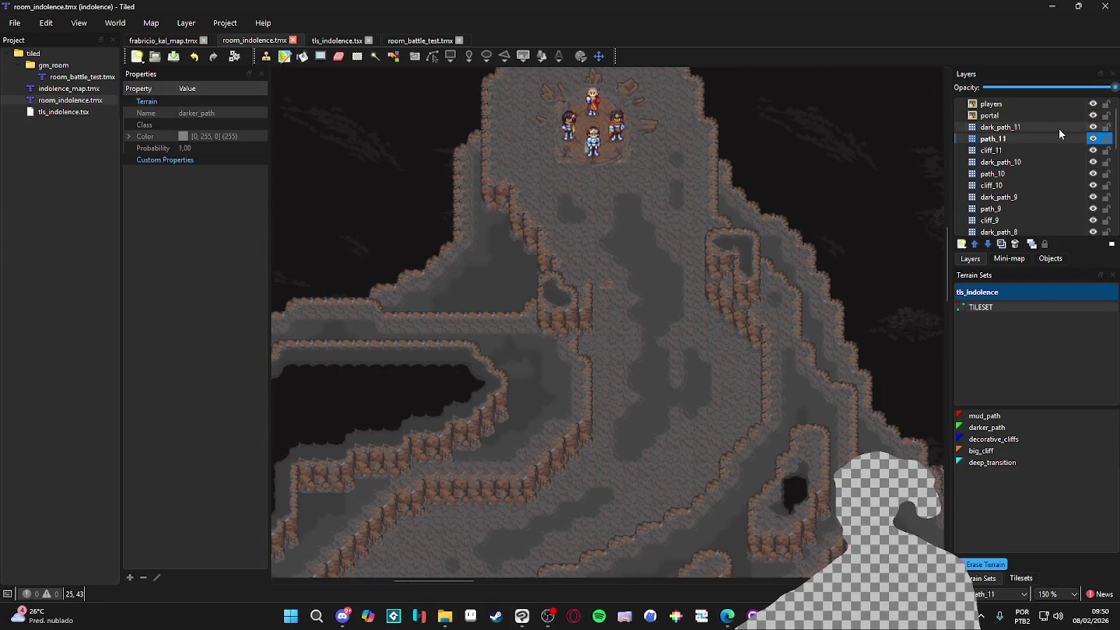
{"action": "key", "text": "Up"}
{"action": "left_click", "coordinate": [1020, 577]}
{"action": "left_click", "coordinate": [982, 577]}
{"action": "left_click", "coordinate": [992, 439]}
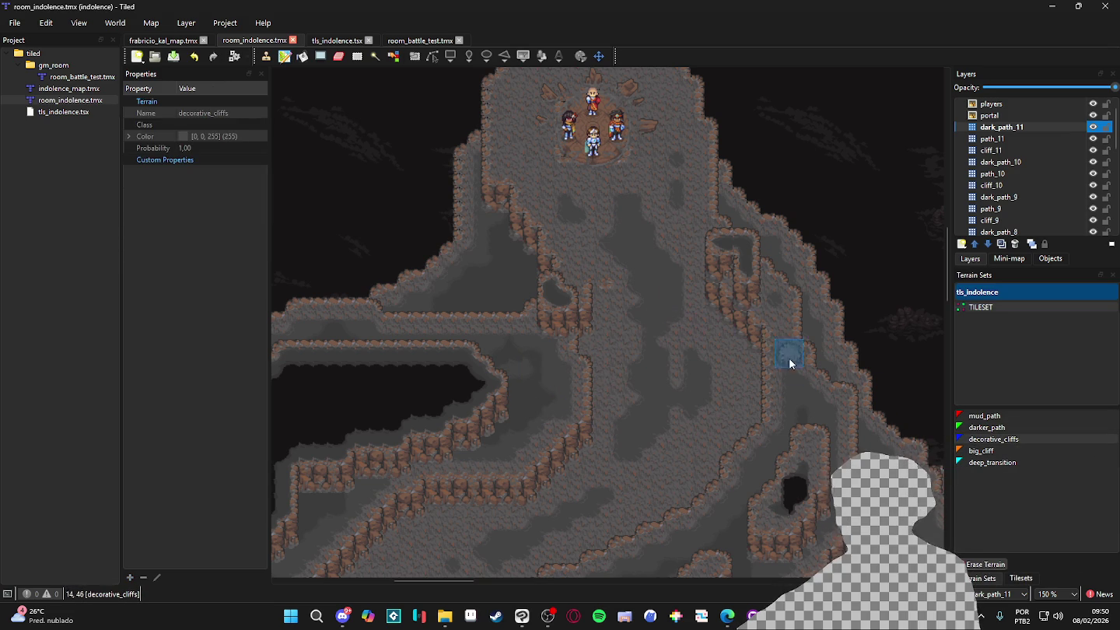
Pan over the western and upper cave areas, toggling dark_path_11 visibility to compare
{"action": "left_click_drag", "start_coordinate": [529, 367], "coordinate": [690, 333]}
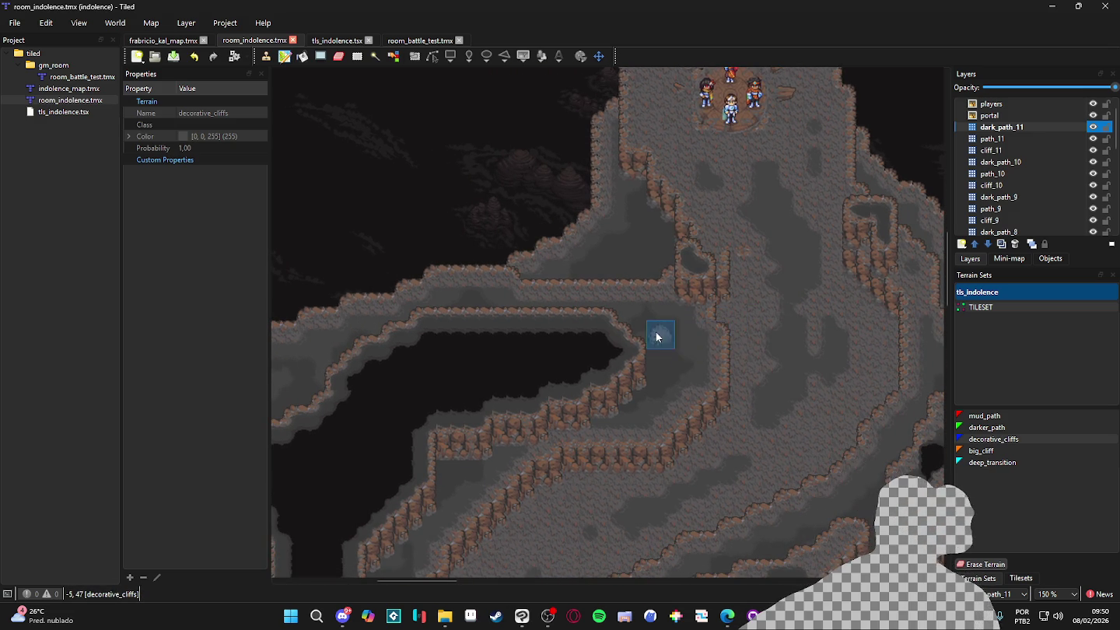
{"action": "left_click_drag", "start_coordinate": [682, 350], "coordinate": [637, 307]}
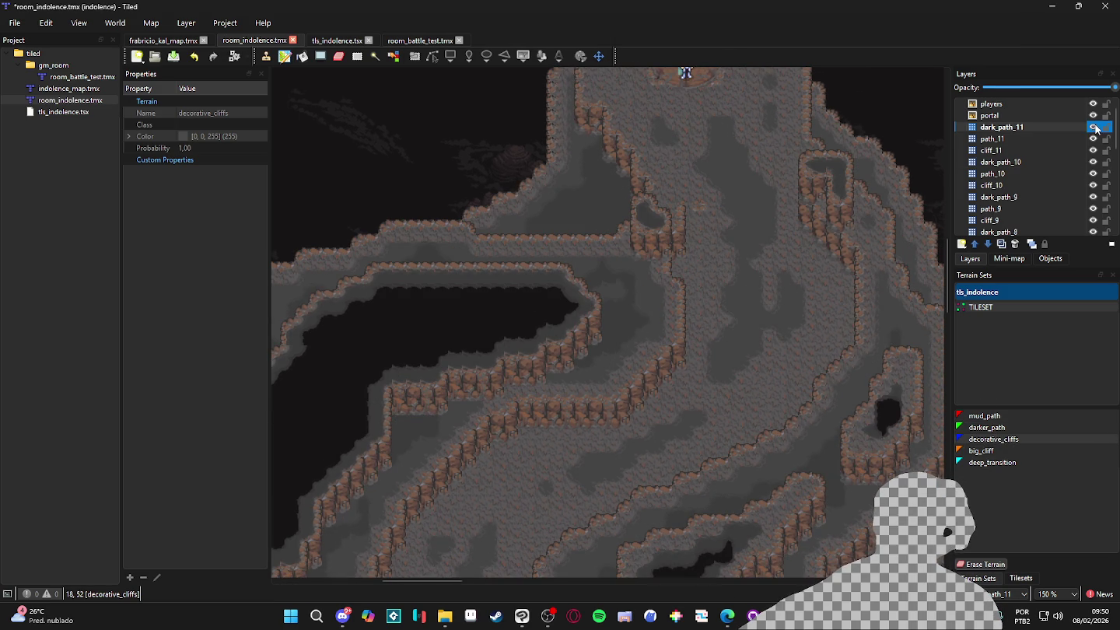
{"action": "scroll", "coordinate": [702, 294], "scroll_direction": "down", "scroll_amount": 1}
{"action": "left_click_drag", "start_coordinate": [702, 296], "coordinate": [694, 199]}
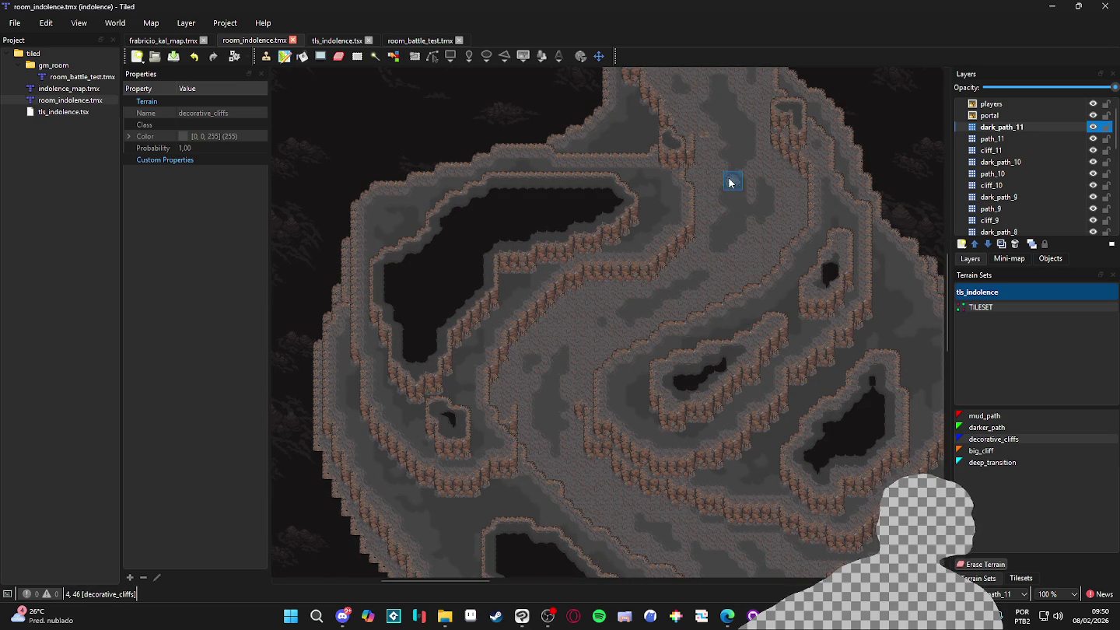
{"action": "scroll", "coordinate": [650, 184], "scroll_direction": "up", "scroll_amount": 1}
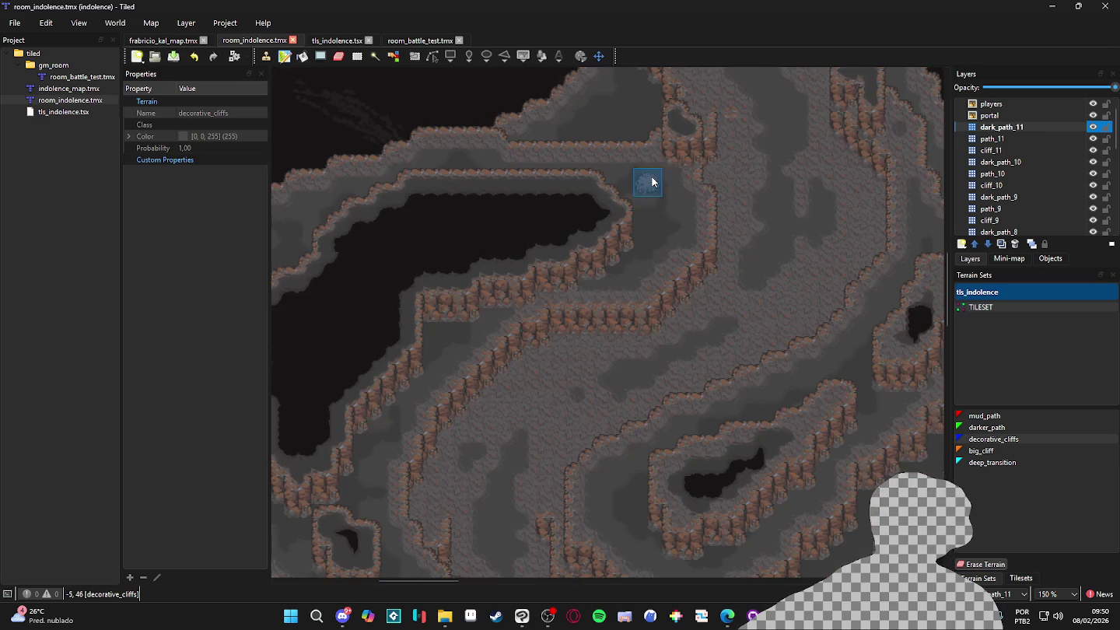
{"action": "left_click", "coordinate": [1092, 127]}
{"action": "left_click", "coordinate": [1092, 128]}
{"action": "left_click_drag", "start_coordinate": [697, 210], "coordinate": [671, 234]}
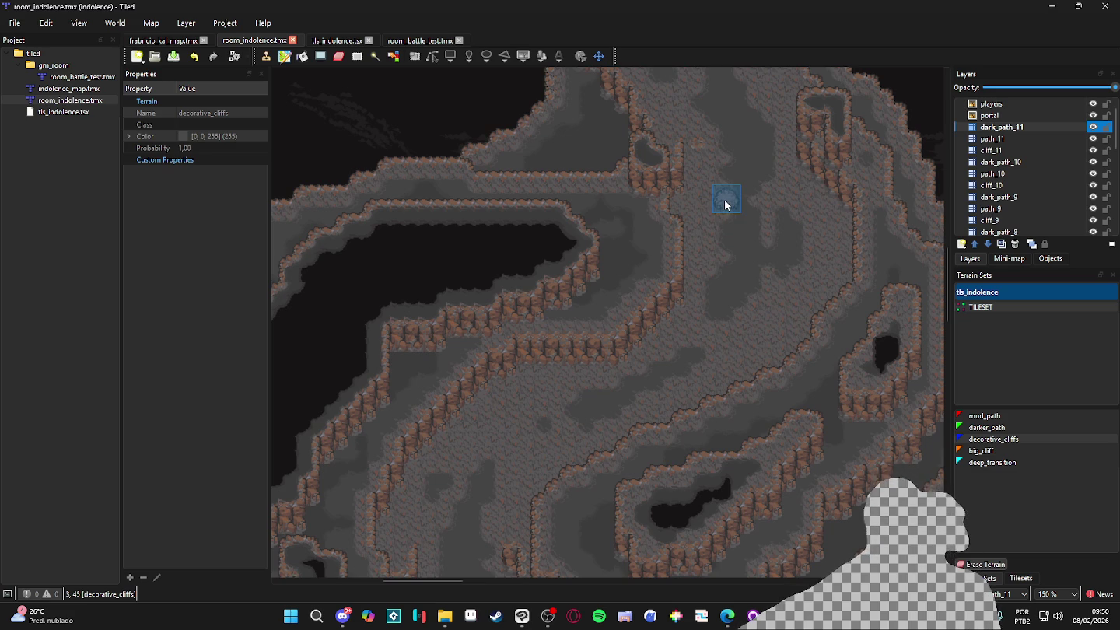
{"action": "scroll", "coordinate": [692, 210], "scroll_direction": "down", "scroll_amount": 1}
{"action": "scroll", "coordinate": [694, 236], "scroll_direction": "down", "scroll_amount": 1}
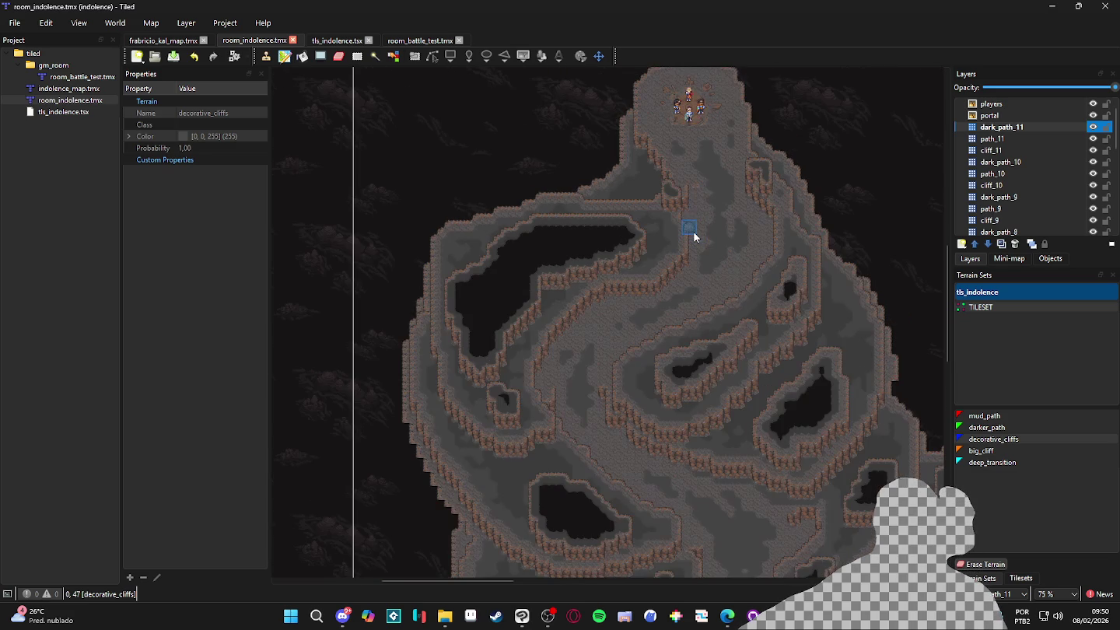
{"action": "scroll", "coordinate": [692, 235], "scroll_direction": "up", "scroll_amount": 1}
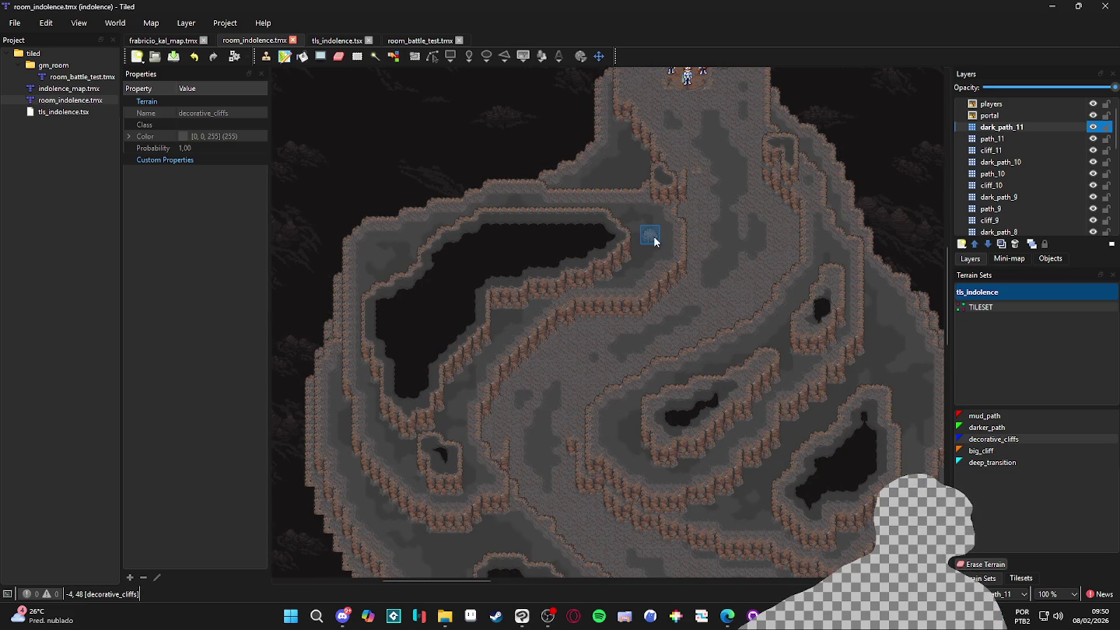
{"action": "scroll", "coordinate": [654, 238], "scroll_direction": "down", "scroll_amount": 1}
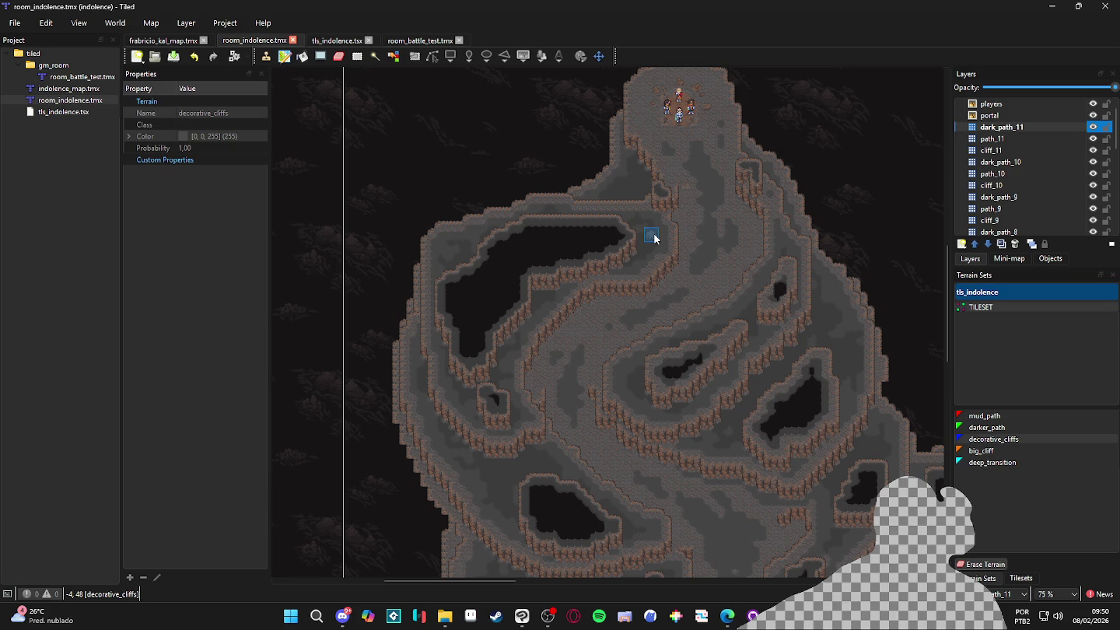
{"action": "scroll", "coordinate": [655, 238], "scroll_direction": "up", "scroll_amount": 1}
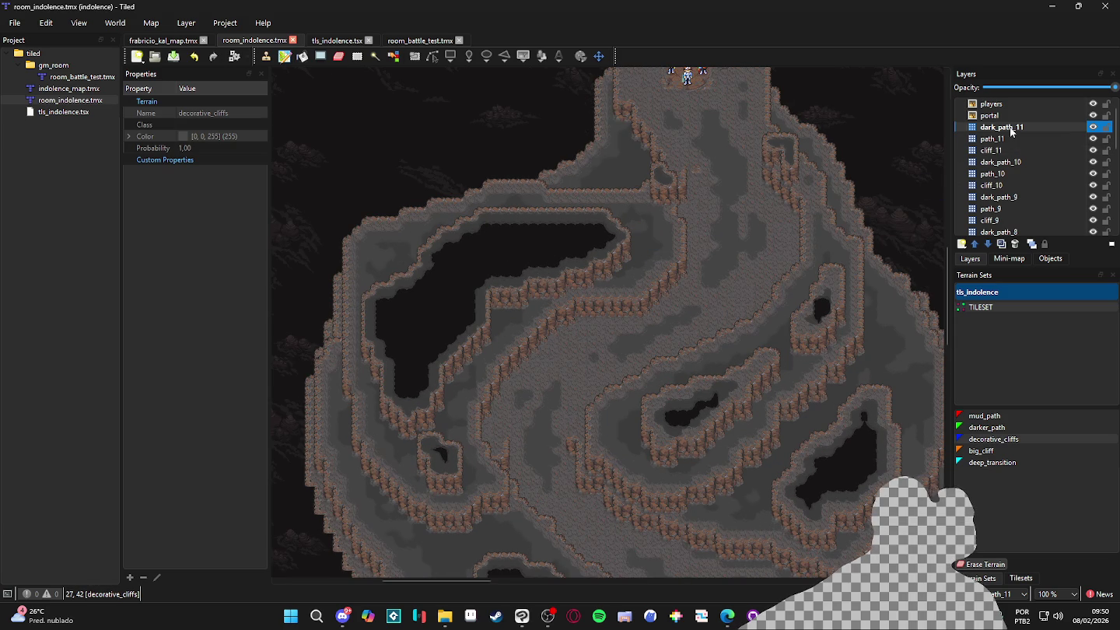
Add a new tile layer named stones above dark_path_11
{"action": "left_click", "coordinate": [963, 244]}
{"action": "left_click", "coordinate": [996, 267]}
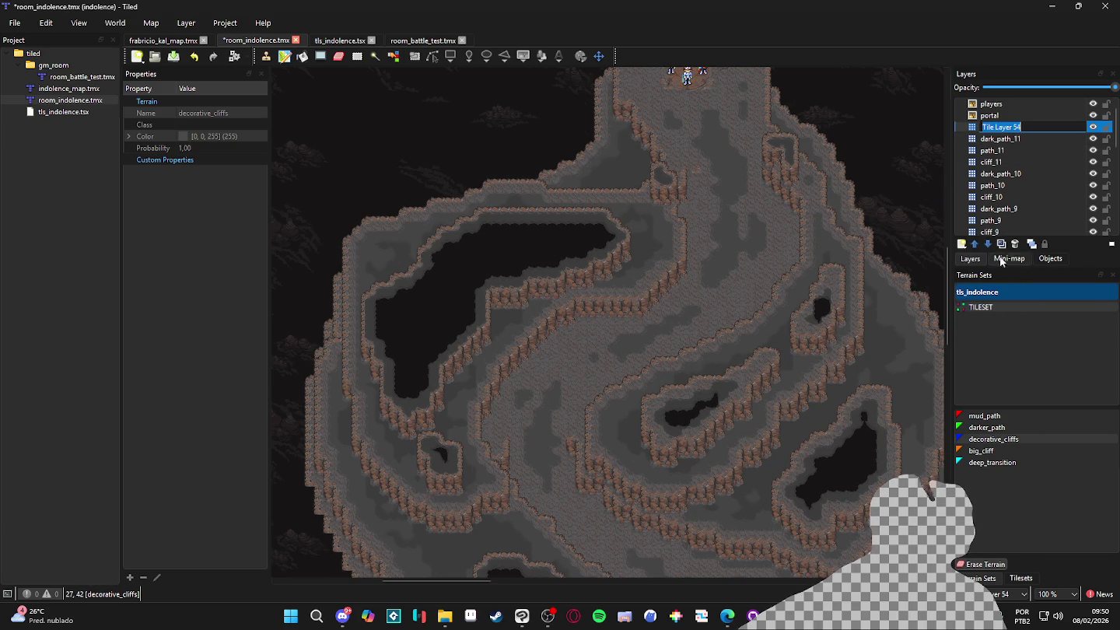
{"action": "type", "text": "stone"}
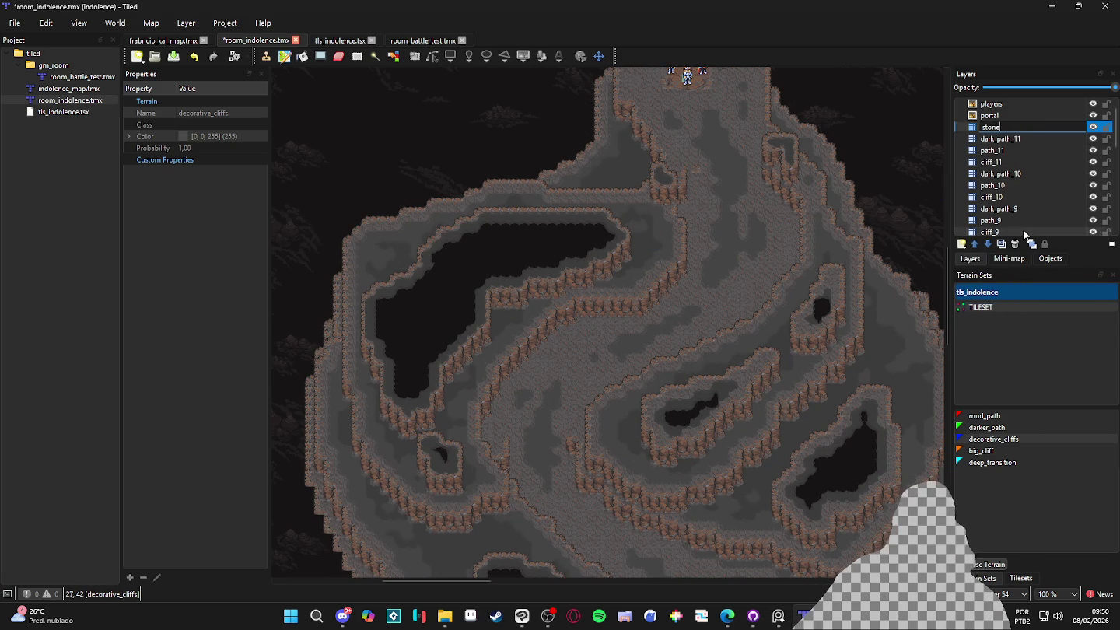
{"action": "type", "text": "s"}
{"action": "key", "text": "Return"}
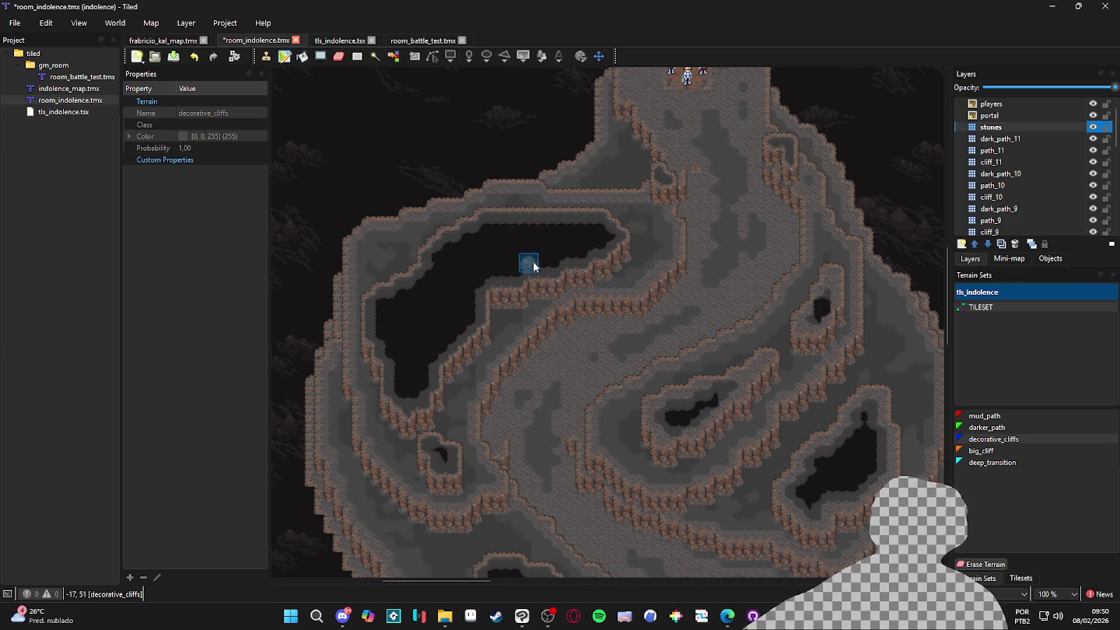
Paint the first few small decorative_cliffs stone patches on the cave floor
{"action": "scroll", "coordinate": [519, 266], "scroll_direction": "up", "scroll_amount": 1}
{"action": "left_click", "coordinate": [660, 253]}
{"action": "scroll", "coordinate": [664, 230], "scroll_direction": "left", "scroll_amount": 3}
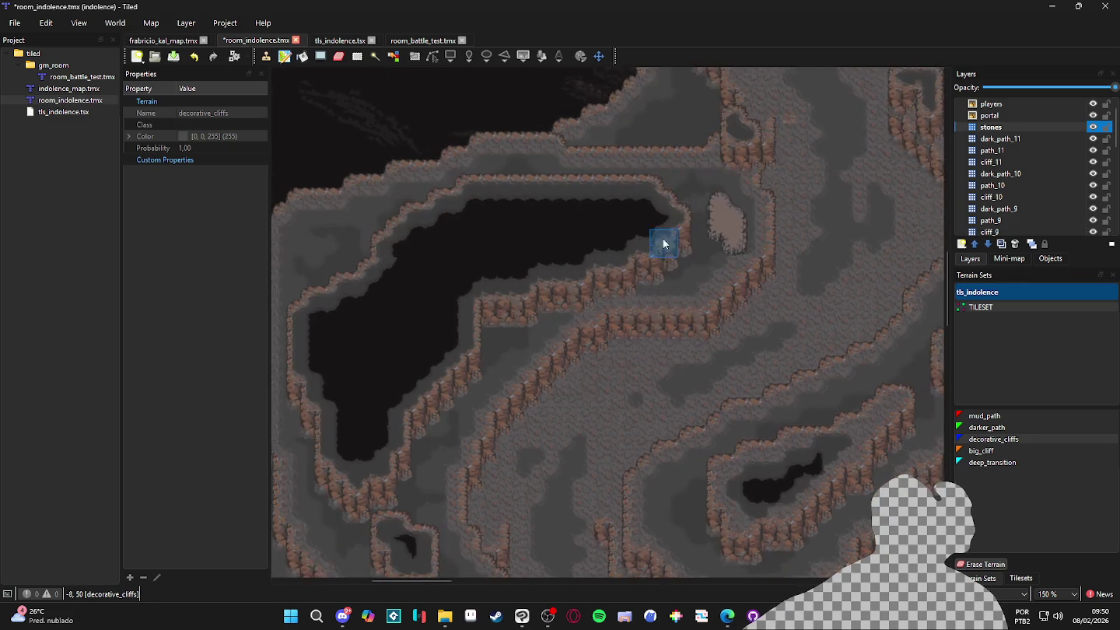
{"action": "scroll", "coordinate": [603, 252], "scroll_direction": "down", "scroll_amount": 2}
{"action": "left_click", "coordinate": [578, 270]}
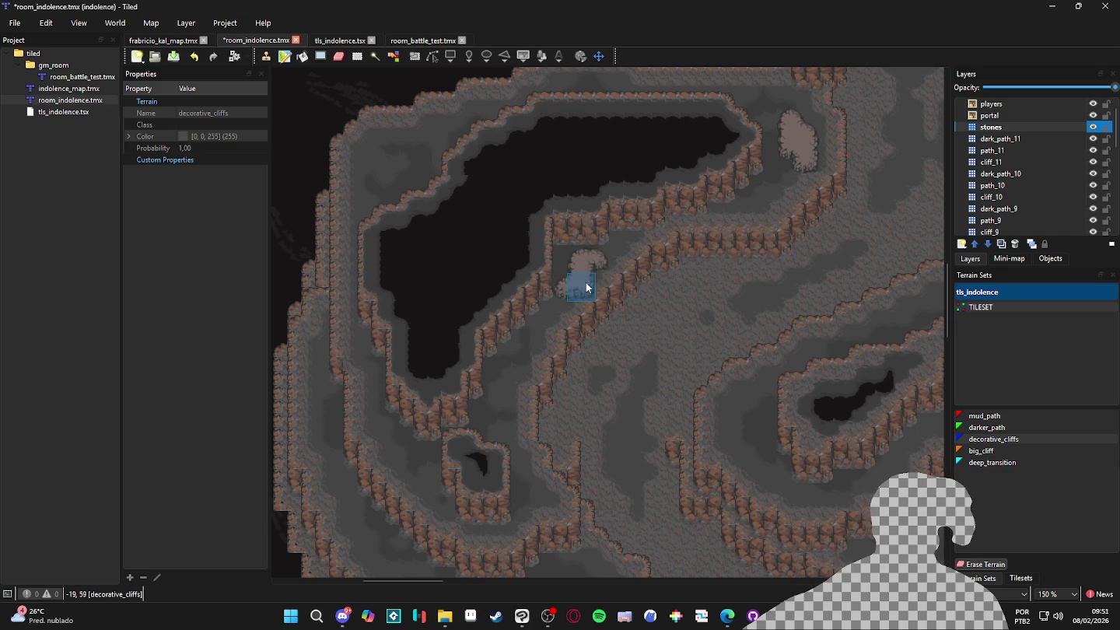
{"action": "scroll", "coordinate": [584, 277], "scroll_direction": "down", "scroll_amount": 1}
{"action": "scroll", "coordinate": [587, 315], "scroll_direction": "down", "scroll_amount": 2}
{"action": "scroll", "coordinate": [579, 312], "scroll_direction": "left", "scroll_amount": 1}
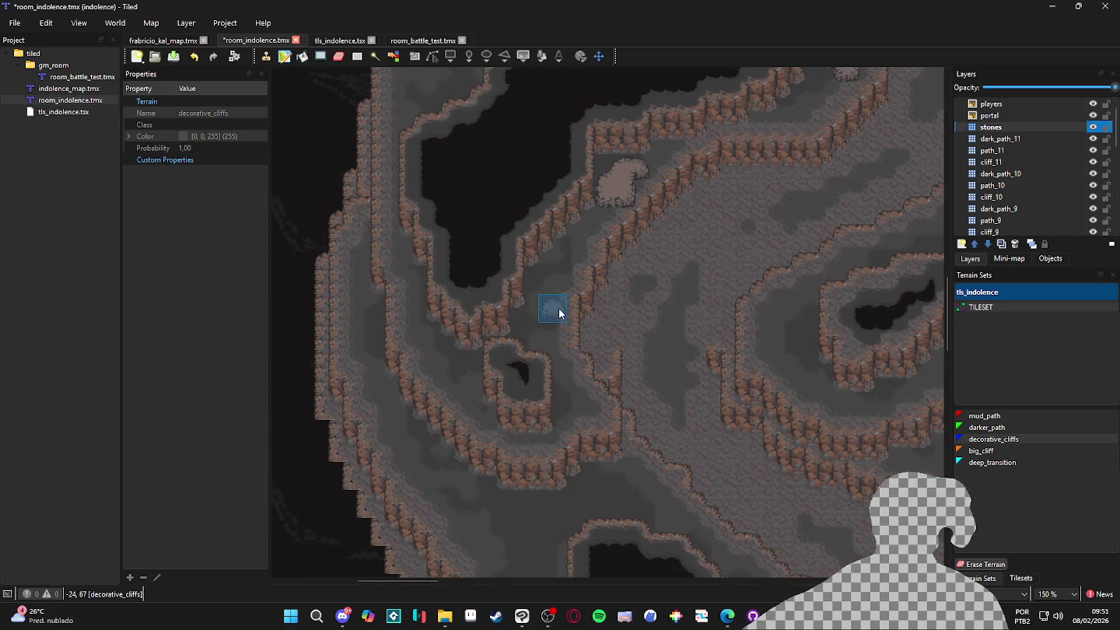
{"action": "left_click", "coordinate": [540, 315]}
{"action": "left_click", "coordinate": [544, 304]}
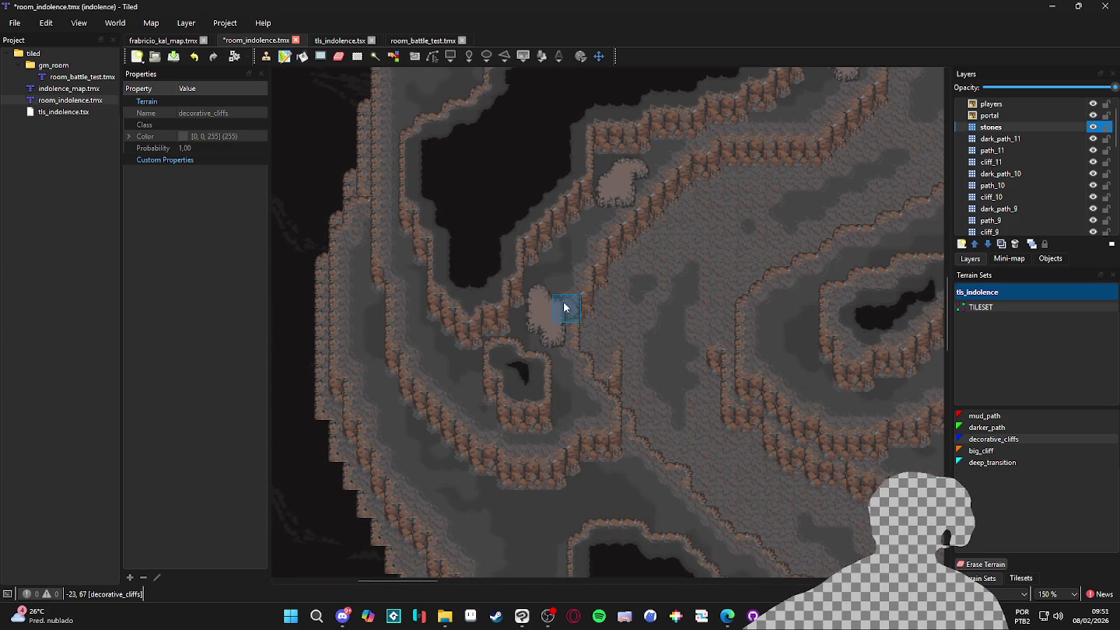
{"action": "scroll", "coordinate": [568, 295], "scroll_direction": "down", "scroll_amount": 2}
{"action": "scroll", "coordinate": [528, 322], "scroll_direction": "left", "scroll_amount": 1}
{"action": "left_click", "coordinate": [472, 344]}
Fill a stone patch's missing notch and add a small patch beside the cliff
{"action": "scroll", "coordinate": [472, 344], "scroll_direction": "right", "scroll_amount": 3}
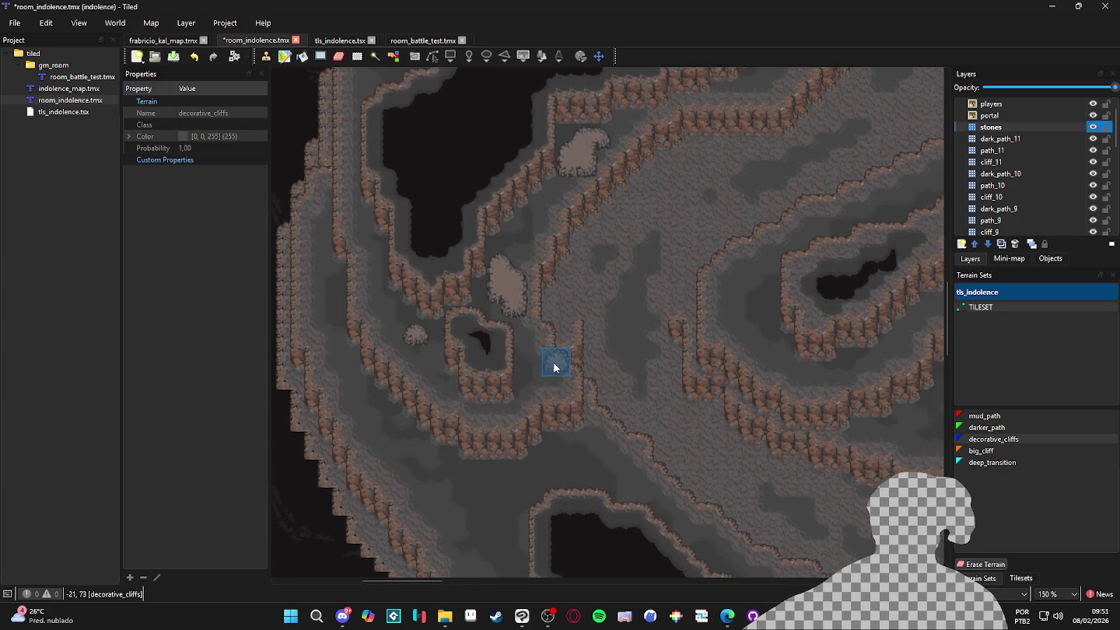
{"action": "scroll", "coordinate": [599, 342], "scroll_direction": "right", "scroll_amount": 6}
{"action": "scroll", "coordinate": [556, 350], "scroll_direction": "up", "scroll_amount": 3}
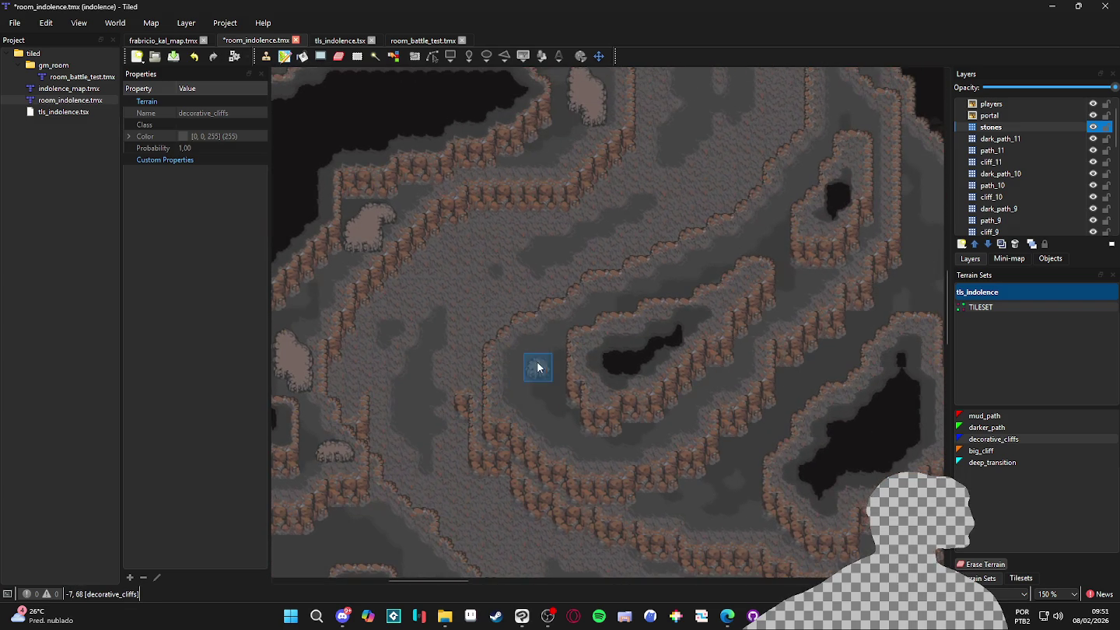
{"action": "left_click", "coordinate": [543, 403]}
{"action": "scroll", "coordinate": [600, 359], "scroll_direction": "right", "scroll_amount": 3}
{"action": "scroll", "coordinate": [600, 358], "scroll_direction": "up", "scroll_amount": 3}
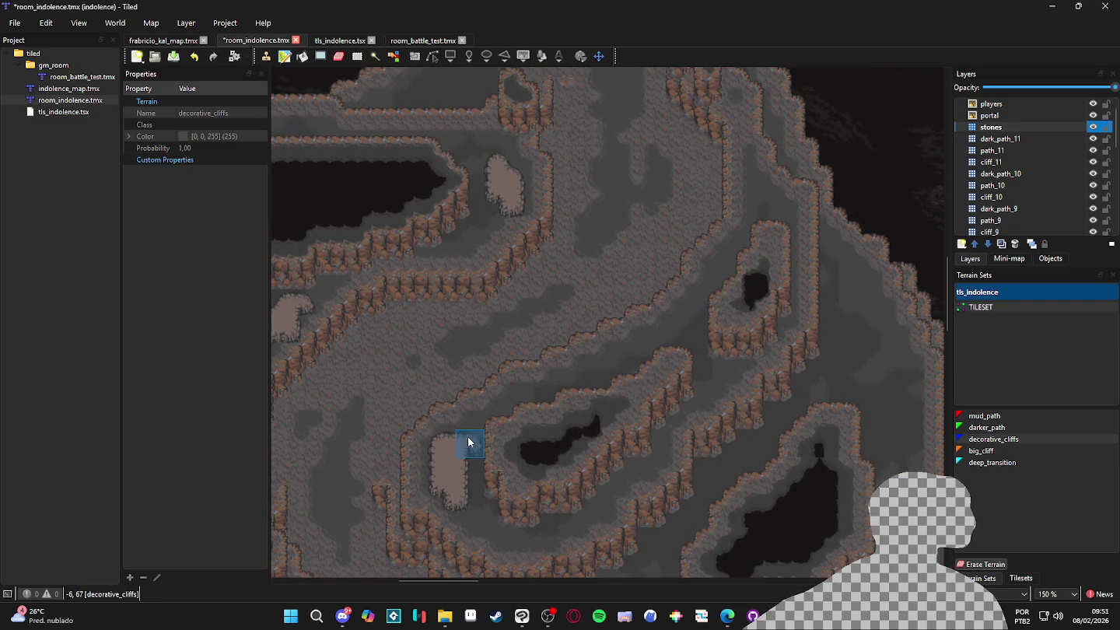
{"action": "scroll", "coordinate": [532, 424], "scroll_direction": "up", "scroll_amount": 3}
{"action": "scroll", "coordinate": [592, 388], "scroll_direction": "right", "scroll_amount": 3}
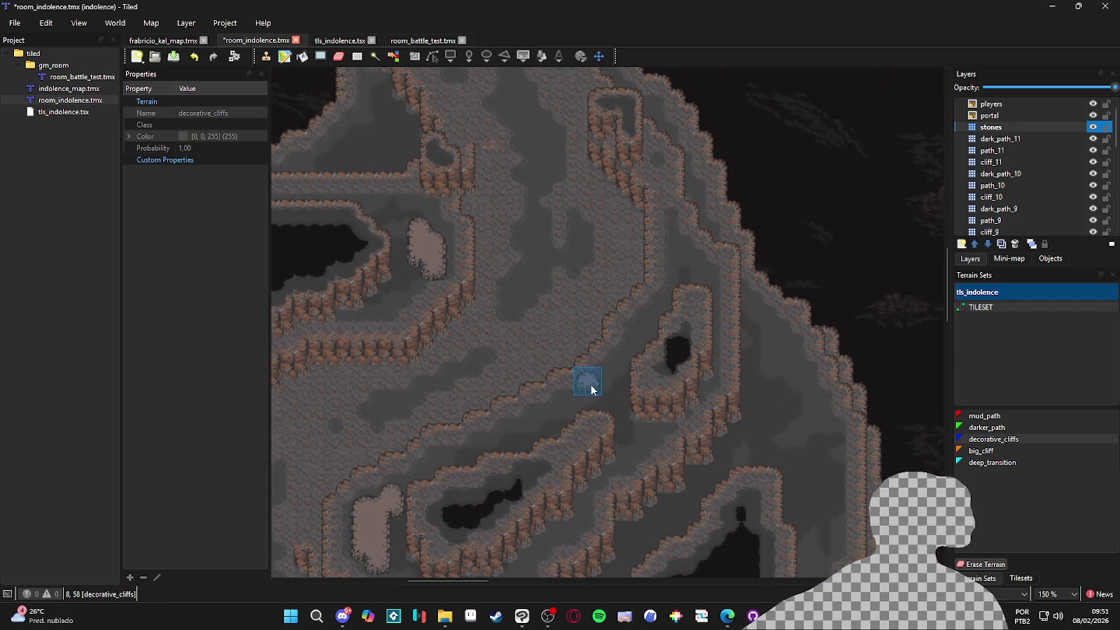
{"action": "left_click", "coordinate": [570, 397]}
Paint a larger stone patch near the right edge and a low one below the cliff ridge
{"action": "scroll", "coordinate": [603, 390], "scroll_direction": "right", "scroll_amount": 1}
{"action": "scroll", "coordinate": [603, 390], "scroll_direction": "up", "scroll_amount": 1}
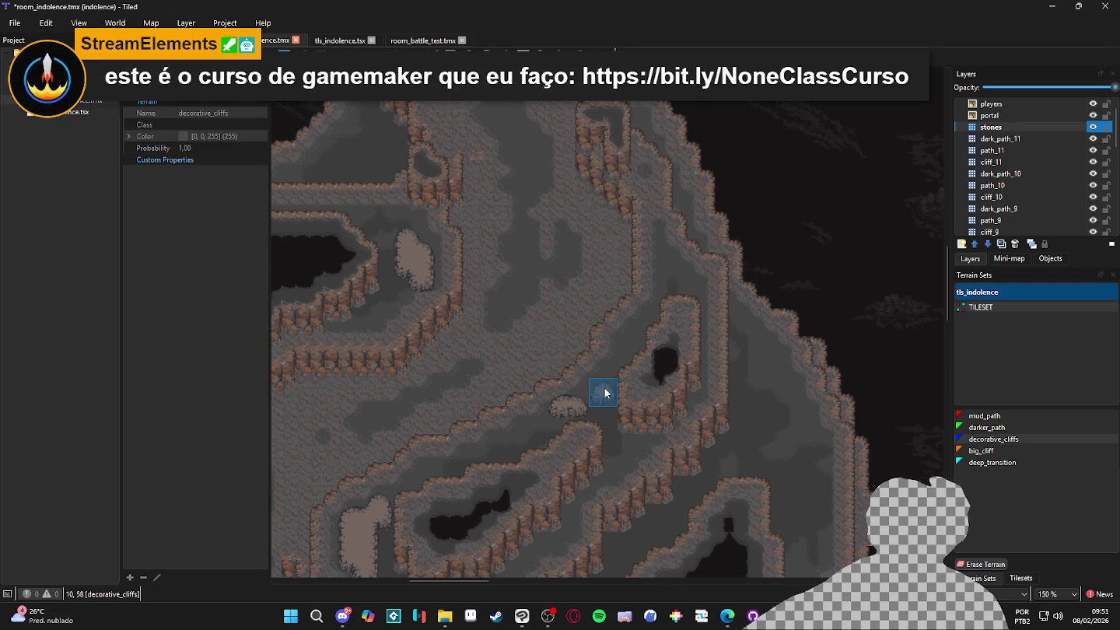
{"action": "scroll", "coordinate": [660, 311], "scroll_direction": "right", "scroll_amount": 3}
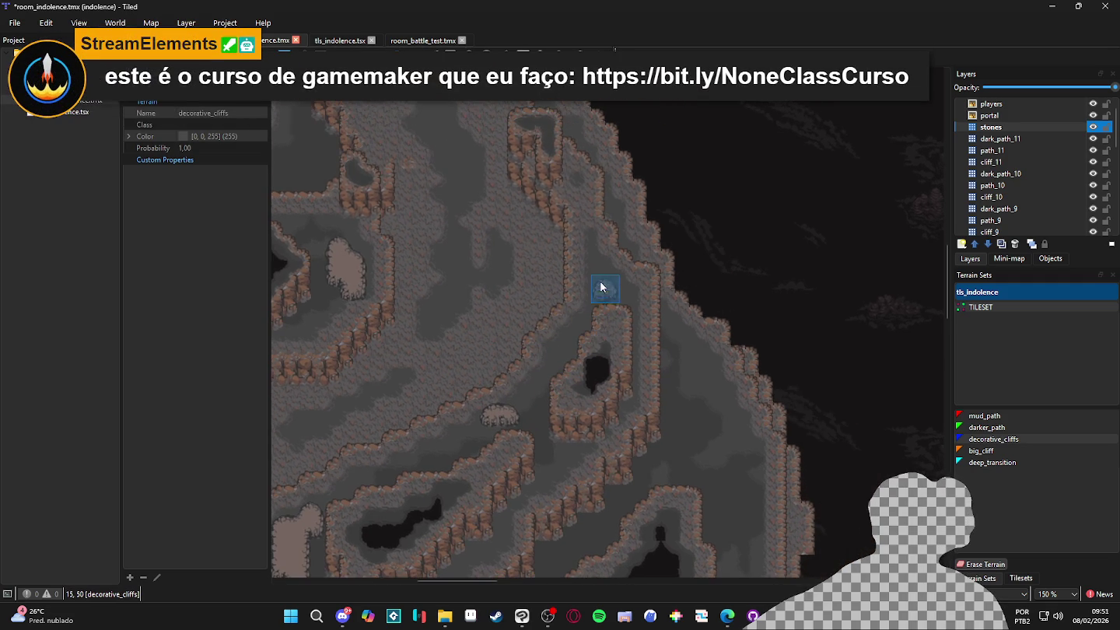
{"action": "mouse_move", "coordinate": [606, 291]}
{"action": "left_mouse_down"}
{"action": "mouse_move", "coordinate": [624, 175]}
{"action": "mouse_move", "coordinate": [781, 188]}
{"action": "mouse_move", "coordinate": [626, 188]}
{"action": "mouse_move", "coordinate": [569, 102]}
{"action": "left_mouse_up"}
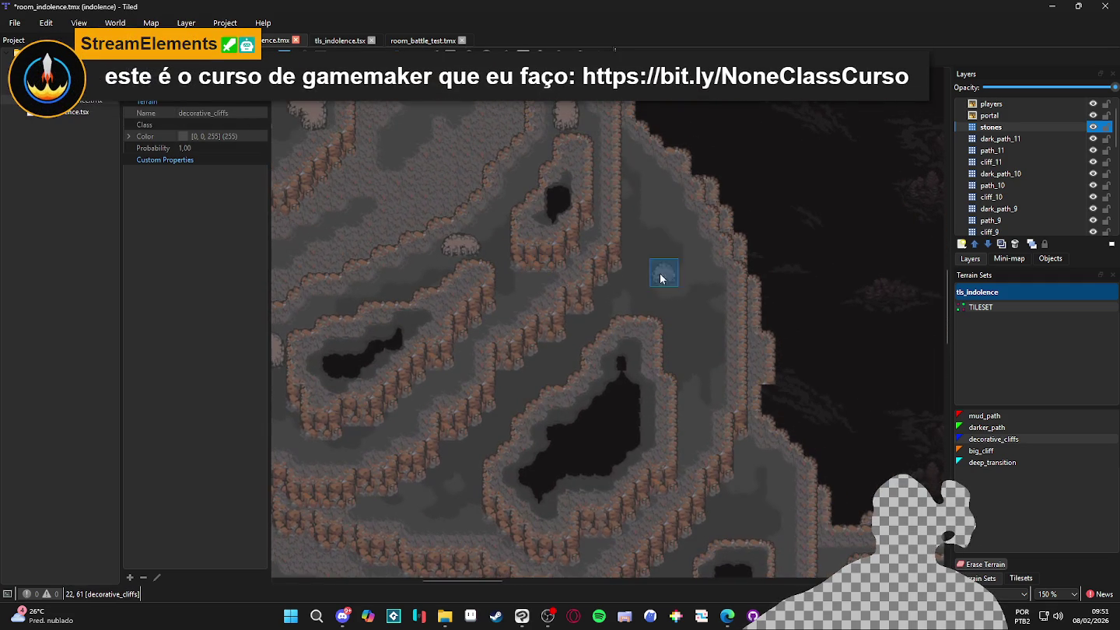
{"action": "left_click_drag", "start_coordinate": [700, 279], "coordinate": [695, 256]}
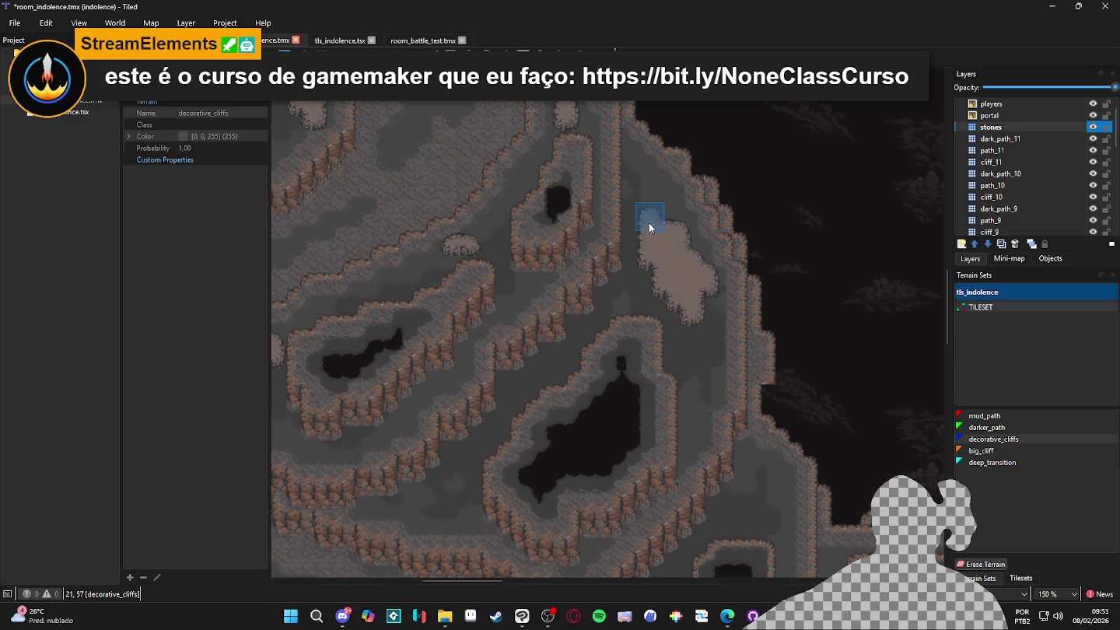
{"action": "left_click_drag", "start_coordinate": [464, 332], "coordinate": [671, 216]}
{"action": "left_click_drag", "start_coordinate": [632, 402], "coordinate": [660, 402]}
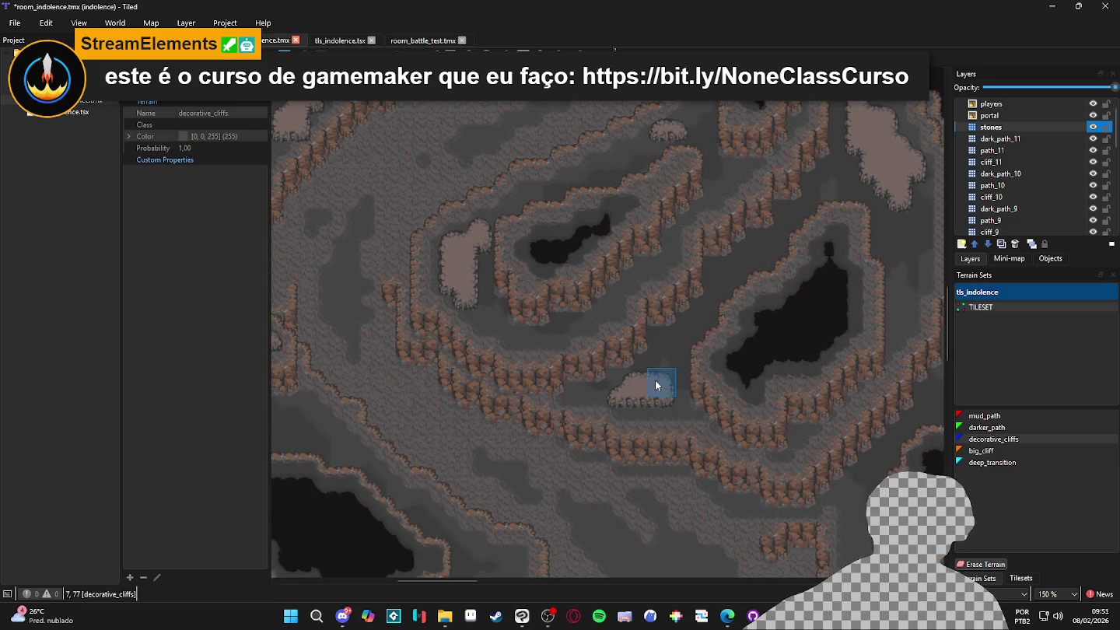
Paint two more small stone patches close together on the floor
{"action": "scroll", "coordinate": [662, 395], "scroll_direction": "down", "scroll_amount": 1}
{"action": "scroll", "coordinate": [632, 363], "scroll_direction": "left", "scroll_amount": 5}
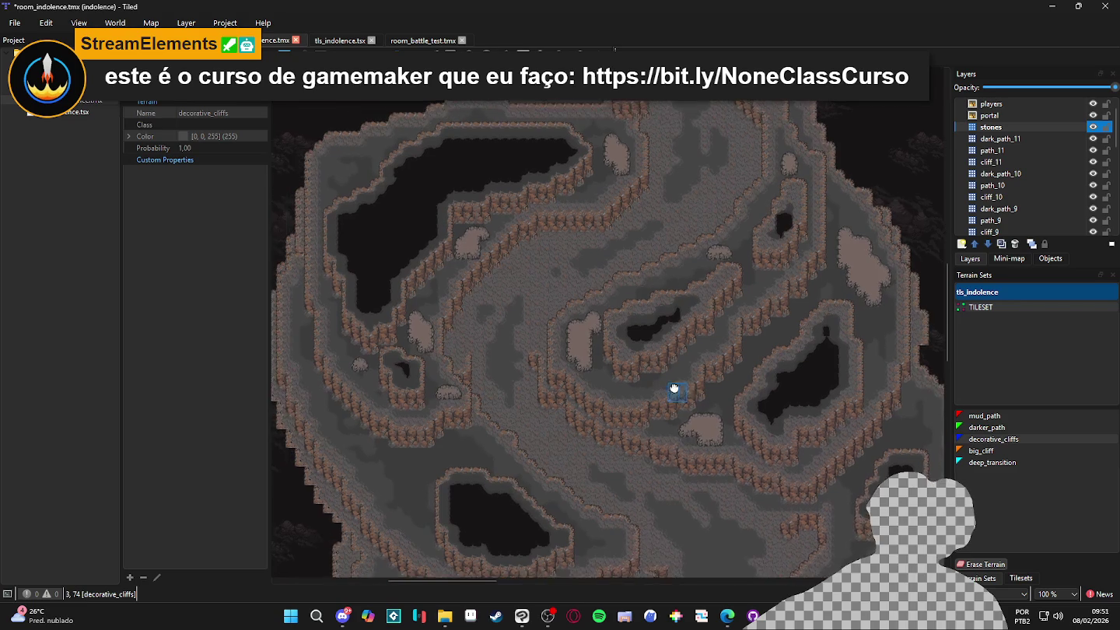
{"action": "scroll", "coordinate": [610, 383], "scroll_direction": "up", "scroll_amount": 3}
{"action": "scroll", "coordinate": [578, 420], "scroll_direction": "right", "scroll_amount": 3}
{"action": "scroll", "coordinate": [466, 350], "scroll_direction": "up", "scroll_amount": 10}
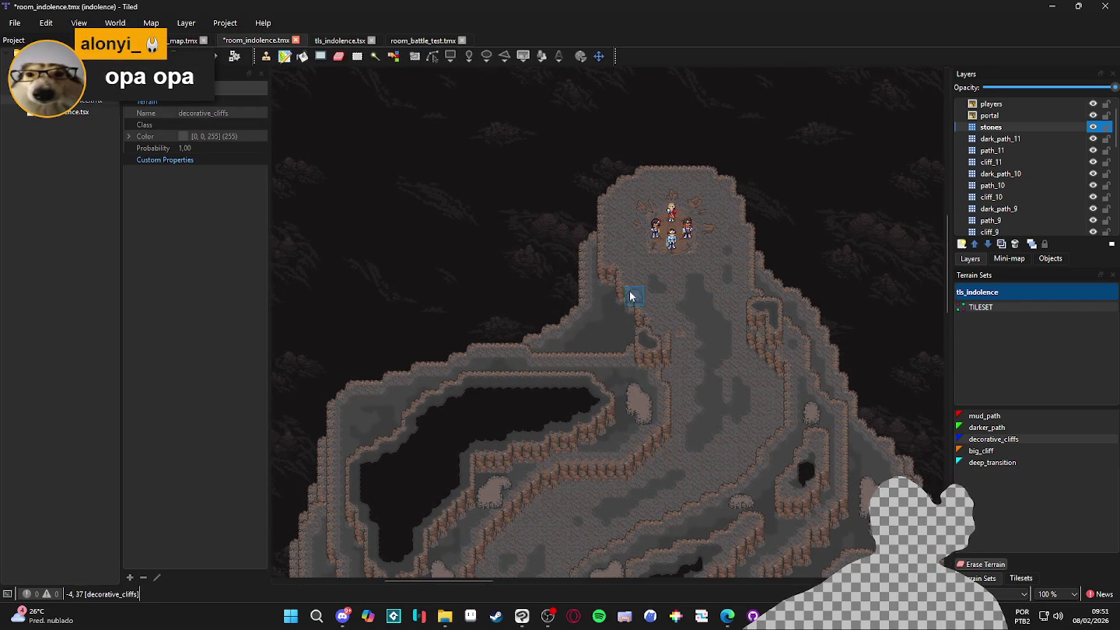
{"action": "scroll", "coordinate": [630, 179], "scroll_direction": "down", "scroll_amount": 5}
{"action": "scroll", "coordinate": [537, 380], "scroll_direction": "up", "scroll_amount": 1, "text": "ctrl"}
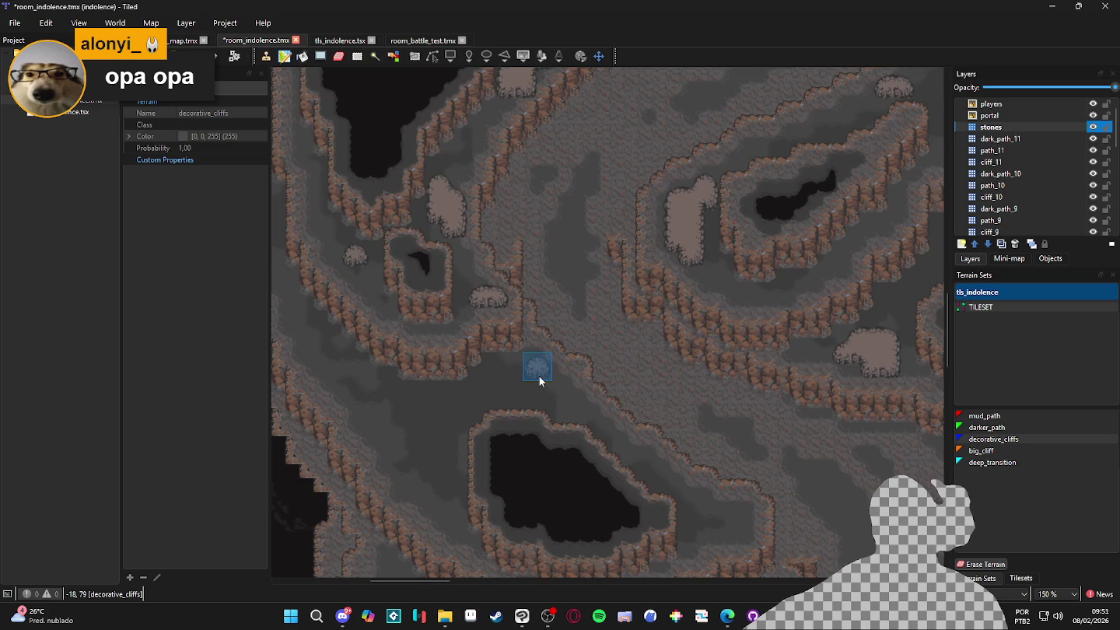
{"action": "left_click", "coordinate": [557, 379]}
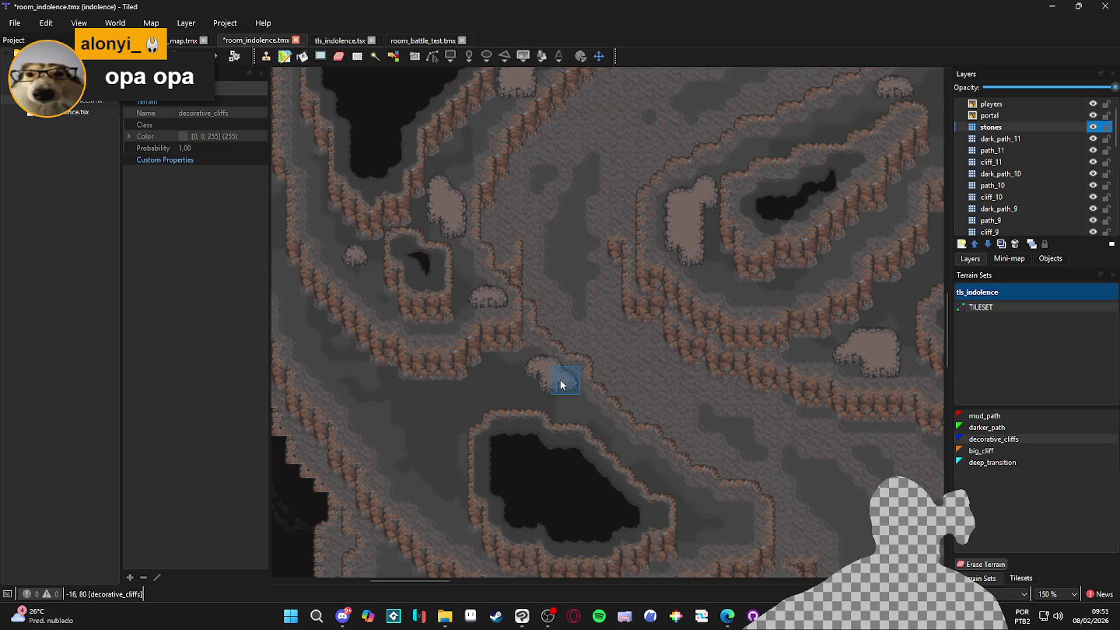
{"action": "left_click", "coordinate": [513, 381]}
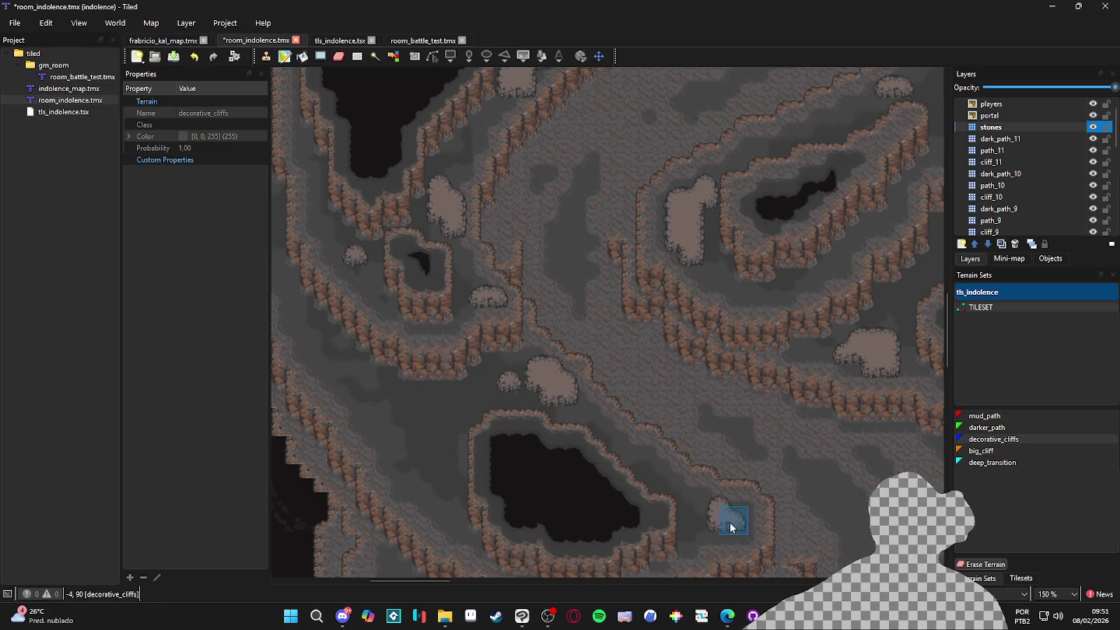
Extend a patch beside the dark pit, grow it into a mound, and add another nearby
{"action": "scroll", "coordinate": [724, 486], "scroll_direction": "down", "scroll_amount": 2}
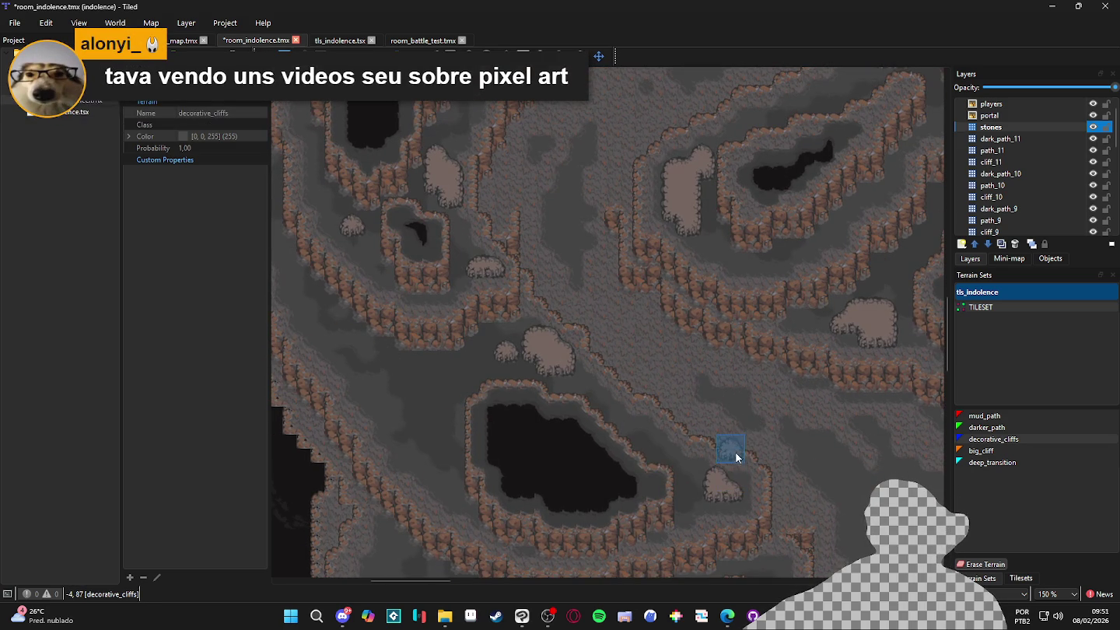
{"action": "mouse_move", "coordinate": [731, 480]}
{"action": "left_mouse_down"}
{"action": "mouse_move", "coordinate": [731, 507]}
{"action": "mouse_move", "coordinate": [700, 479]}
{"action": "left_mouse_up"}
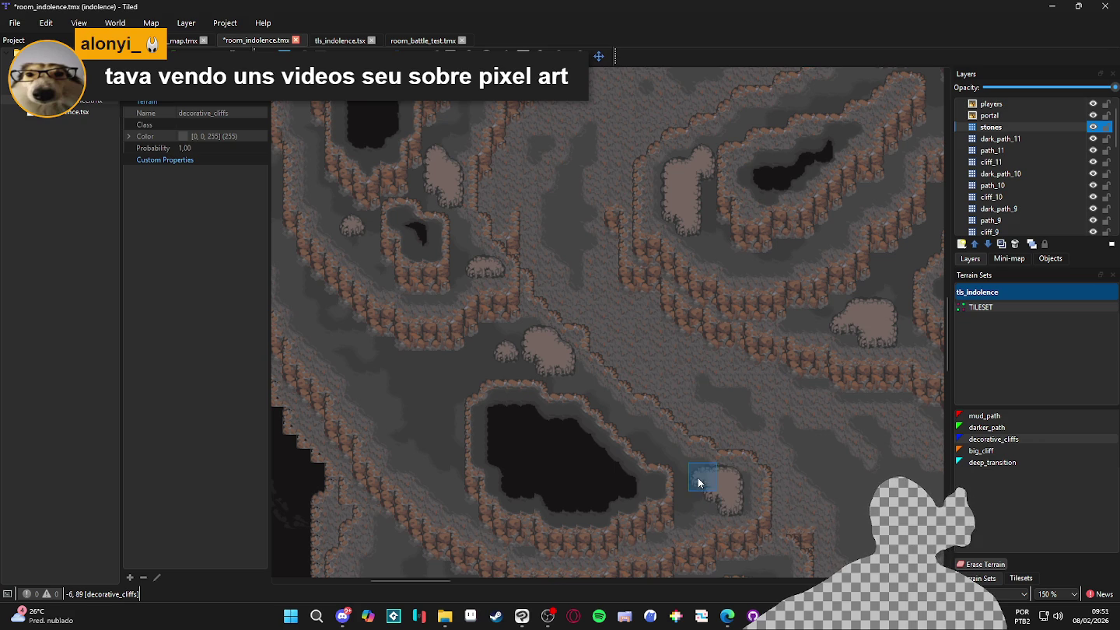
{"action": "scroll", "coordinate": [527, 437], "scroll_direction": "left", "scroll_amount": 5}
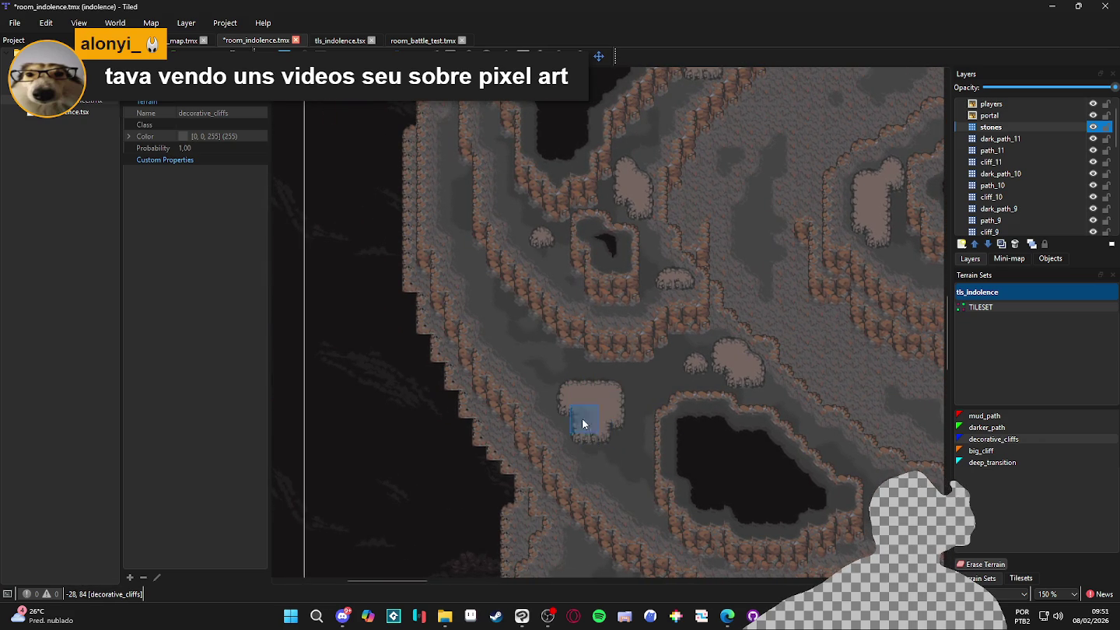
{"action": "mouse_move", "coordinate": [565, 381]}
{"action": "left_mouse_down"}
{"action": "mouse_move", "coordinate": [555, 375]}
{"action": "mouse_move", "coordinate": [567, 416]}
{"action": "left_mouse_up"}
{"action": "mouse_move", "coordinate": [520, 355]}
{"action": "left_mouse_down"}
{"action": "mouse_move", "coordinate": [513, 338]}
{"action": "mouse_move", "coordinate": [533, 370]}
{"action": "left_mouse_up"}
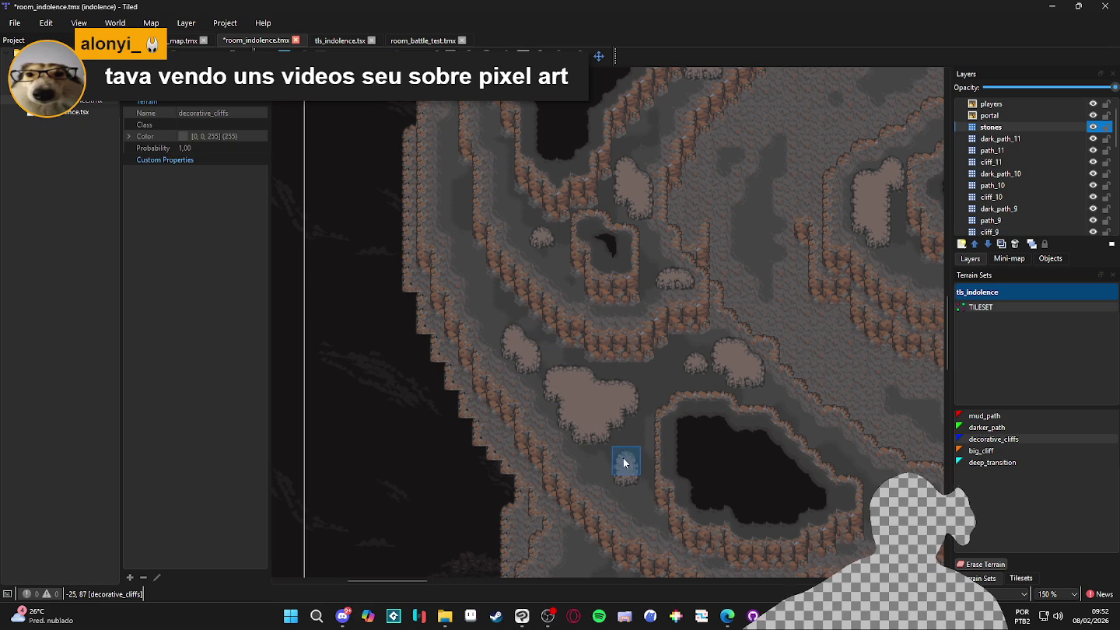
Place a stone patch near the cliff corner, re-place it after an undo, and extend it along the floor
{"action": "scroll", "coordinate": [500, 388], "scroll_direction": "down", "scroll_amount": 1}
{"action": "scroll", "coordinate": [501, 389], "scroll_direction": "right", "scroll_amount": 5}
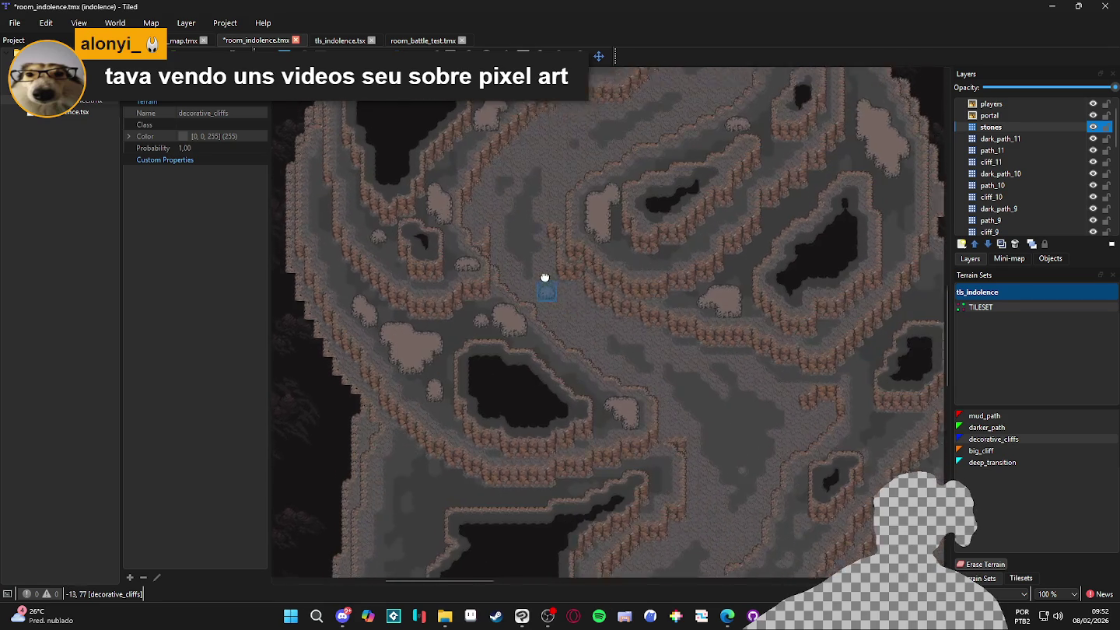
{"action": "scroll", "coordinate": [572, 396], "scroll_direction": "up", "scroll_amount": 1}
{"action": "scroll", "coordinate": [592, 445], "scroll_direction": "up", "scroll_amount": 4}
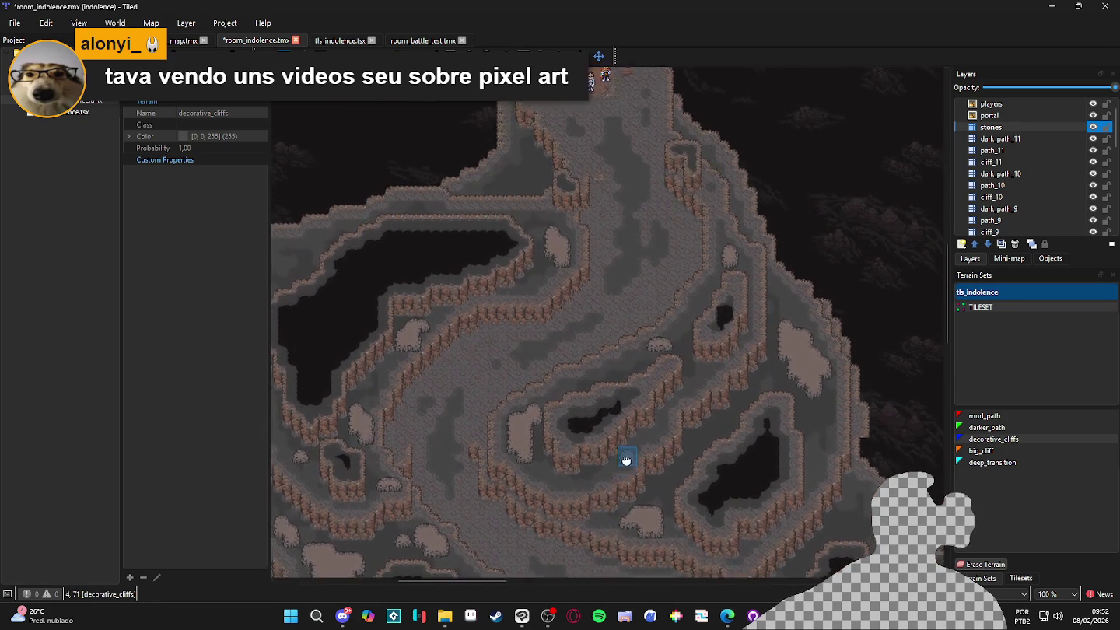
{"action": "scroll", "coordinate": [633, 385], "scroll_direction": "up", "scroll_amount": 1}
{"action": "scroll", "coordinate": [549, 272], "scroll_direction": "up", "scroll_amount": 1}
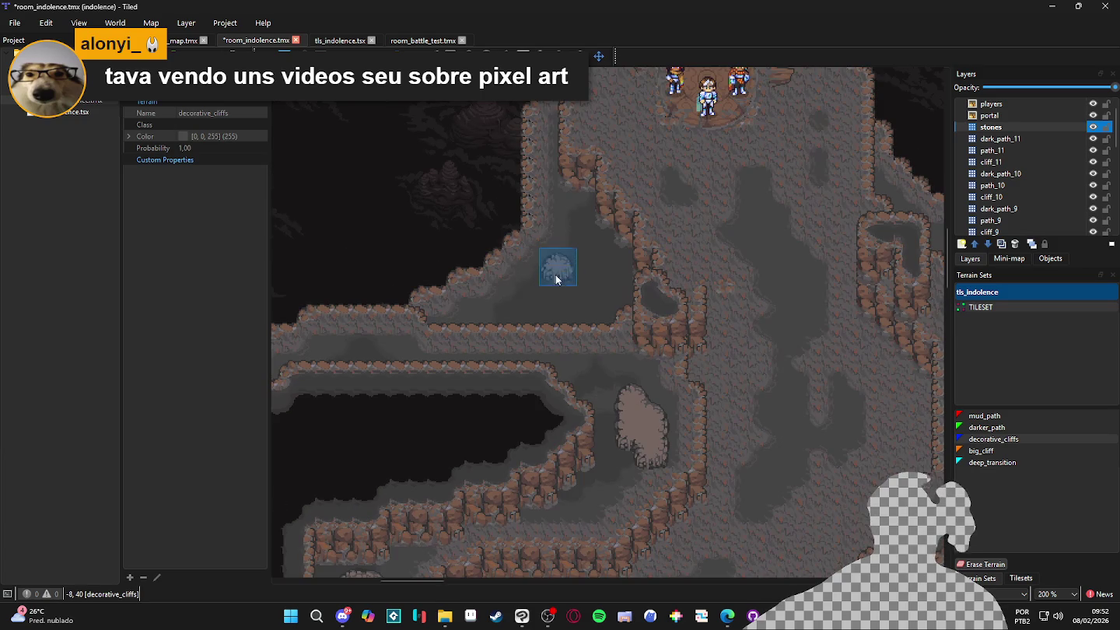
{"action": "scroll", "coordinate": [598, 288], "scroll_direction": "down", "scroll_amount": 1}
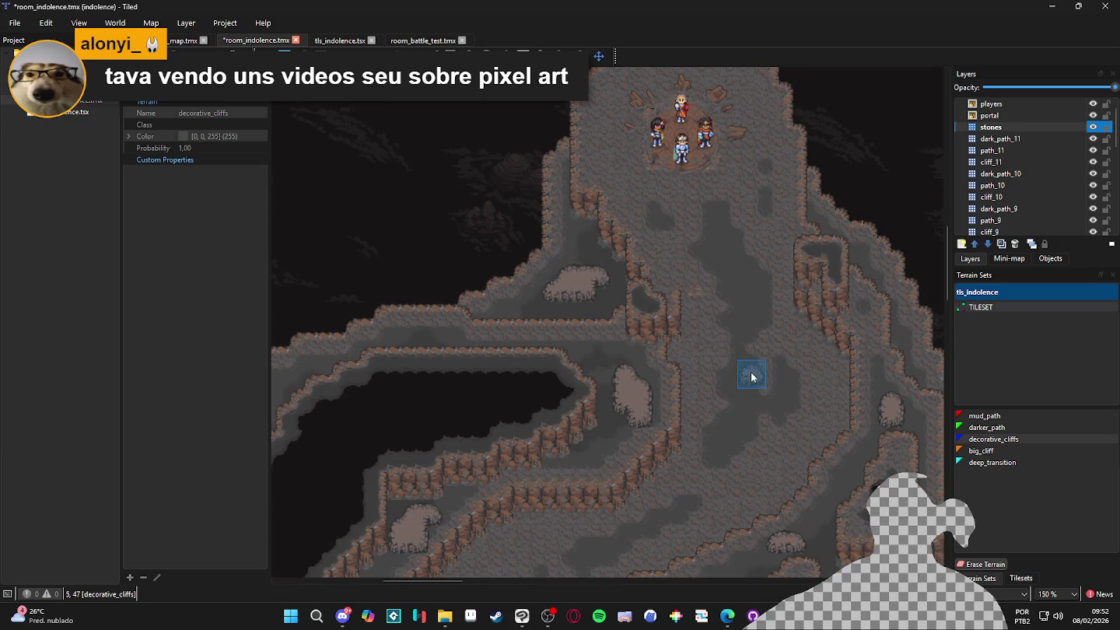
{"action": "scroll", "coordinate": [673, 360], "scroll_direction": "down", "scroll_amount": 1}
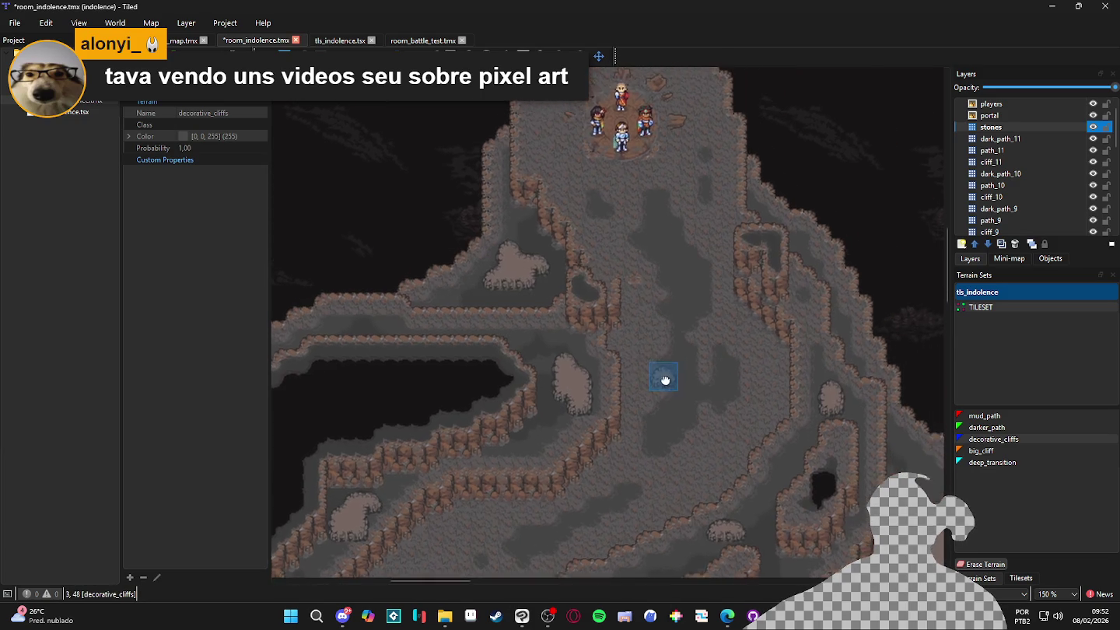
{"action": "scroll", "coordinate": [669, 400], "scroll_direction": "down", "scroll_amount": 1}
{"action": "scroll", "coordinate": [630, 341], "scroll_direction": "up", "scroll_amount": 1}
{"action": "scroll", "coordinate": [630, 342], "scroll_direction": "down", "scroll_amount": 10}
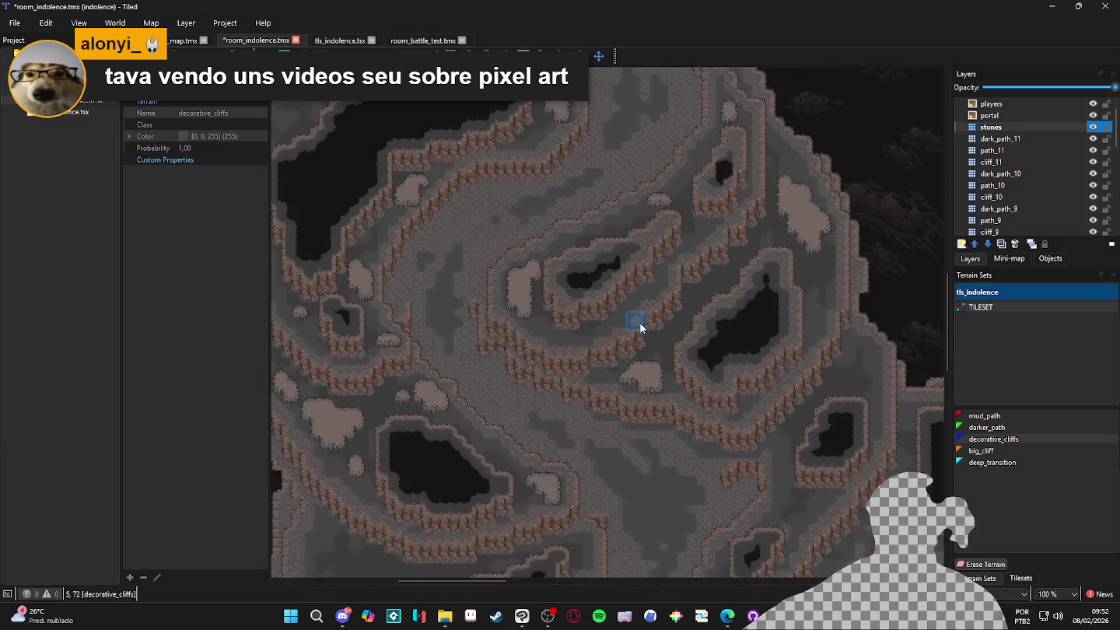
{"action": "scroll", "coordinate": [676, 316], "scroll_direction": "down", "scroll_amount": 8}
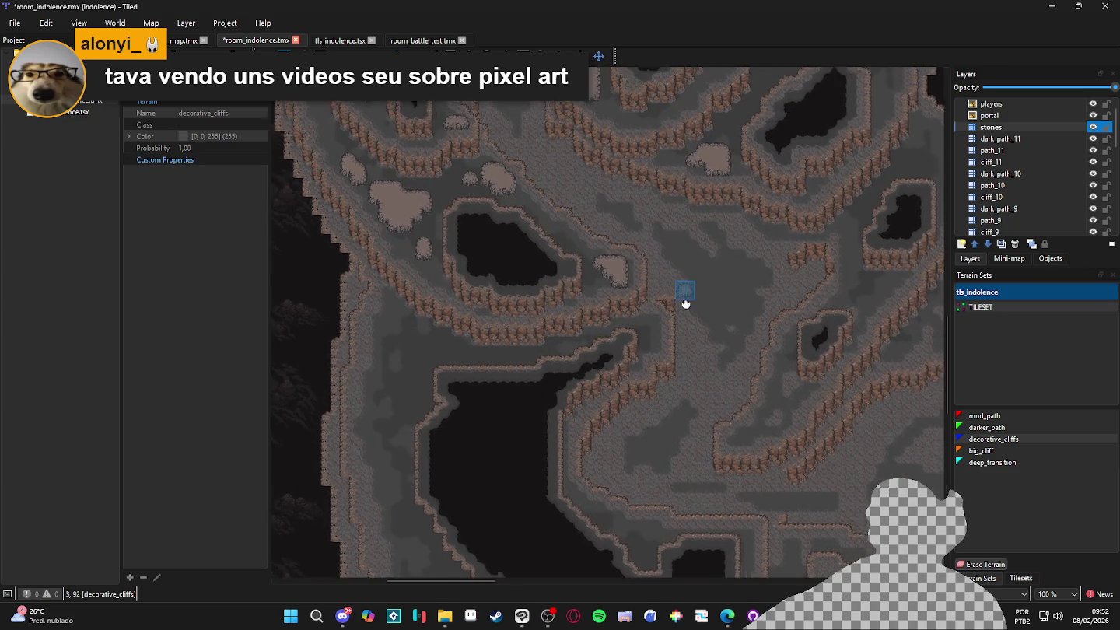
{"action": "scroll", "coordinate": [659, 323], "scroll_direction": "up", "scroll_amount": 1}
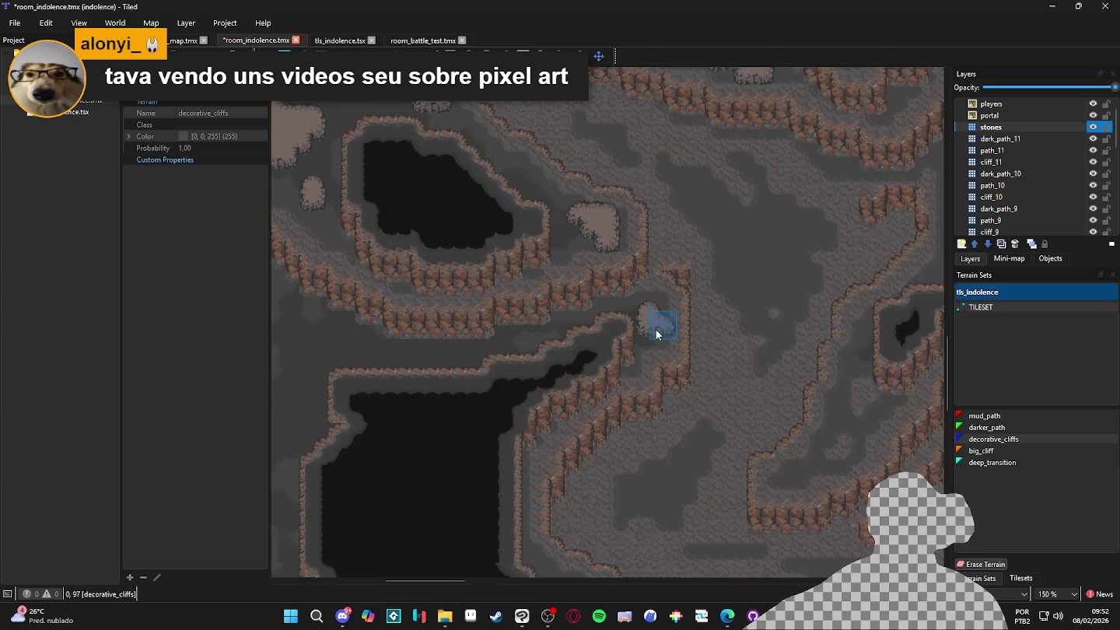
{"action": "scroll", "coordinate": [790, 352], "scroll_direction": "right", "scroll_amount": 3}
{"action": "left_click", "coordinate": [710, 416]}
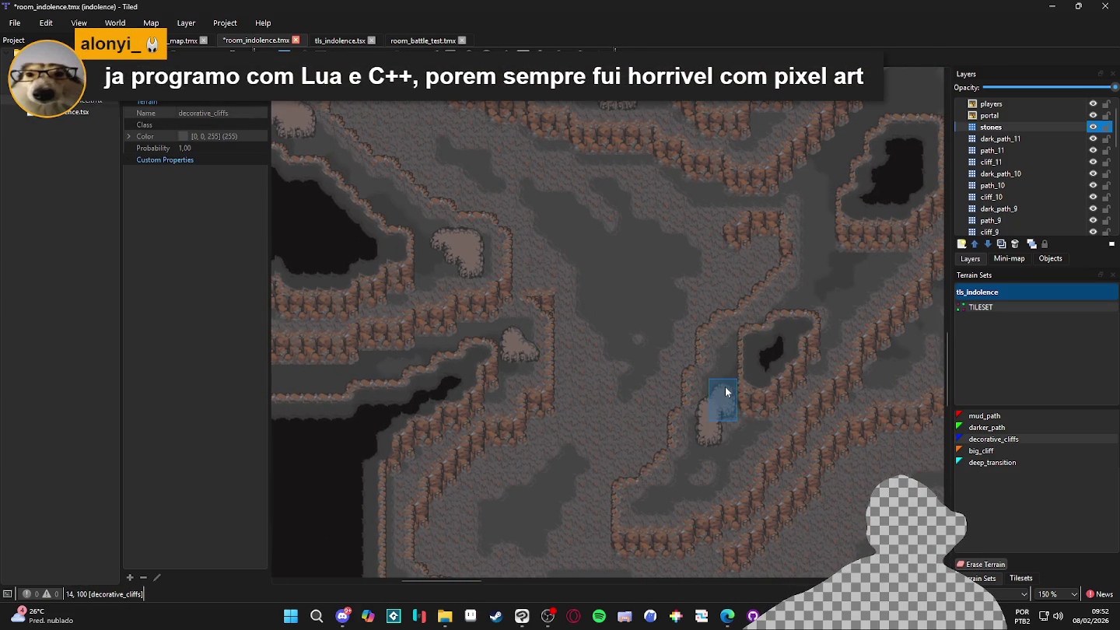
{"action": "key", "text": "ctrl+z"}
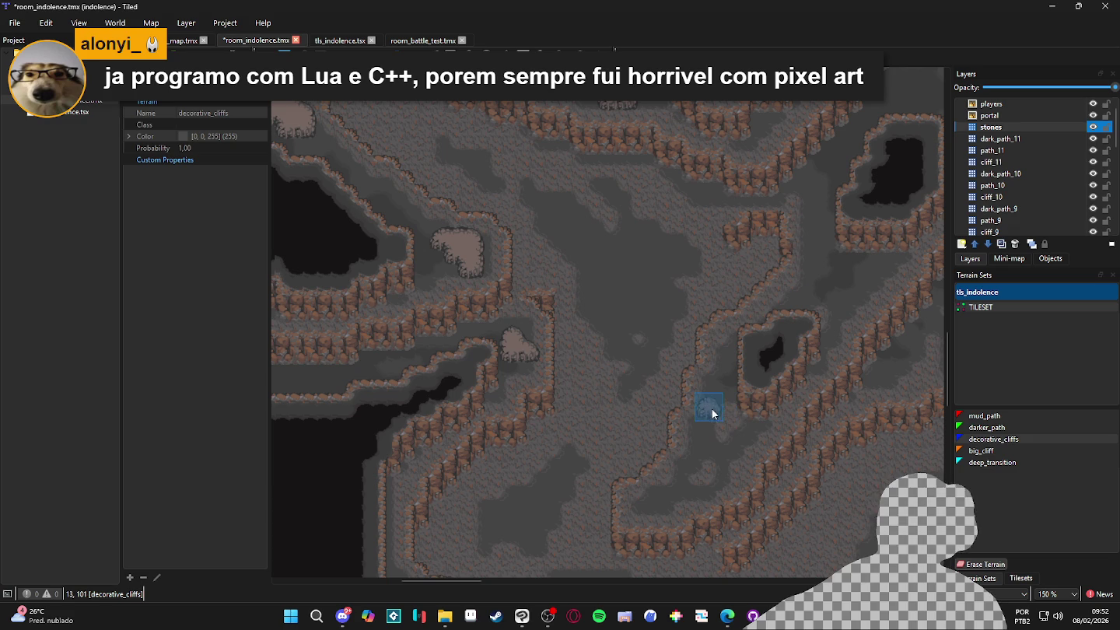
{"action": "left_click", "coordinate": [723, 394]}
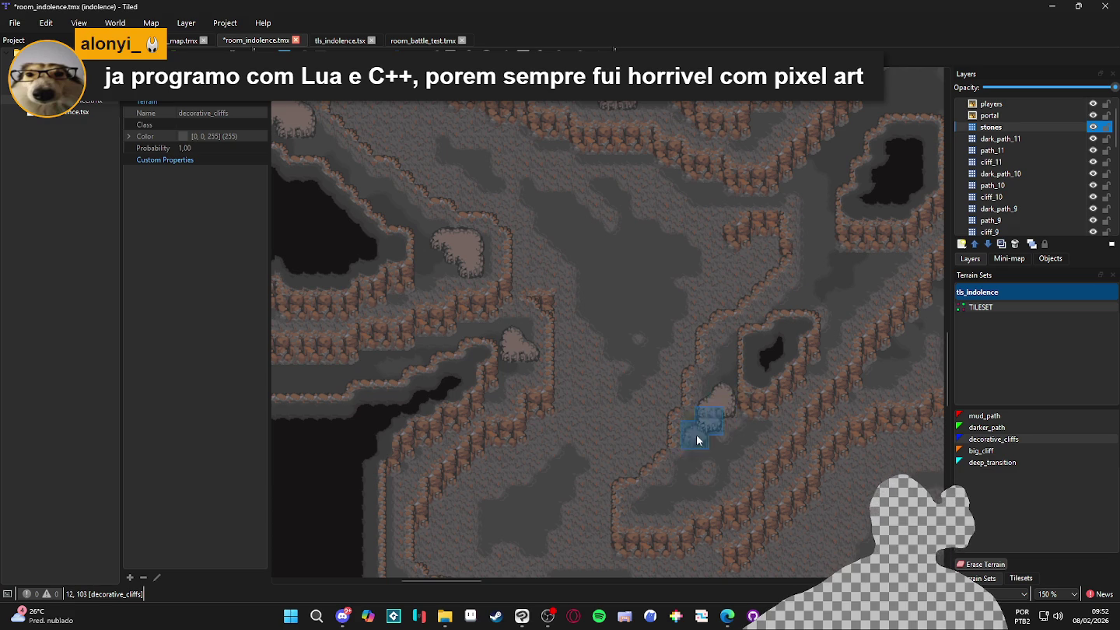
{"action": "left_click_drag", "start_coordinate": [657, 490], "coordinate": [684, 486]}
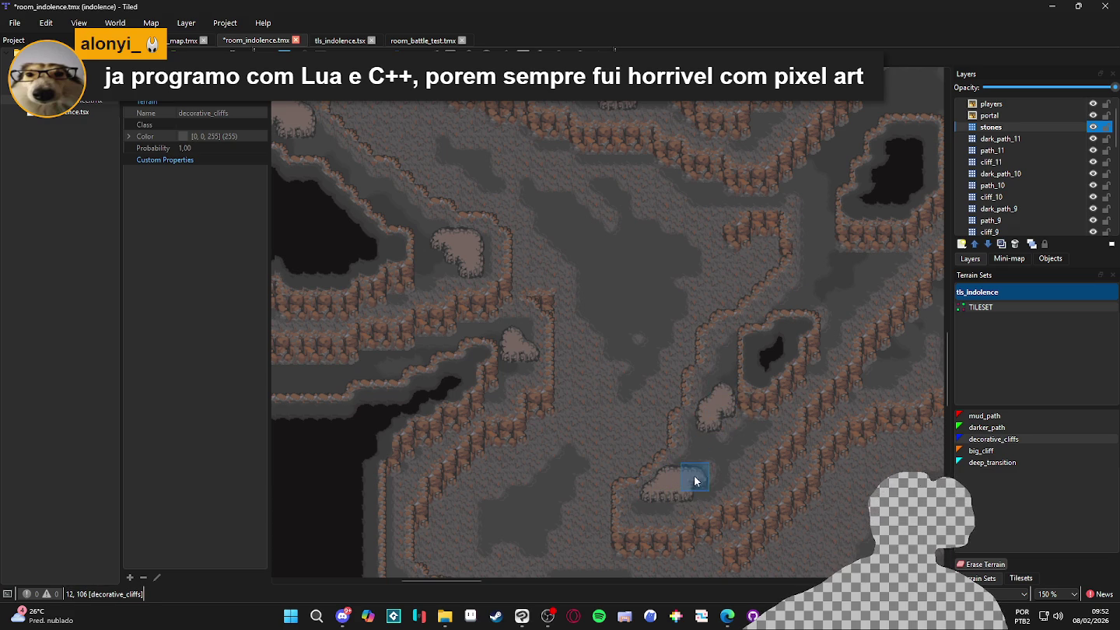
Add one final small rock patch on the cave floor
{"action": "scroll", "coordinate": [684, 490], "scroll_direction": "up", "scroll_amount": 2}
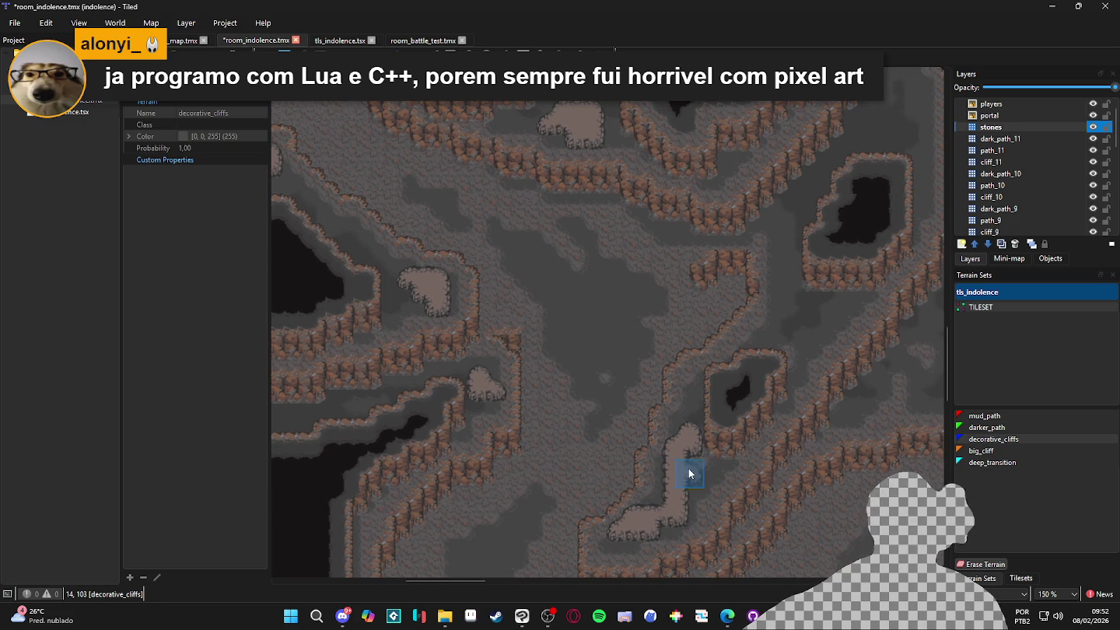
{"action": "scroll", "coordinate": [689, 471], "scroll_direction": "up", "scroll_amount": 2}
{"action": "scroll", "coordinate": [749, 359], "scroll_direction": "down", "scroll_amount": 3}
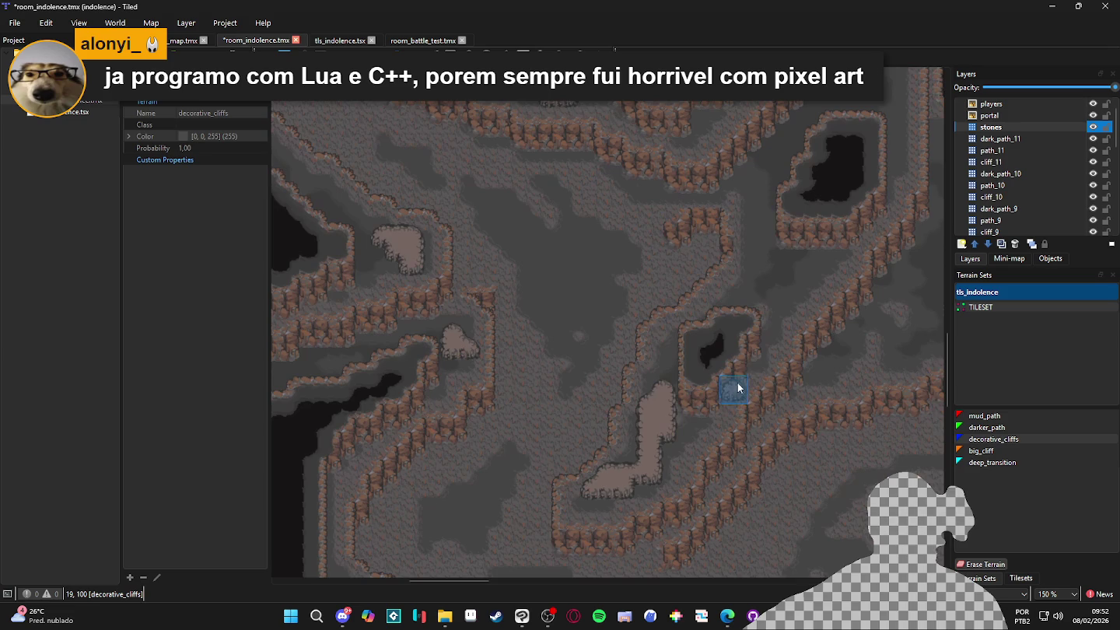
{"action": "scroll", "coordinate": [740, 333], "scroll_direction": "up", "scroll_amount": 2}
{"action": "left_click_drag", "start_coordinate": [724, 339], "coordinate": [731, 362]}
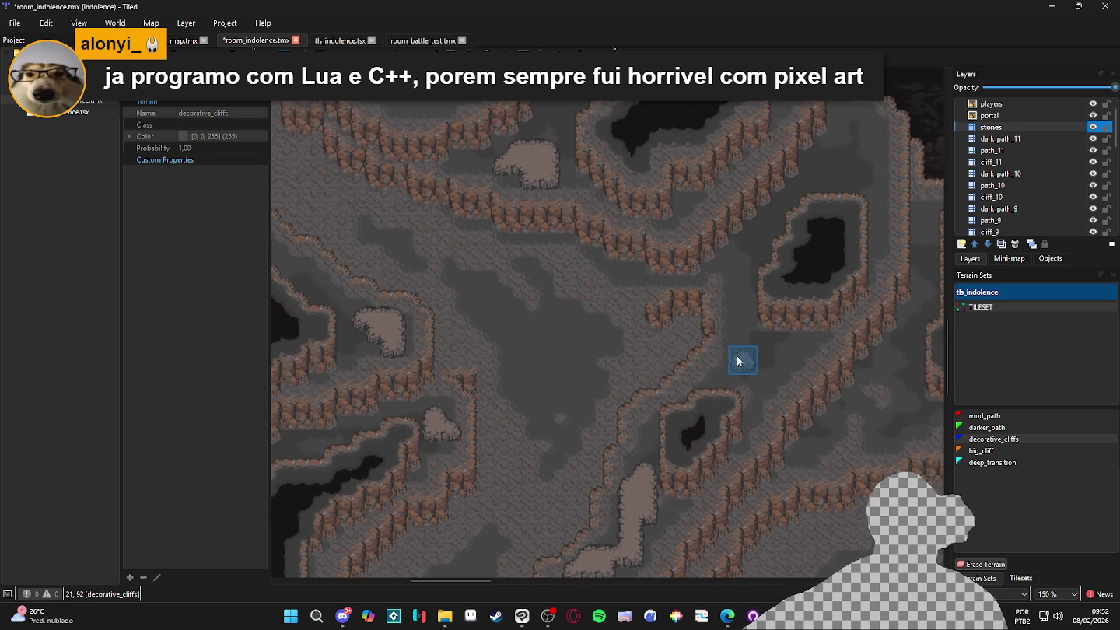
Paint a small decorative_cliffs rock patch on the floor and another along the ledge
{"action": "left_click", "coordinate": [740, 342]}
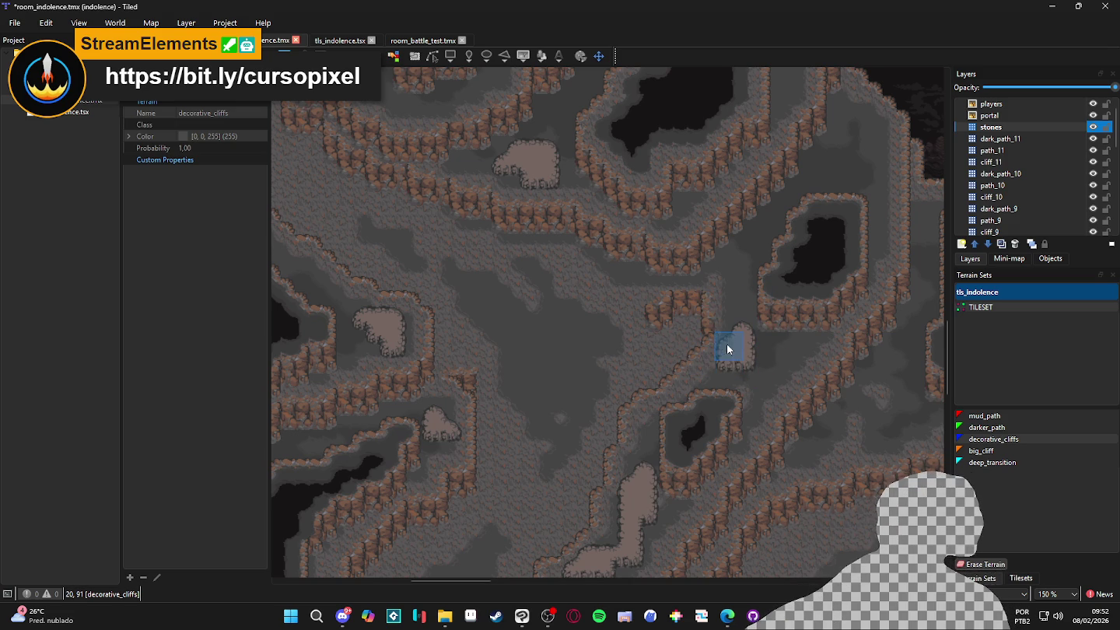
{"action": "scroll", "coordinate": [677, 353], "scroll_direction": "up", "scroll_amount": 5}
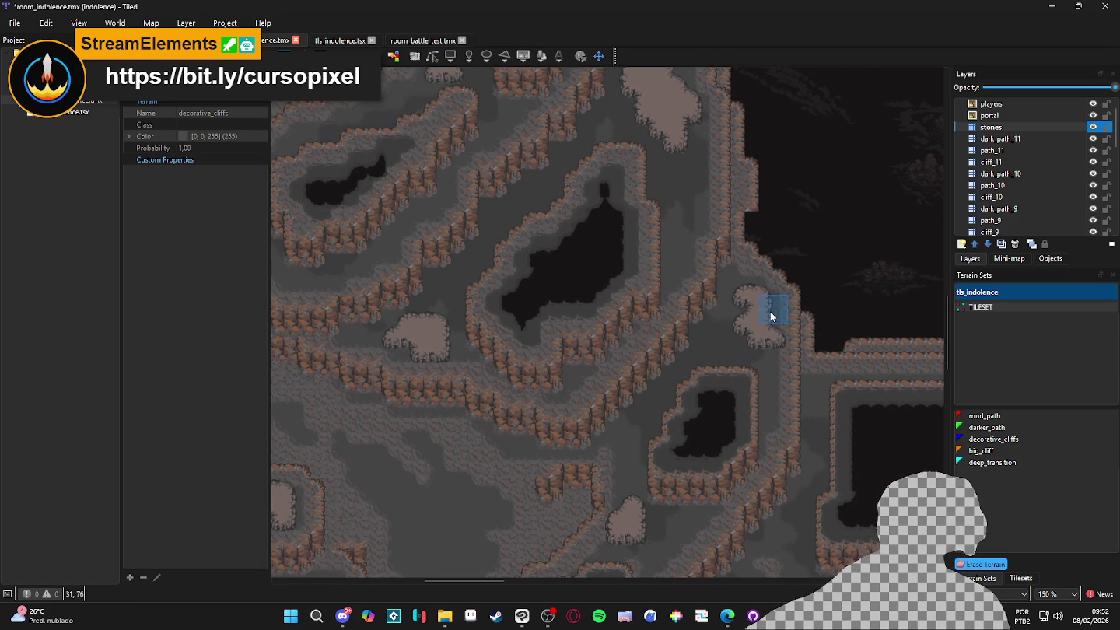
{"action": "left_click_drag", "start_coordinate": [632, 317], "coordinate": [653, 285]}
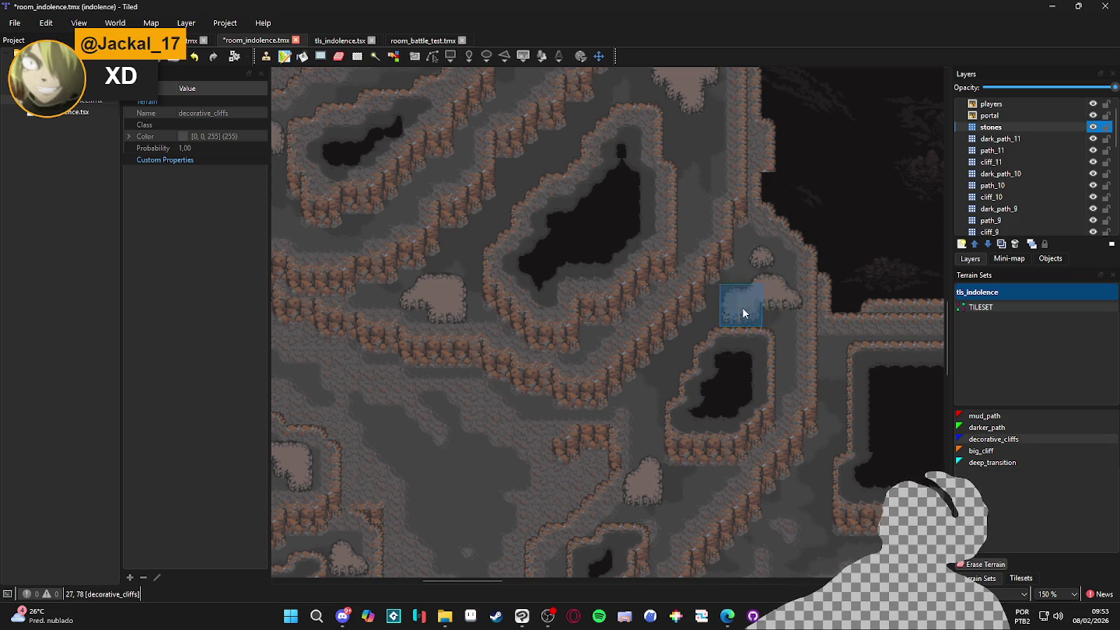
{"action": "scroll", "coordinate": [749, 298], "scroll_direction": "down", "scroll_amount": 1, "text": "ctrl"}
{"action": "scroll", "coordinate": [683, 292], "scroll_direction": "down", "scroll_amount": 8}
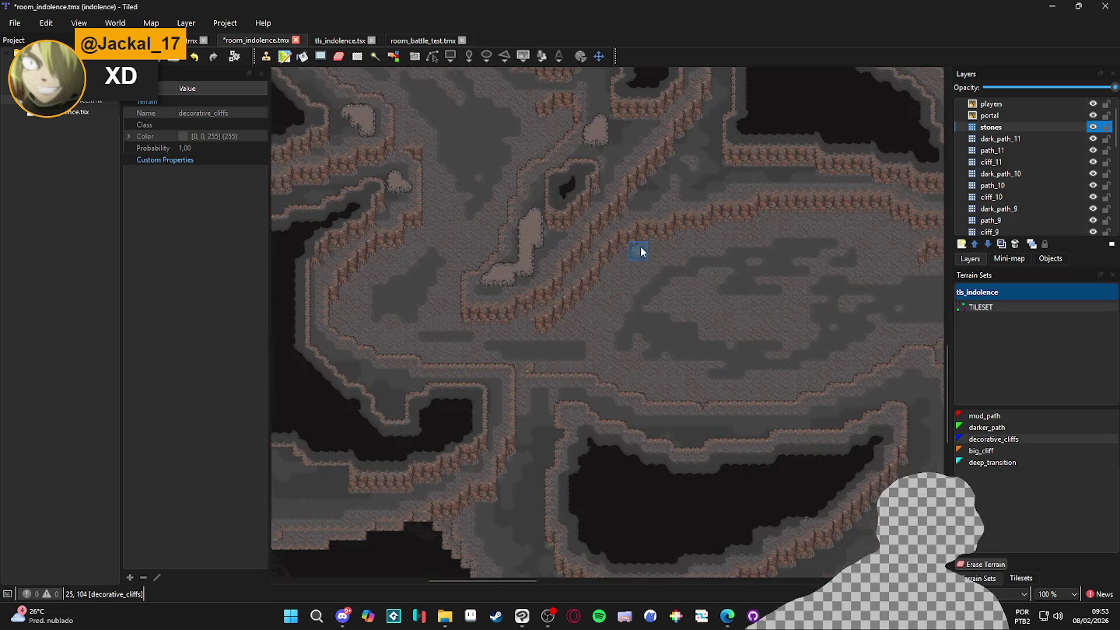
{"action": "scroll", "coordinate": [622, 362], "scroll_direction": "down", "scroll_amount": 1}
{"action": "scroll", "coordinate": [622, 360], "scroll_direction": "right", "scroll_amount": 2}
{"action": "left_click_drag", "start_coordinate": [555, 366], "coordinate": [523, 370]}
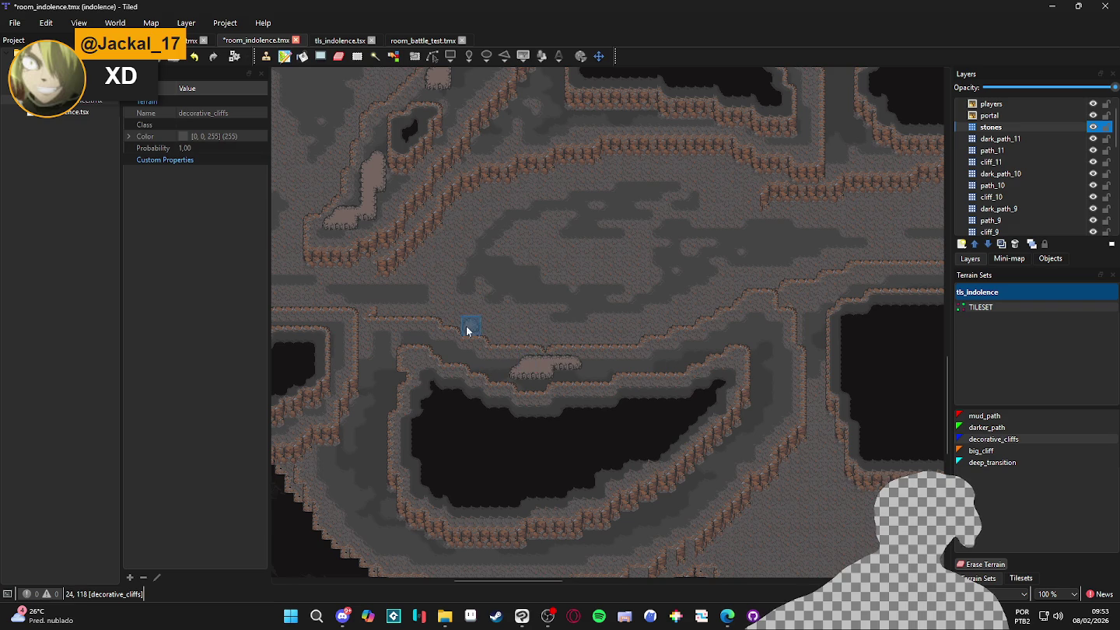
Add rock patches at the path junction, plus a tall patch with a small one nearby
{"action": "scroll", "coordinate": [482, 327], "scroll_direction": "up", "scroll_amount": 2}
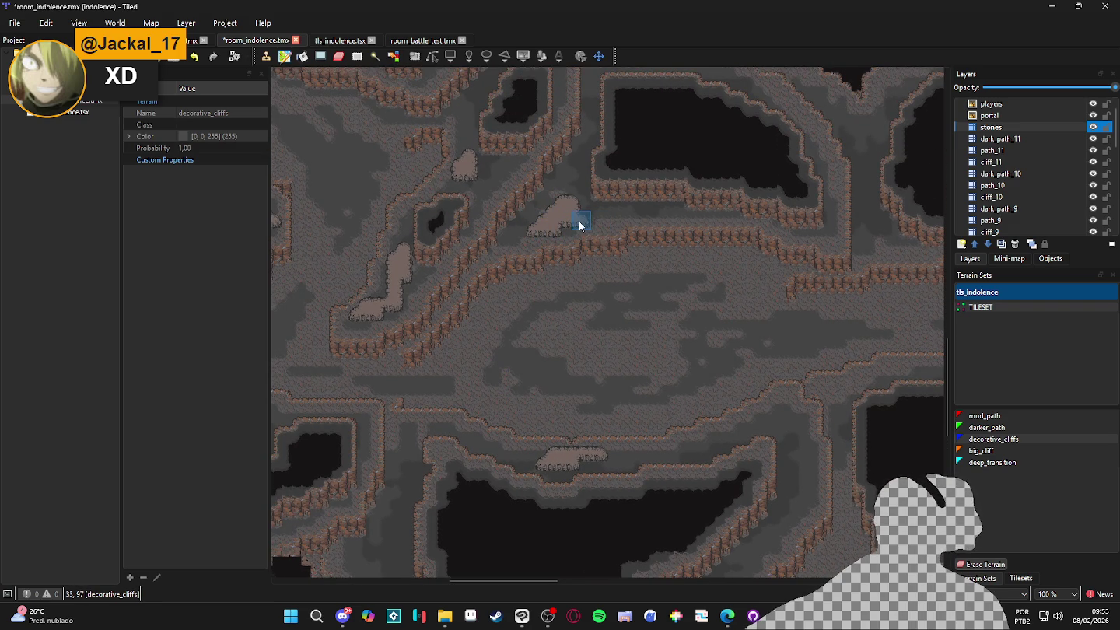
{"action": "scroll", "coordinate": [569, 304], "scroll_direction": "up", "scroll_amount": 3}
{"action": "scroll", "coordinate": [595, 323], "scroll_direction": "down", "scroll_amount": 3}
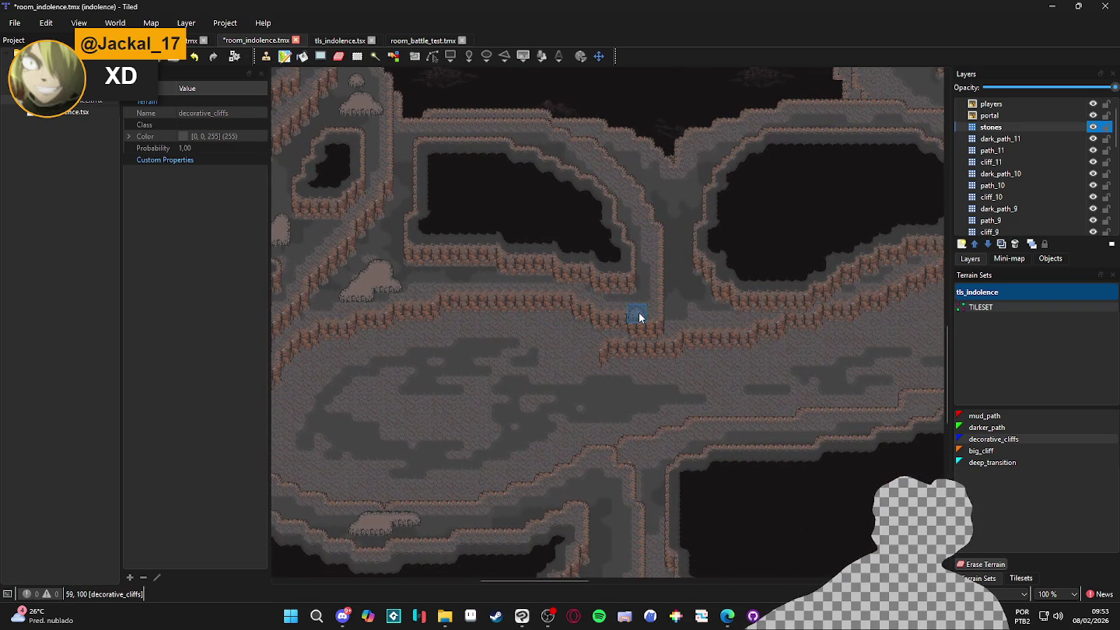
{"action": "scroll", "coordinate": [637, 376], "scroll_direction": "down", "scroll_amount": 3}
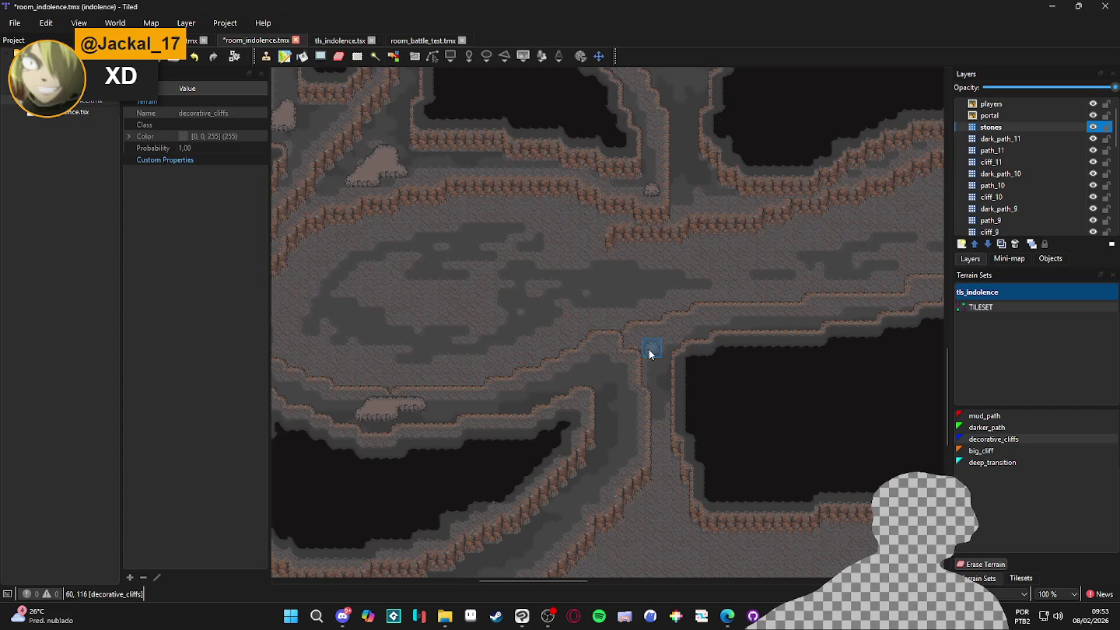
{"action": "left_click", "coordinate": [591, 364]}
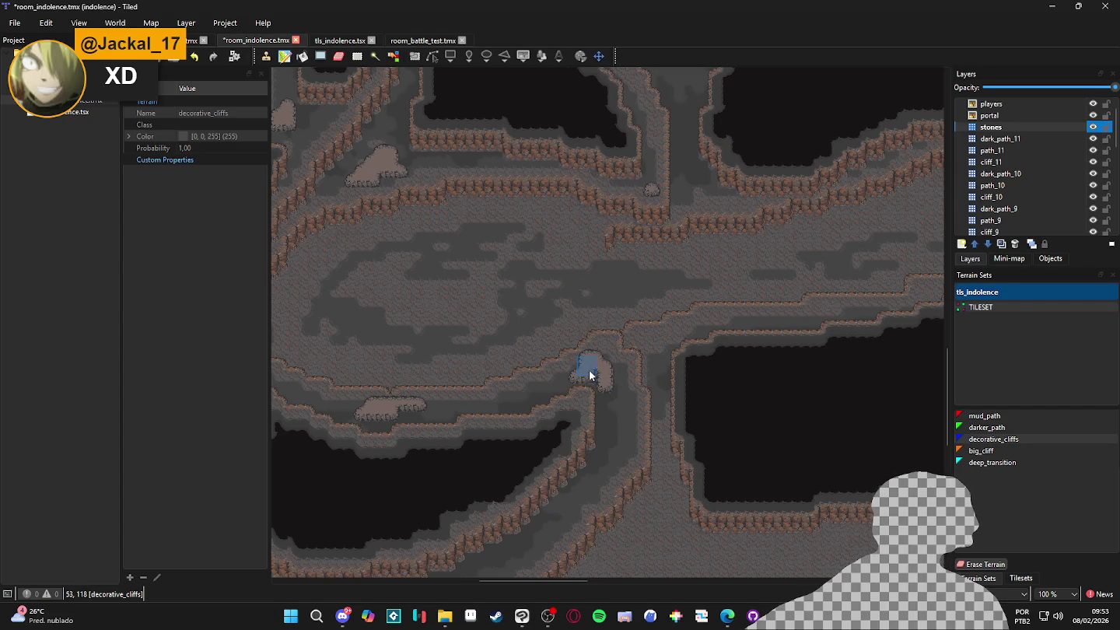
{"action": "scroll", "coordinate": [569, 382], "scroll_direction": "down", "scroll_amount": 2}
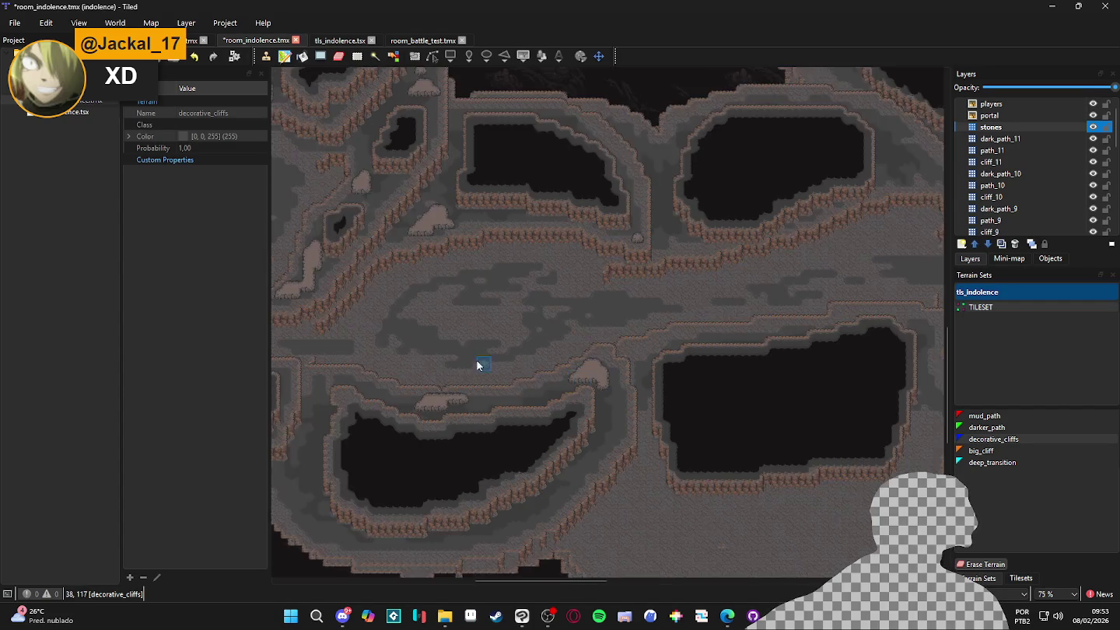
{"action": "scroll", "coordinate": [487, 247], "scroll_direction": "up", "scroll_amount": 12}
{"action": "scroll", "coordinate": [487, 248], "scroll_direction": "left", "scroll_amount": 5}
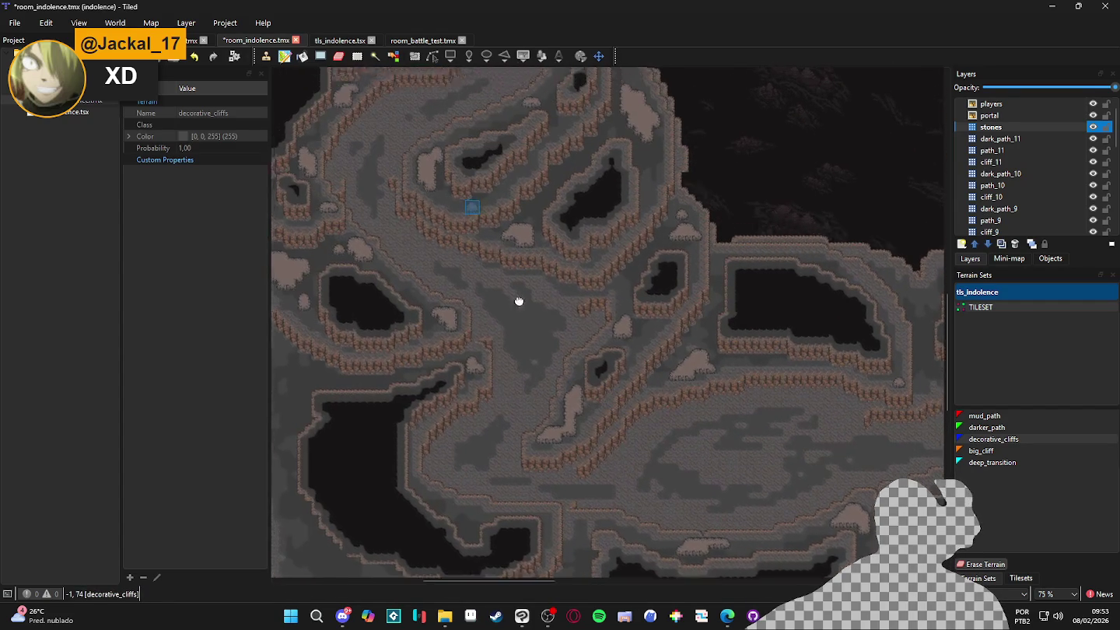
{"action": "scroll", "coordinate": [554, 179], "scroll_direction": "up", "scroll_amount": 2}
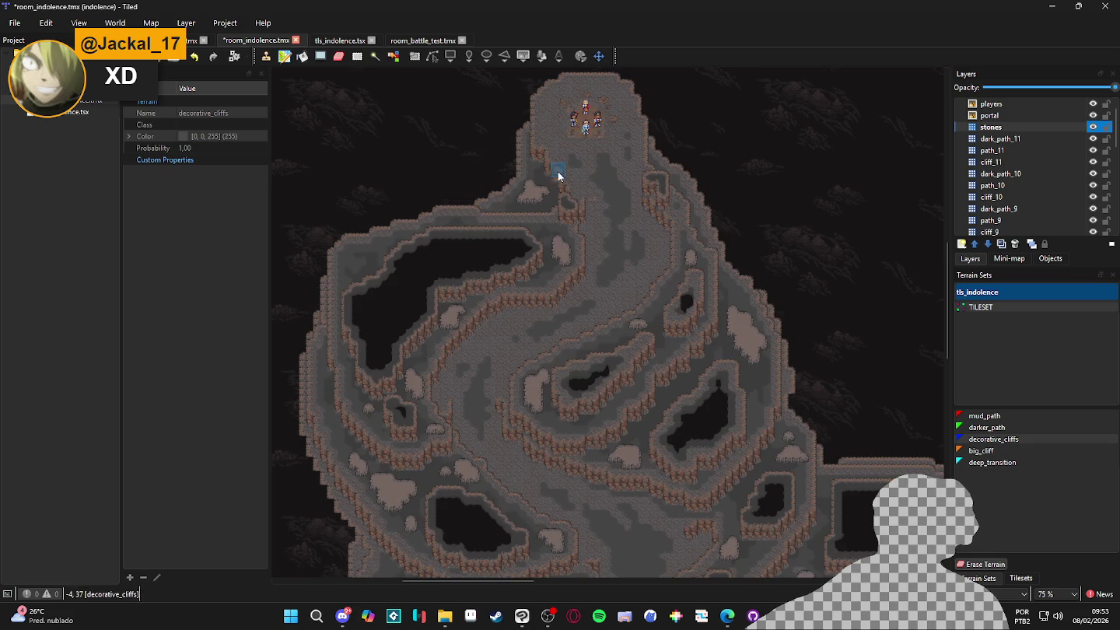
{"action": "scroll", "coordinate": [582, 151], "scroll_direction": "up", "scroll_amount": 1}
{"action": "scroll", "coordinate": [697, 235], "scroll_direction": "up", "scroll_amount": 1}
{"action": "scroll", "coordinate": [697, 236], "scroll_direction": "down", "scroll_amount": 1}
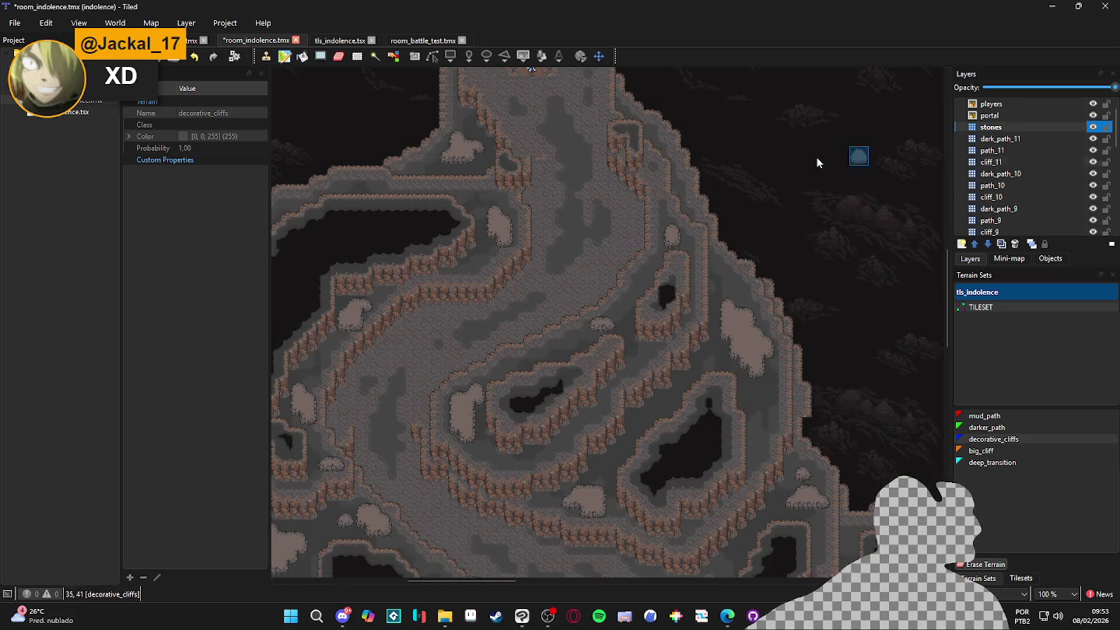
{"action": "scroll", "coordinate": [560, 205], "scroll_direction": "down", "scroll_amount": 6}
{"action": "scroll", "coordinate": [521, 232], "scroll_direction": "down", "scroll_amount": 5}
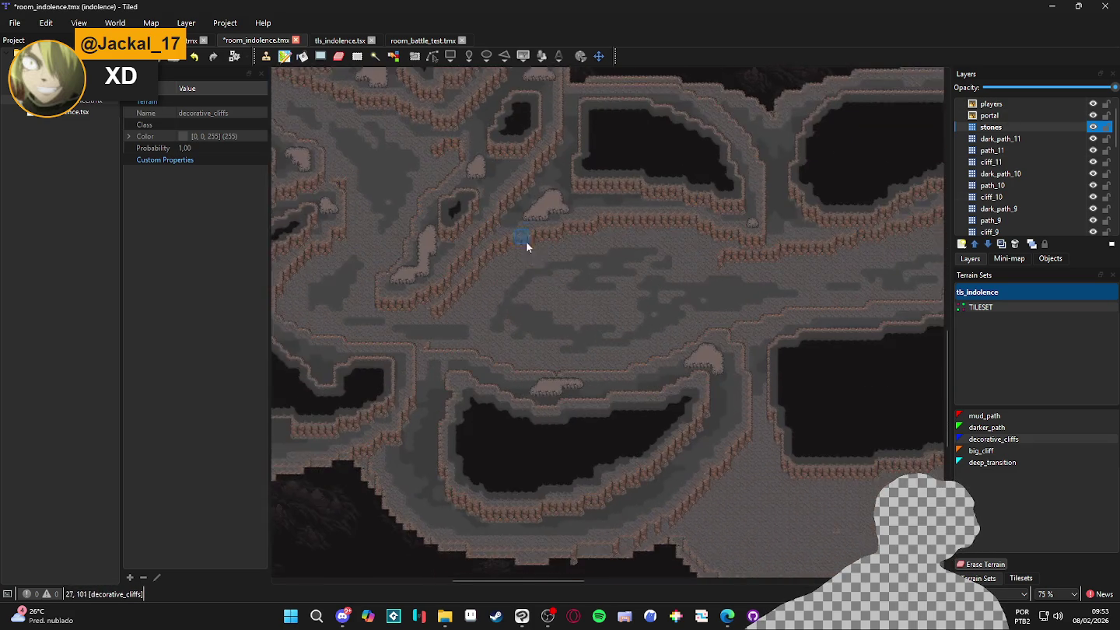
{"action": "scroll", "coordinate": [723, 242], "scroll_direction": "up", "scroll_amount": 1}
{"action": "scroll", "coordinate": [661, 294], "scroll_direction": "up", "scroll_amount": 1}
{"action": "left_click_drag", "start_coordinate": [657, 292], "coordinate": [648, 270]}
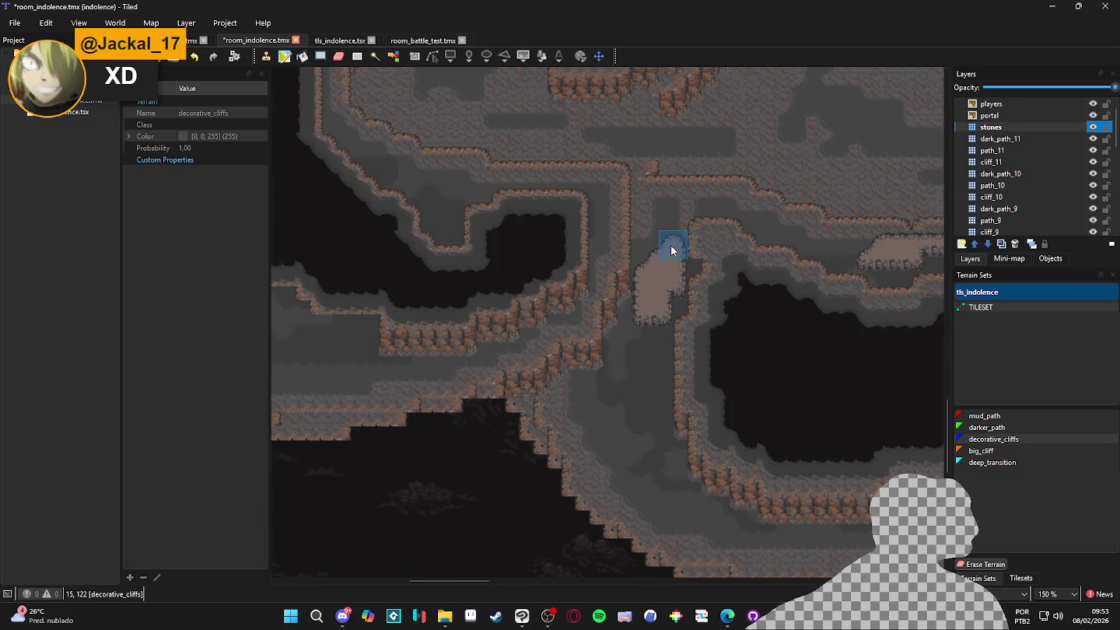
{"action": "scroll", "coordinate": [674, 262], "scroll_direction": "down", "scroll_amount": 1}
{"action": "mouse_move", "coordinate": [608, 342]}
{"action": "left_mouse_down"}
{"action": "mouse_move", "coordinate": [597, 350]}
{"action": "mouse_move", "coordinate": [607, 364]}
{"action": "left_mouse_up"}
Paint a larger rock mound on the cave floor with small rock patches beside it
{"action": "scroll", "coordinate": [587, 339], "scroll_direction": "up", "scroll_amount": 3}
{"action": "scroll", "coordinate": [662, 405], "scroll_direction": "left", "scroll_amount": 2}
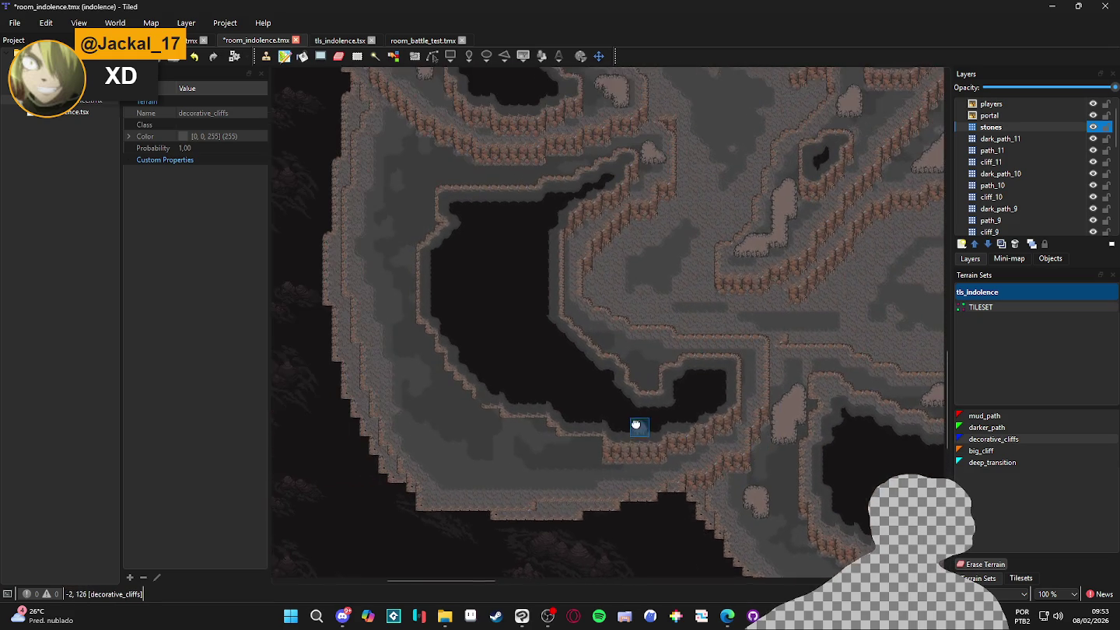
{"action": "scroll", "coordinate": [636, 474], "scroll_direction": "up", "scroll_amount": 5}
{"action": "scroll", "coordinate": [702, 465], "scroll_direction": "right", "scroll_amount": 8}
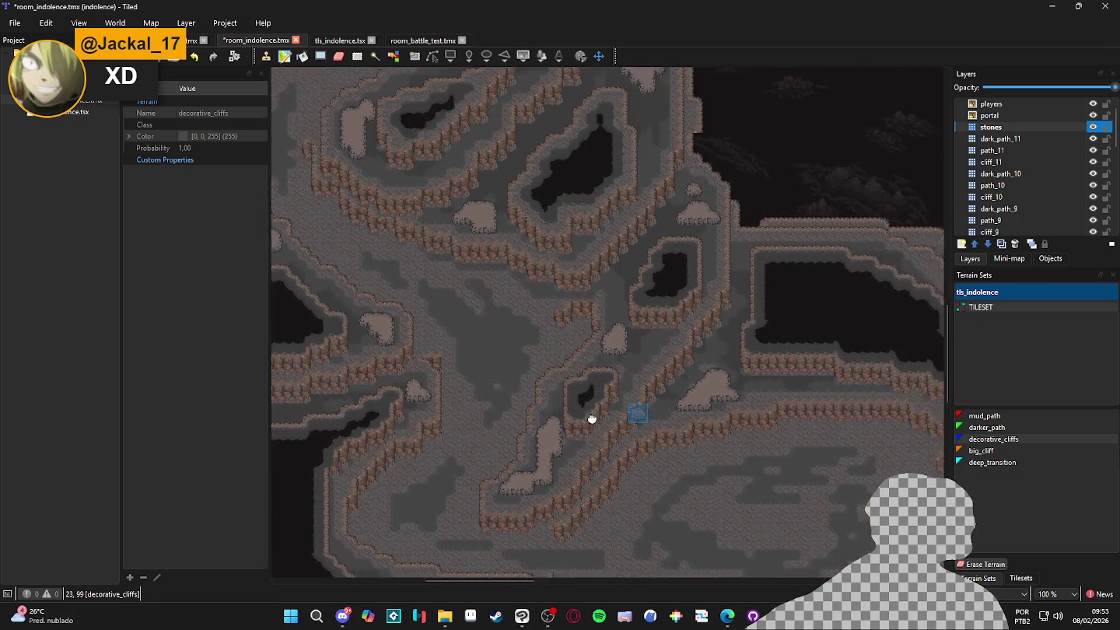
{"action": "scroll", "coordinate": [629, 362], "scroll_direction": "down", "scroll_amount": 2}
{"action": "scroll", "coordinate": [657, 353], "scroll_direction": "right", "scroll_amount": 1}
{"action": "scroll", "coordinate": [653, 313], "scroll_direction": "down", "scroll_amount": 4}
{"action": "scroll", "coordinate": [645, 318], "scroll_direction": "right", "scroll_amount": 5}
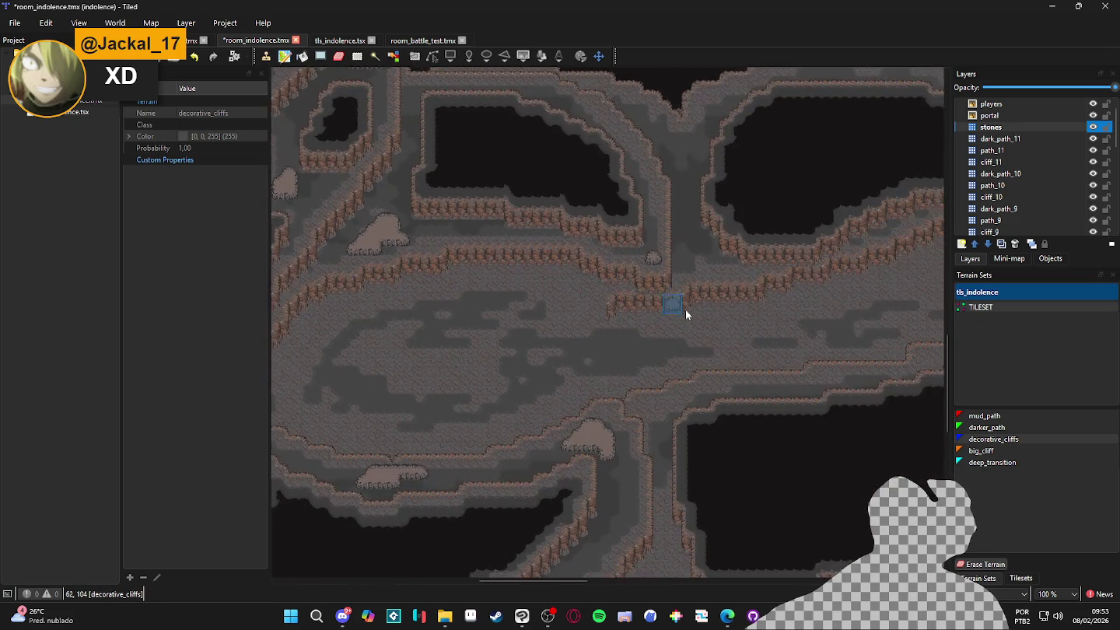
{"action": "scroll", "coordinate": [555, 367], "scroll_direction": "up", "scroll_amount": 1}
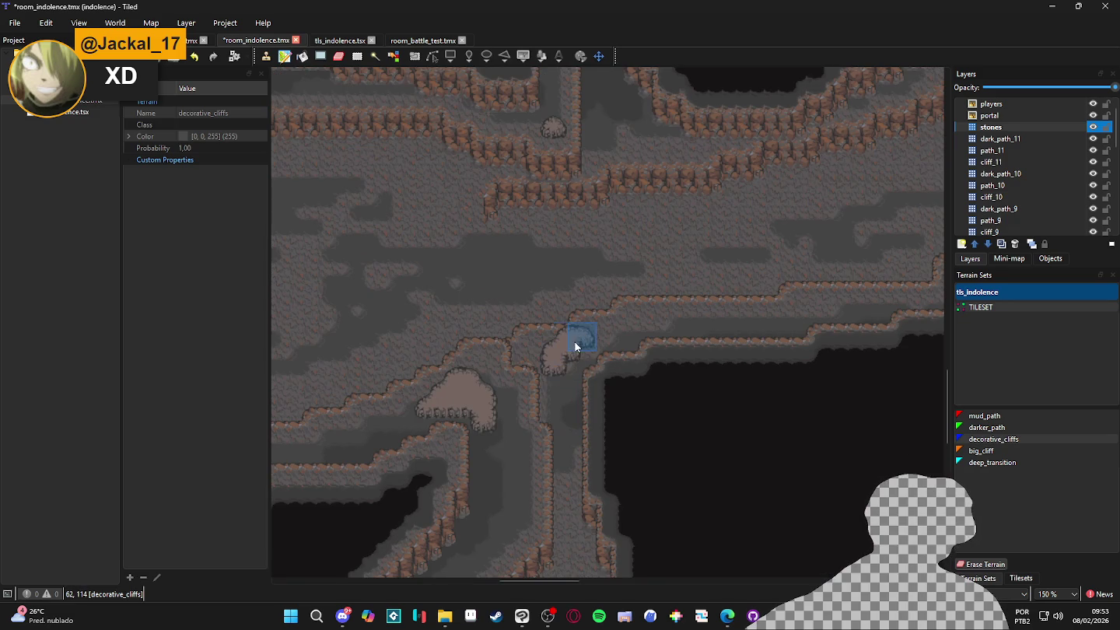
{"action": "scroll", "coordinate": [591, 334], "scroll_direction": "up", "scroll_amount": 5}
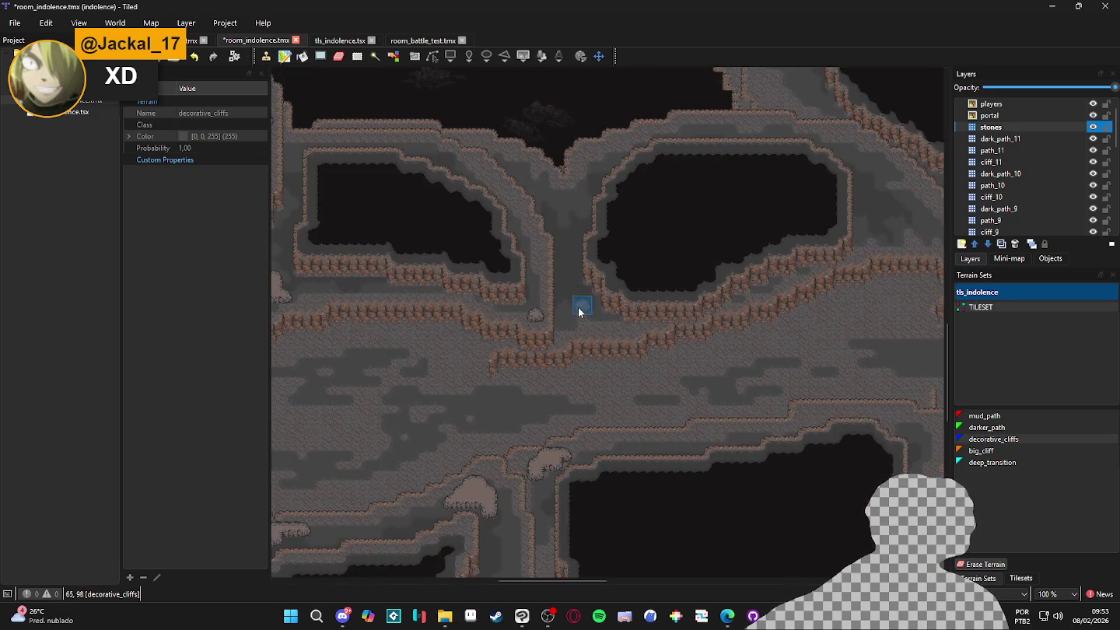
{"action": "scroll", "coordinate": [657, 332], "scroll_direction": "right", "scroll_amount": 5}
{"action": "scroll", "coordinate": [637, 354], "scroll_direction": "up", "scroll_amount": 2}
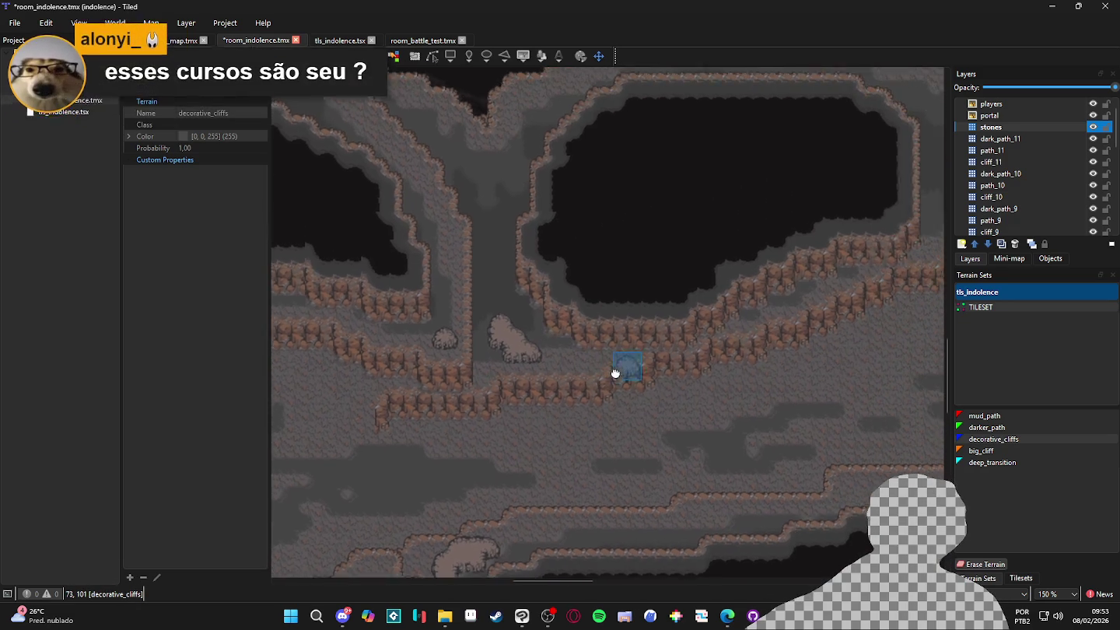
{"action": "scroll", "coordinate": [657, 348], "scroll_direction": "right", "scroll_amount": 3}
{"action": "scroll", "coordinate": [657, 348], "scroll_direction": "up", "scroll_amount": 2}
{"action": "scroll", "coordinate": [655, 388], "scroll_direction": "up", "scroll_amount": 1}
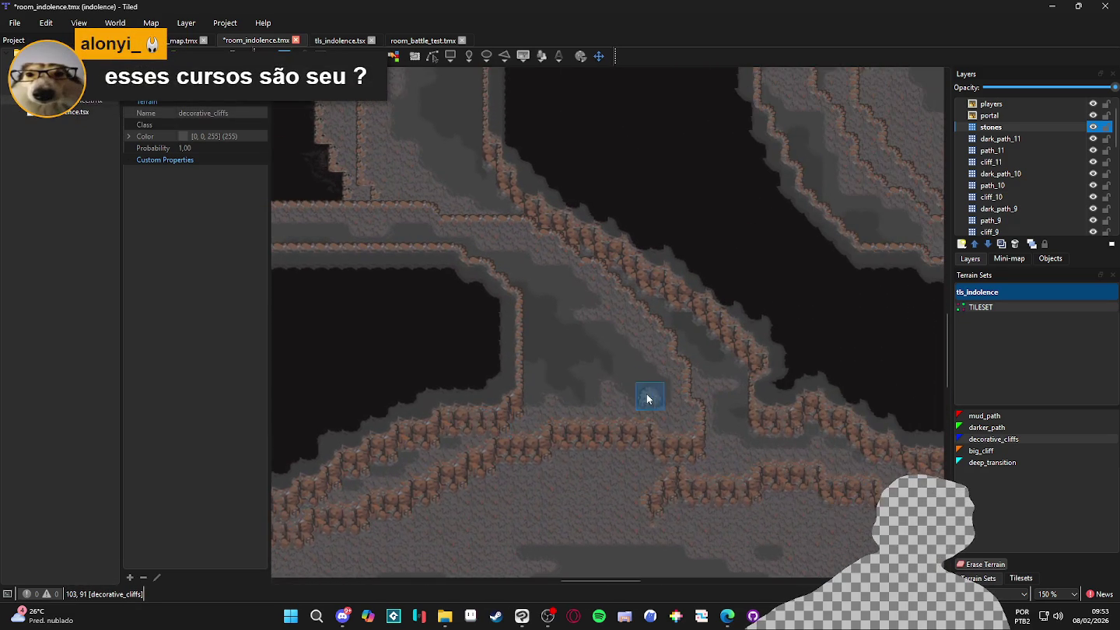
{"action": "mouse_move", "coordinate": [606, 393]}
{"action": "left_mouse_down"}
{"action": "mouse_move", "coordinate": [593, 367]}
{"action": "mouse_move", "coordinate": [590, 381]}
{"action": "mouse_move", "coordinate": [663, 408]}
{"action": "left_mouse_up"}
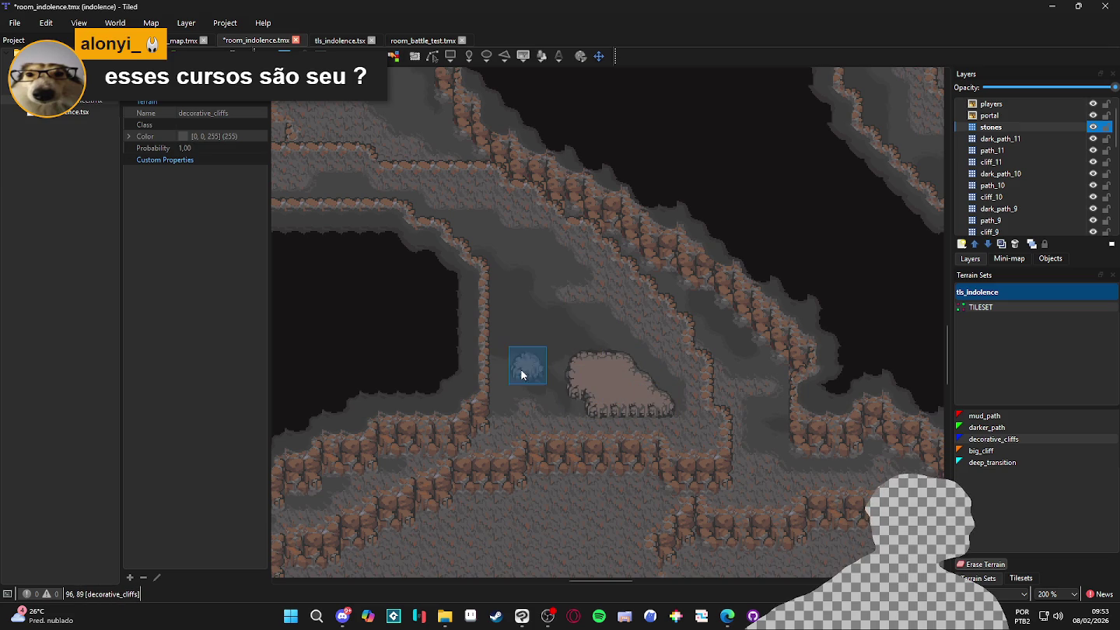
{"action": "left_click", "coordinate": [513, 405]}
{"action": "left_click", "coordinate": [531, 394]}
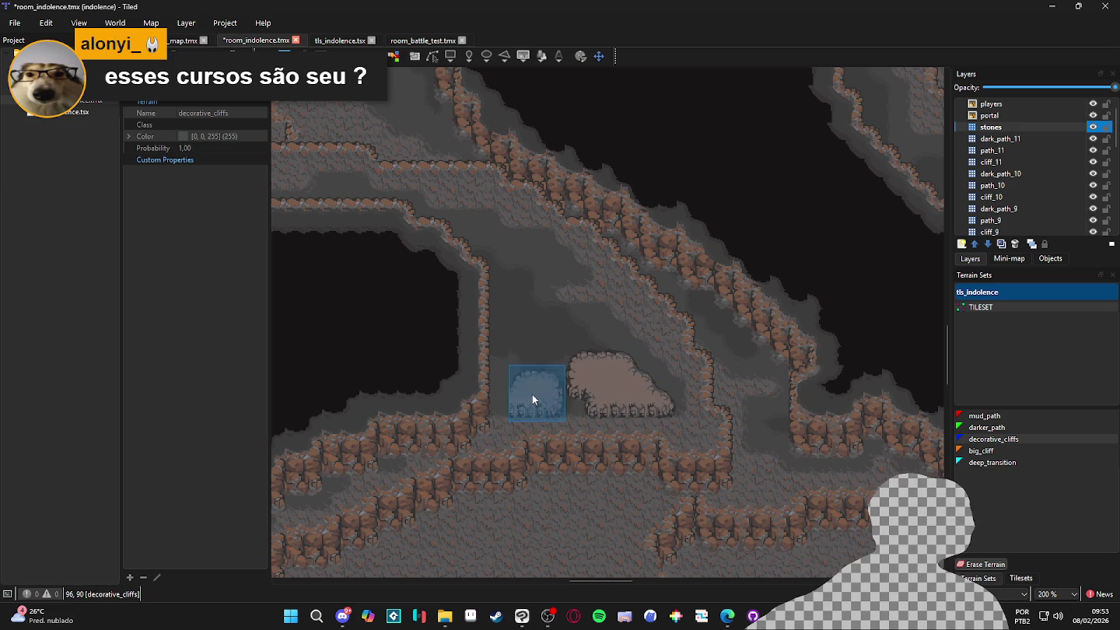
{"action": "left_click", "coordinate": [514, 402]}
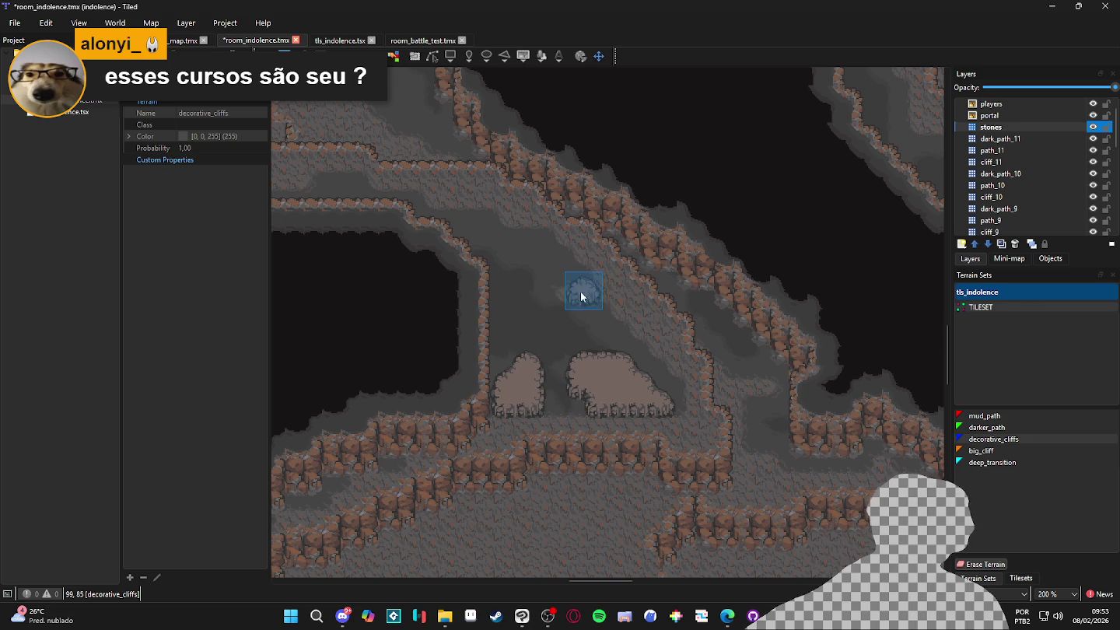
Join a small rock patch to the larger rock and add bumps beside the tall rock
{"action": "left_click_drag", "start_coordinate": [576, 304], "coordinate": [599, 341]}
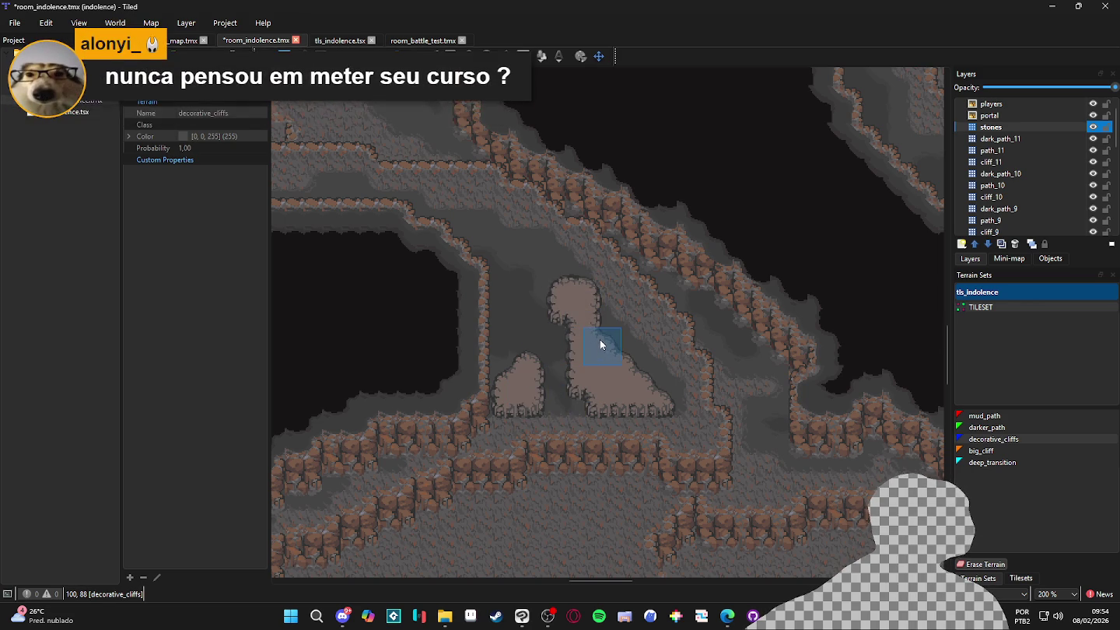
{"action": "left_click", "coordinate": [612, 333]}
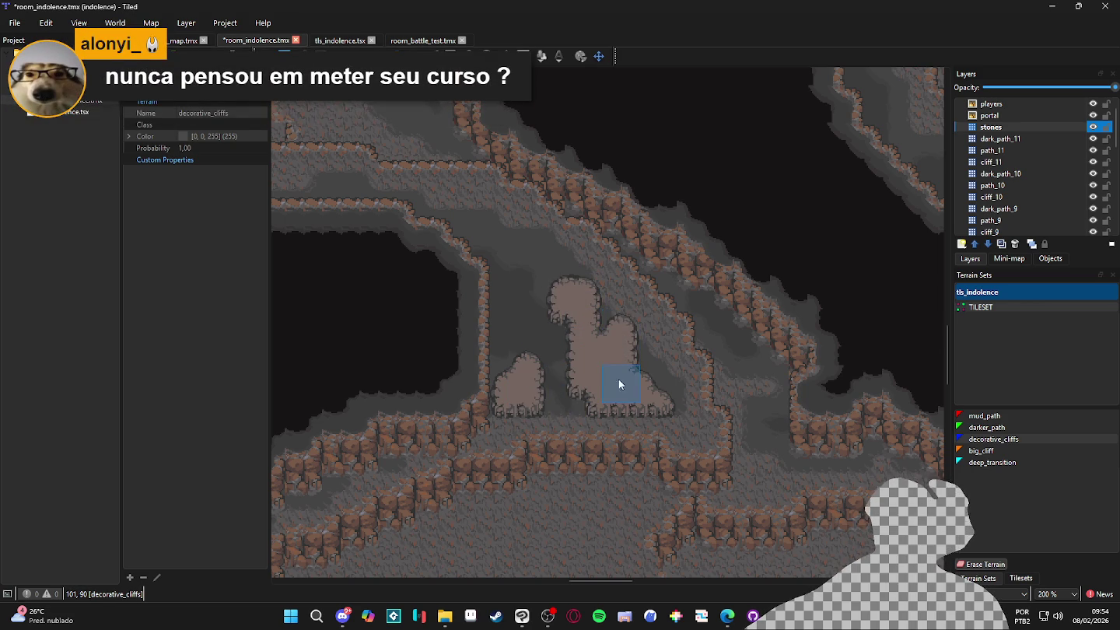
{"action": "scroll", "coordinate": [662, 395], "scroll_direction": "down", "scroll_amount": 2}
{"action": "scroll", "coordinate": [654, 354], "scroll_direction": "down", "scroll_amount": 2}
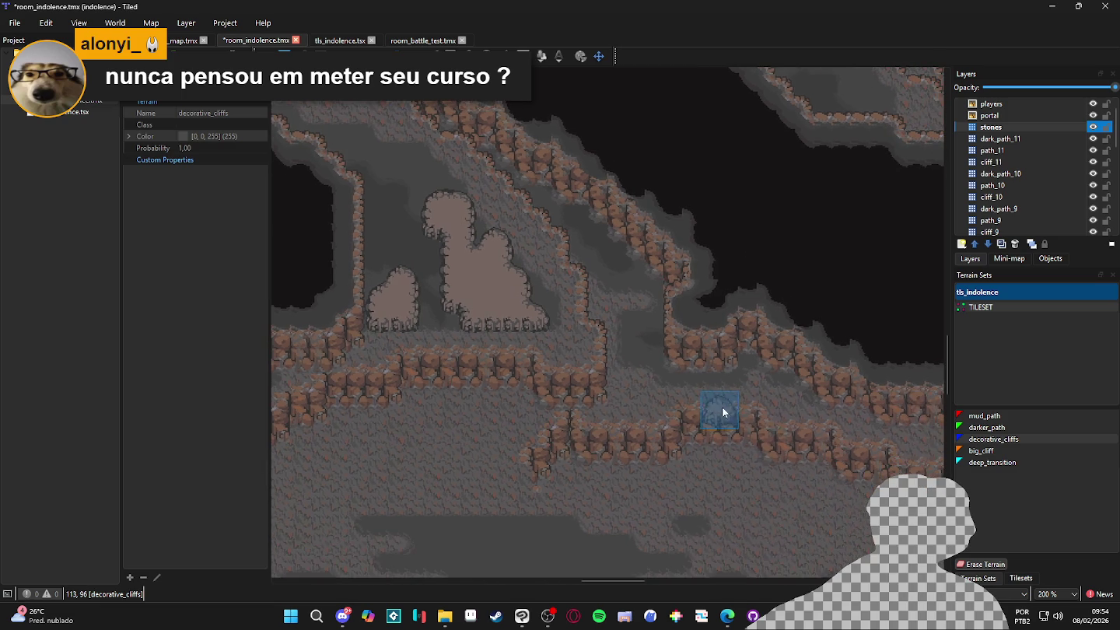
{"action": "left_click", "coordinate": [624, 369]}
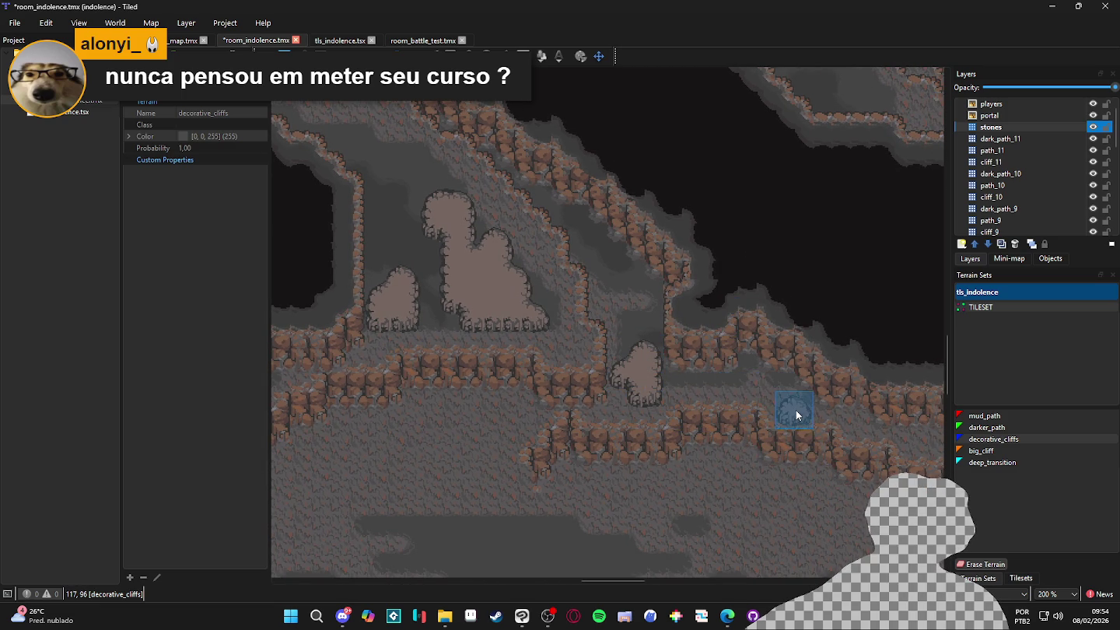
Build a three-tile cliff rock patch in another part of the cave floor
{"action": "scroll", "coordinate": [671, 409], "scroll_direction": "right", "scroll_amount": 4}
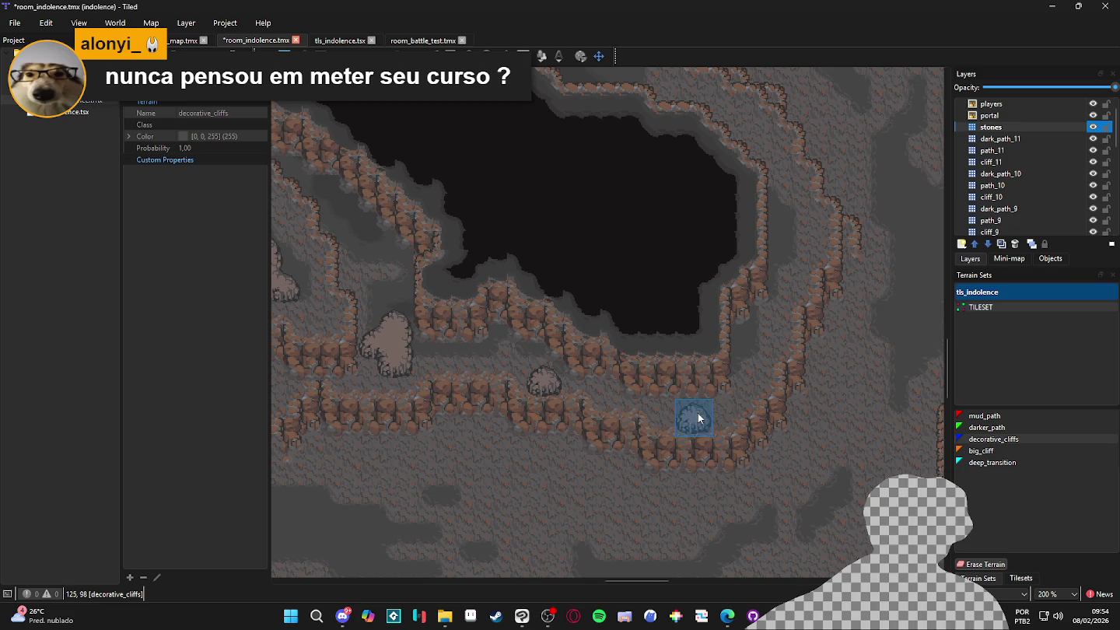
{"action": "scroll", "coordinate": [700, 426], "scroll_direction": "up", "scroll_amount": 2}
{"action": "scroll", "coordinate": [700, 426], "scroll_direction": "right", "scroll_amount": 2}
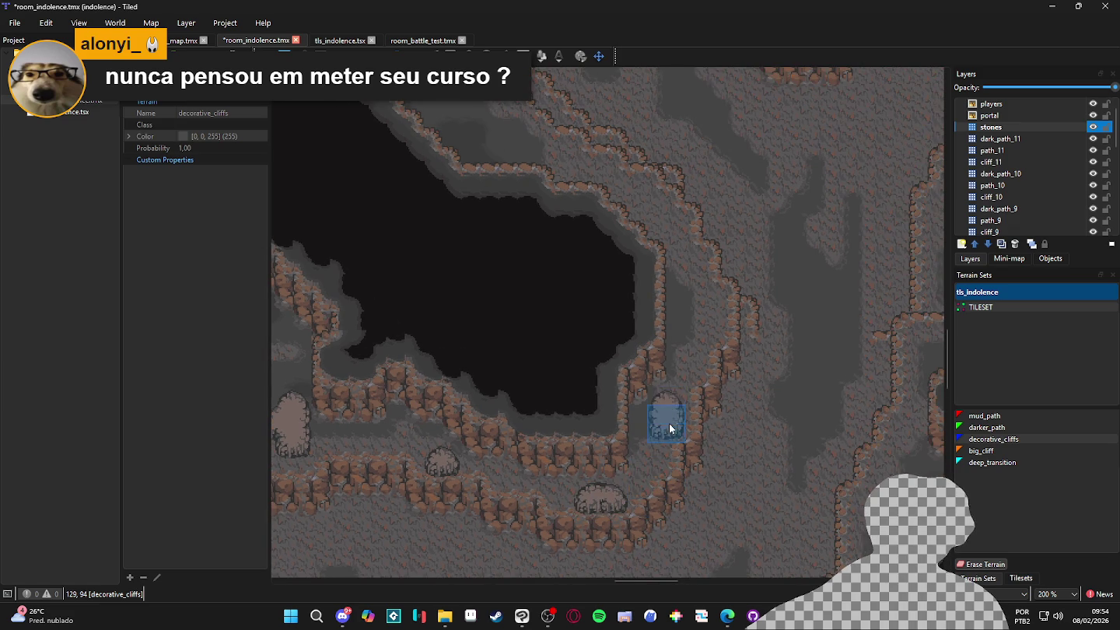
{"action": "scroll", "coordinate": [654, 440], "scroll_direction": "up", "scroll_amount": 2}
{"action": "scroll", "coordinate": [654, 440], "scroll_direction": "right", "scroll_amount": 1}
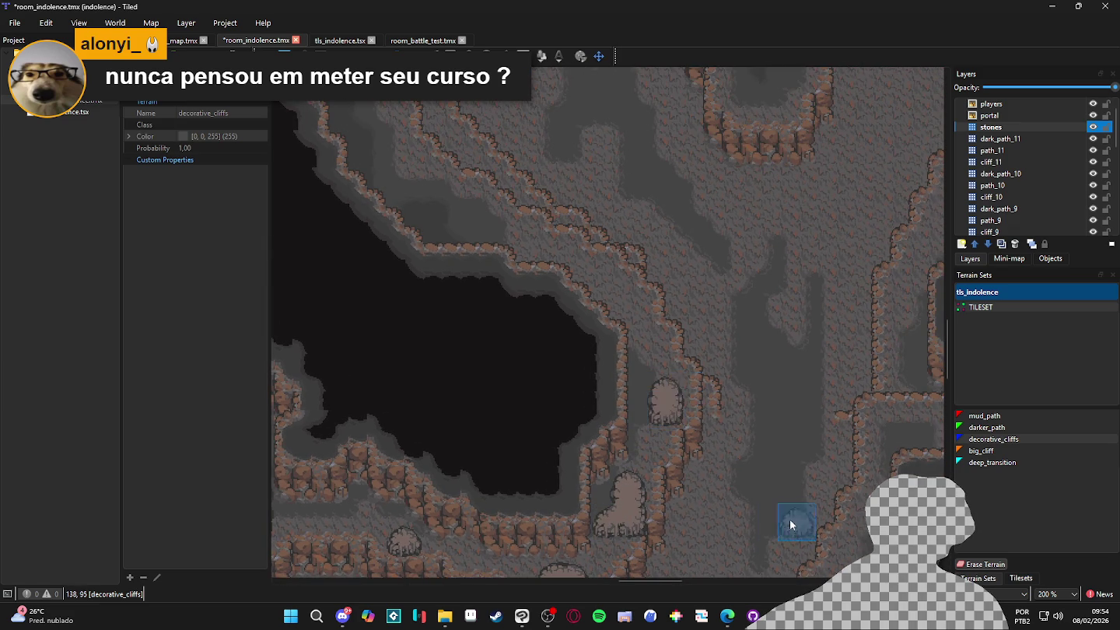
{"action": "left_click_drag", "start_coordinate": [794, 518], "coordinate": [672, 314]}
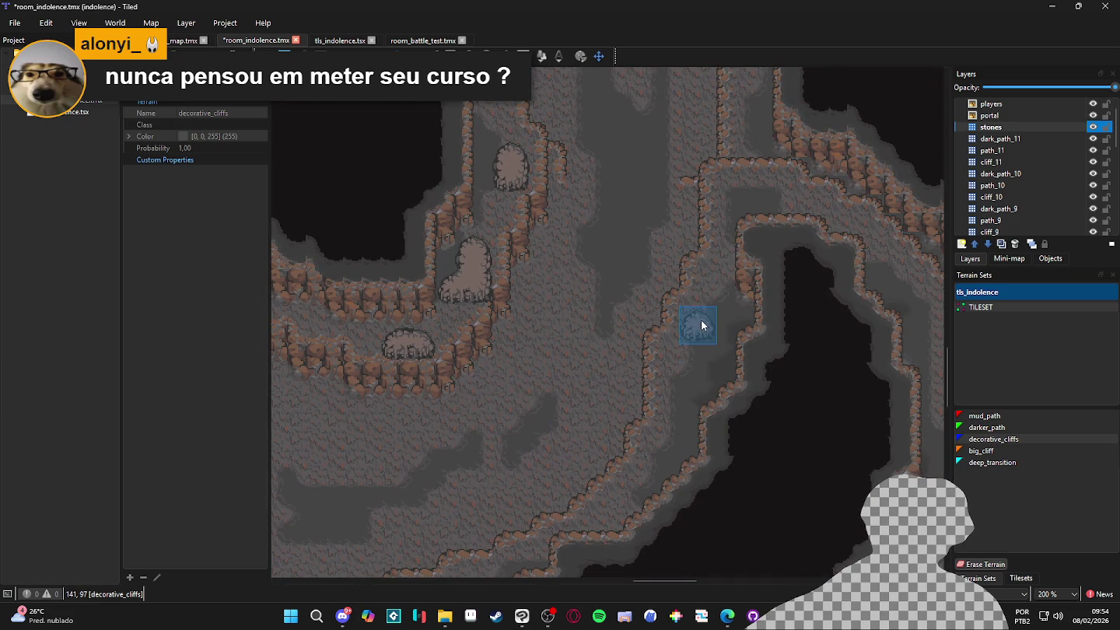
{"action": "left_click", "coordinate": [699, 318]}
{"action": "left_click", "coordinate": [689, 350]}
{"action": "left_click", "coordinate": [711, 283]}
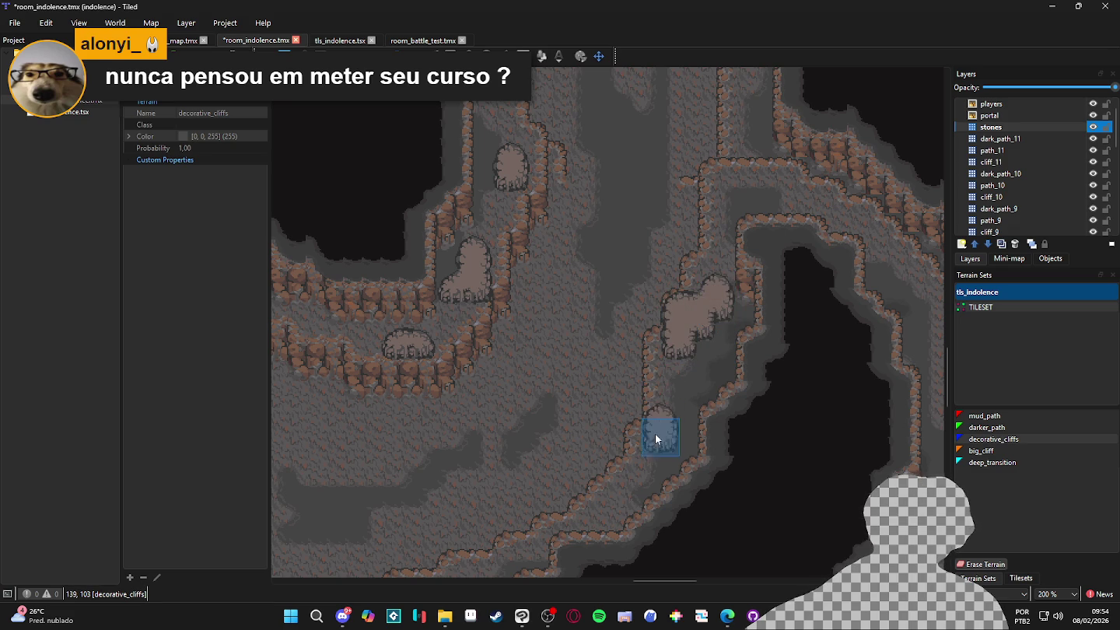
{"action": "scroll", "coordinate": [611, 450], "scroll_direction": "up", "scroll_amount": 3}
{"action": "scroll", "coordinate": [661, 292], "scroll_direction": "right", "scroll_amount": 2}
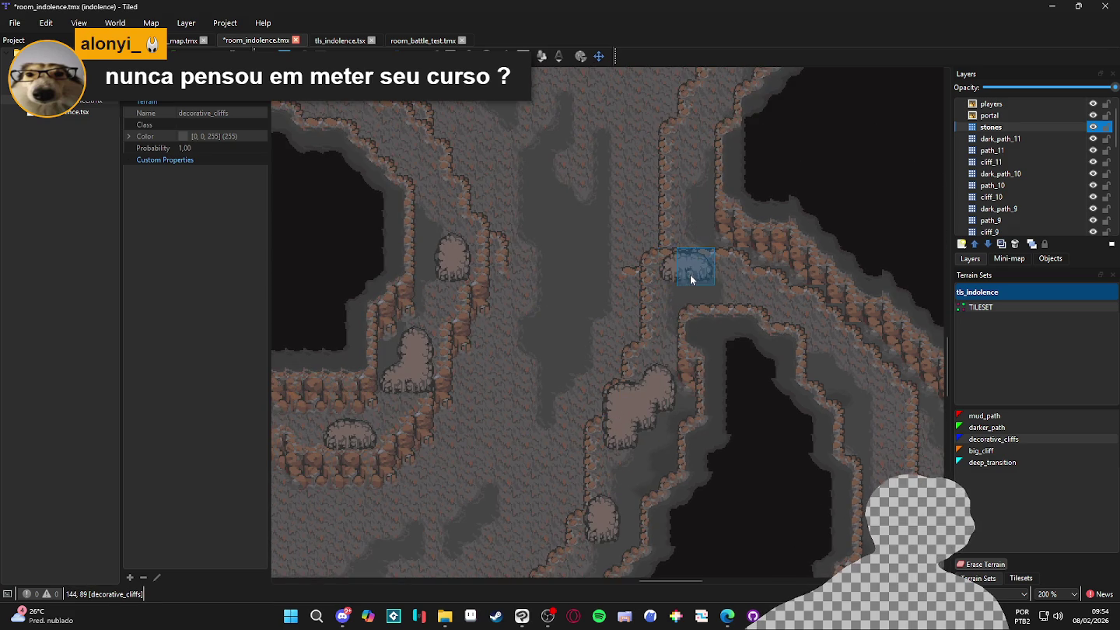
{"action": "left_click_drag", "start_coordinate": [640, 304], "coordinate": [718, 334]}
{"action": "scroll", "coordinate": [532, 319], "scroll_direction": "down", "scroll_amount": 1, "text": "ctrl"}
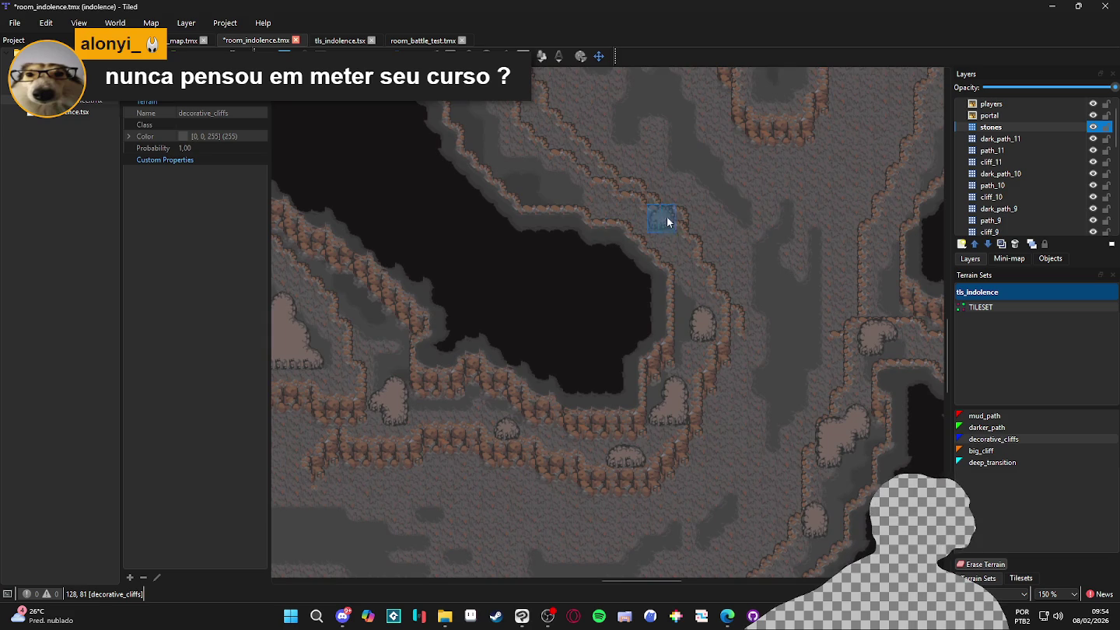
Grow the decorative cliff patch at the cave edge further to the left
{"action": "mouse_move", "coordinate": [711, 318]}
{"action": "left_mouse_down"}
{"action": "mouse_move", "coordinate": [705, 292]}
{"action": "mouse_move", "coordinate": [871, 186]}
{"action": "left_mouse_up"}
{"action": "mouse_move", "coordinate": [465, 319]}
{"action": "left_mouse_down"}
{"action": "mouse_move", "coordinate": [634, 225]}
{"action": "mouse_move", "coordinate": [607, 283]}
{"action": "mouse_move", "coordinate": [566, 223]}
{"action": "mouse_move", "coordinate": [590, 319]}
{"action": "left_mouse_up"}
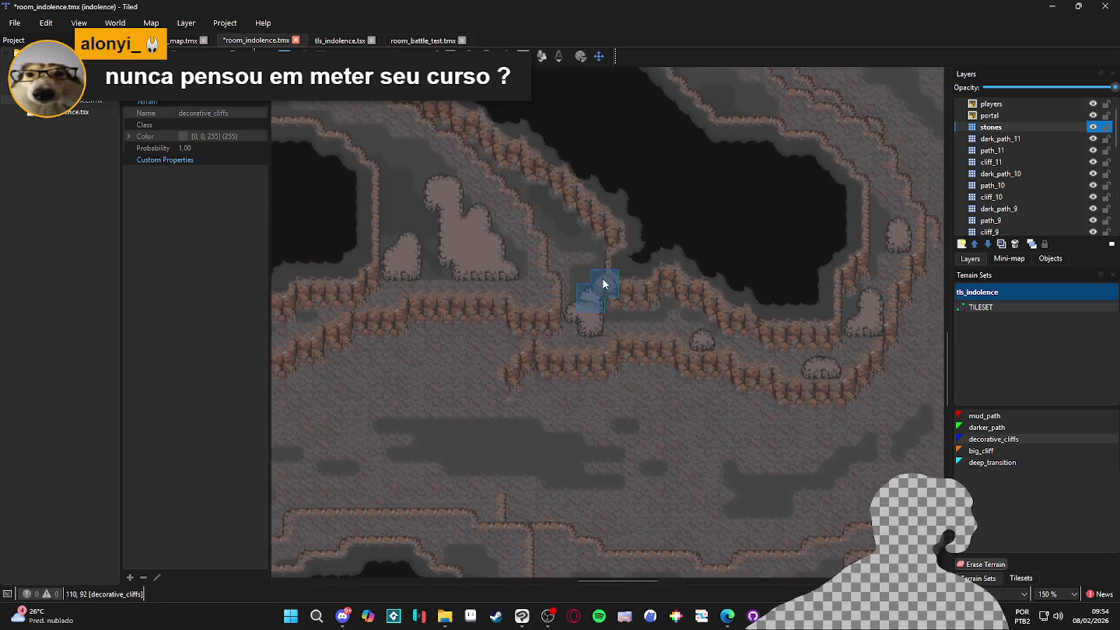
{"action": "scroll", "coordinate": [654, 268], "scroll_direction": "down", "scroll_amount": 1, "text": "ctrl"}
{"action": "mouse_move", "coordinate": [654, 268]}
{"action": "left_mouse_down"}
{"action": "mouse_move", "coordinate": [625, 325]}
{"action": "mouse_move", "coordinate": [661, 349]}
{"action": "left_mouse_up"}
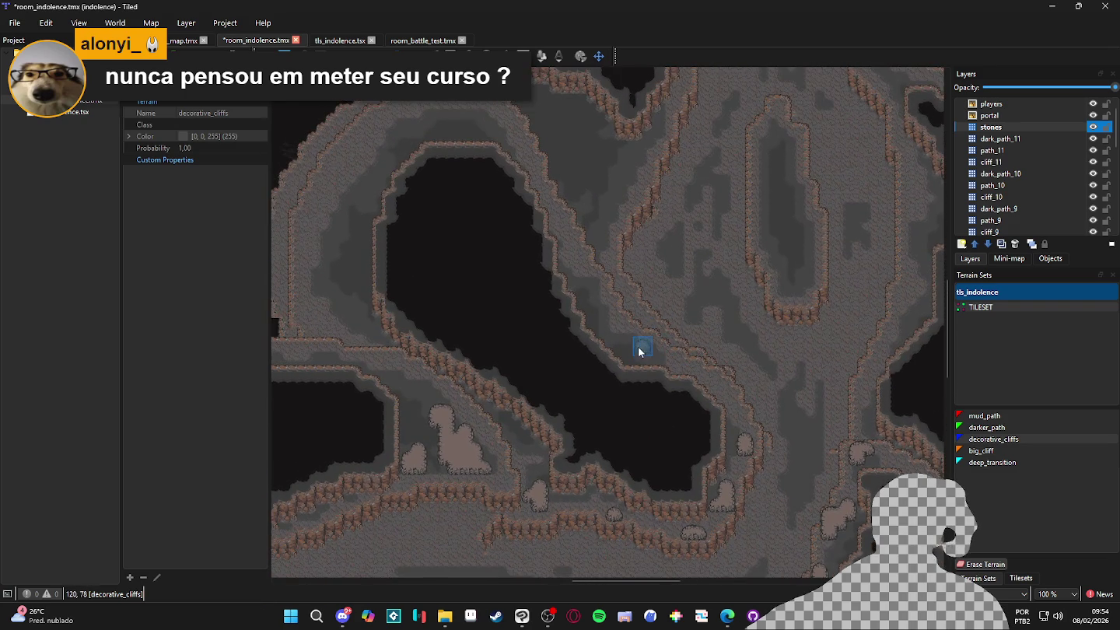
{"action": "scroll", "coordinate": [645, 342], "scroll_direction": "up", "scroll_amount": 1, "text": "ctrl"}
{"action": "left_click_drag", "start_coordinate": [650, 405], "coordinate": [644, 427]}
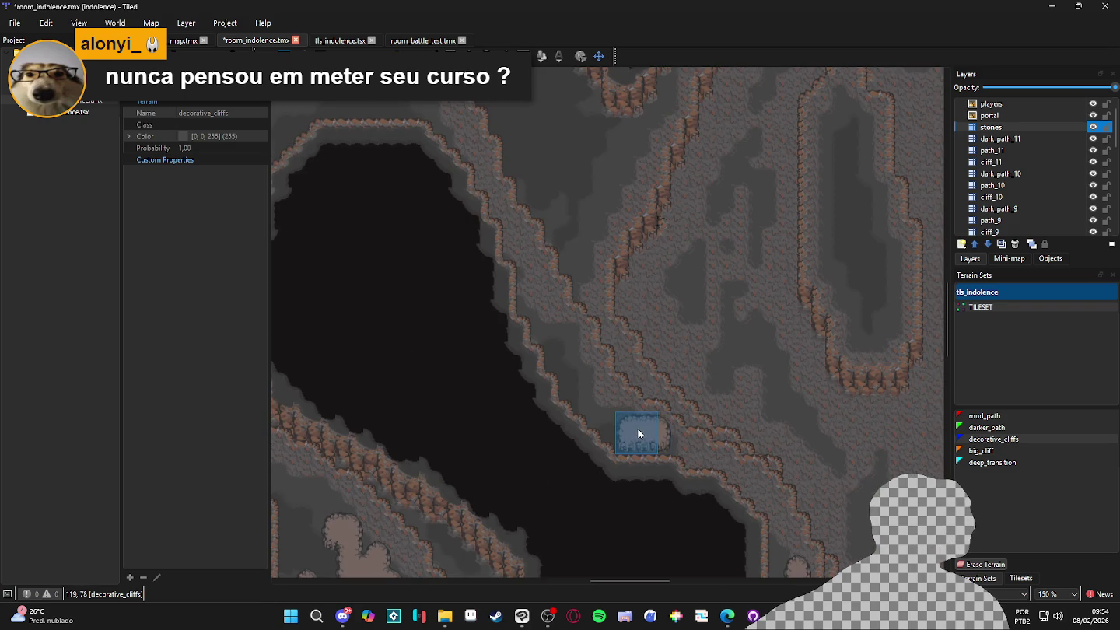
{"action": "left_click", "coordinate": [619, 417]}
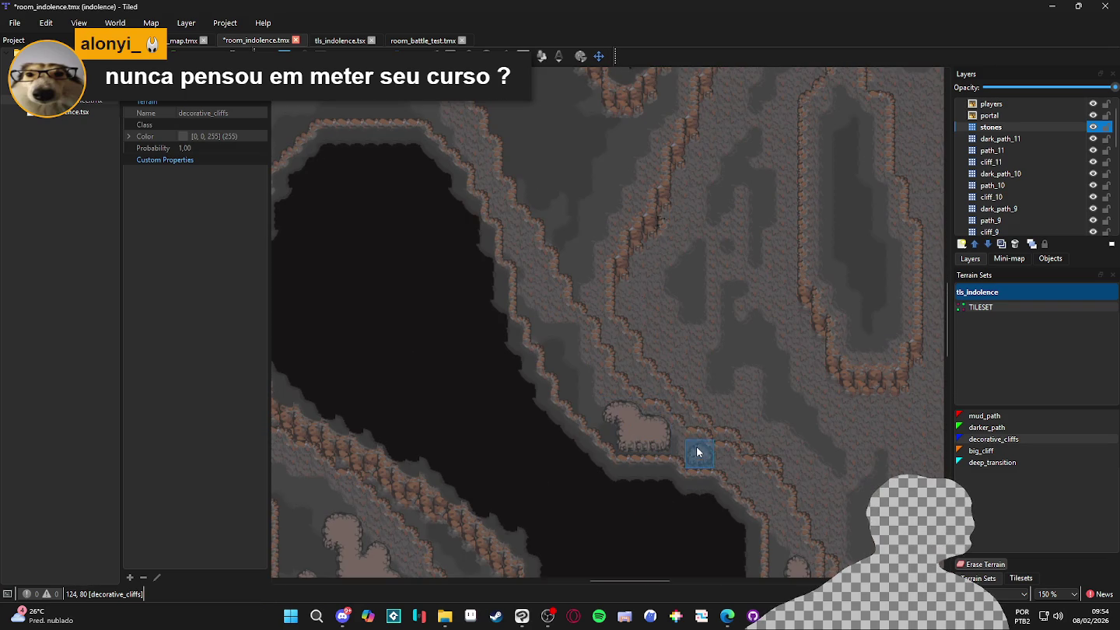
Paint several cliff bumps inside the upper-right ridge, then save room_indolence.tmx
{"action": "scroll", "coordinate": [687, 434], "scroll_direction": "down", "scroll_amount": 3}
{"action": "scroll", "coordinate": [668, 389], "scroll_direction": "right", "scroll_amount": 2}
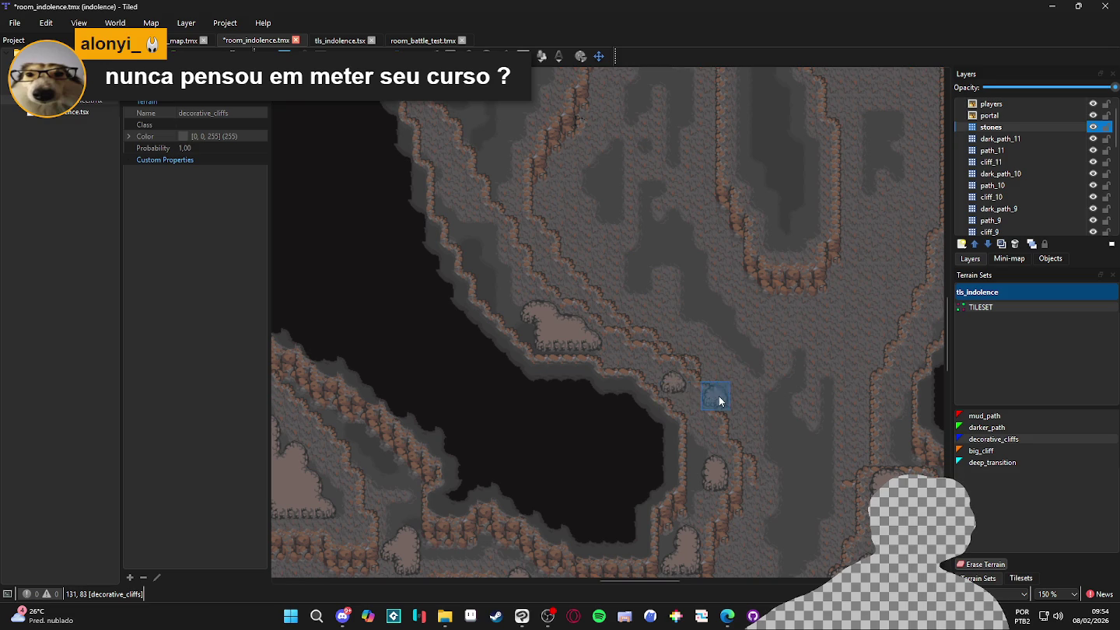
{"action": "scroll", "coordinate": [759, 353], "scroll_direction": "down", "scroll_amount": 1, "text": "ctrl"}
{"action": "scroll", "coordinate": [764, 277], "scroll_direction": "up", "scroll_amount": 1, "text": "ctrl"}
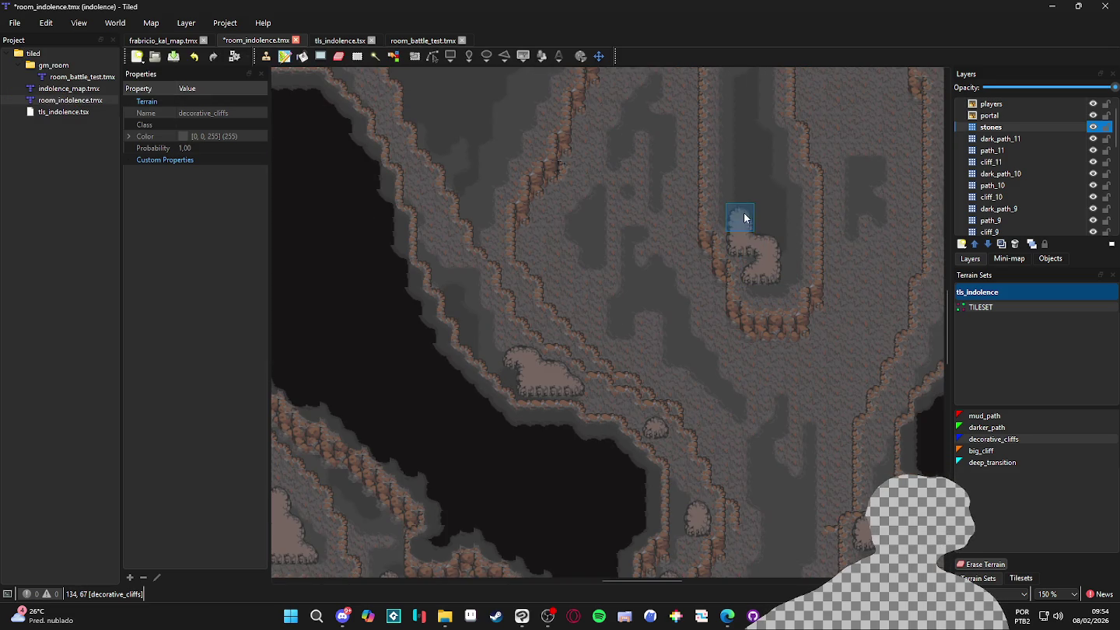
{"action": "scroll", "coordinate": [748, 260], "scroll_direction": "up", "scroll_amount": 2}
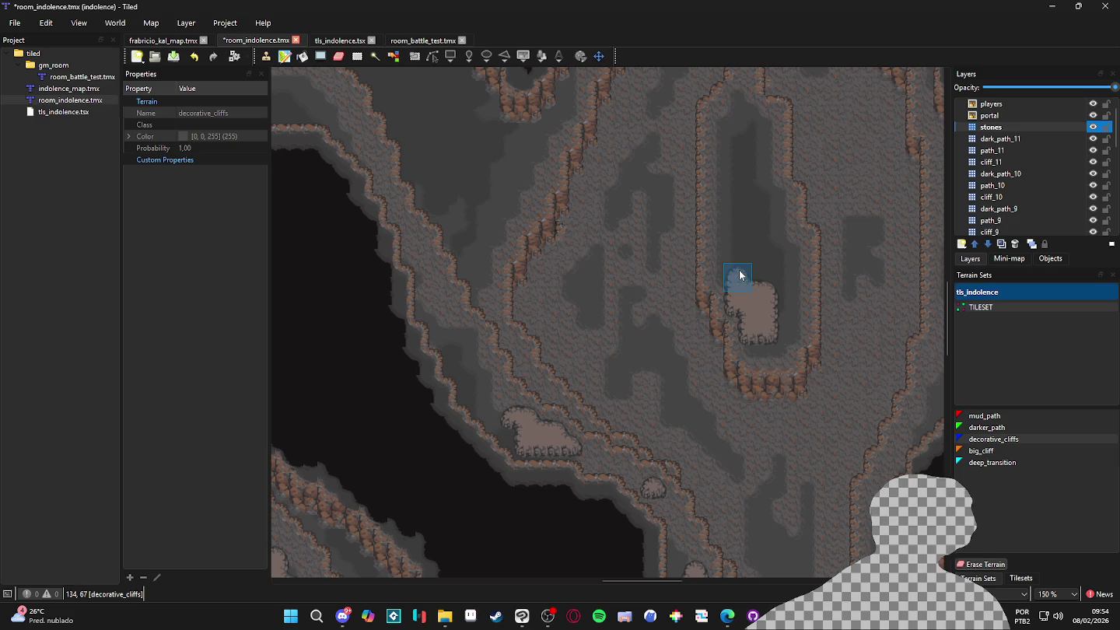
{"action": "mouse_move", "coordinate": [781, 208]}
{"action": "left_mouse_down"}
{"action": "mouse_move", "coordinate": [779, 187]}
{"action": "mouse_move", "coordinate": [794, 239]}
{"action": "left_mouse_up"}
{"action": "left_click_drag", "start_coordinate": [762, 206], "coordinate": [770, 223]}
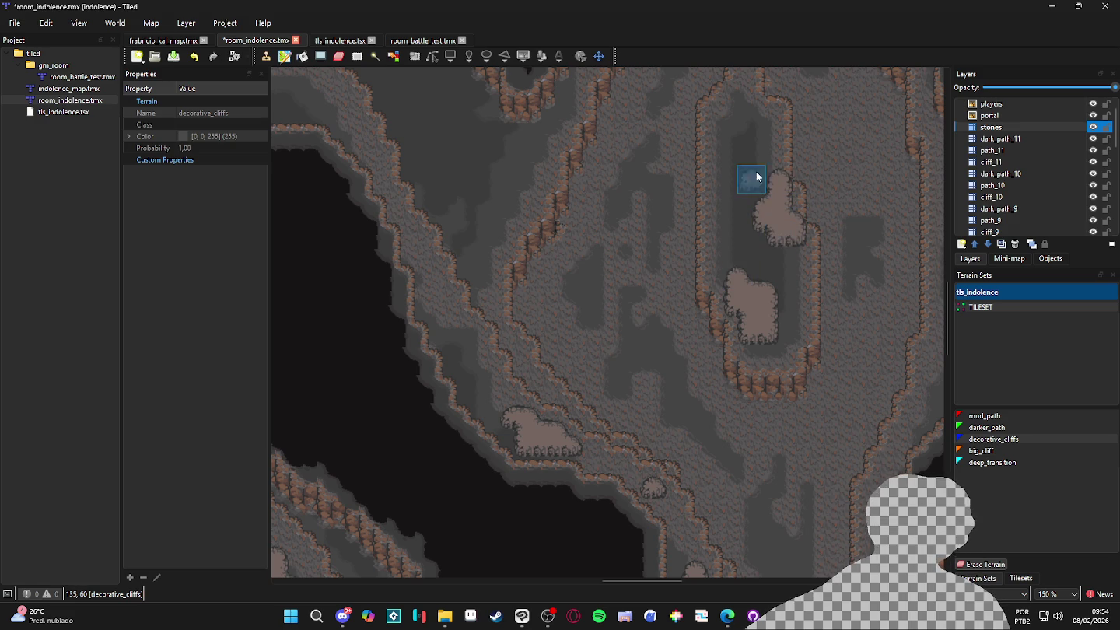
{"action": "mouse_move", "coordinate": [768, 140]}
{"action": "left_mouse_down"}
{"action": "mouse_move", "coordinate": [746, 118]}
{"action": "mouse_move", "coordinate": [722, 151]}
{"action": "mouse_move", "coordinate": [733, 142]}
{"action": "left_mouse_up"}
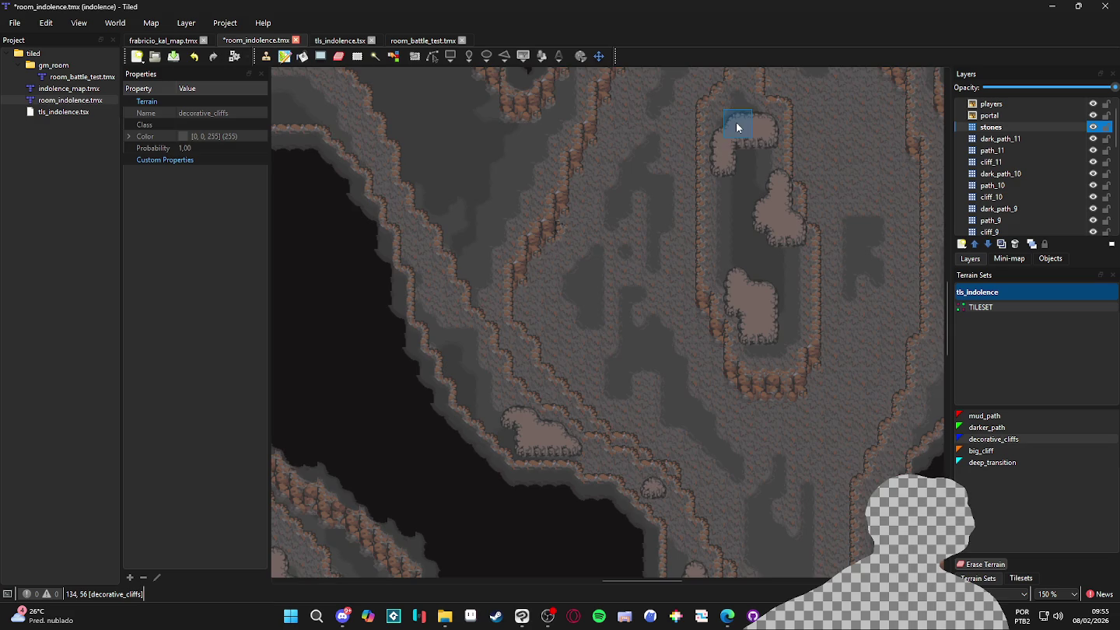
{"action": "scroll", "coordinate": [735, 122], "scroll_direction": "up", "scroll_amount": 3}
{"action": "scroll", "coordinate": [762, 283], "scroll_direction": "down", "scroll_amount": 3}
{"action": "left_click", "coordinate": [798, 320]}
{"action": "key", "text": "ctrl+s"}
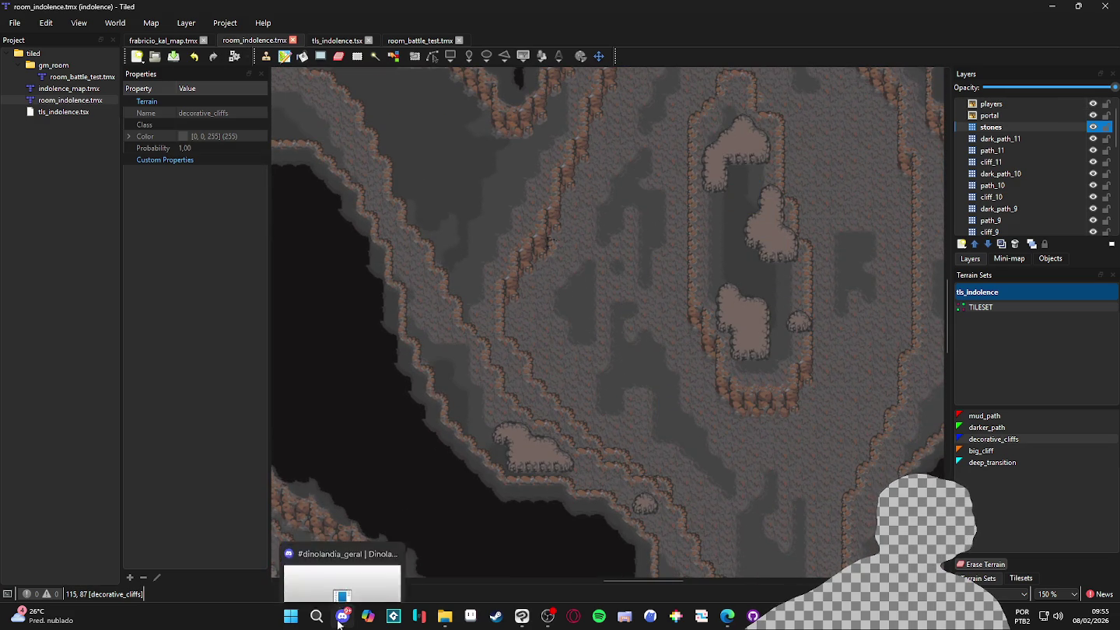
Bring Discord up maximized and browse the #feedback_artistico channel messages
{"action": "left_click", "coordinate": [342, 617]}
{"action": "left_click", "coordinate": [851, 10]}
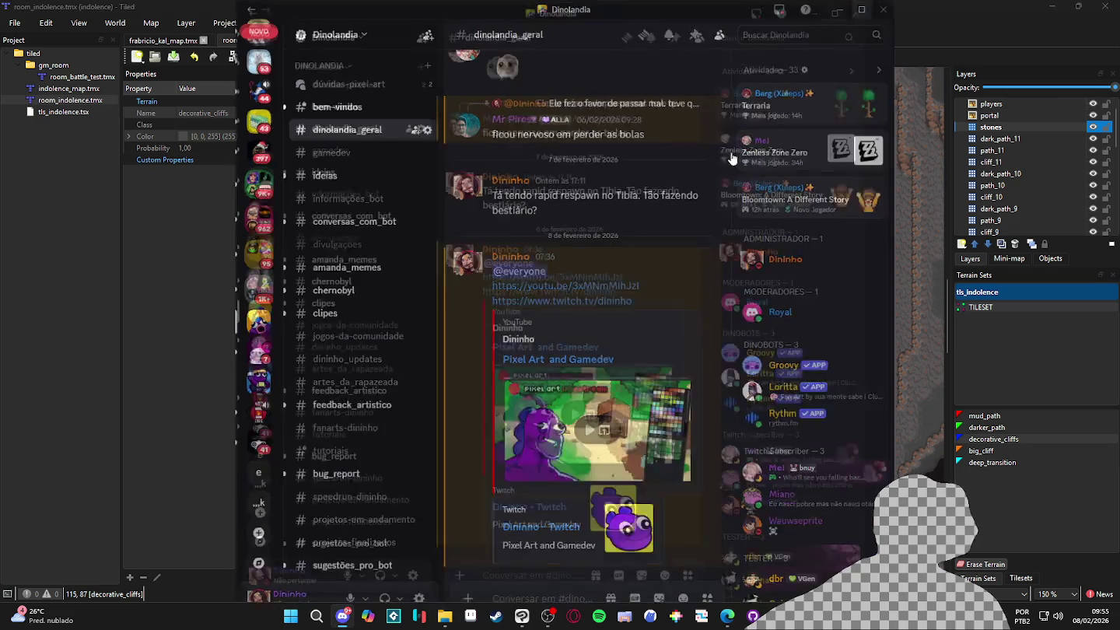
{"action": "scroll", "coordinate": [180, 449], "scroll_direction": "down", "scroll_amount": 3}
{"action": "left_click", "coordinate": [120, 277]}
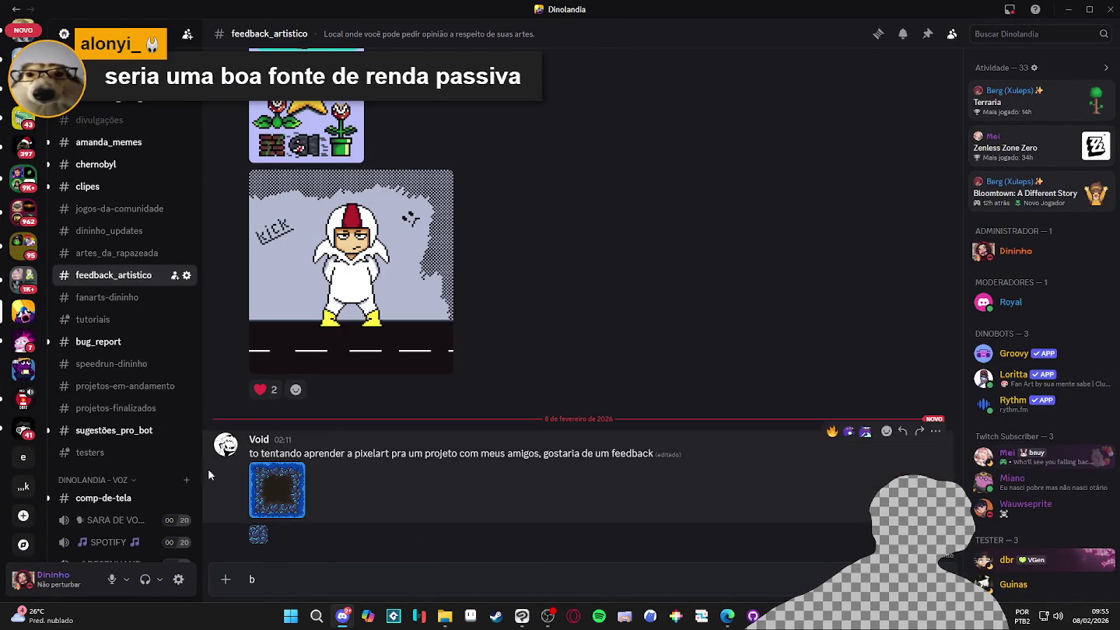
{"action": "scroll", "coordinate": [598, 342], "scroll_direction": "up", "scroll_amount": 3}
{"action": "scroll", "coordinate": [589, 347], "scroll_direction": "down", "scroll_amount": 8}
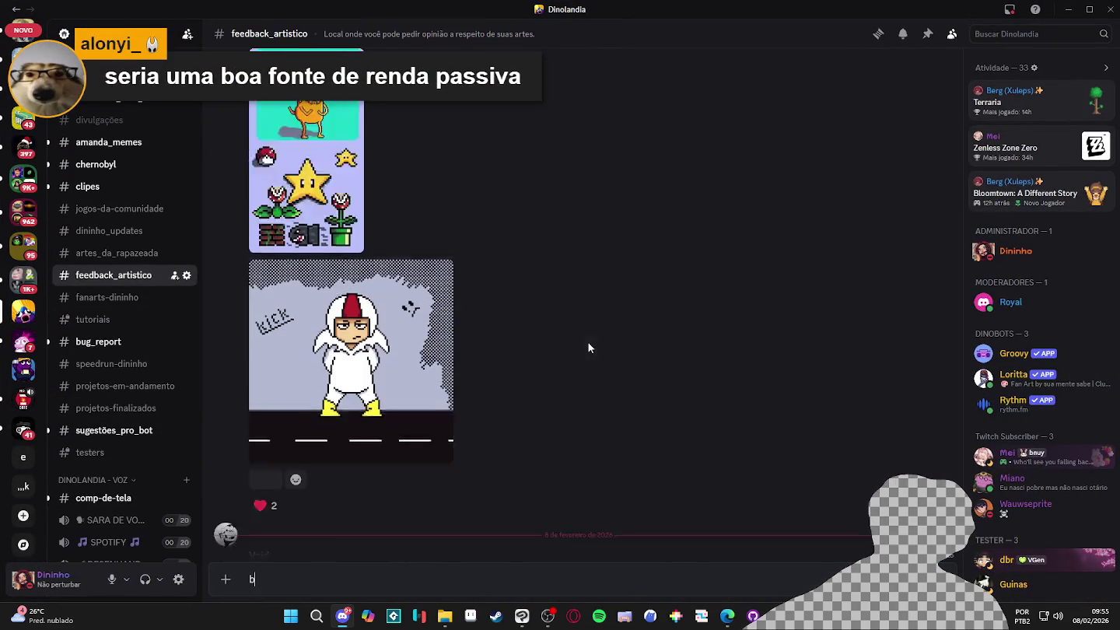
{"action": "scroll", "coordinate": [580, 330], "scroll_direction": "down", "scroll_amount": 6}
{"action": "scroll", "coordinate": [580, 330], "scroll_direction": "up", "scroll_amount": 7}
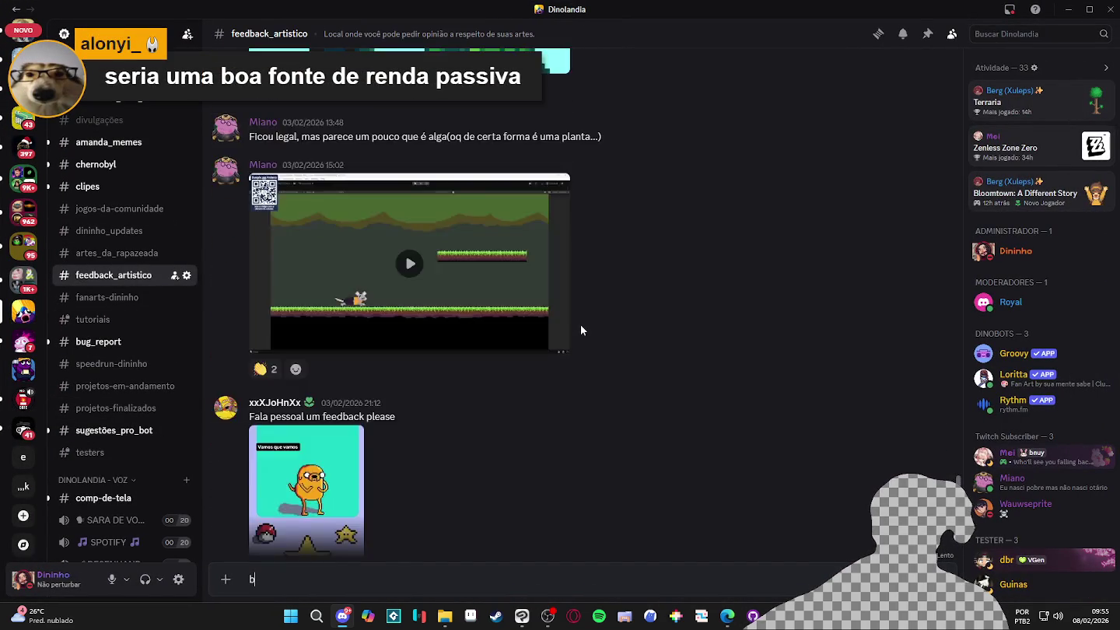
{"action": "scroll", "coordinate": [580, 330], "scroll_direction": "down", "scroll_amount": 6}
{"action": "scroll", "coordinate": [580, 329], "scroll_direction": "down", "scroll_amount": 5}
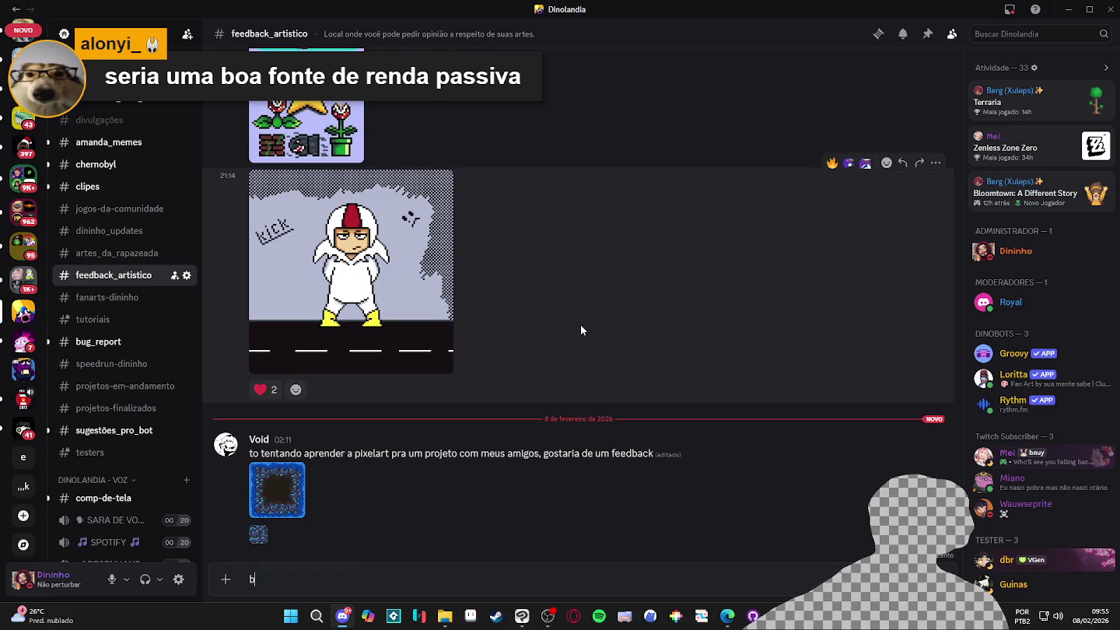
View the shared blue tile image full size, then minimize Discord back to Tiled
{"action": "left_click", "coordinate": [285, 508]}
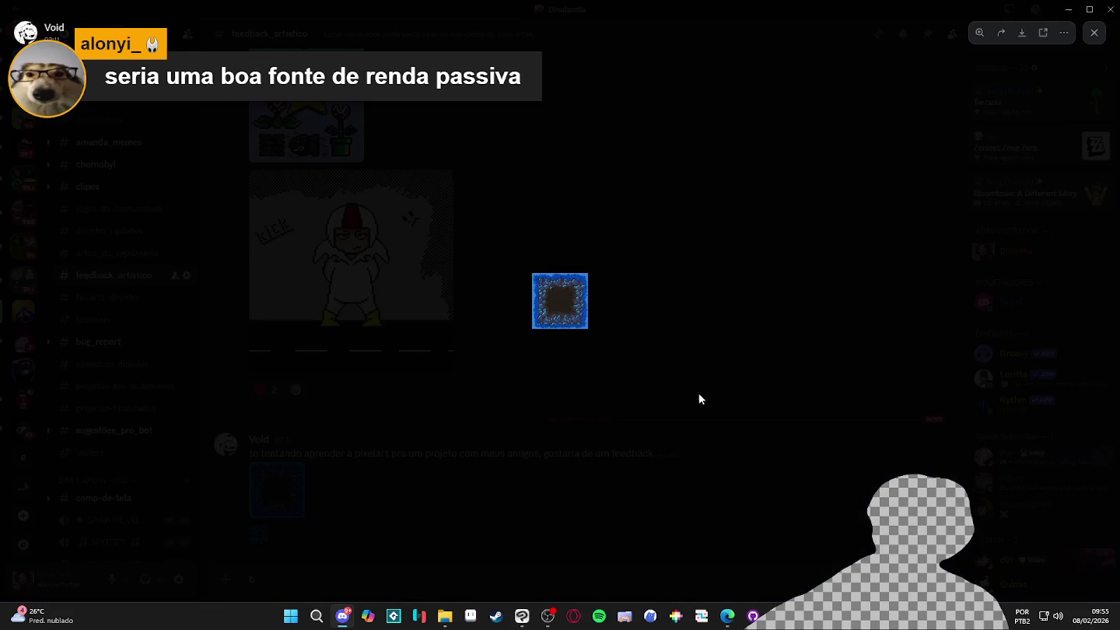
{"action": "left_click", "coordinate": [811, 279]}
{"action": "scroll", "coordinate": [557, 326], "scroll_direction": "up", "scroll_amount": 4}
{"action": "scroll", "coordinate": [557, 326], "scroll_direction": "down", "scroll_amount": 4}
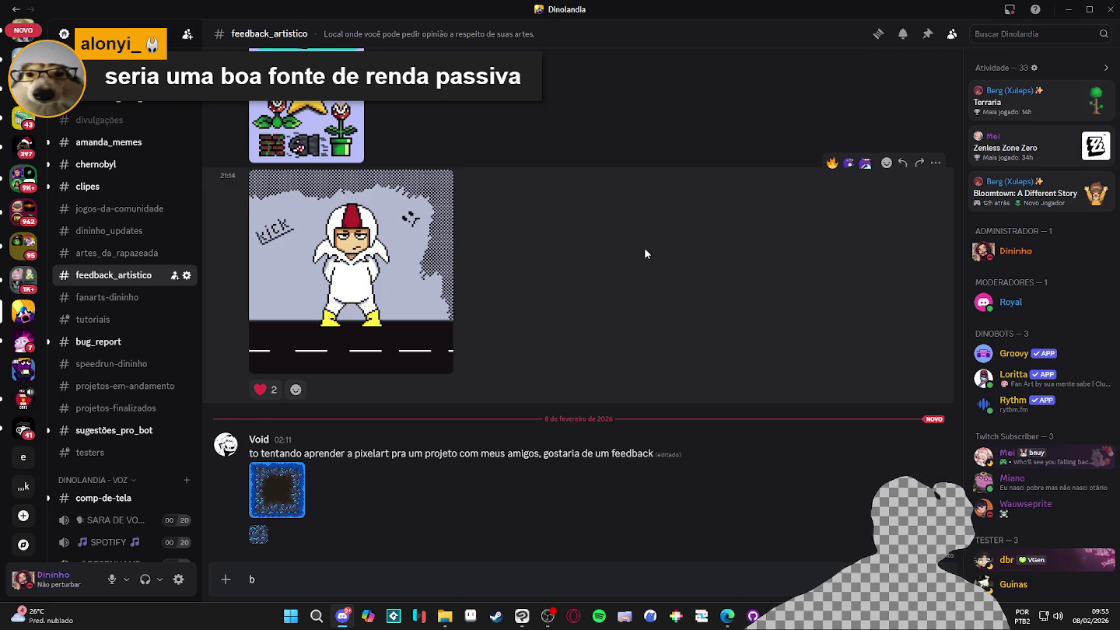
{"action": "scroll", "coordinate": [644, 250], "scroll_direction": "up", "scroll_amount": 15}
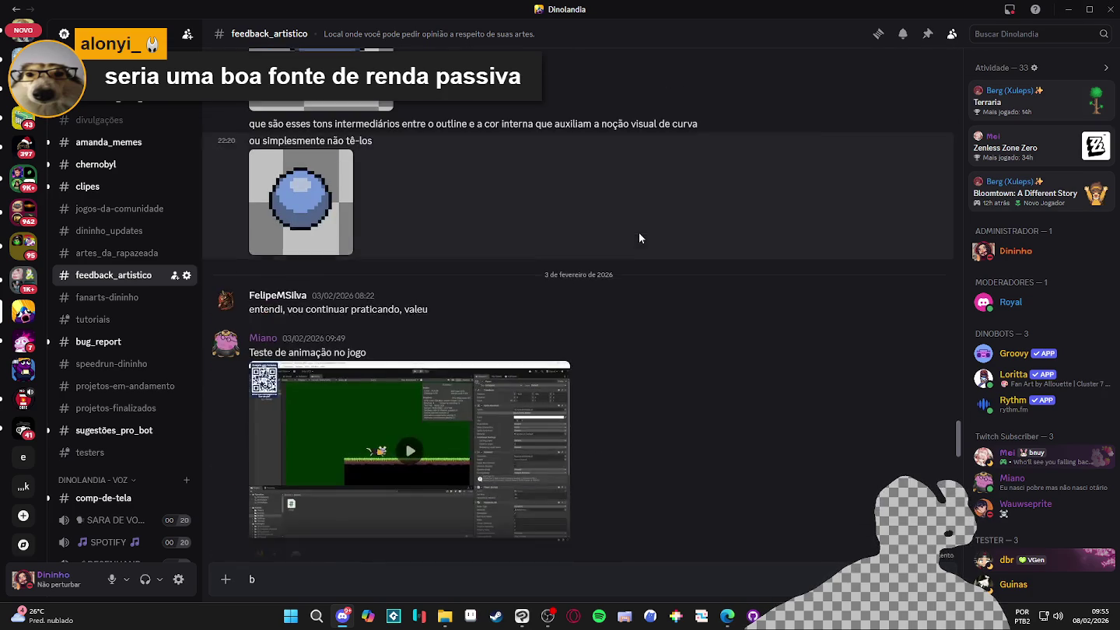
{"action": "scroll", "coordinate": [639, 232], "scroll_direction": "up", "scroll_amount": 10}
{"action": "scroll", "coordinate": [612, 227], "scroll_direction": "down", "scroll_amount": 20}
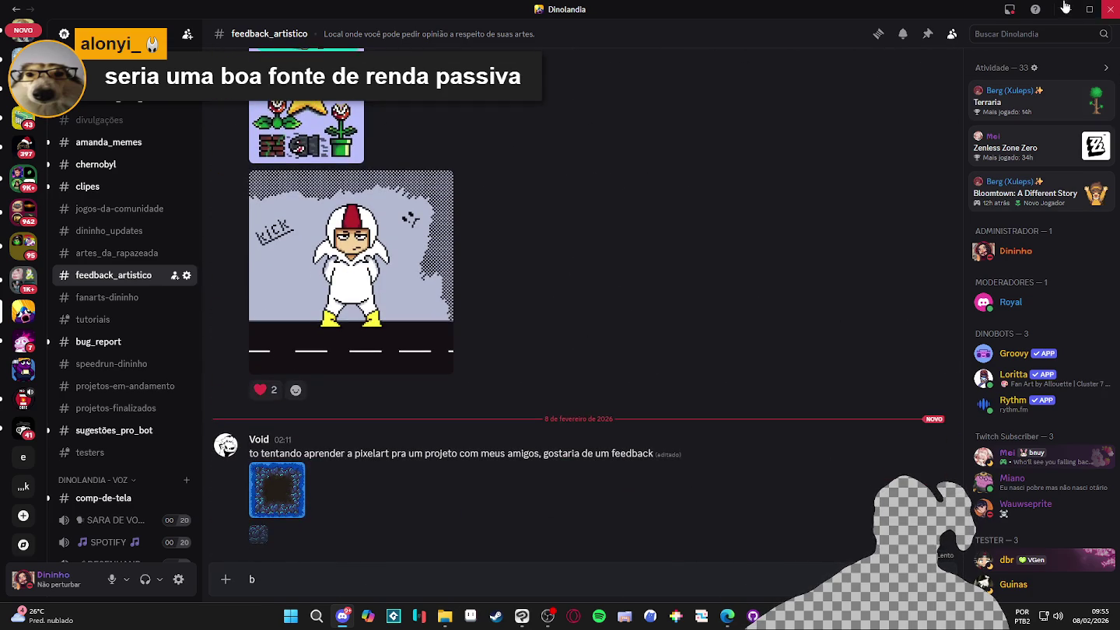
{"action": "left_click", "coordinate": [1067, 10]}
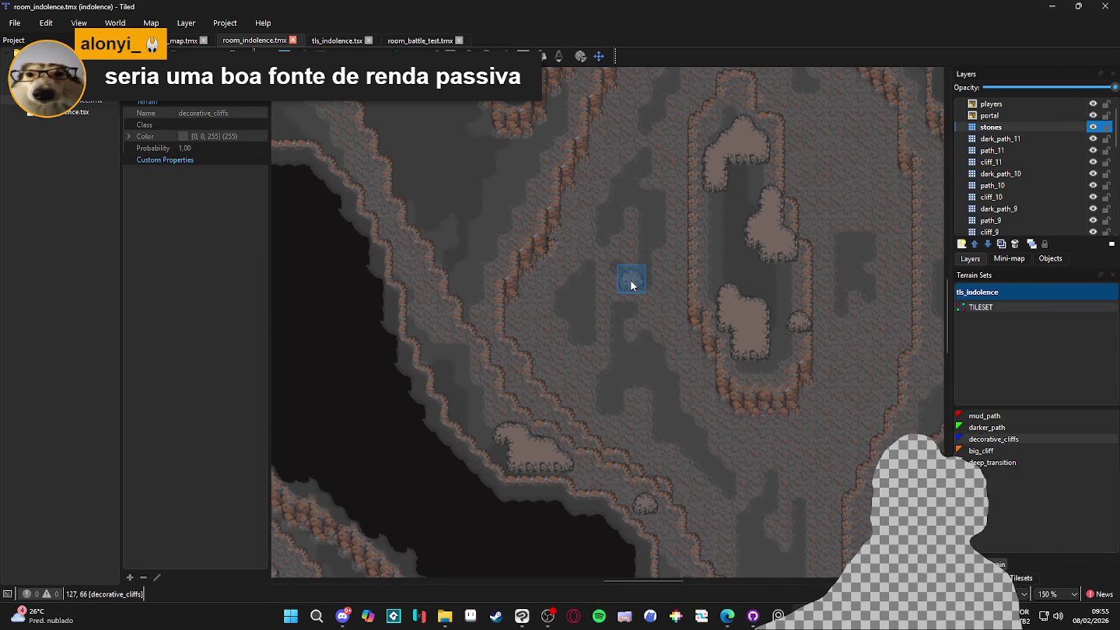
Paint two small stone patches on the floor and keep decorative_cliffs as the brush terrain
{"action": "scroll", "coordinate": [606, 241], "scroll_direction": "right", "scroll_amount": 2}
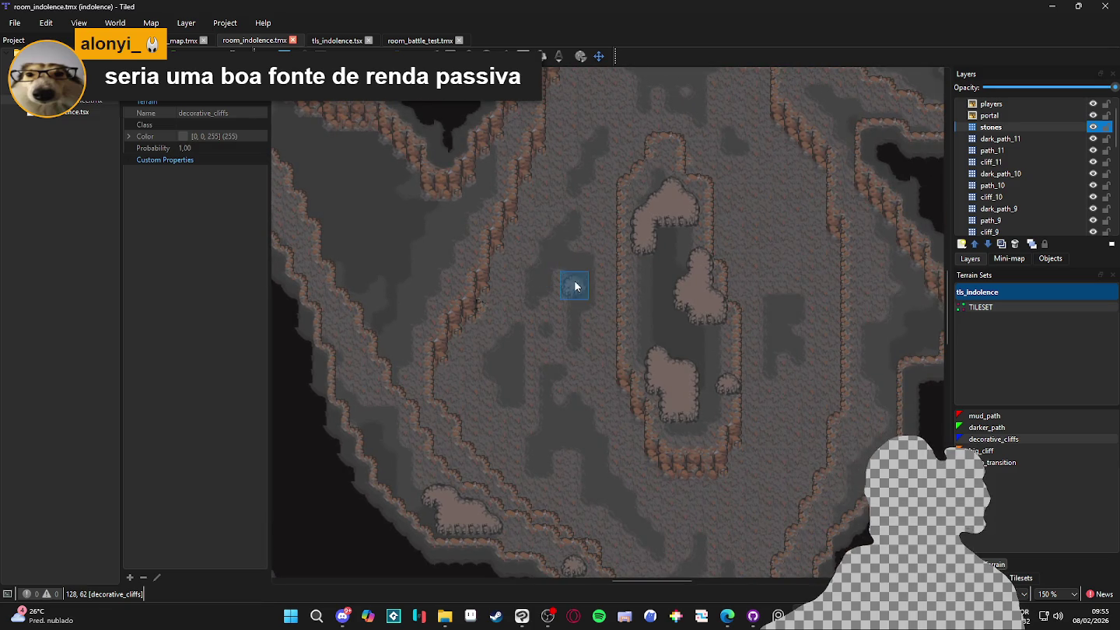
{"action": "left_click", "coordinate": [710, 185]}
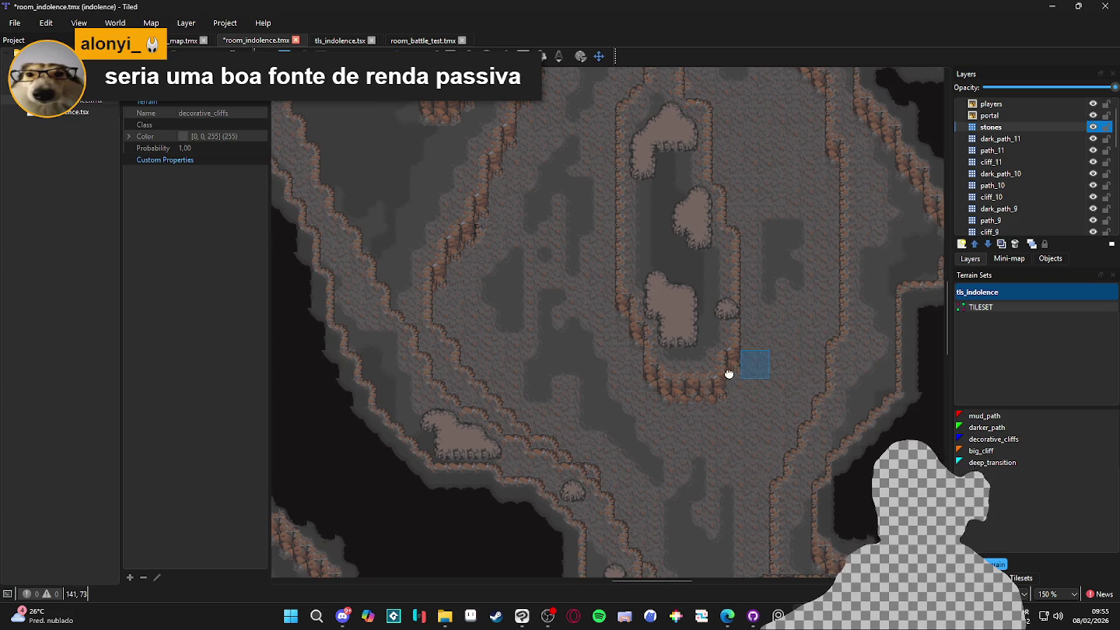
{"action": "scroll", "coordinate": [751, 363], "scroll_direction": "right", "scroll_amount": 2}
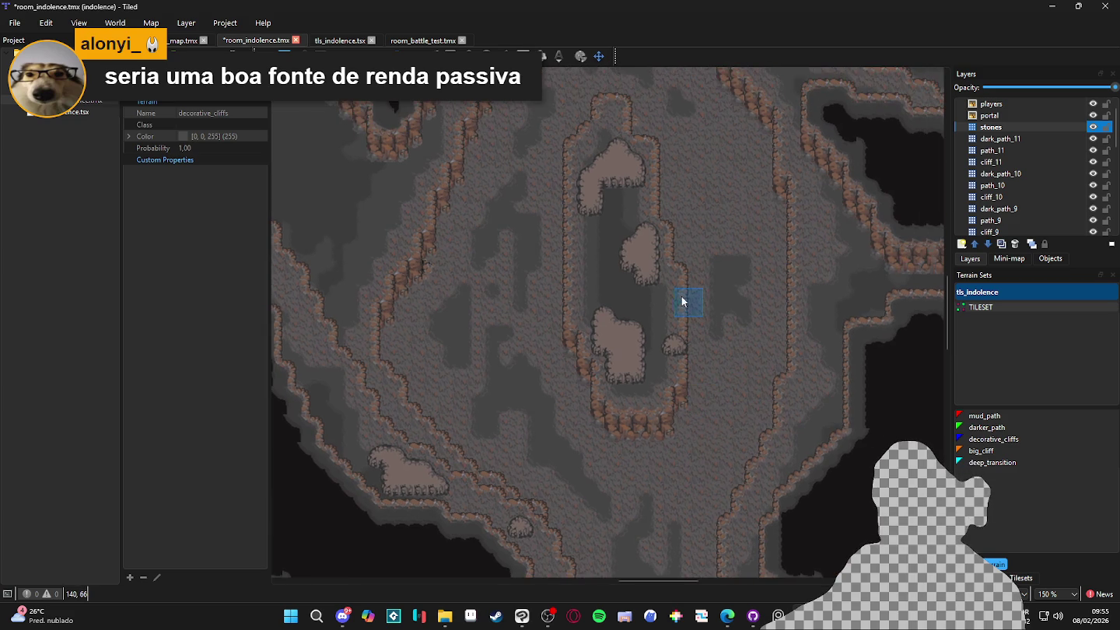
{"action": "left_click", "coordinate": [644, 248]}
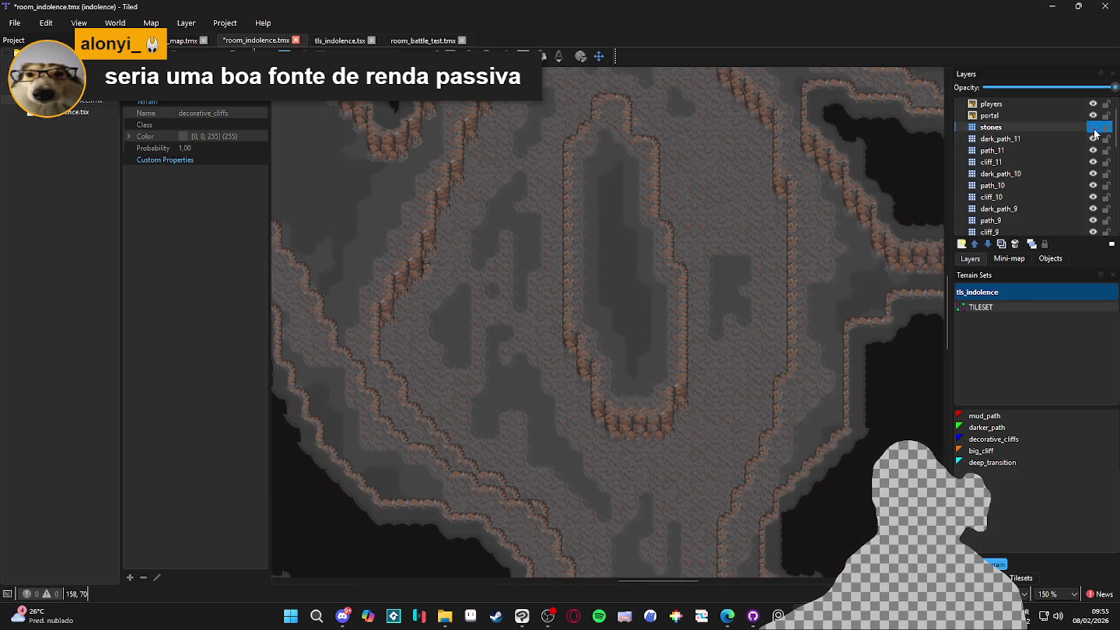
{"action": "left_click", "coordinate": [984, 416]}
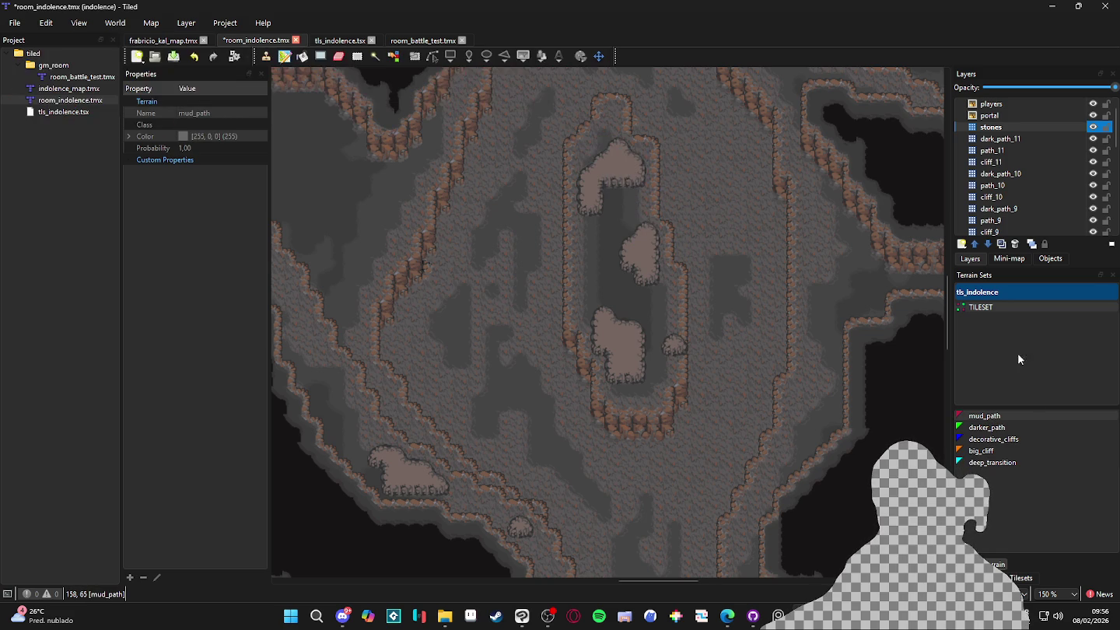
{"action": "left_click", "coordinate": [990, 427]}
{"action": "left_click", "coordinate": [1011, 439]}
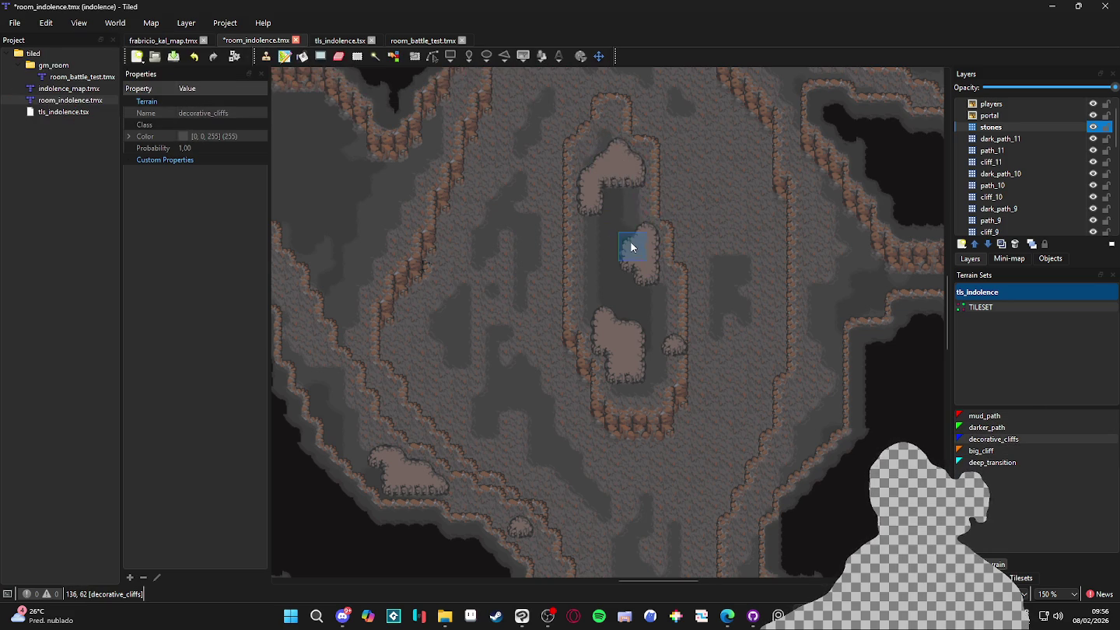
Paint and extend several decorative_cliffs rock patches, plus a small bump on open ground
{"action": "scroll", "coordinate": [614, 248], "scroll_direction": "right", "scroll_amount": 1}
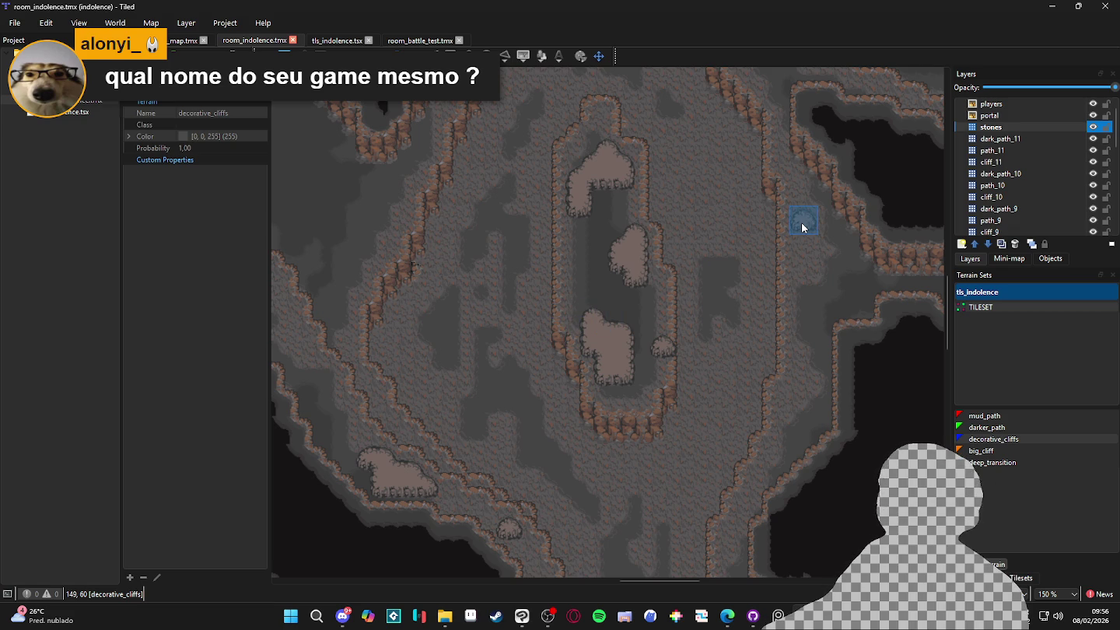
{"action": "scroll", "coordinate": [644, 370], "scroll_direction": "down", "scroll_amount": 1}
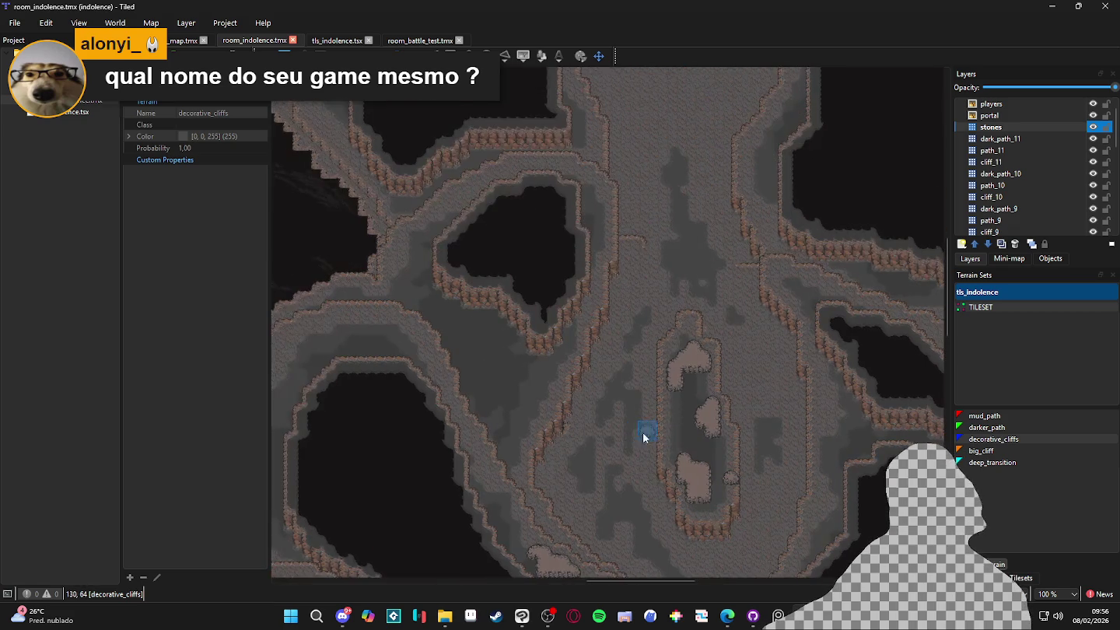
{"action": "scroll", "coordinate": [555, 414], "scroll_direction": "up", "scroll_amount": 2}
{"action": "left_click", "coordinate": [483, 354]}
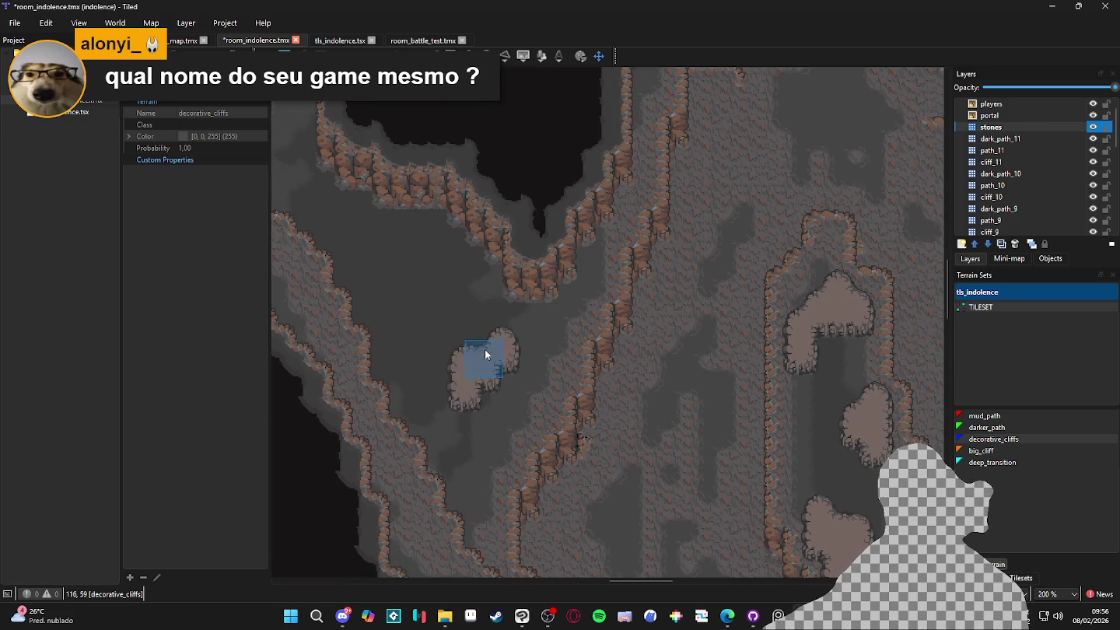
{"action": "left_click_drag", "start_coordinate": [437, 317], "coordinate": [495, 340]}
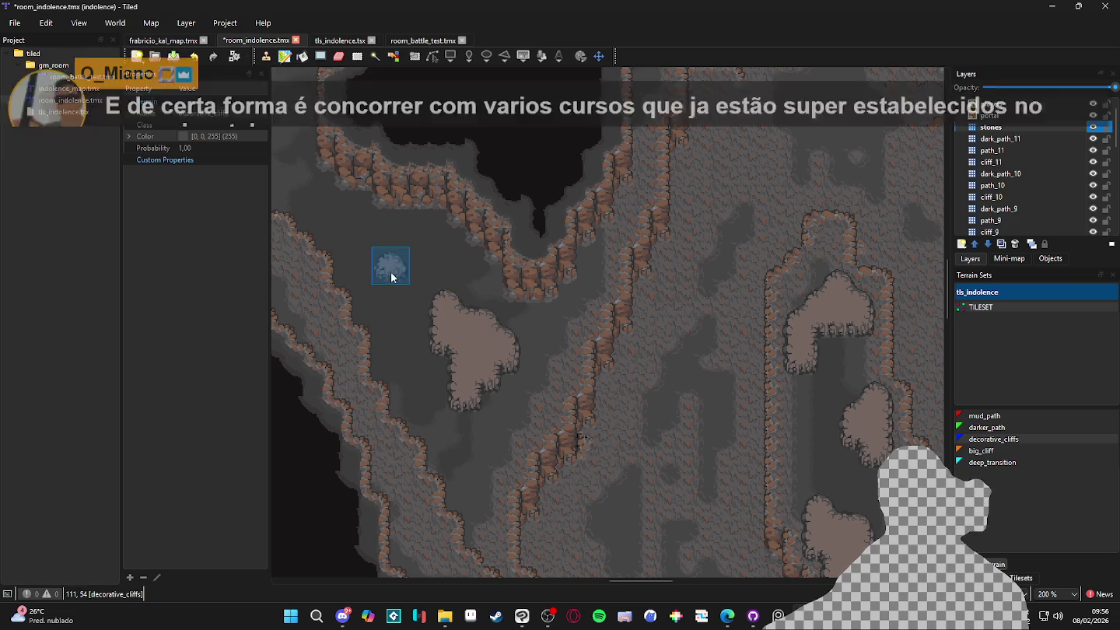
{"action": "mouse_move", "coordinate": [372, 276]}
{"action": "left_mouse_down"}
{"action": "mouse_move", "coordinate": [370, 253]}
{"action": "mouse_move", "coordinate": [404, 261]}
{"action": "mouse_move", "coordinate": [446, 252]}
{"action": "left_mouse_up"}
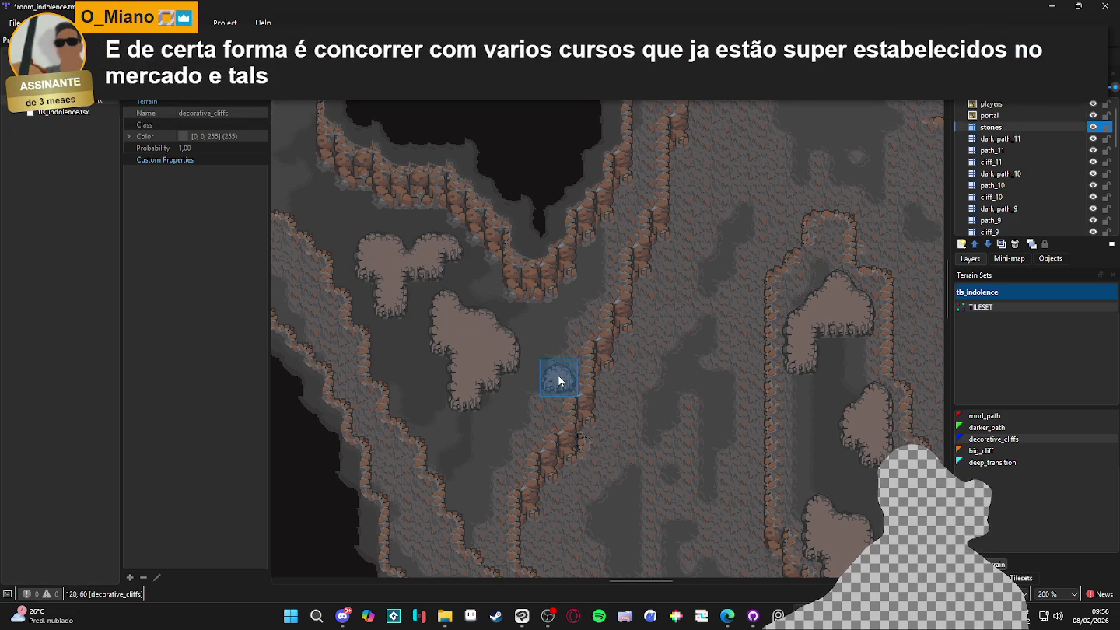
{"action": "left_click_drag", "start_coordinate": [516, 351], "coordinate": [550, 363]}
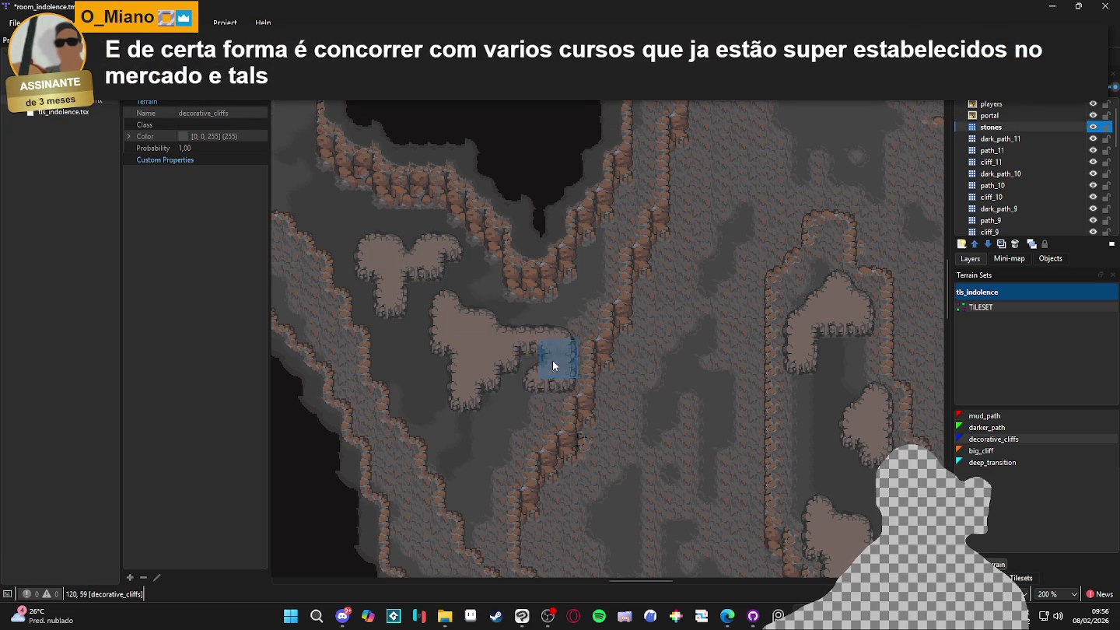
{"action": "left_click", "coordinate": [488, 471]}
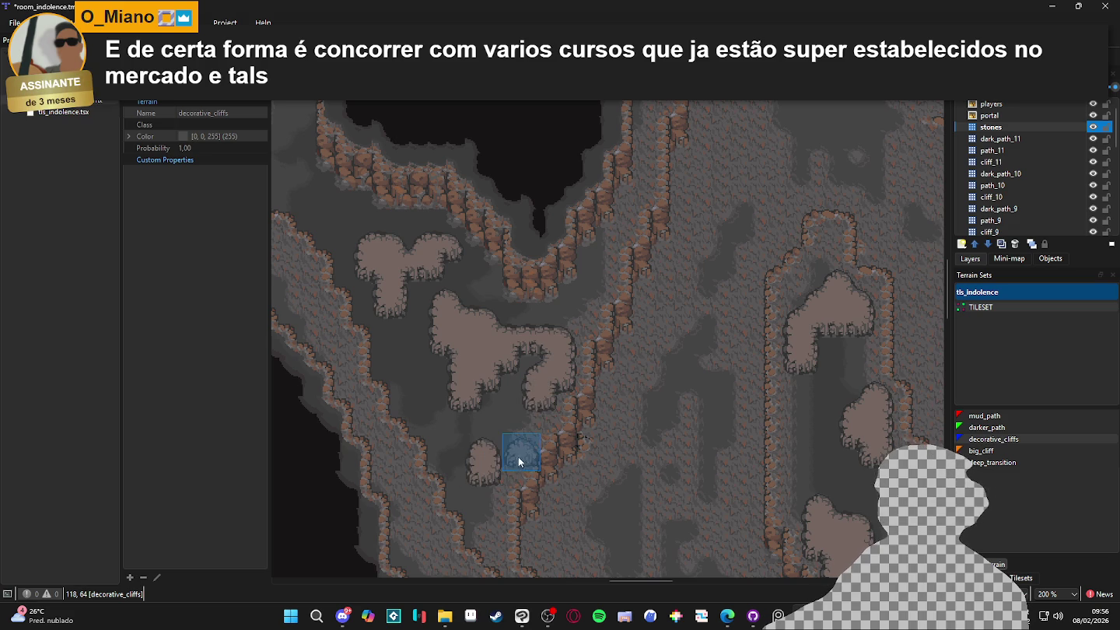
Enlarge the rock island on both sides and move down to the floor below
{"action": "scroll", "coordinate": [633, 402], "scroll_direction": "down", "scroll_amount": 2}
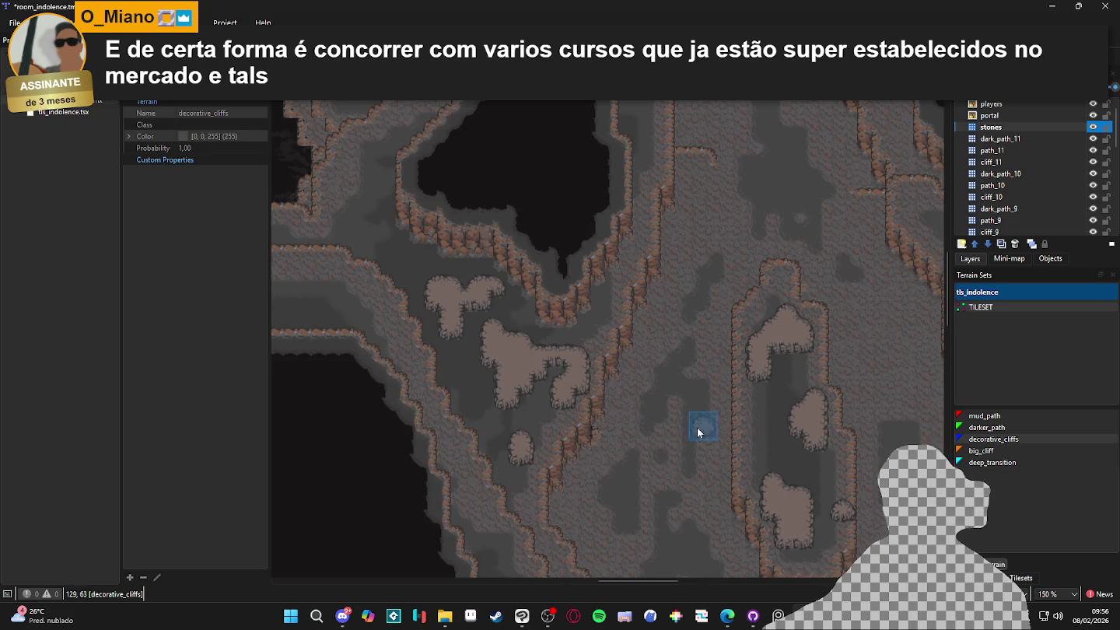
{"action": "scroll", "coordinate": [686, 450], "scroll_direction": "up", "scroll_amount": 2}
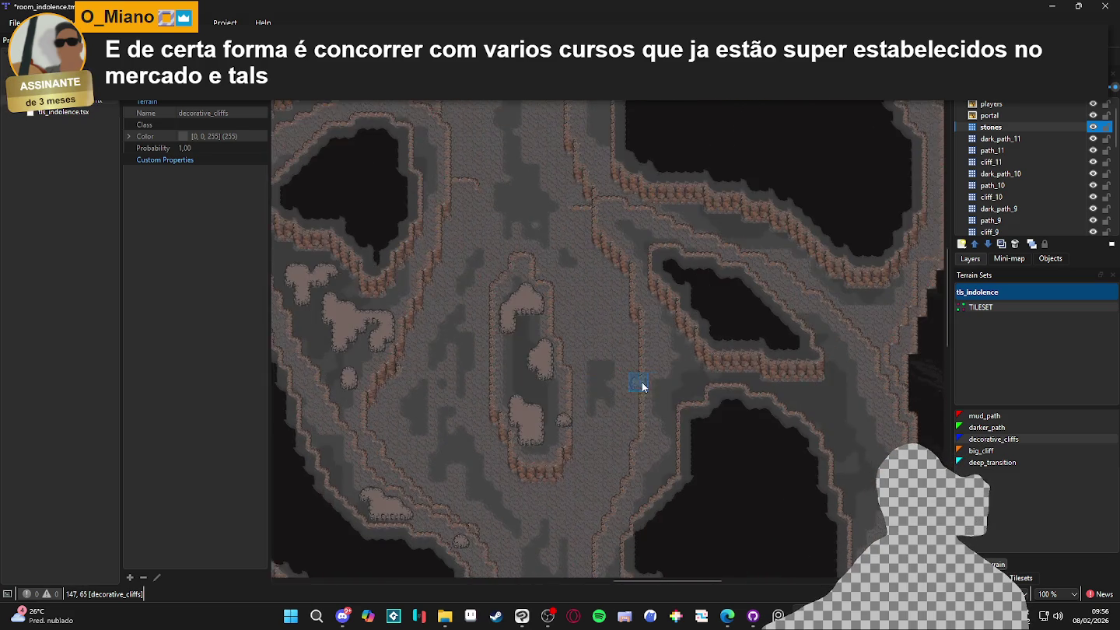
{"action": "mouse_move", "coordinate": [683, 347]}
{"action": "left_mouse_down"}
{"action": "mouse_move", "coordinate": [713, 383]}
{"action": "mouse_move", "coordinate": [645, 338]}
{"action": "mouse_move", "coordinate": [647, 319]}
{"action": "left_mouse_up"}
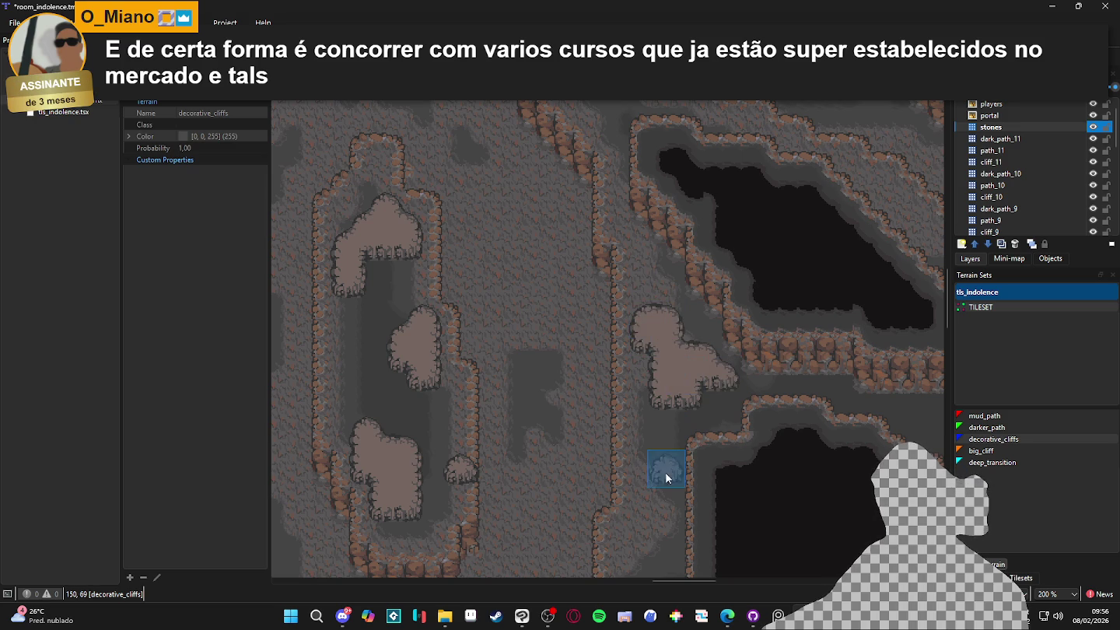
{"action": "scroll", "coordinate": [661, 386], "scroll_direction": "down", "scroll_amount": 2}
{"action": "left_click_drag", "start_coordinate": [644, 444], "coordinate": [716, 342]}
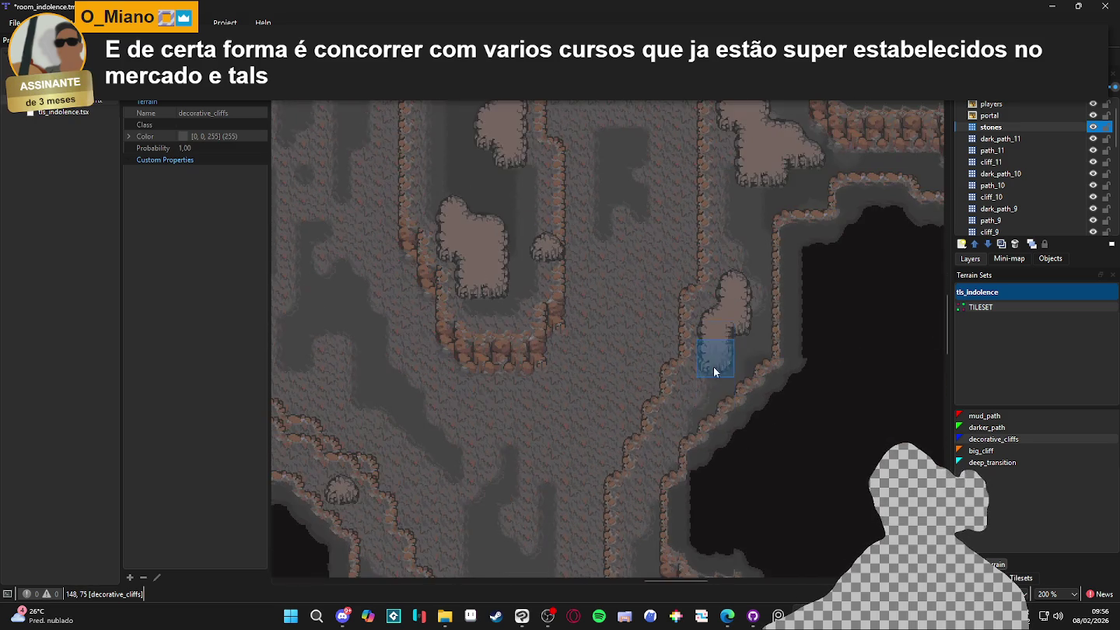
{"action": "left_click_drag", "start_coordinate": [636, 482], "coordinate": [662, 379]}
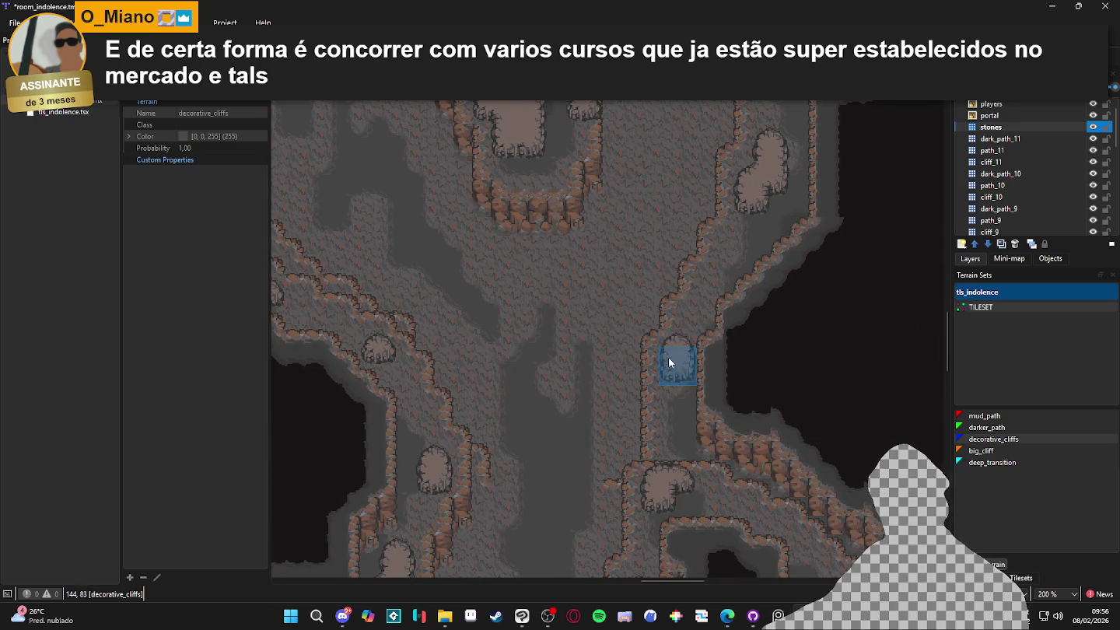
{"action": "scroll", "coordinate": [665, 430], "scroll_direction": "down", "scroll_amount": 1}
{"action": "mouse_move", "coordinate": [730, 493]}
{"action": "left_mouse_down"}
{"action": "mouse_move", "coordinate": [740, 323]}
{"action": "mouse_move", "coordinate": [697, 503]}
{"action": "left_mouse_up"}
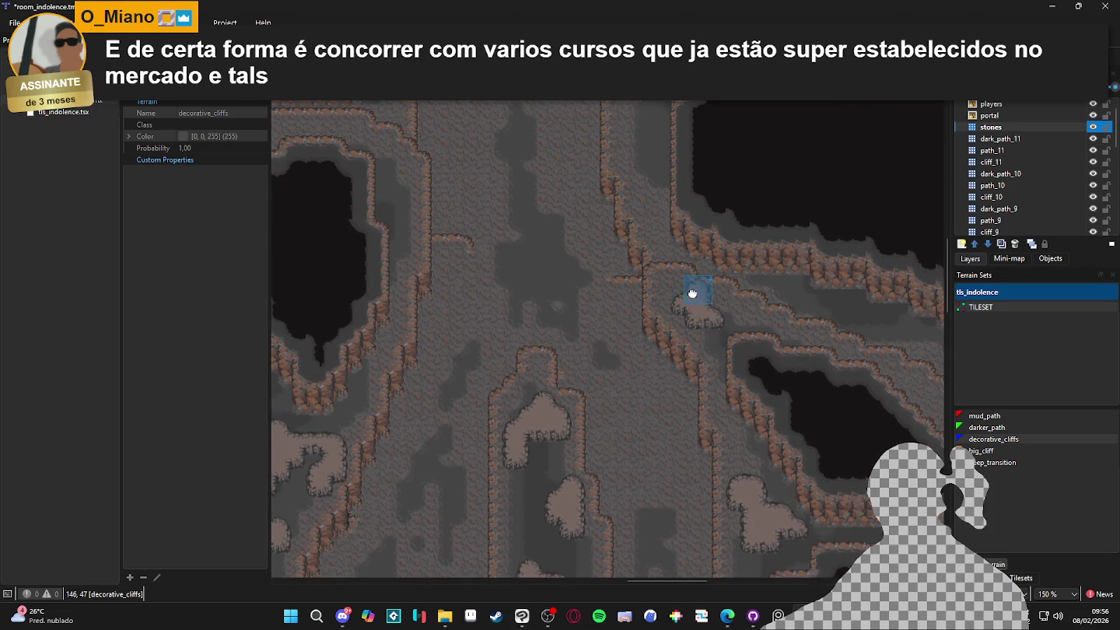
{"action": "scroll", "coordinate": [691, 291], "scroll_direction": "up", "scroll_amount": 5}
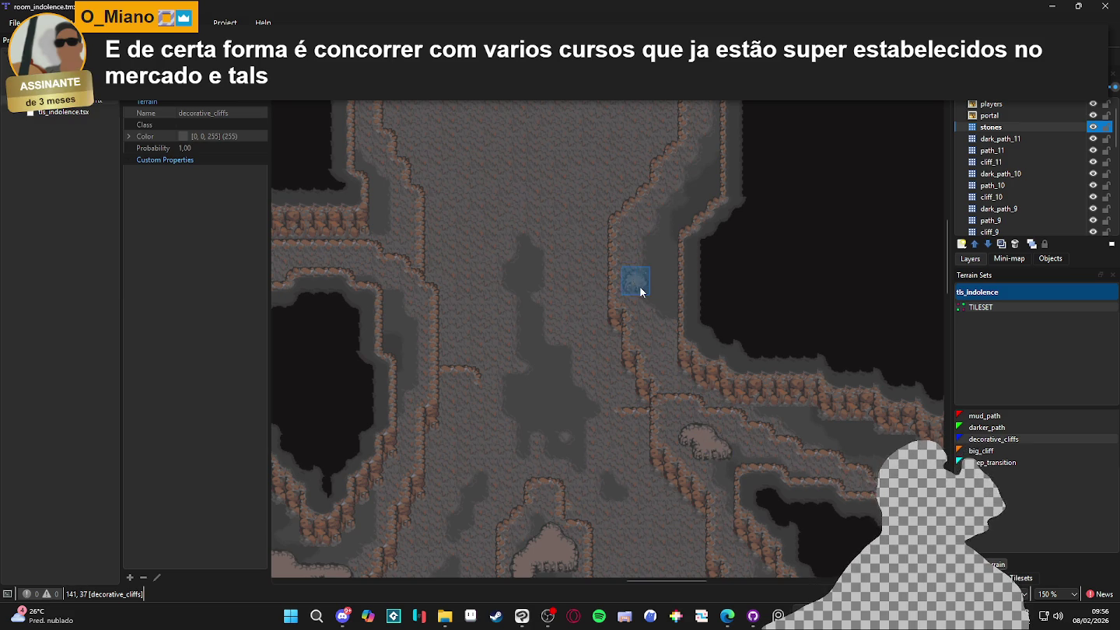
Paint a decorative_cliffs stone patch beside the upper cliff edge and reshape its lower right edge
{"action": "left_click_drag", "start_coordinate": [639, 250], "coordinate": [644, 269]}
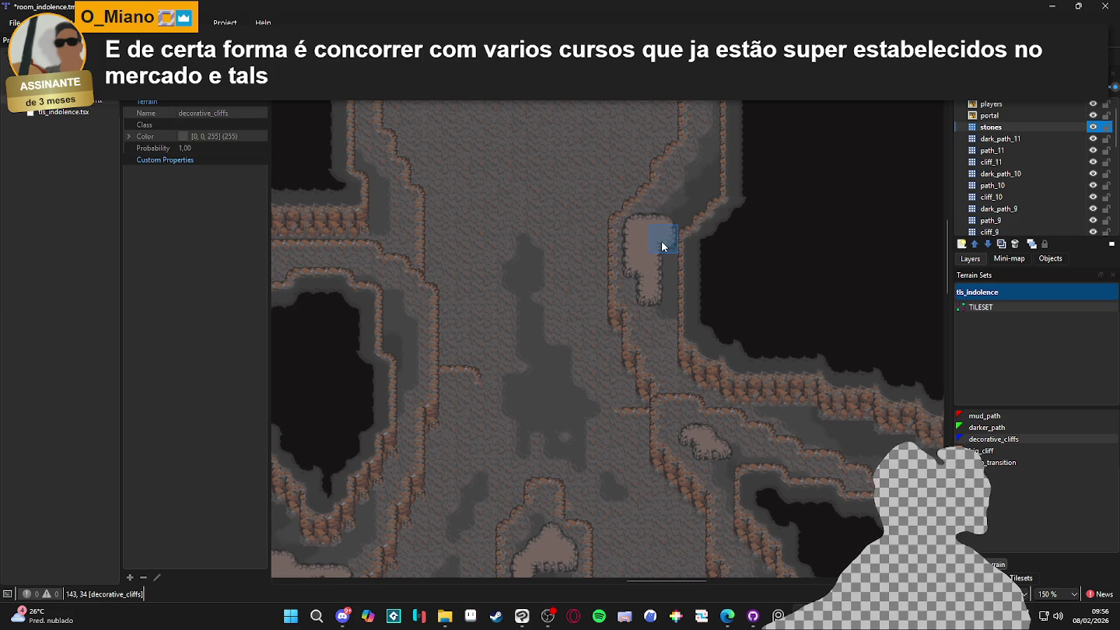
{"action": "mouse_move", "coordinate": [657, 272]}
{"action": "left_mouse_down"}
{"action": "mouse_move", "coordinate": [663, 250]}
{"action": "mouse_move", "coordinate": [659, 351]}
{"action": "left_mouse_up"}
{"action": "scroll", "coordinate": [567, 265], "scroll_direction": "up", "scroll_amount": 1}
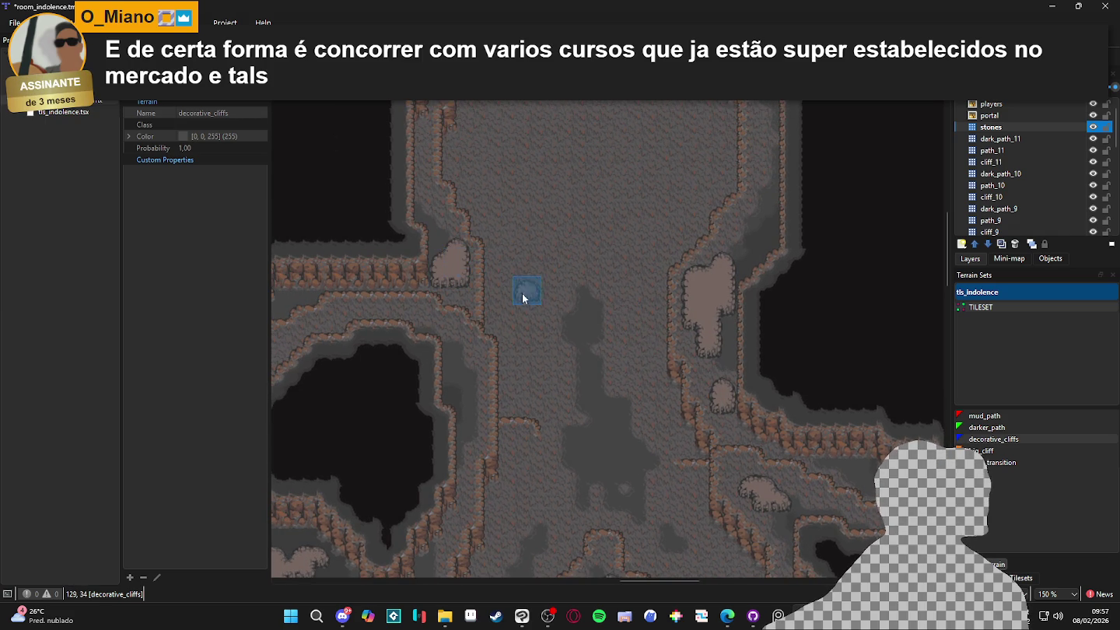
{"action": "scroll", "coordinate": [448, 256], "scroll_direction": "up", "scroll_amount": 1}
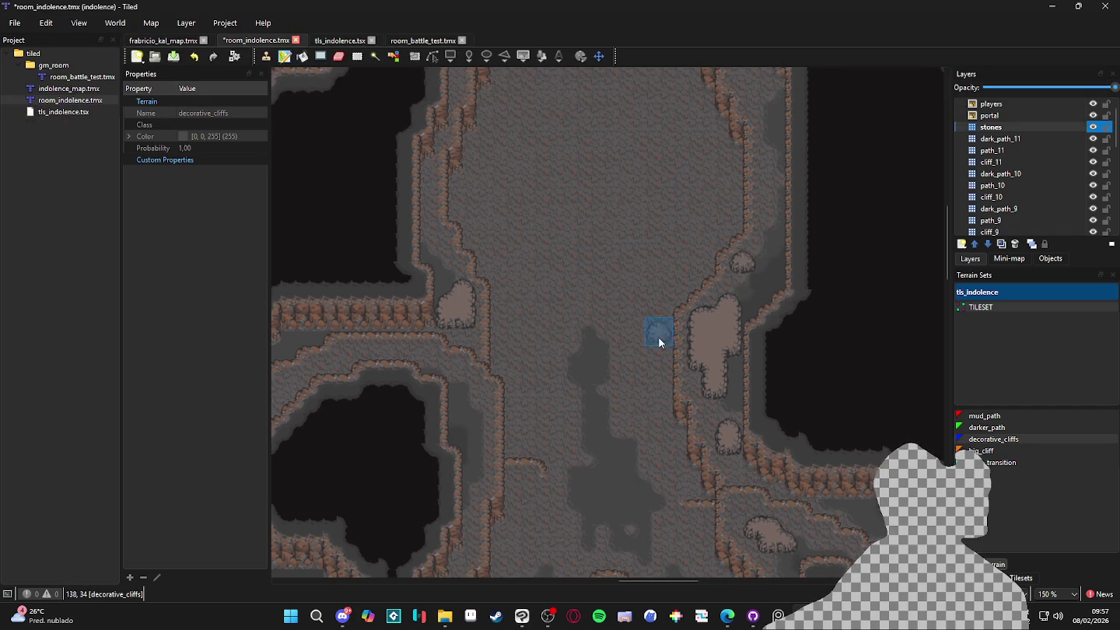
{"action": "scroll", "coordinate": [622, 303], "scroll_direction": "down", "scroll_amount": 3}
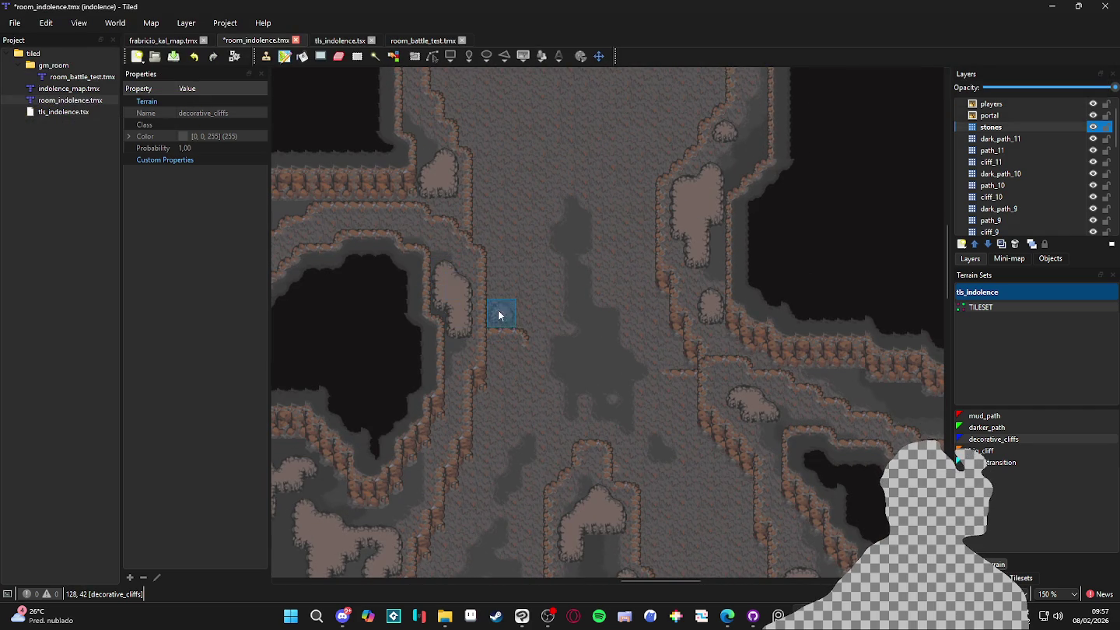
{"action": "scroll", "coordinate": [492, 305], "scroll_direction": "down", "scroll_amount": 1}
{"action": "scroll", "coordinate": [564, 276], "scroll_direction": "down", "scroll_amount": 2}
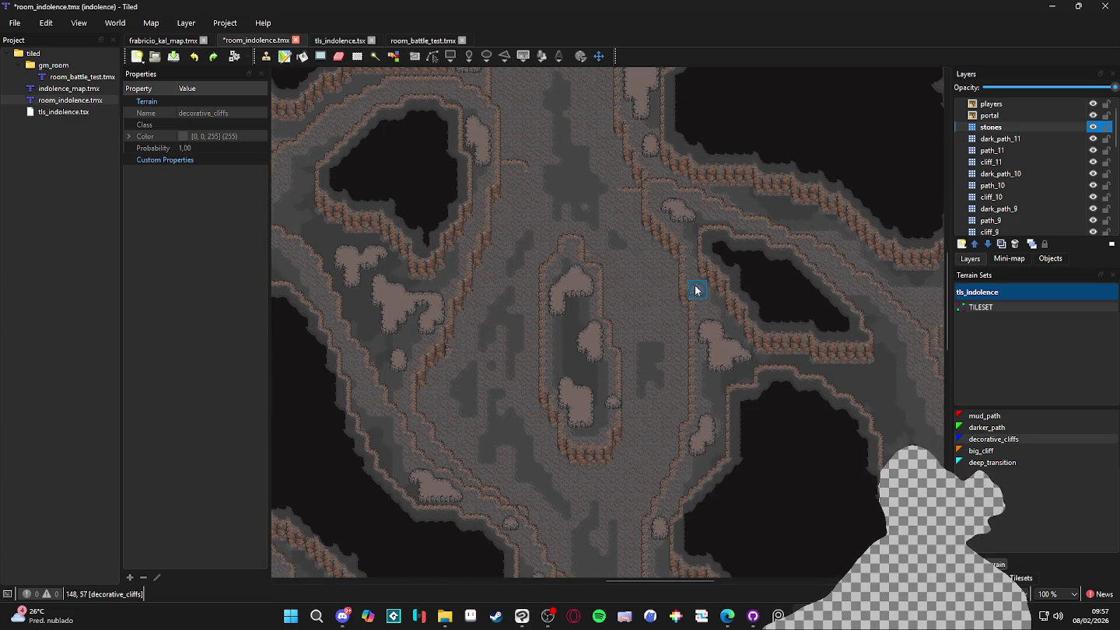
{"action": "scroll", "coordinate": [690, 280], "scroll_direction": "up", "scroll_amount": 1}
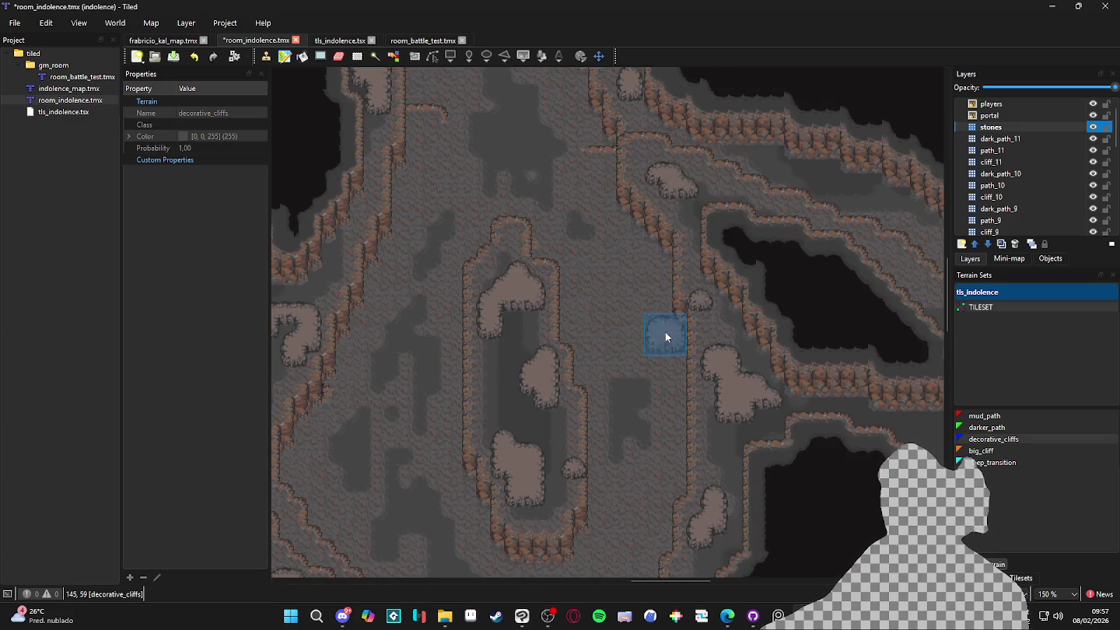
{"action": "scroll", "coordinate": [665, 332], "scroll_direction": "down", "scroll_amount": 1}
Save room_indolence.tmx and zoom the view in to 200% over the cave floor
{"action": "key", "text": "ctrl+s"}
{"action": "scroll", "coordinate": [626, 375], "scroll_direction": "down", "scroll_amount": 1}
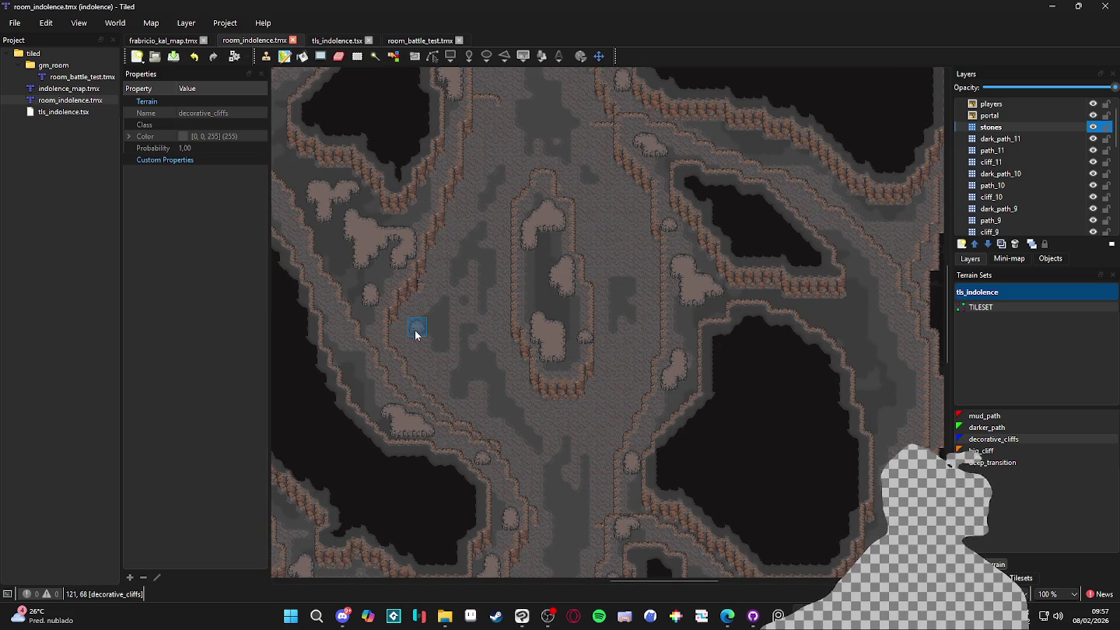
{"action": "scroll", "coordinate": [544, 276], "scroll_direction": "up", "scroll_amount": 5}
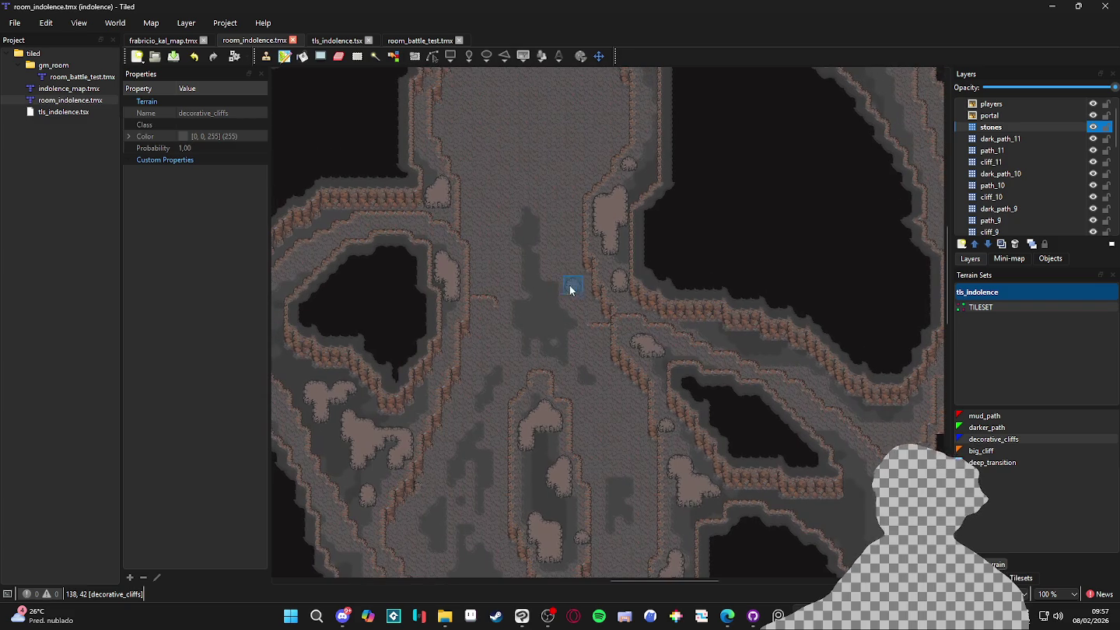
{"action": "scroll", "coordinate": [606, 218], "scroll_direction": "down", "scroll_amount": 5}
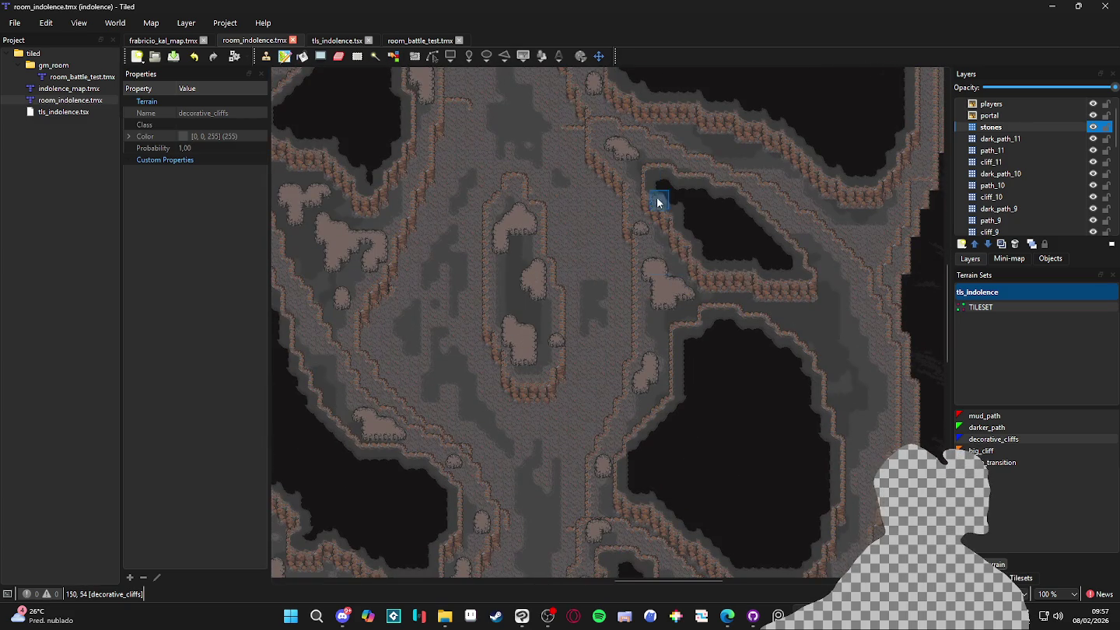
{"action": "scroll", "coordinate": [706, 236], "scroll_direction": "down", "scroll_amount": 3}
{"action": "scroll", "coordinate": [582, 253], "scroll_direction": "up", "scroll_amount": 1}
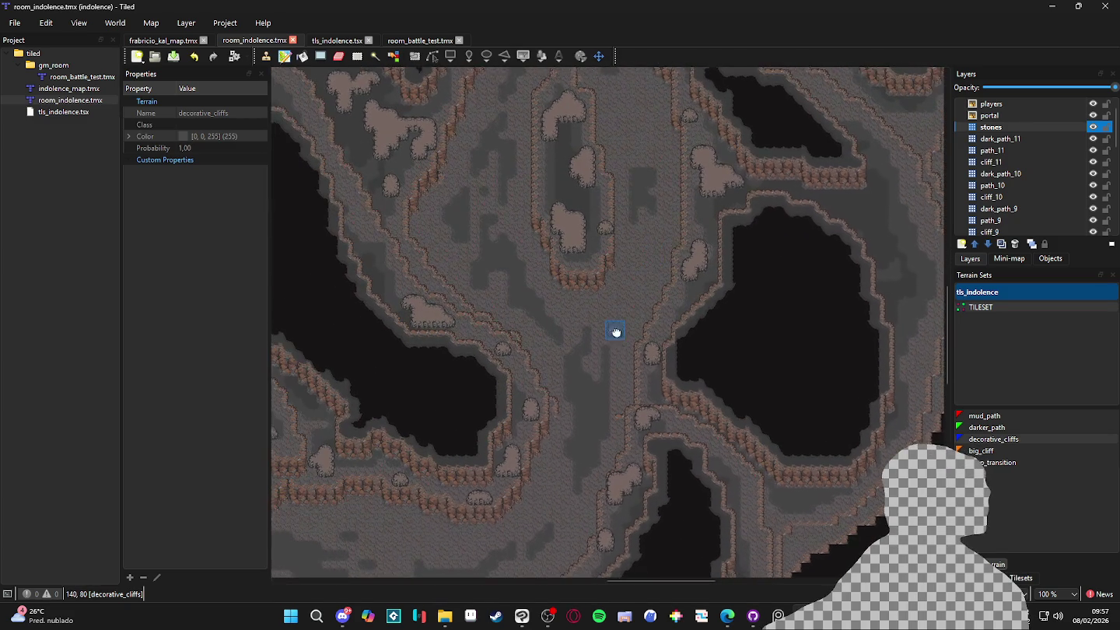
{"action": "scroll", "coordinate": [617, 333], "scroll_direction": "up", "scroll_amount": 1}
{"action": "scroll", "coordinate": [544, 434], "scroll_direction": "down", "scroll_amount": 2}
Stamp a stone patch on the cave floor and bring the upper floor area into view
{"action": "left_click", "coordinate": [518, 375]}
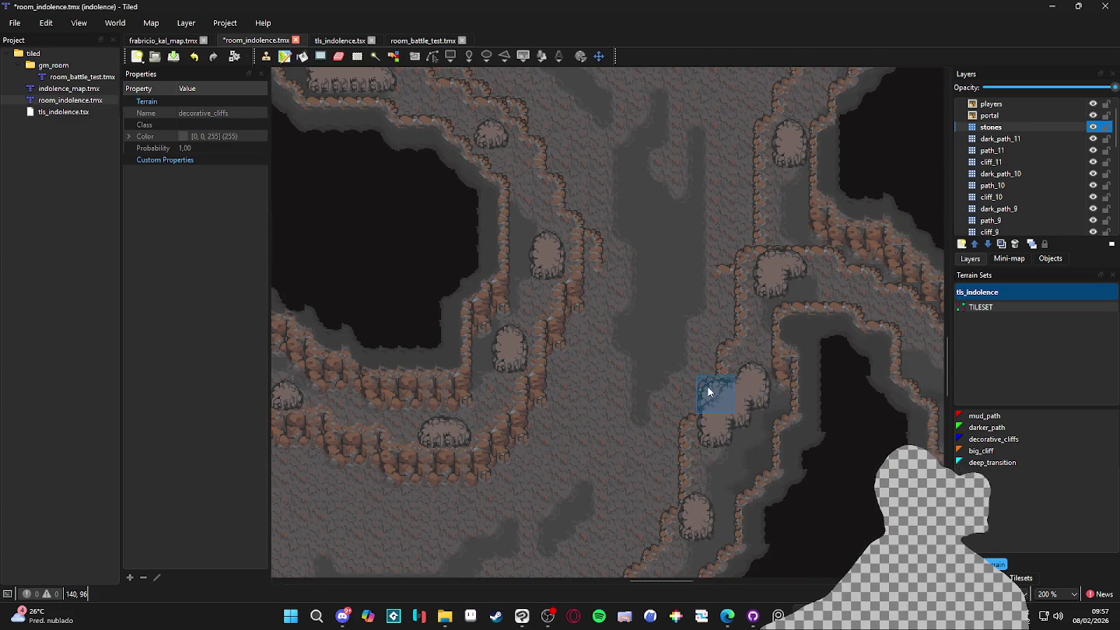
{"action": "scroll", "coordinate": [634, 241], "scroll_direction": "up", "scroll_amount": 4}
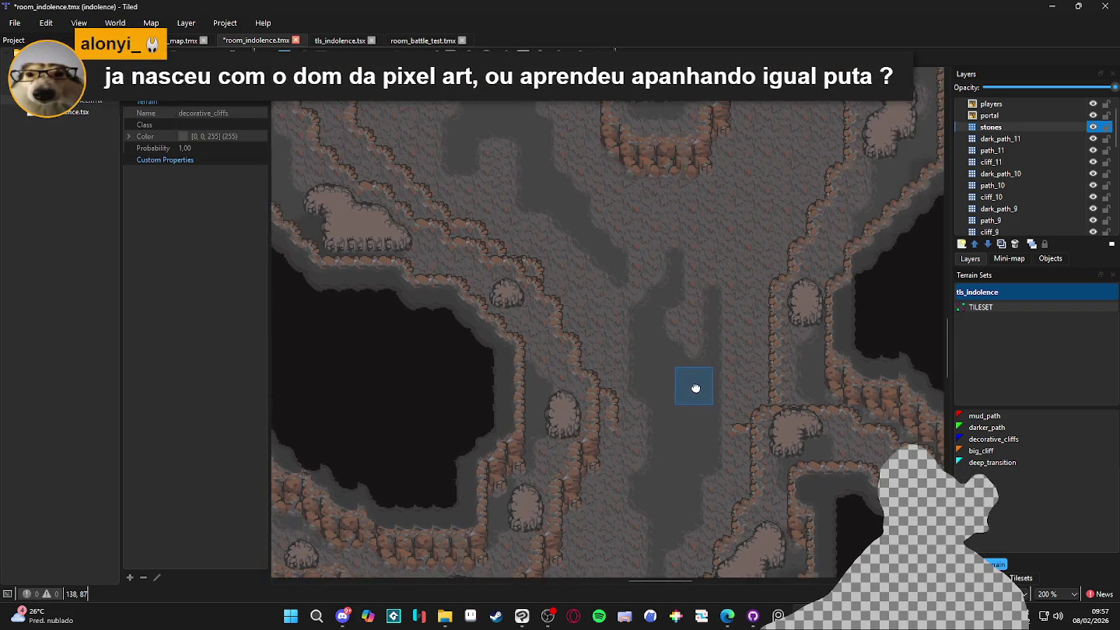
{"action": "left_click_drag", "start_coordinate": [645, 264], "coordinate": [660, 353]}
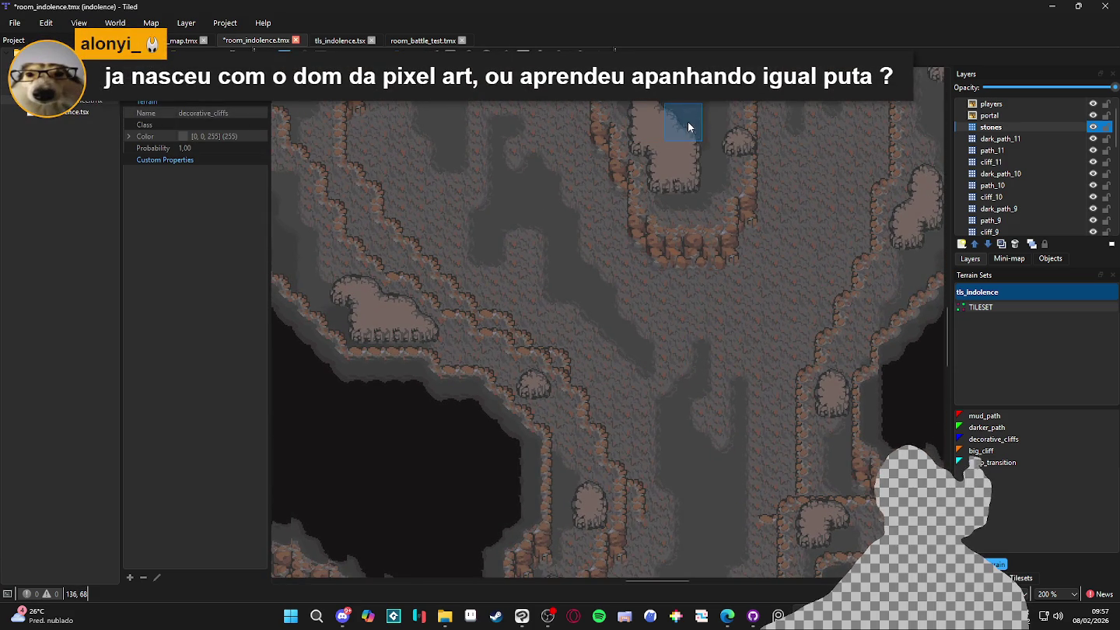
{"action": "scroll", "coordinate": [654, 202], "scroll_direction": "up", "scroll_amount": 2}
{"action": "scroll", "coordinate": [544, 350], "scroll_direction": "up", "scroll_amount": 3}
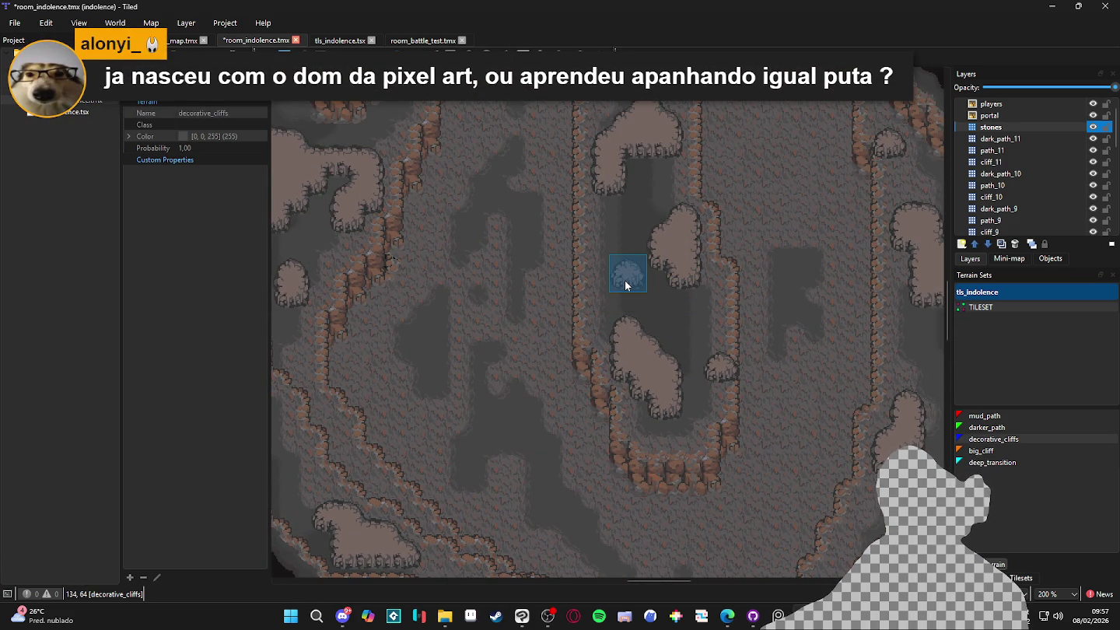
Stamp a small rock, undo the misplaced rock, and save the map
{"action": "left_click", "coordinate": [624, 280]}
{"action": "key", "text": "ctrl+z"}
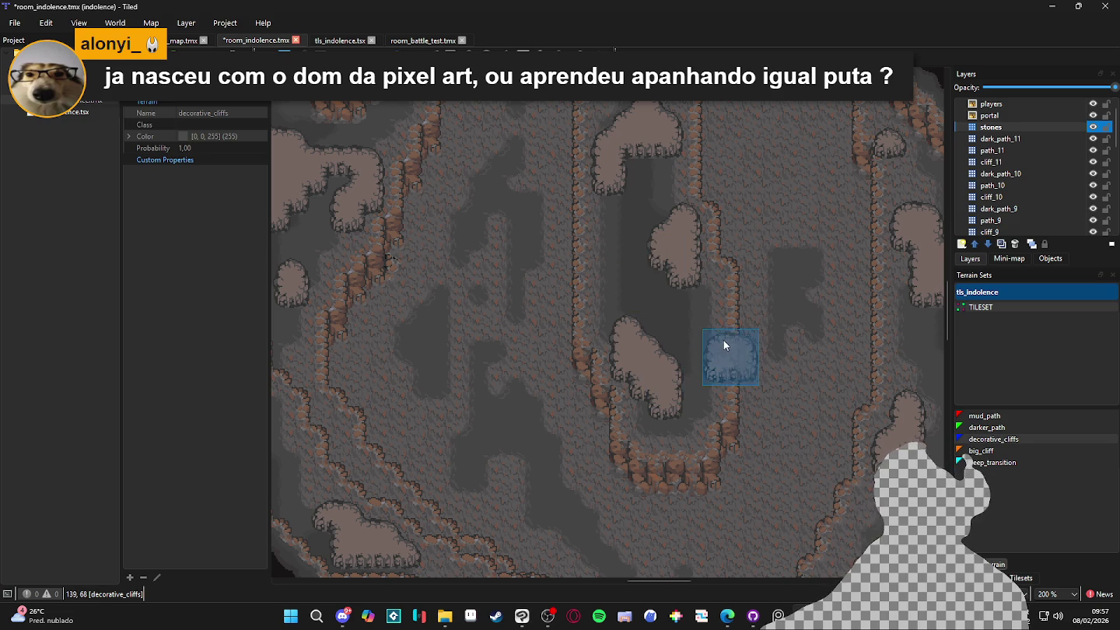
{"action": "left_click_drag", "start_coordinate": [710, 361], "coordinate": [681, 382]}
{"action": "key", "text": "ctrl+s"}
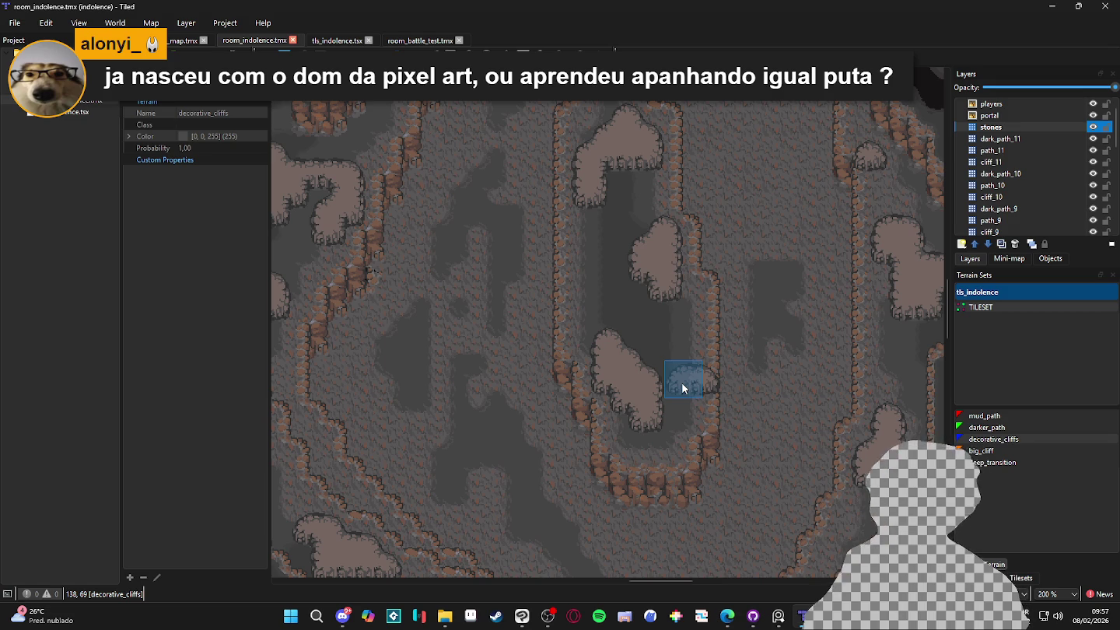
Stamp a small rock beside the cliff rock on the stones layer
{"action": "left_click", "coordinate": [681, 383]}
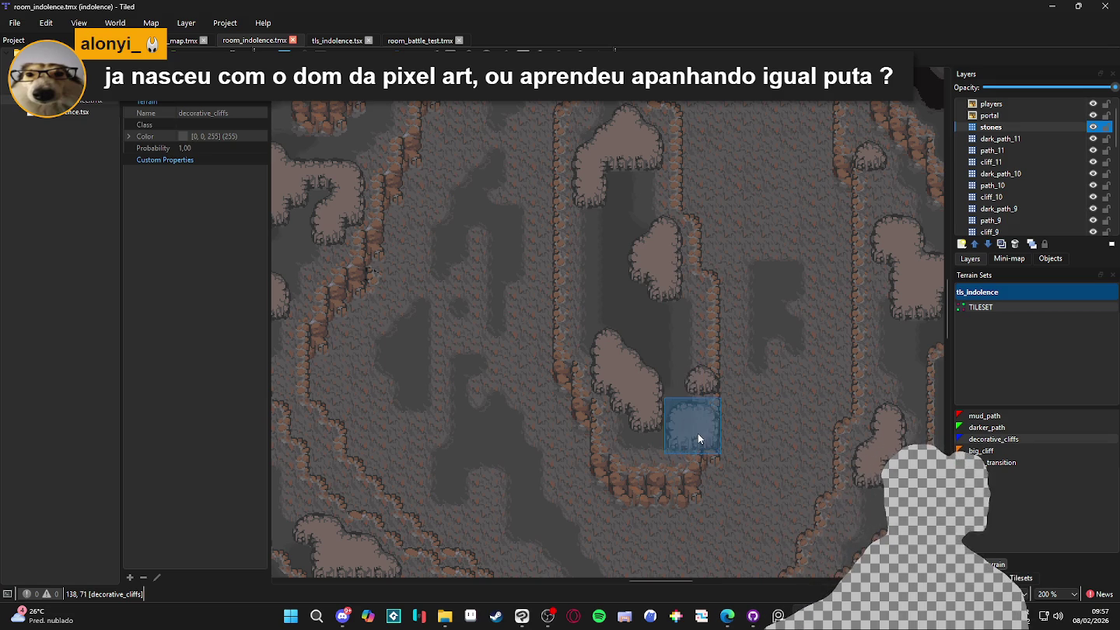
{"action": "scroll", "coordinate": [552, 318], "scroll_direction": "down", "scroll_amount": 1}
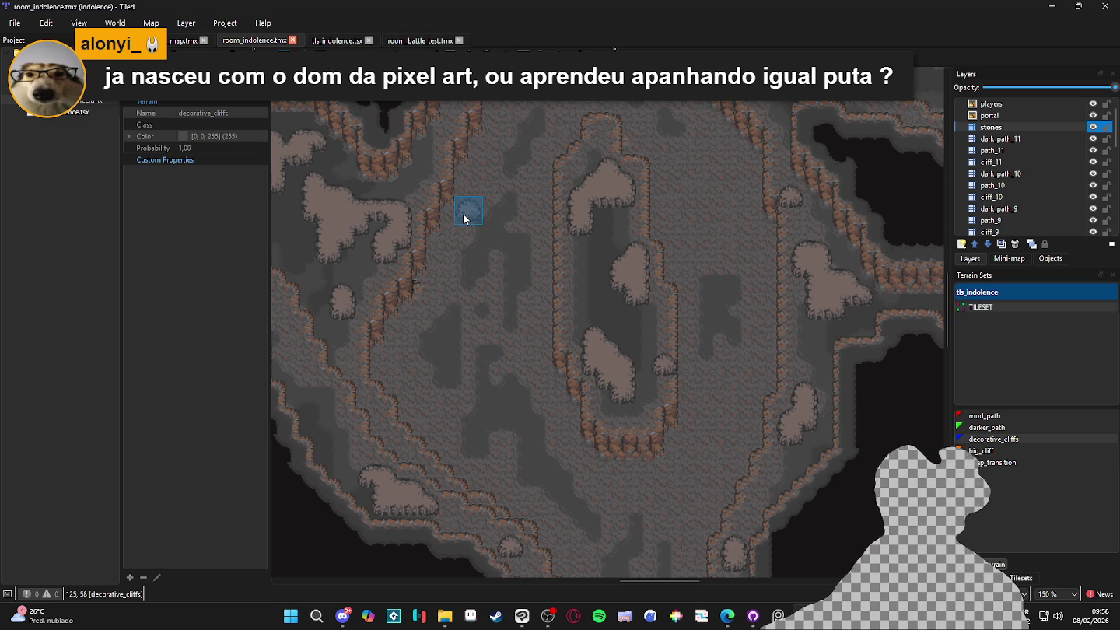
{"action": "scroll", "coordinate": [471, 226], "scroll_direction": "down", "scroll_amount": 1}
{"action": "mouse_move", "coordinate": [475, 232]}
{"action": "left_mouse_down"}
{"action": "mouse_move", "coordinate": [569, 354]}
{"action": "mouse_move", "coordinate": [555, 395]}
{"action": "mouse_move", "coordinate": [567, 164]}
{"action": "mouse_move", "coordinate": [591, 194]}
{"action": "mouse_move", "coordinate": [668, 117]}
{"action": "mouse_move", "coordinate": [700, 276]}
{"action": "mouse_move", "coordinate": [752, 298]}
{"action": "mouse_move", "coordinate": [723, 237]}
{"action": "mouse_move", "coordinate": [600, 326]}
{"action": "left_mouse_up"}
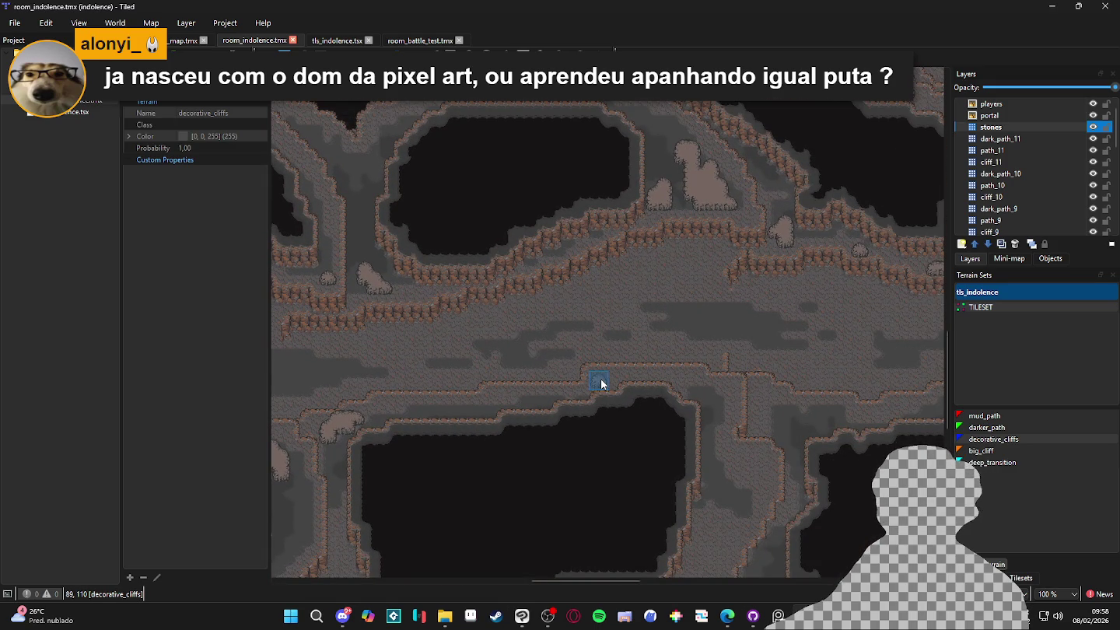
Review the stone-dotted cave floor and save room_indolence.tmx
{"action": "scroll", "coordinate": [601, 383], "scroll_direction": "up", "scroll_amount": 2, "text": "ctrl"}
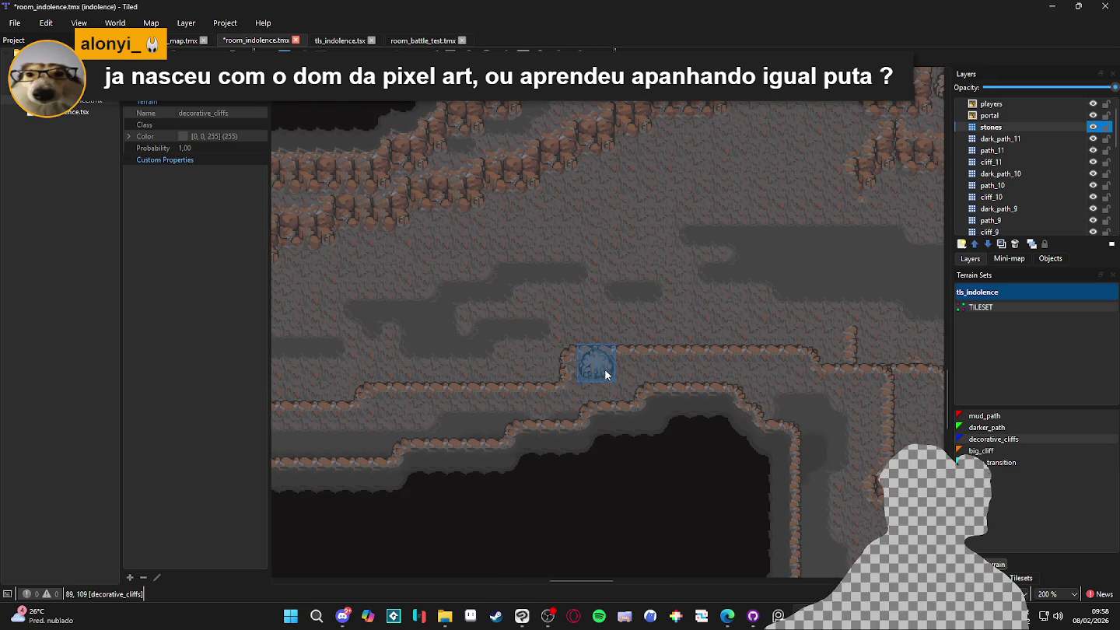
{"action": "scroll", "coordinate": [505, 396], "scroll_direction": "left", "scroll_amount": 3}
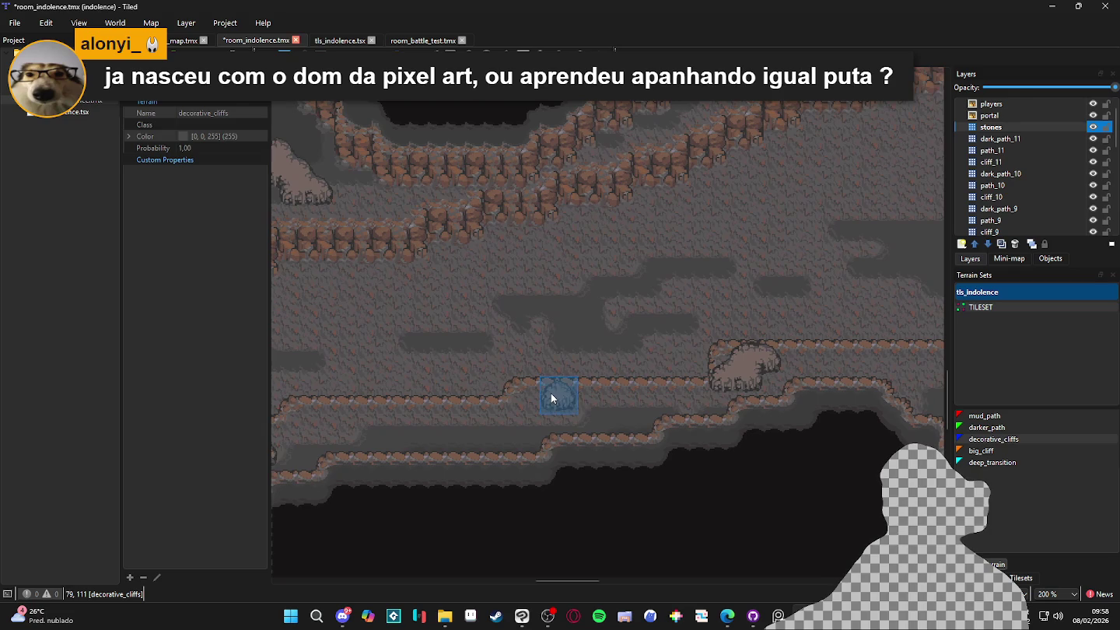
{"action": "scroll", "coordinate": [544, 404], "scroll_direction": "left", "scroll_amount": 2}
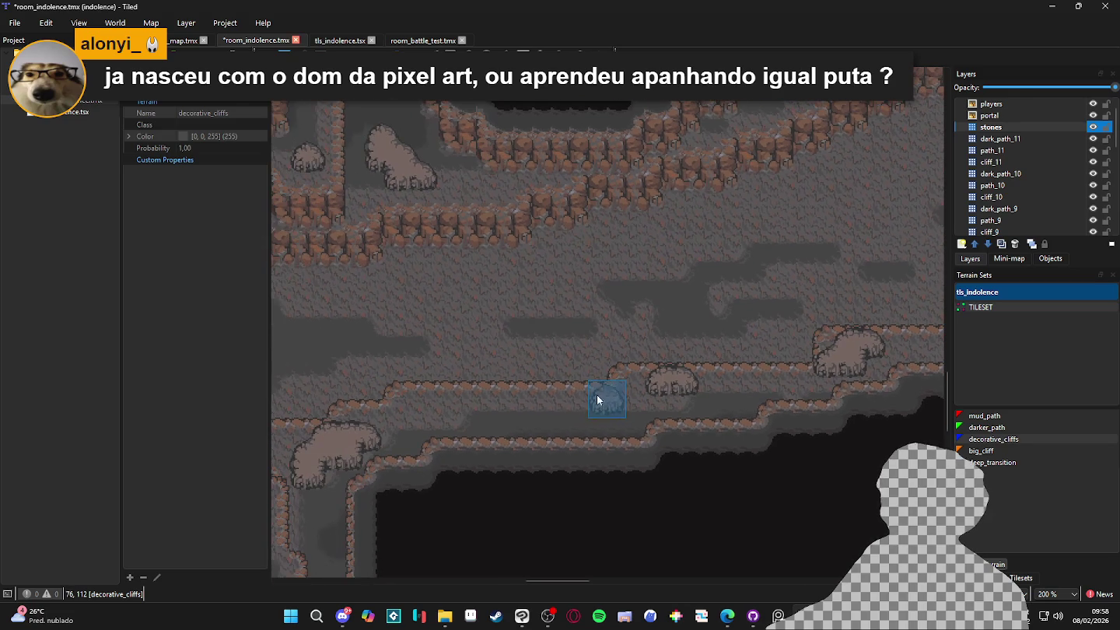
{"action": "scroll", "coordinate": [548, 396], "scroll_direction": "down", "scroll_amount": 2, "text": "ctrl"}
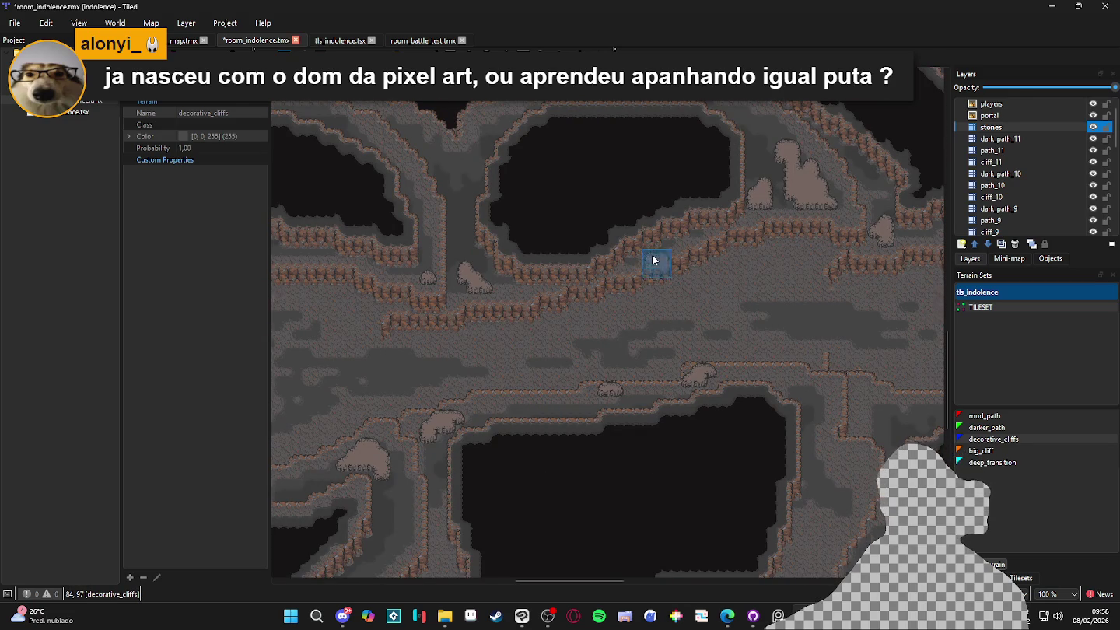
{"action": "scroll", "coordinate": [652, 259], "scroll_direction": "up", "scroll_amount": 3, "text": "ctrl"}
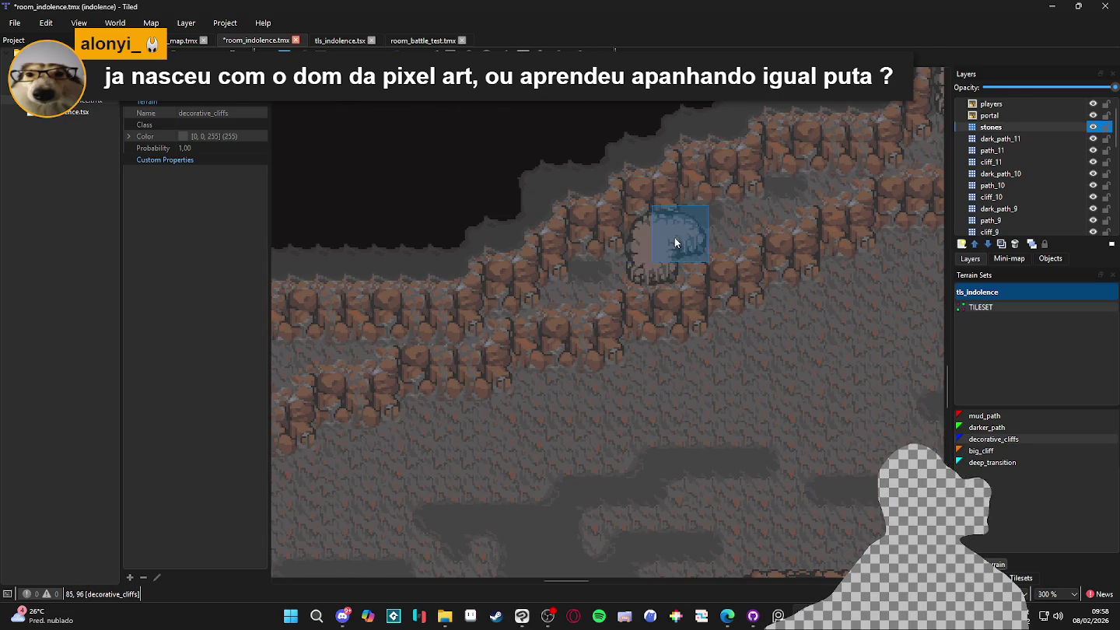
{"action": "scroll", "coordinate": [675, 237], "scroll_direction": "down", "scroll_amount": 2, "text": "ctrl"}
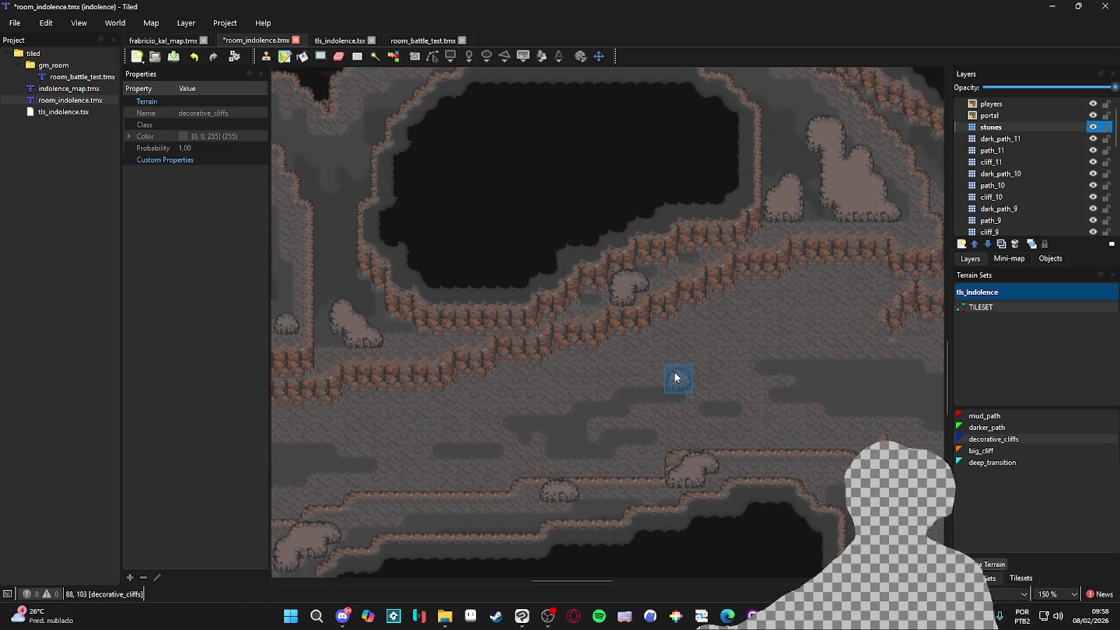
{"action": "scroll", "coordinate": [823, 381], "scroll_direction": "down", "scroll_amount": 1, "text": "ctrl"}
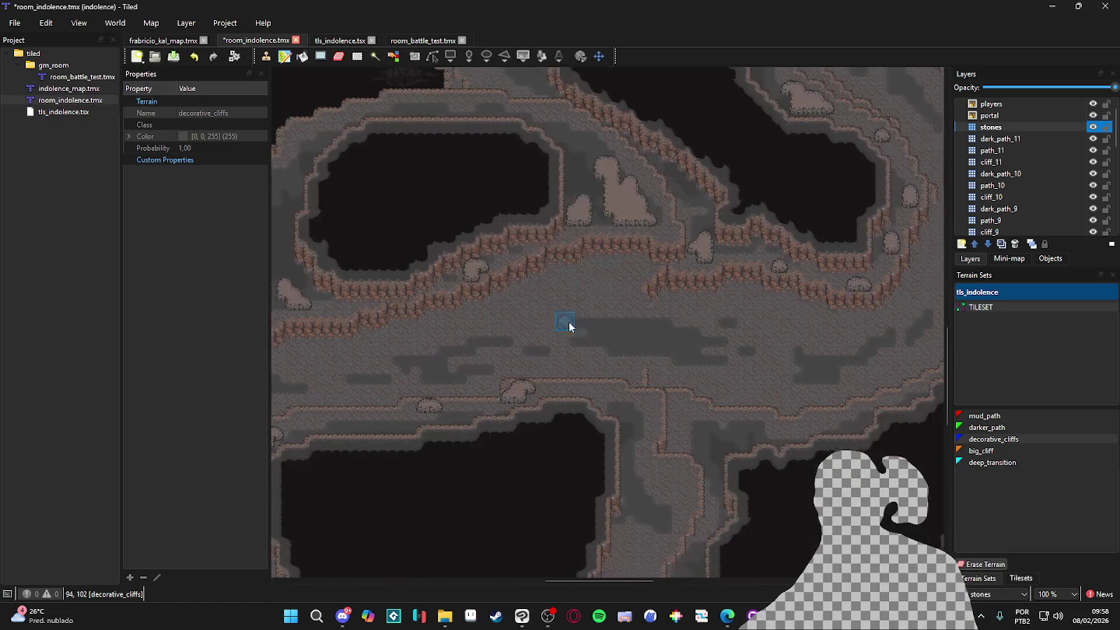
{"action": "key", "text": "ctrl+s"}
Bring up File Explorer on the Desktop folder, restore its window, then return to the map
{"action": "left_click_drag", "start_coordinate": [462, 342], "coordinate": [685, 335]}
{"action": "scroll", "coordinate": [696, 342], "scroll_direction": "down", "scroll_amount": 1, "text": "ctrl"}
{"action": "scroll", "coordinate": [685, 359], "scroll_direction": "down", "scroll_amount": 1, "text": "ctrl"}
{"action": "scroll", "coordinate": [606, 366], "scroll_direction": "up", "scroll_amount": 1, "text": "ctrl"}
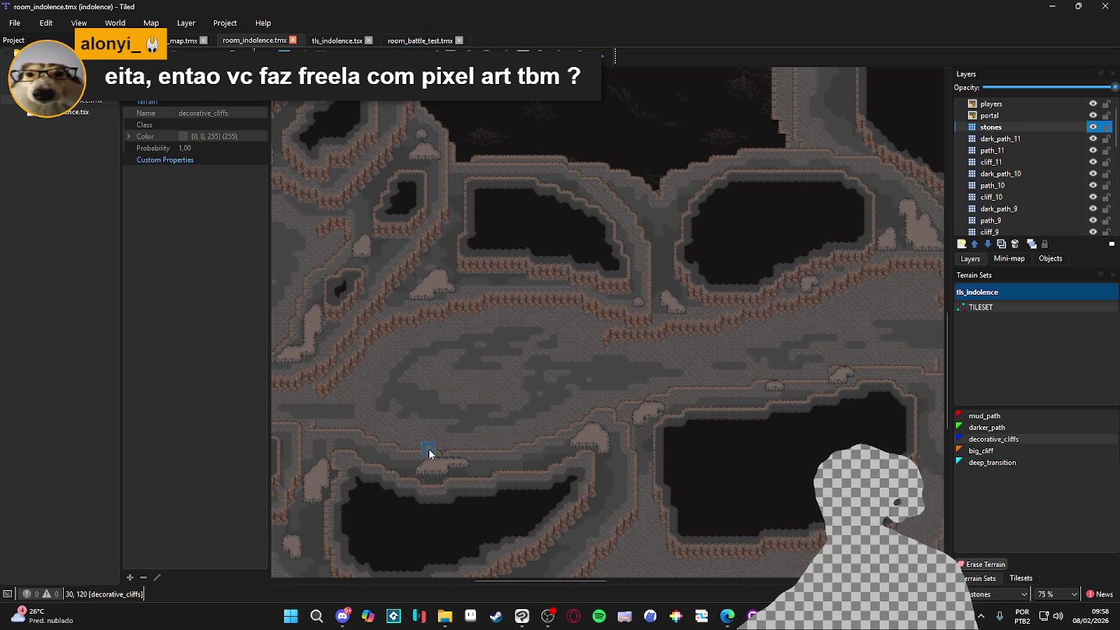
{"action": "left_click", "coordinate": [444, 616]}
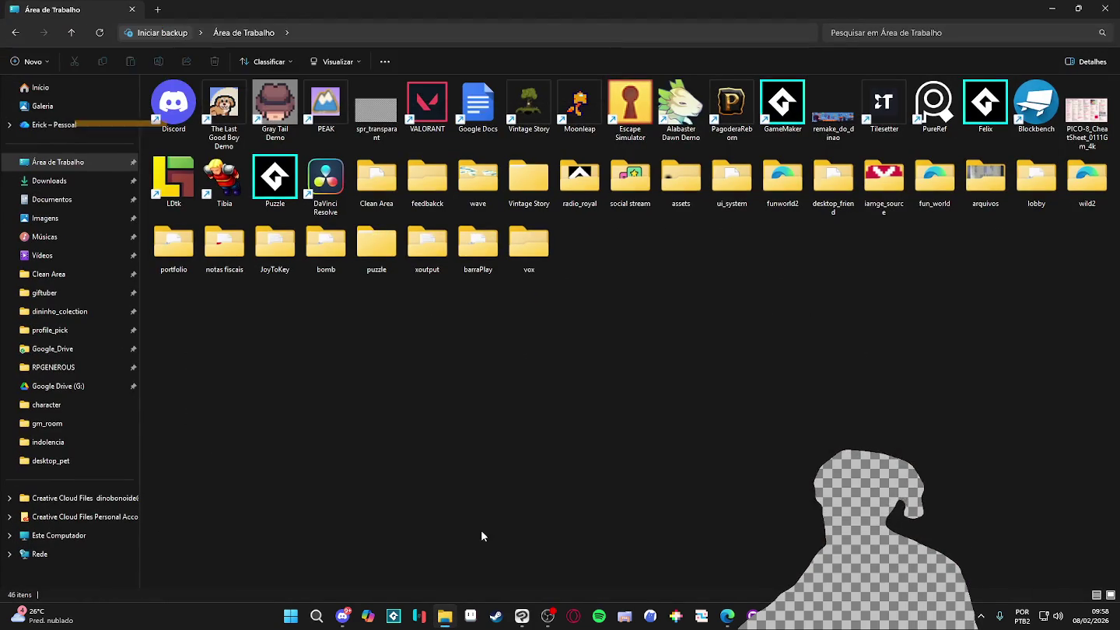
{"action": "double_click", "coordinate": [916, 6]}
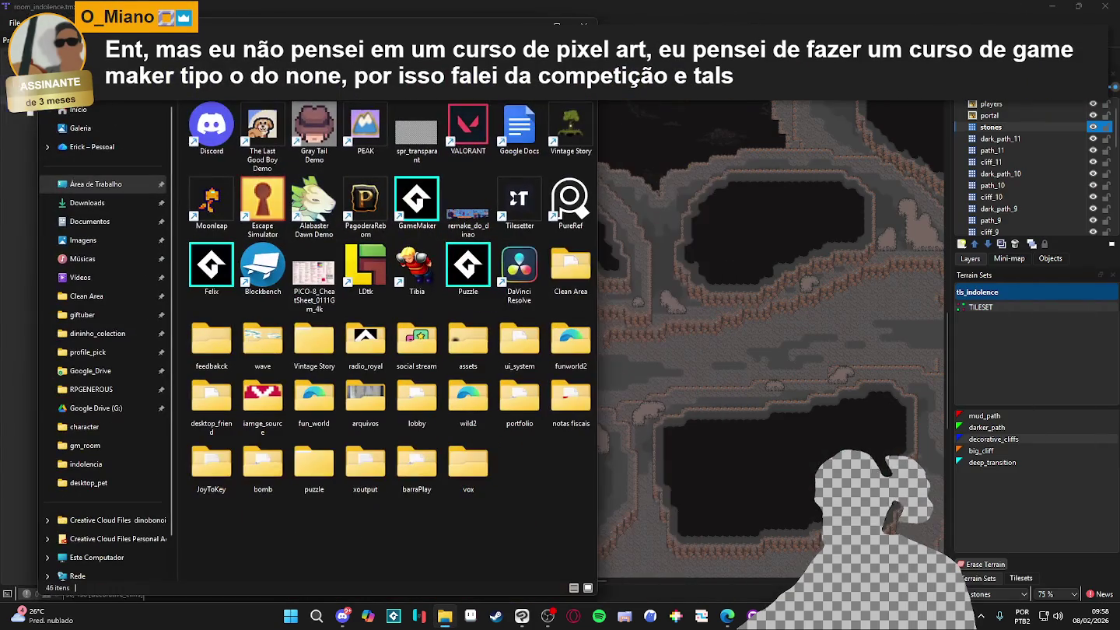
{"action": "left_click", "coordinate": [510, 10]}
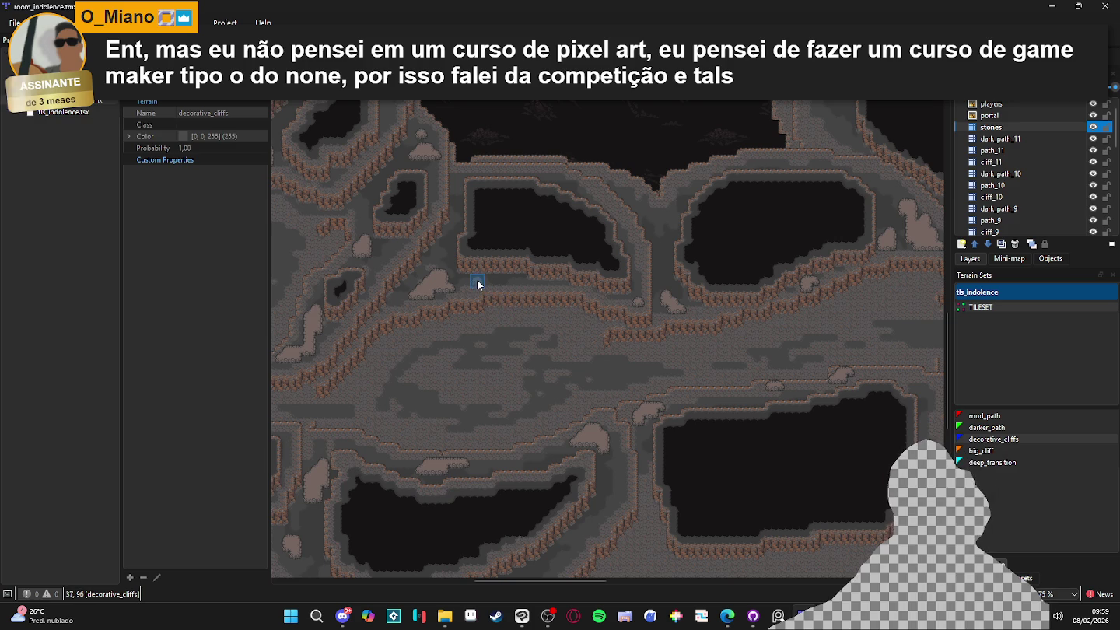
Paint decorative_cliffs stone patches on the cave floor and below the cliff
{"action": "scroll", "coordinate": [499, 307], "scroll_direction": "up", "scroll_amount": 2}
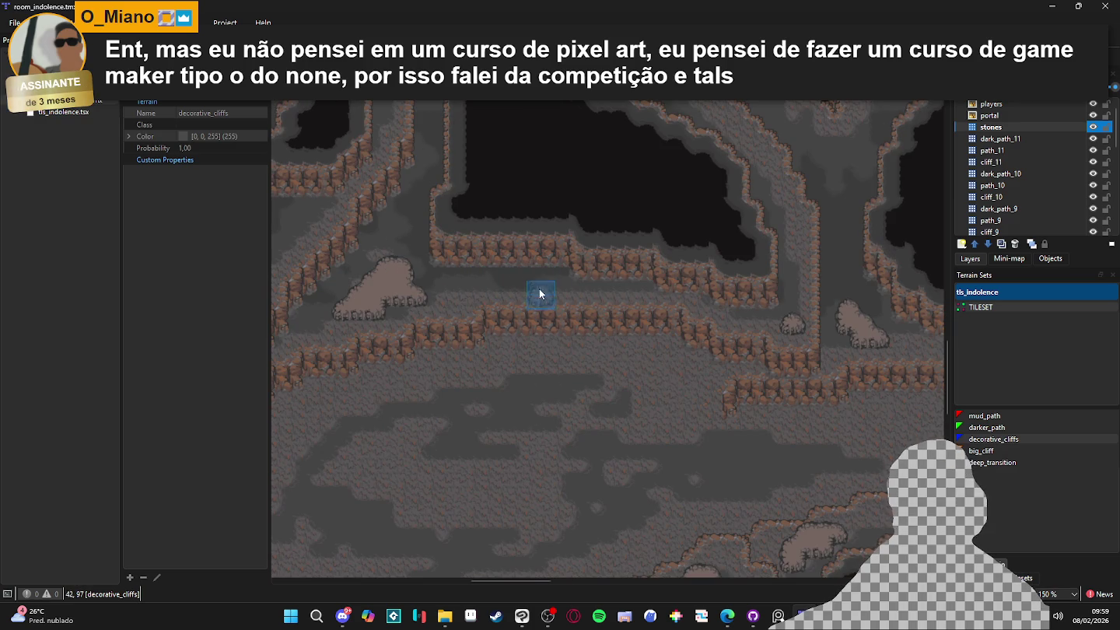
{"action": "left_click", "coordinate": [484, 288]}
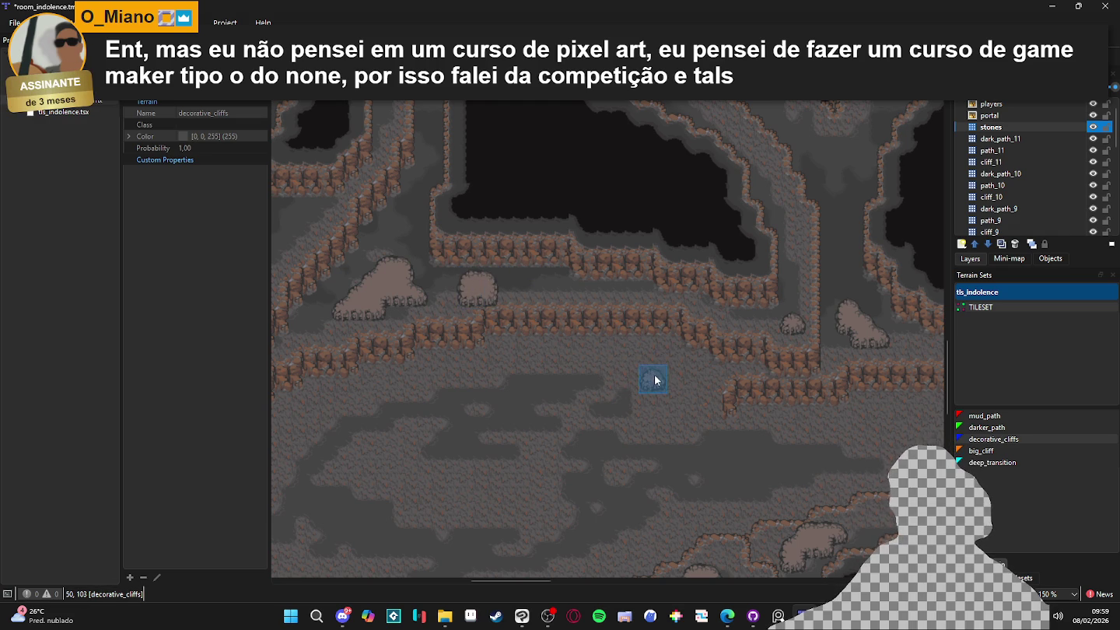
{"action": "scroll", "coordinate": [720, 364], "scroll_direction": "left", "scroll_amount": 5}
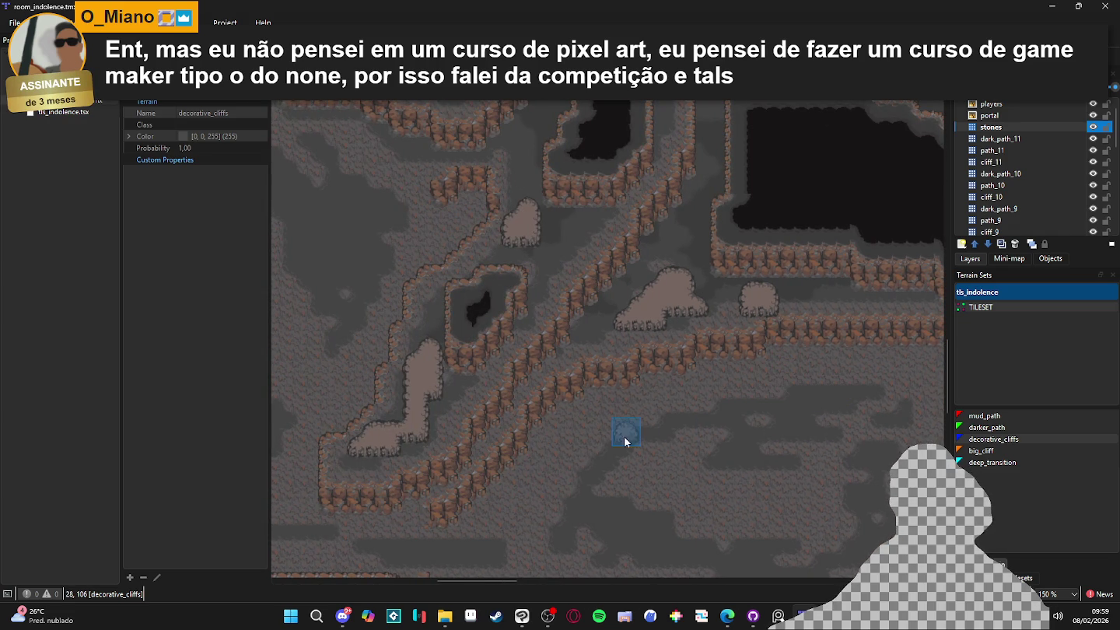
{"action": "scroll", "coordinate": [620, 436], "scroll_direction": "down", "scroll_amount": 2}
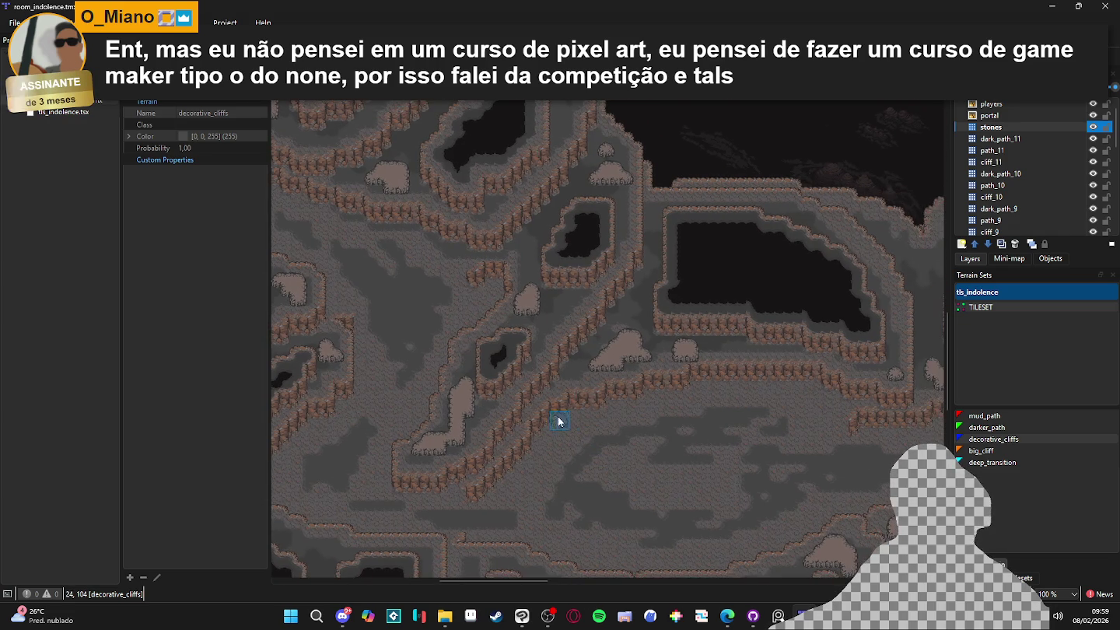
{"action": "scroll", "coordinate": [545, 437], "scroll_direction": "down", "scroll_amount": 1}
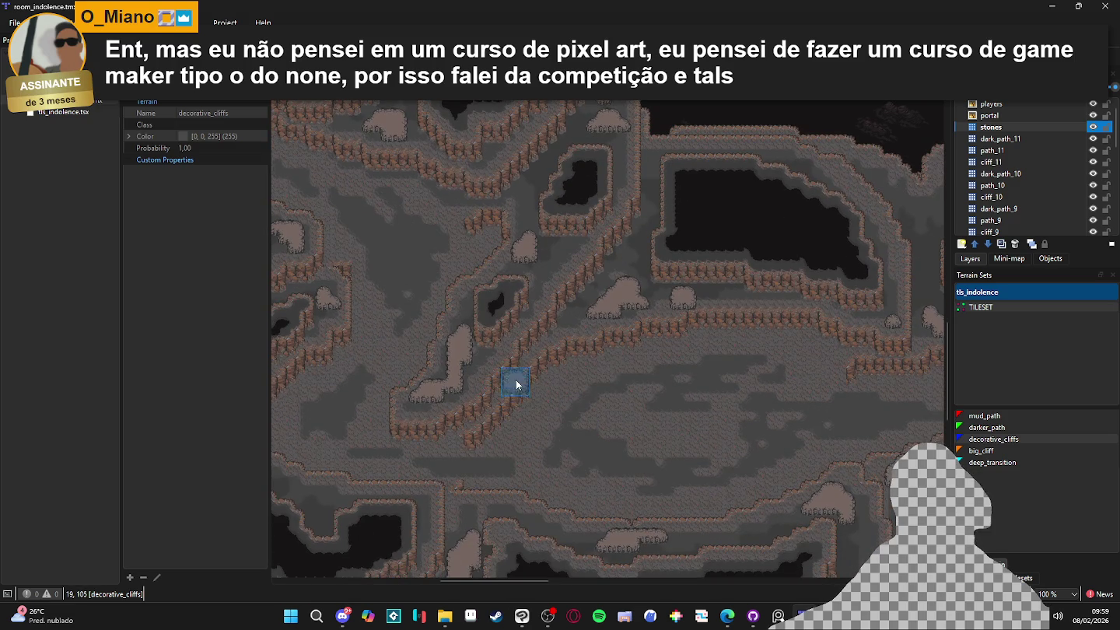
{"action": "scroll", "coordinate": [515, 381], "scroll_direction": "up", "scroll_amount": 2}
{"action": "left_click", "coordinate": [511, 386]}
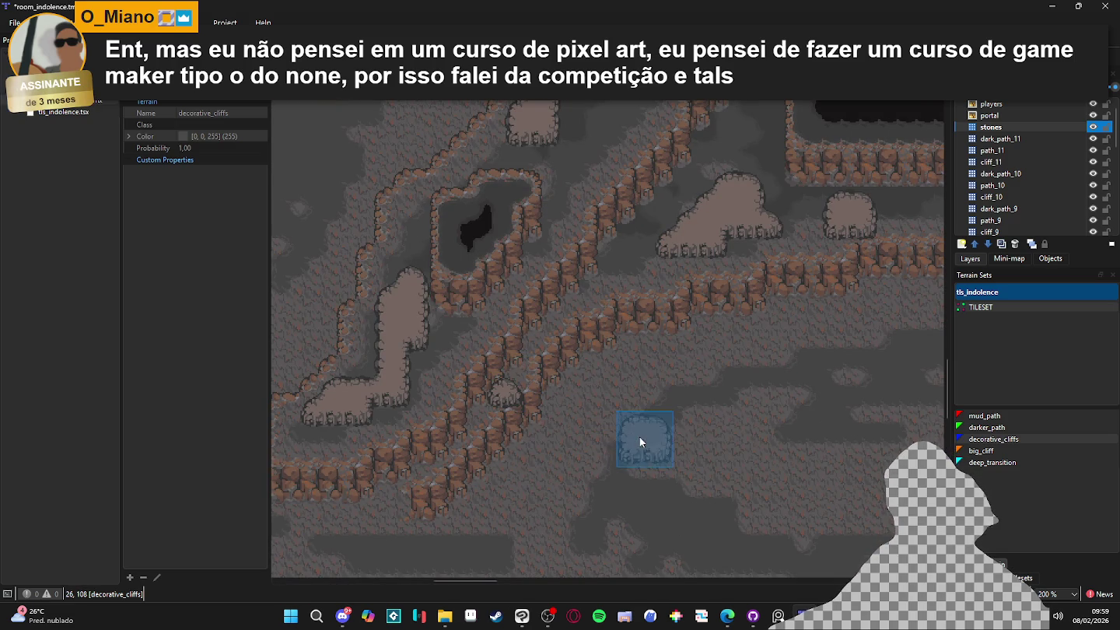
Paint a small stone patch next to the rock and save the map
{"action": "left_click_drag", "start_coordinate": [713, 424], "coordinate": [698, 428]}
{"action": "scroll", "coordinate": [657, 424], "scroll_direction": "up", "scroll_amount": 5}
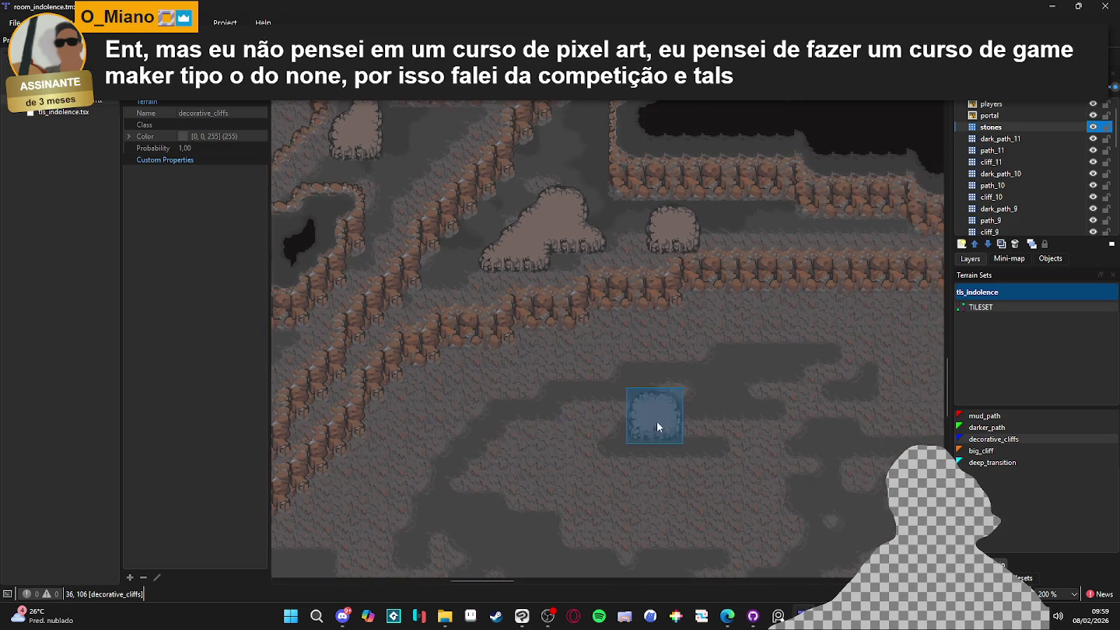
{"action": "scroll", "coordinate": [654, 423], "scroll_direction": "down", "scroll_amount": 1}
{"action": "left_click", "coordinate": [735, 321]}
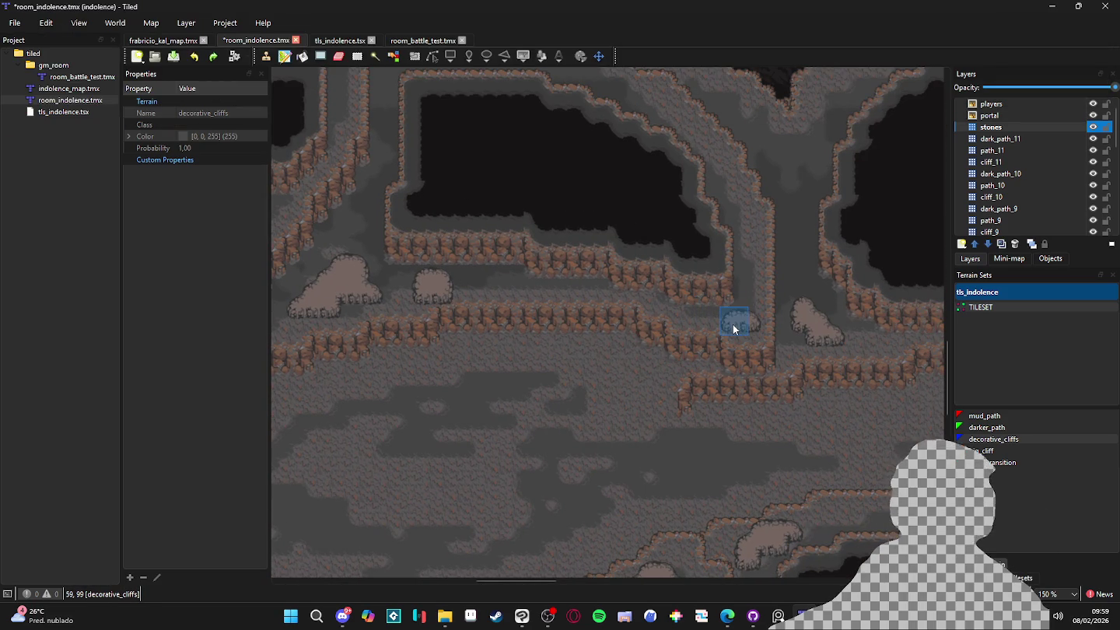
{"action": "scroll", "coordinate": [720, 320], "scroll_direction": "down", "scroll_amount": 1}
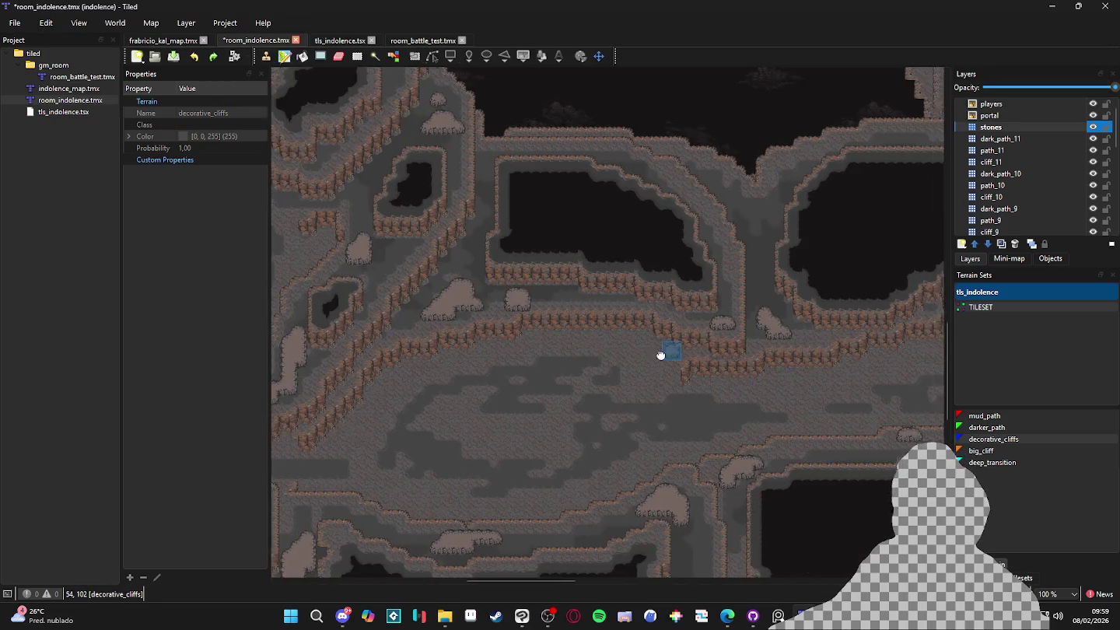
{"action": "key", "text": "ctrl+s"}
Paint another stone patch on the floor and extend it further left
{"action": "scroll", "coordinate": [603, 283], "scroll_direction": "up", "scroll_amount": 2}
{"action": "scroll", "coordinate": [533, 424], "scroll_direction": "up", "scroll_amount": 2}
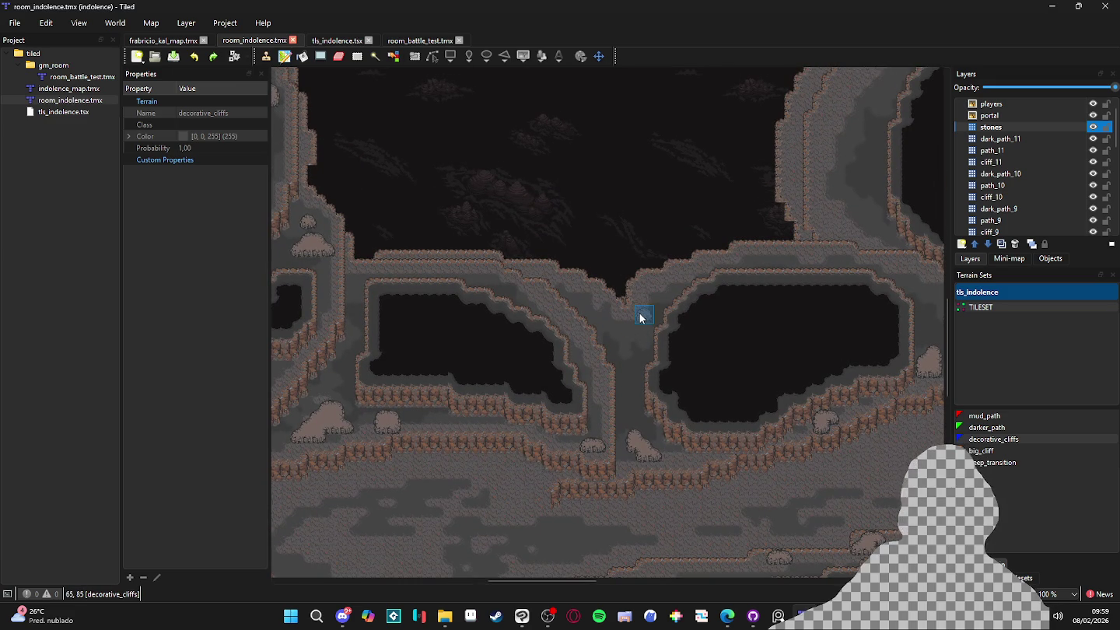
{"action": "scroll", "coordinate": [450, 242], "scroll_direction": "down", "scroll_amount": 6}
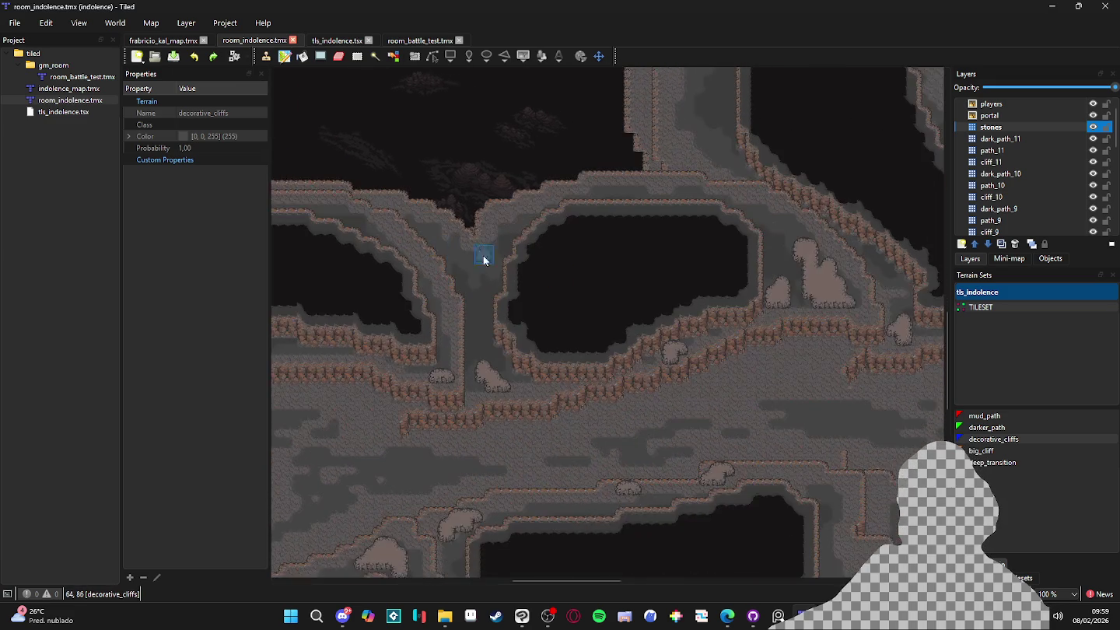
{"action": "scroll", "coordinate": [627, 264], "scroll_direction": "up", "scroll_amount": 1}
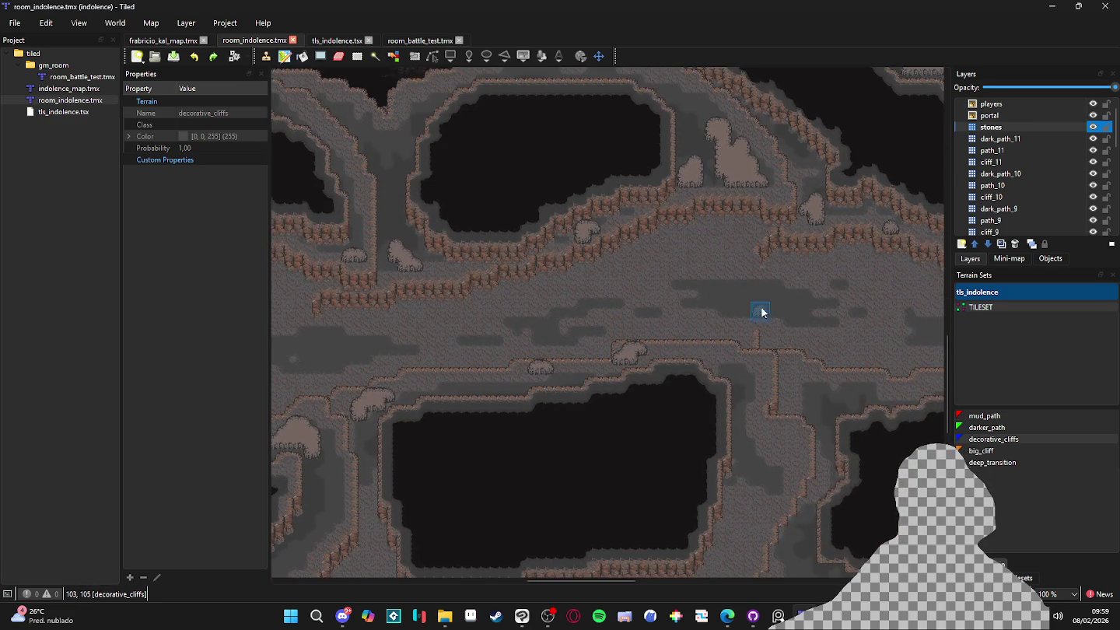
{"action": "scroll", "coordinate": [747, 389], "scroll_direction": "up", "scroll_amount": 1}
{"action": "left_click", "coordinate": [762, 342]}
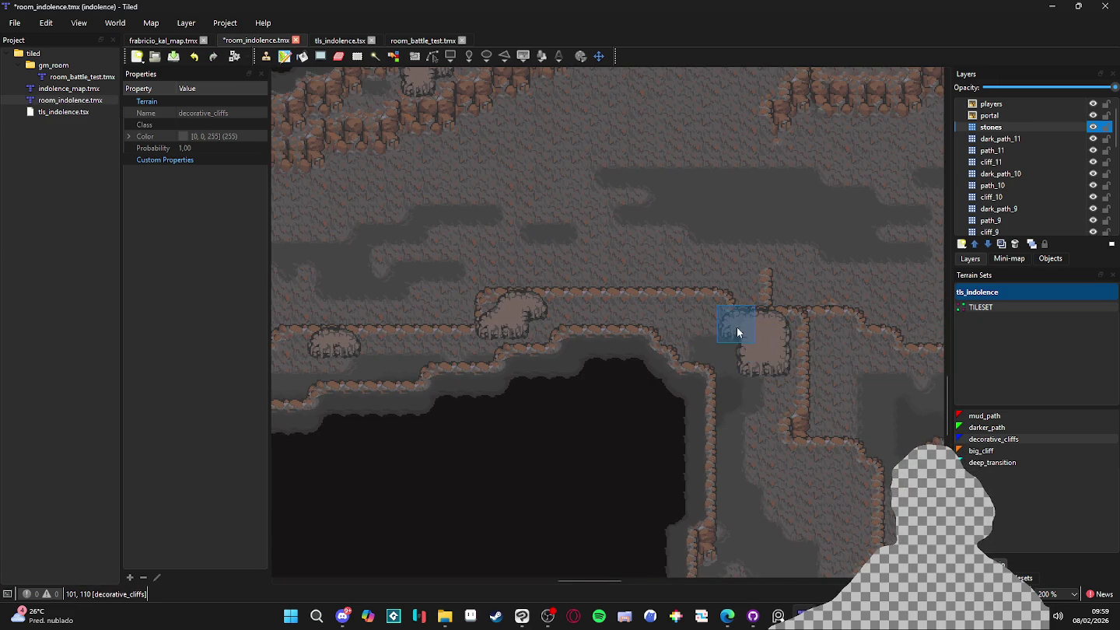
{"action": "left_click", "coordinate": [722, 345]}
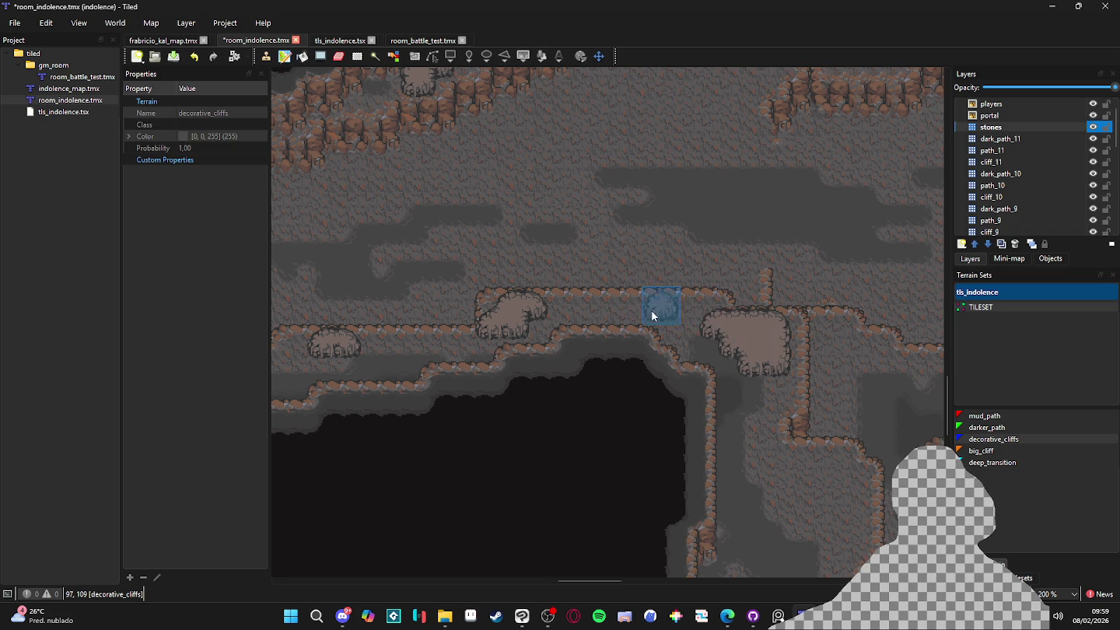
Pan and zoom the view across other stretches of the cave floor
{"action": "scroll", "coordinate": [742, 389], "scroll_direction": "down", "scroll_amount": 1}
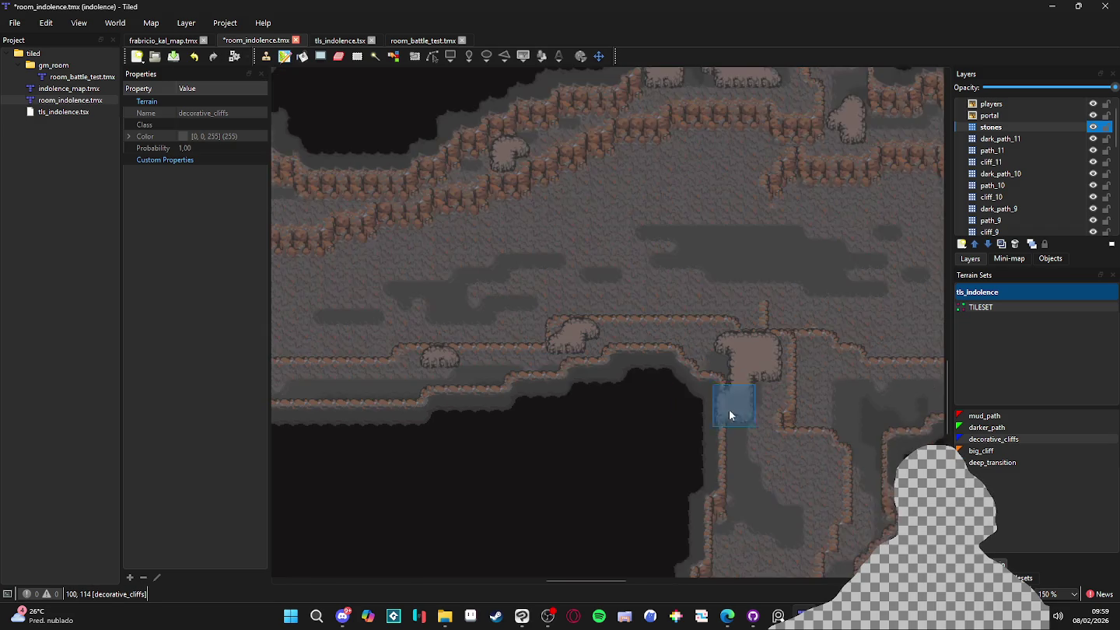
{"action": "scroll", "coordinate": [748, 400], "scroll_direction": "up", "scroll_amount": 2}
{"action": "left_click_drag", "start_coordinate": [461, 408], "coordinate": [569, 391]}
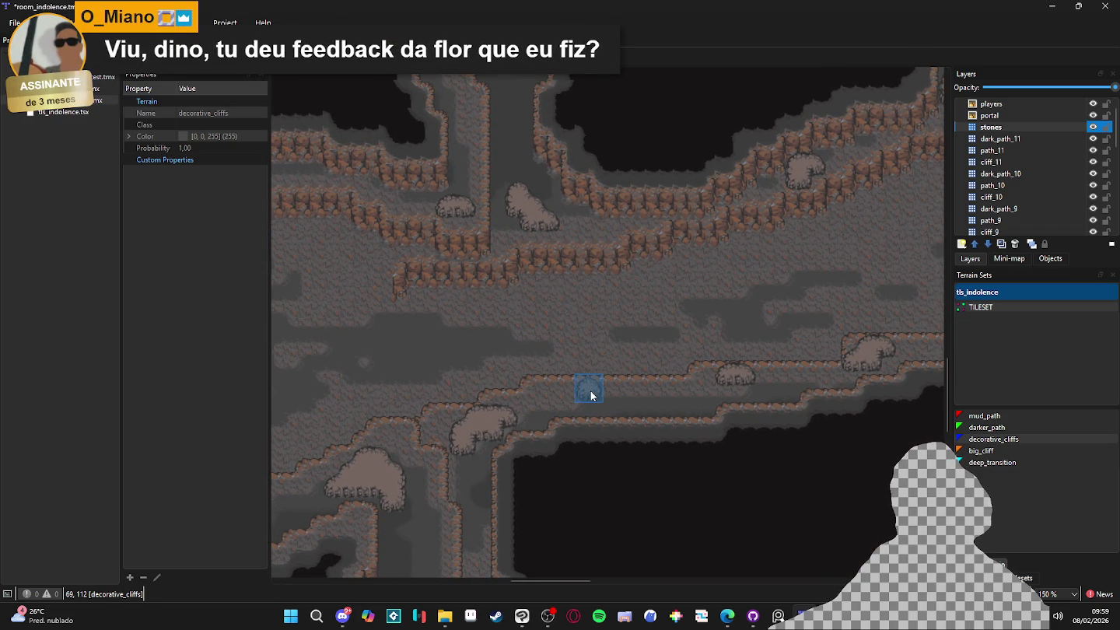
{"action": "left_click_drag", "start_coordinate": [449, 388], "coordinate": [667, 393]}
{"action": "scroll", "coordinate": [668, 393], "scroll_direction": "down", "scroll_amount": 1}
{"action": "scroll", "coordinate": [555, 407], "scroll_direction": "down", "scroll_amount": 1}
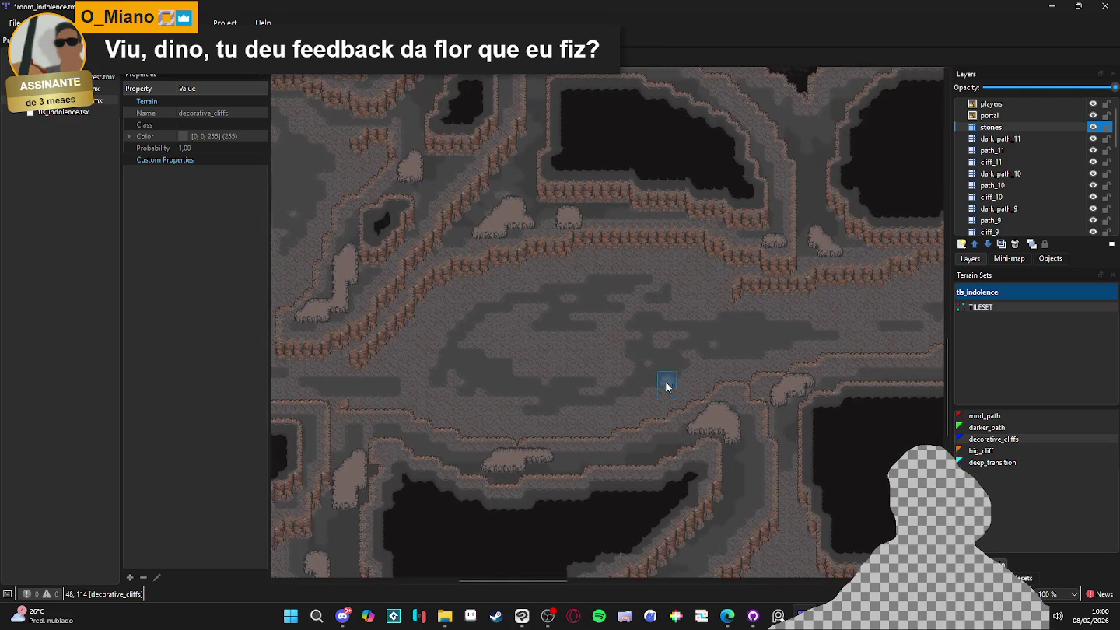
{"action": "scroll", "coordinate": [597, 396], "scroll_direction": "up", "scroll_amount": 1}
{"action": "scroll", "coordinate": [591, 388], "scroll_direction": "down", "scroll_amount": 1}
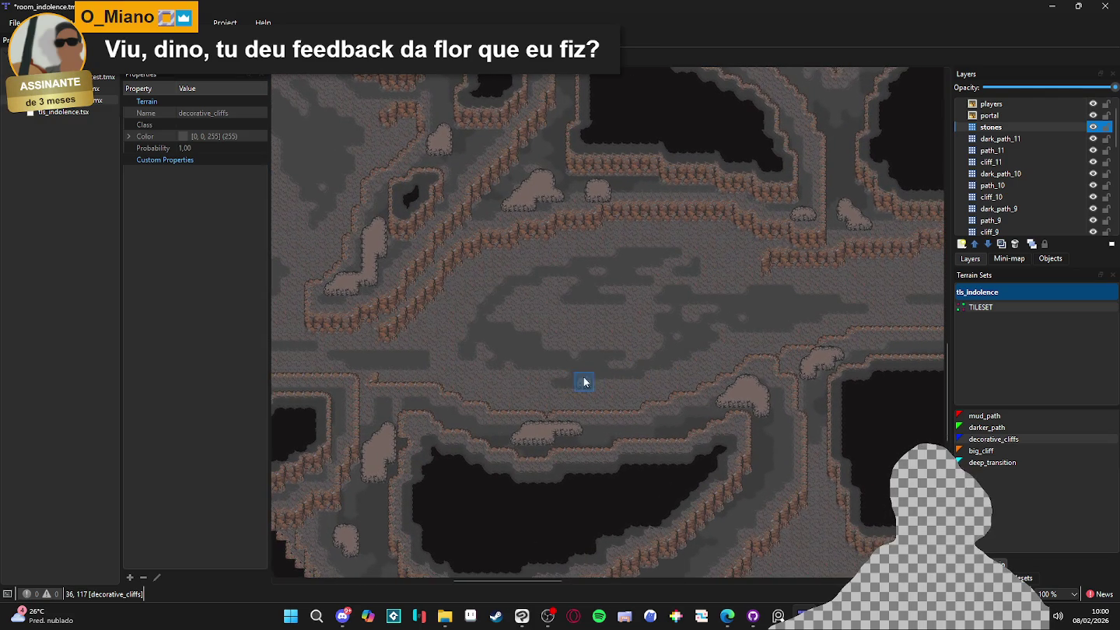
{"action": "scroll", "coordinate": [447, 412], "scroll_direction": "up", "scroll_amount": 1}
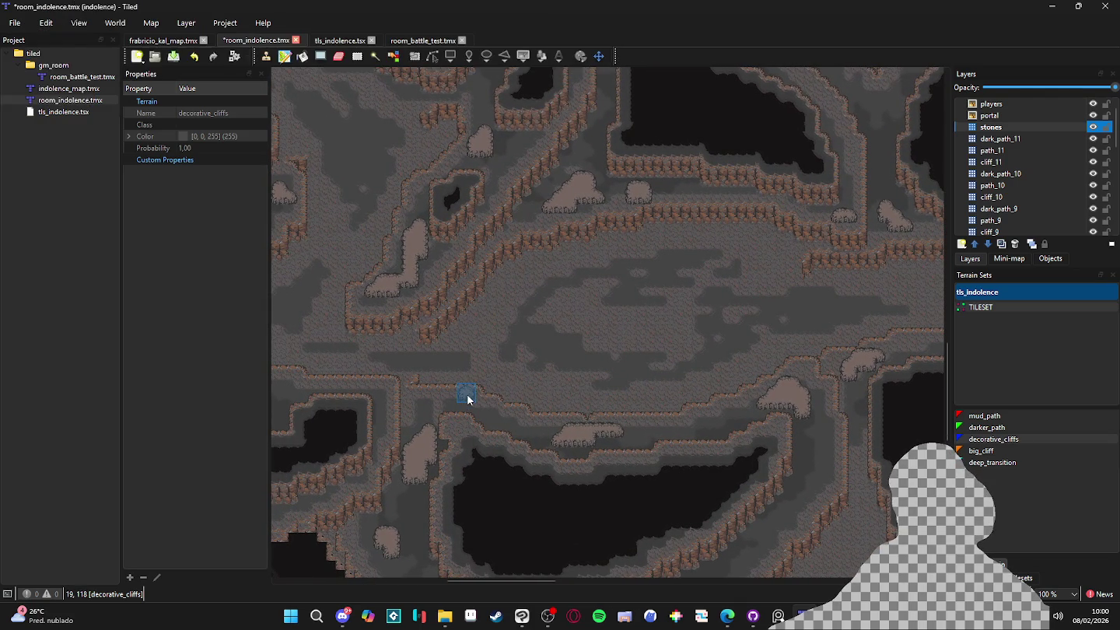
{"action": "left_click_drag", "start_coordinate": [466, 392], "coordinate": [493, 423]}
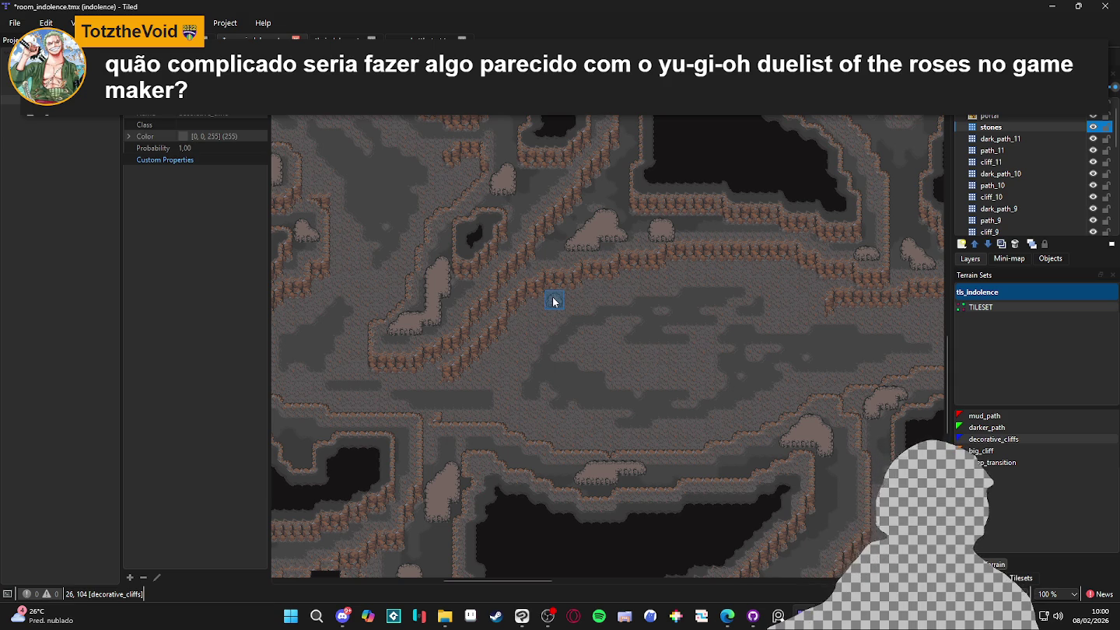
{"action": "left_click", "coordinate": [727, 616]}
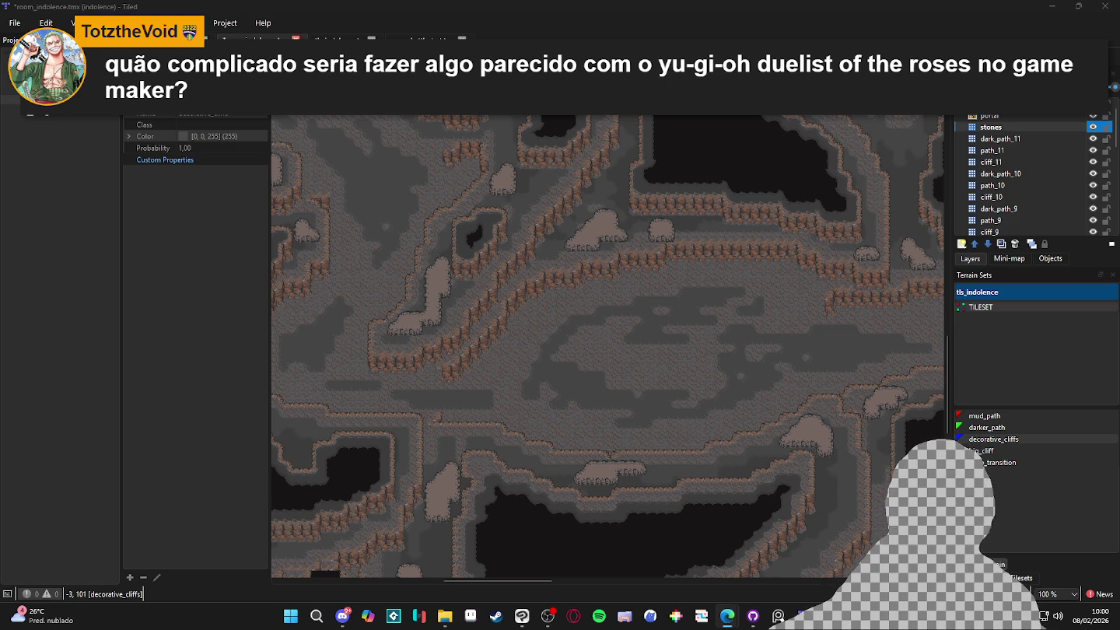
{"action": "key", "text": "alt+Tab"}
Search Google for 'yugioh duelist' and show the image results
{"action": "type", "text": "yugioh"}
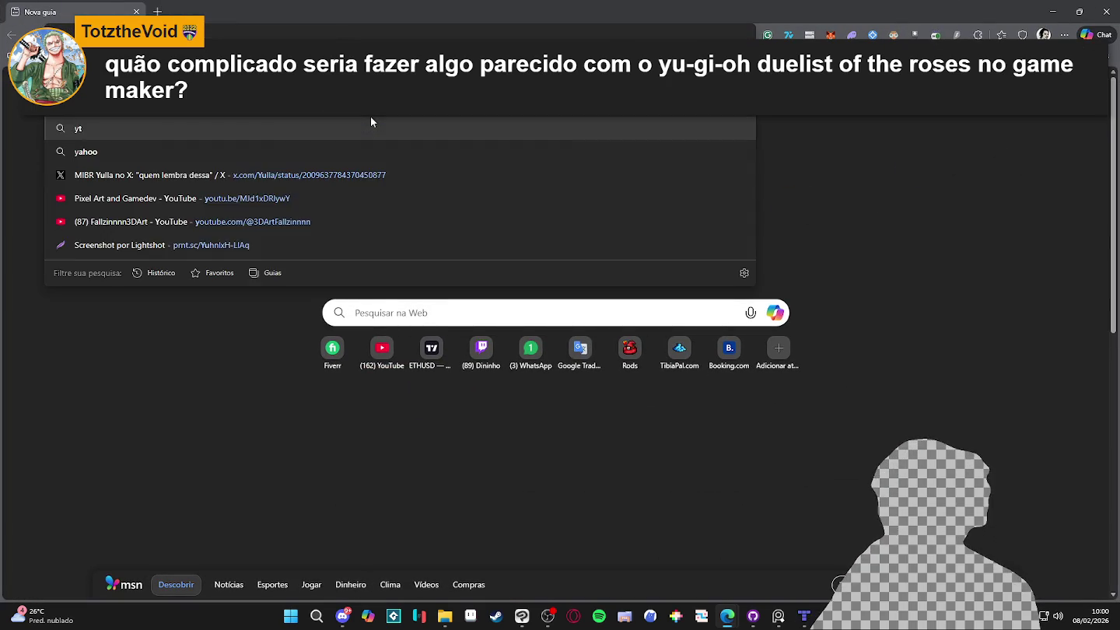
{"action": "type", "text": " duelist"}
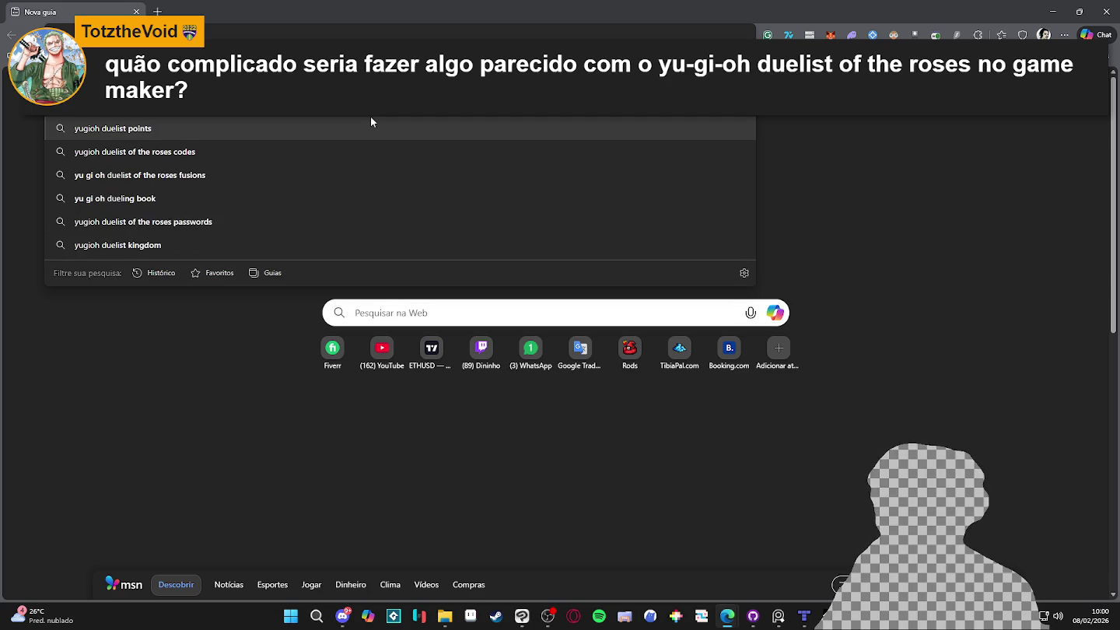
{"action": "key", "text": "Return"}
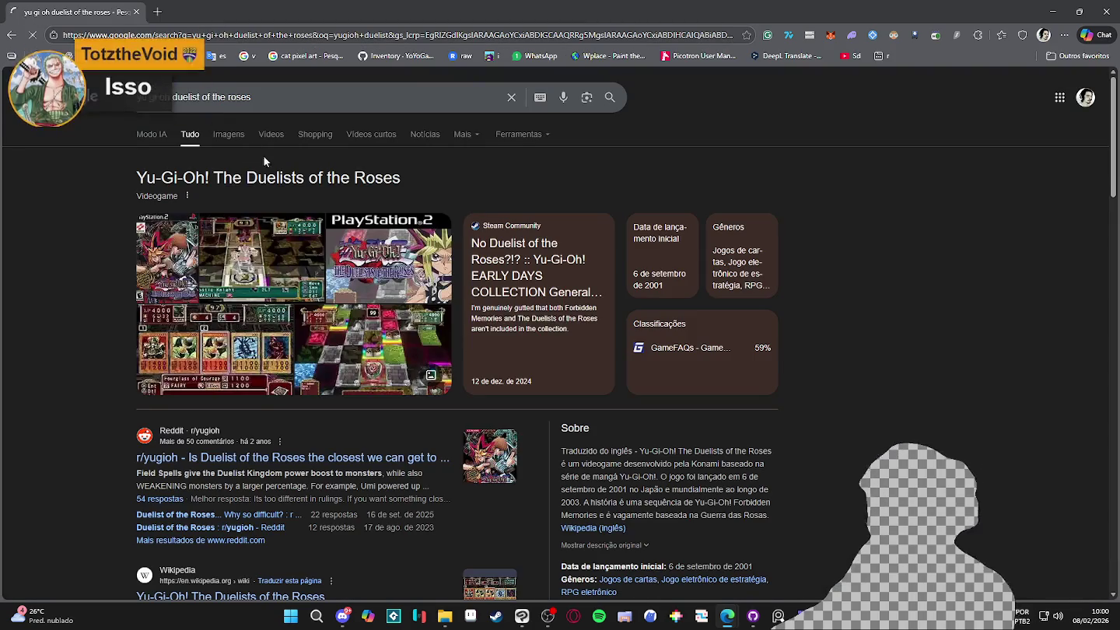
{"action": "left_click", "coordinate": [229, 133]}
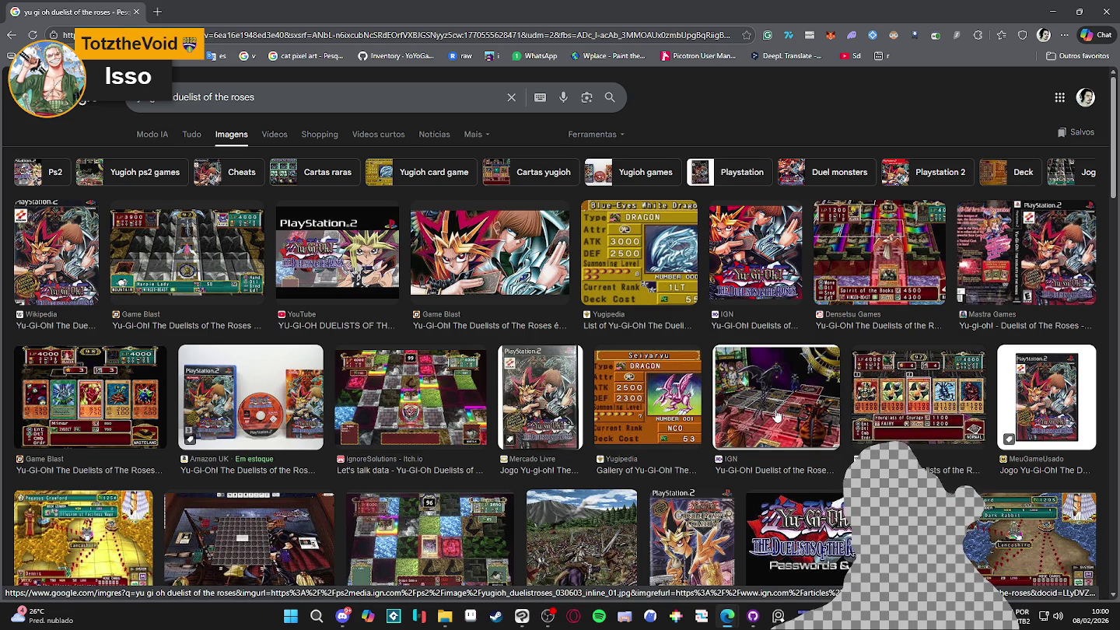
{"action": "scroll", "coordinate": [747, 411], "scroll_direction": "down", "scroll_amount": 1}
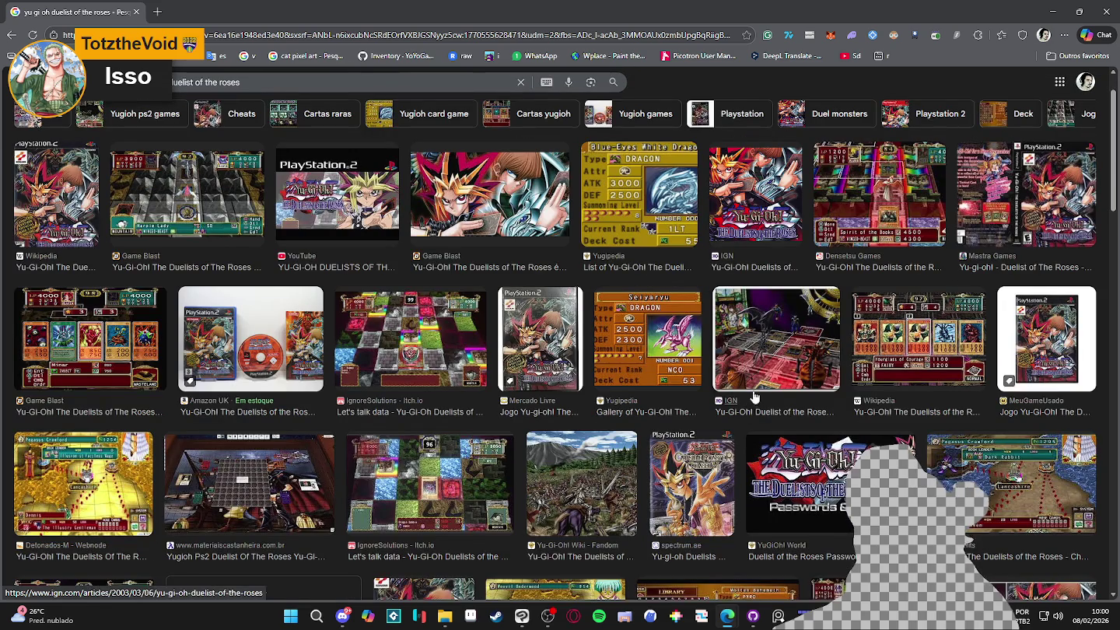
{"action": "scroll", "coordinate": [264, 451], "scroll_direction": "up", "scroll_amount": 1}
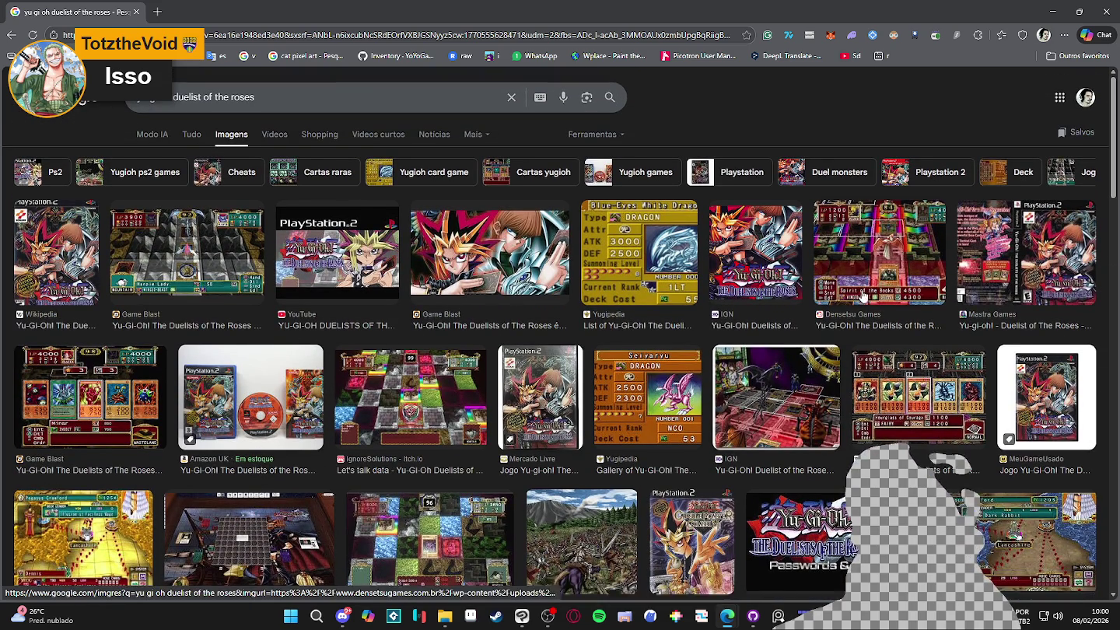
Preview the Densetsu Games screenshot, then close the browser to return to Tiled
{"action": "left_click", "coordinate": [884, 244]}
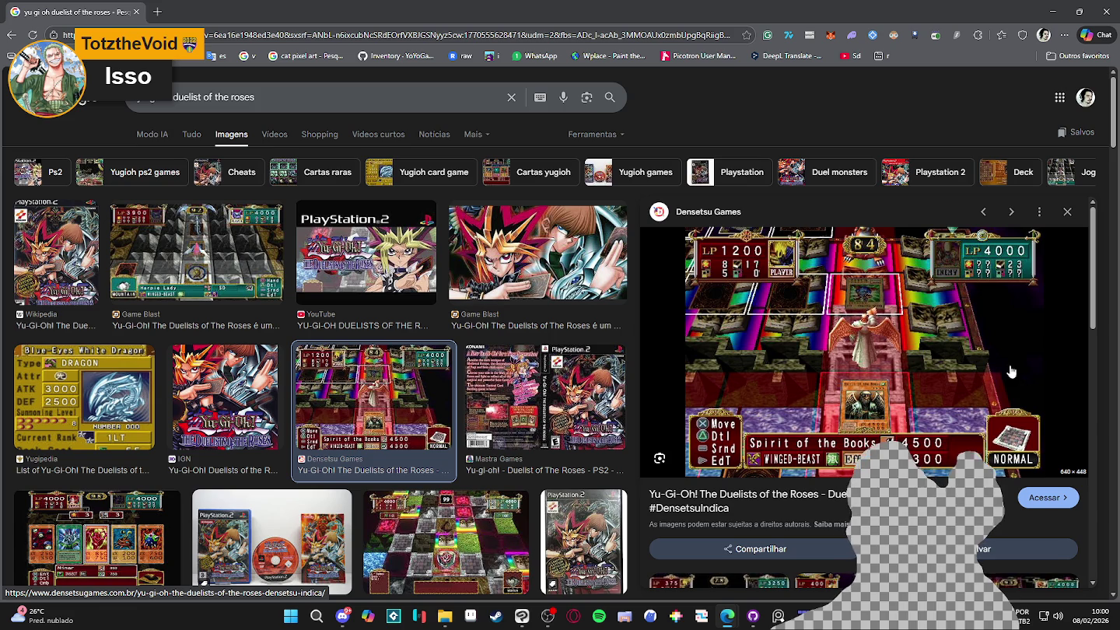
{"action": "scroll", "coordinate": [885, 396], "scroll_direction": "down", "scroll_amount": 4}
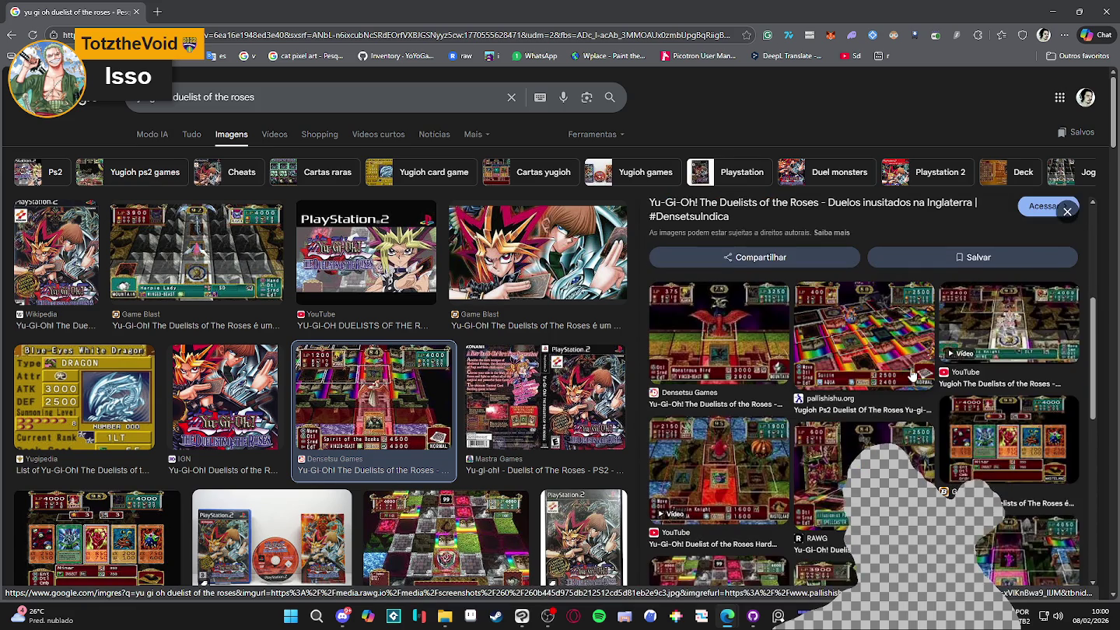
{"action": "scroll", "coordinate": [923, 372], "scroll_direction": "up", "scroll_amount": 4}
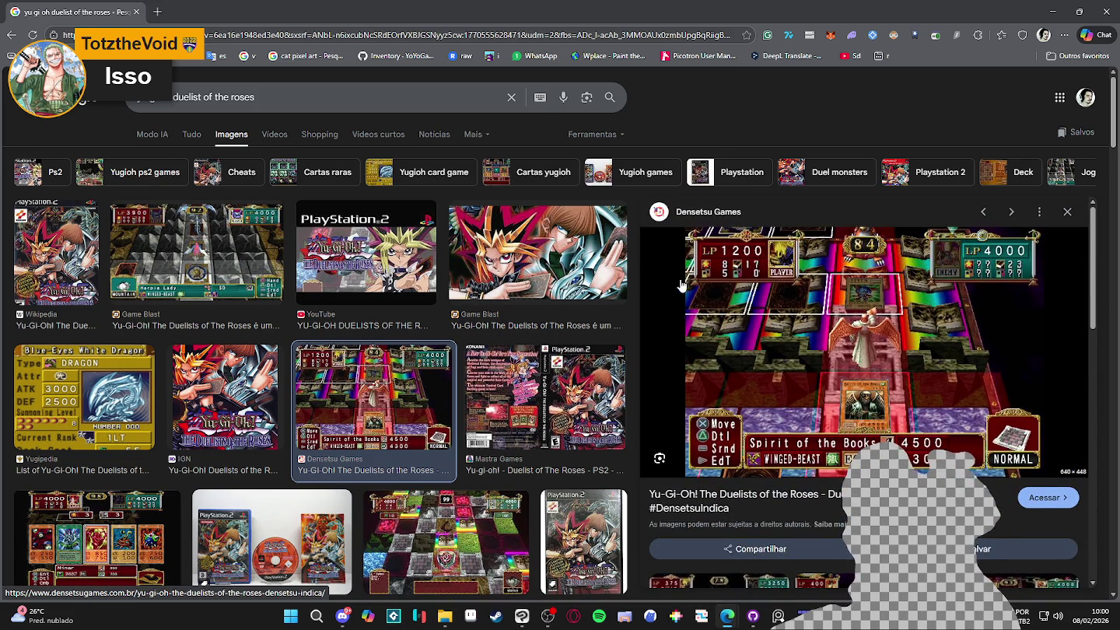
{"action": "left_click", "coordinate": [1105, 11]}
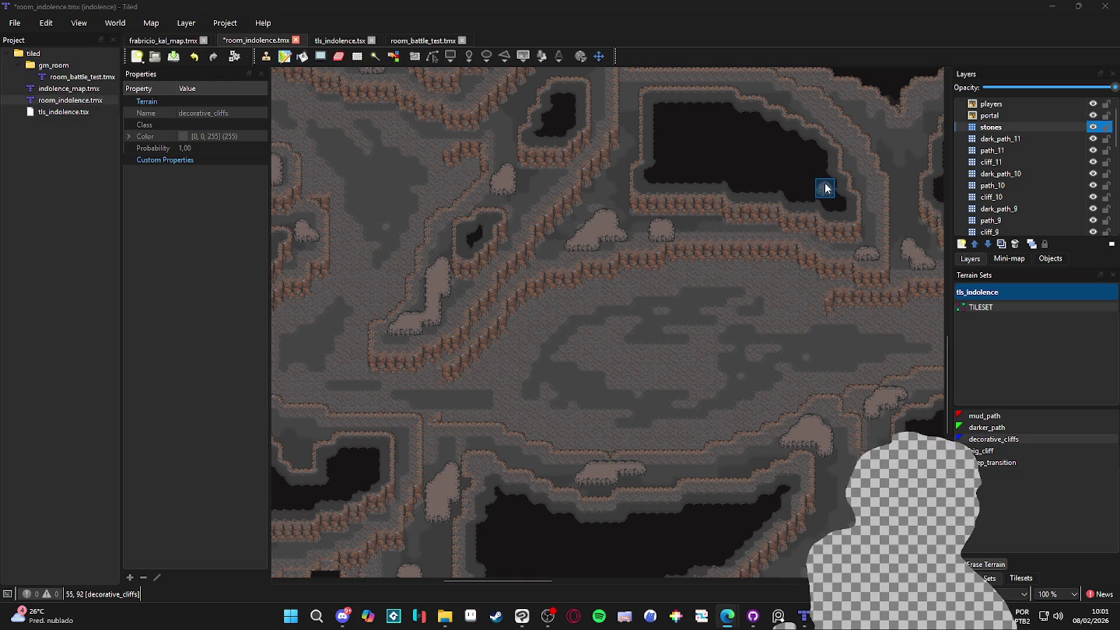
Switch to Discord's feedback_artistico channel via the taskbar icon
{"action": "left_click", "coordinate": [346, 623]}
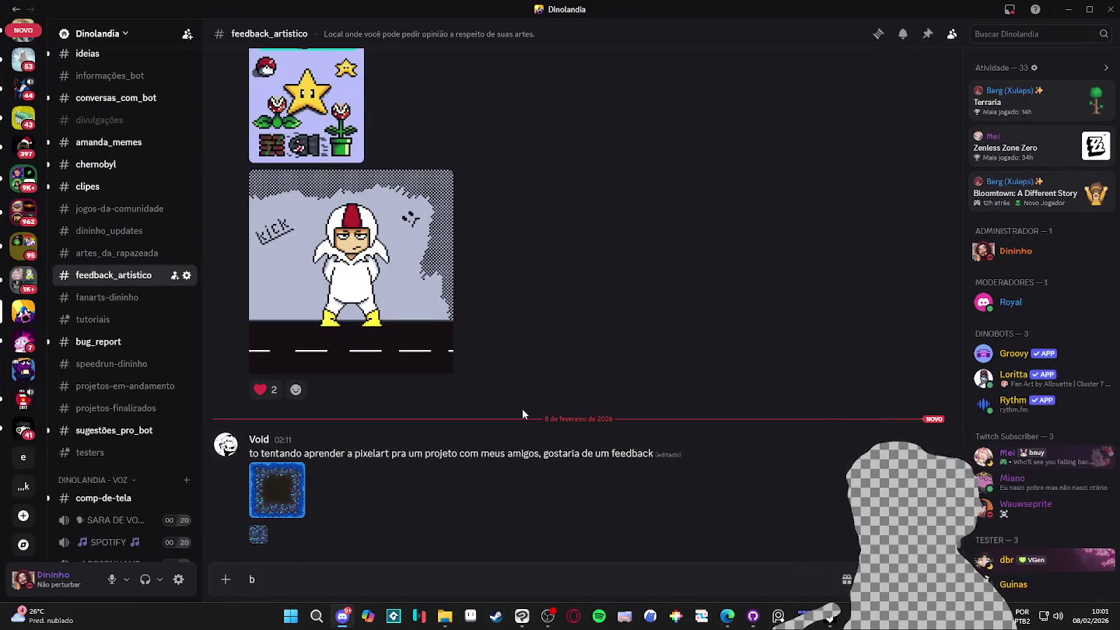
{"action": "scroll", "coordinate": [532, 381], "scroll_direction": "up", "scroll_amount": 15}
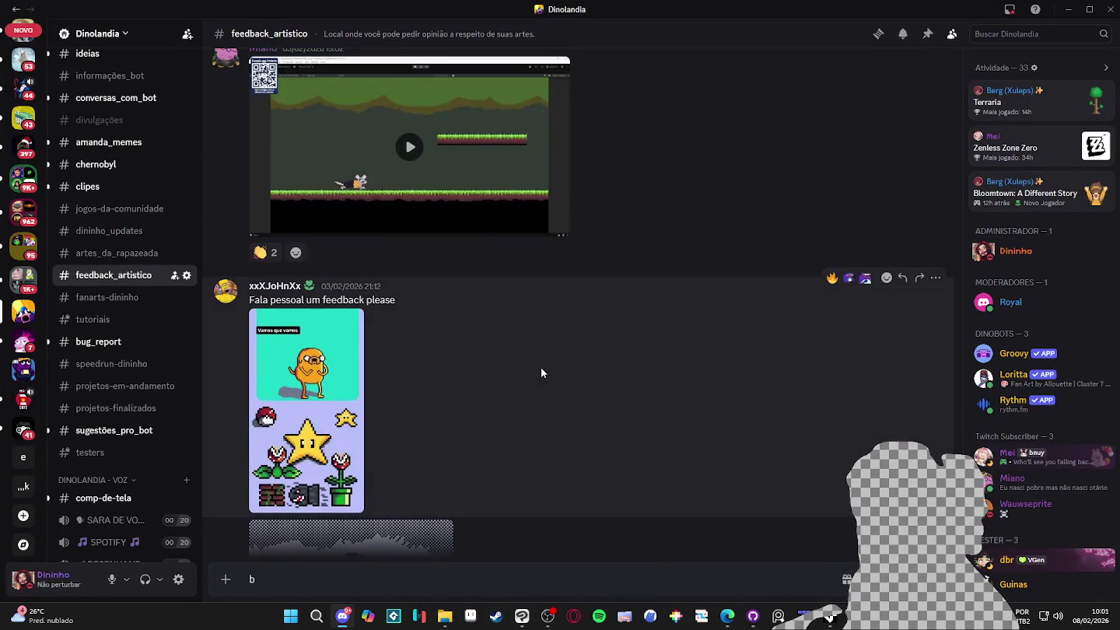
{"action": "scroll", "coordinate": [541, 367], "scroll_direction": "up", "scroll_amount": 3}
{"action": "scroll", "coordinate": [627, 328], "scroll_direction": "down", "scroll_amount": 10}
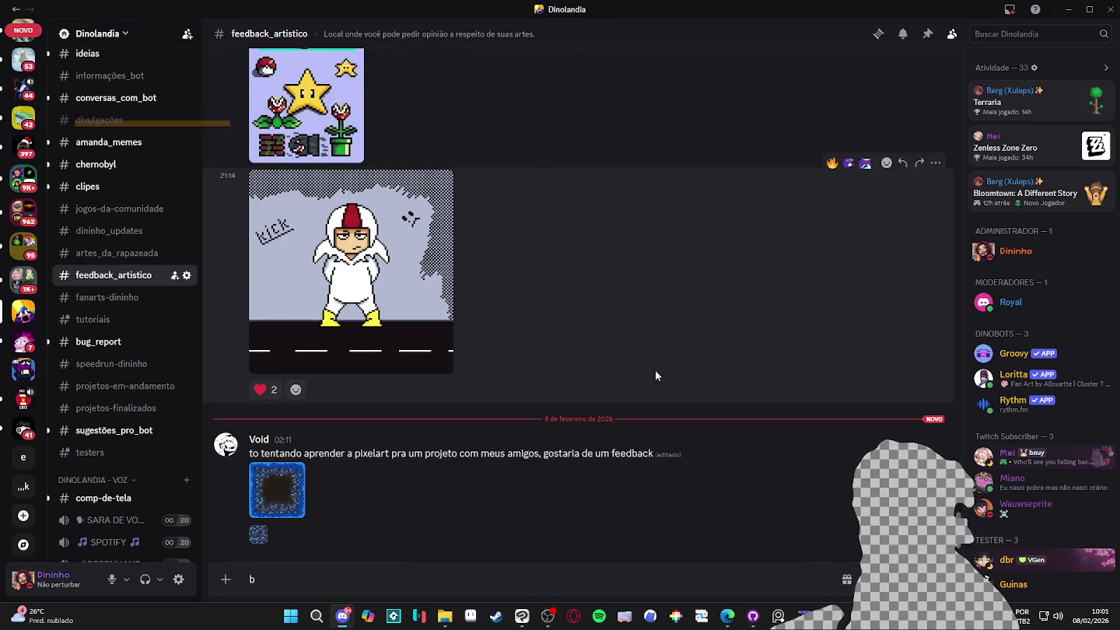
{"action": "scroll", "coordinate": [607, 356], "scroll_direction": "up", "scroll_amount": 5}
{"action": "scroll", "coordinate": [611, 357], "scroll_direction": "up", "scroll_amount": 15}
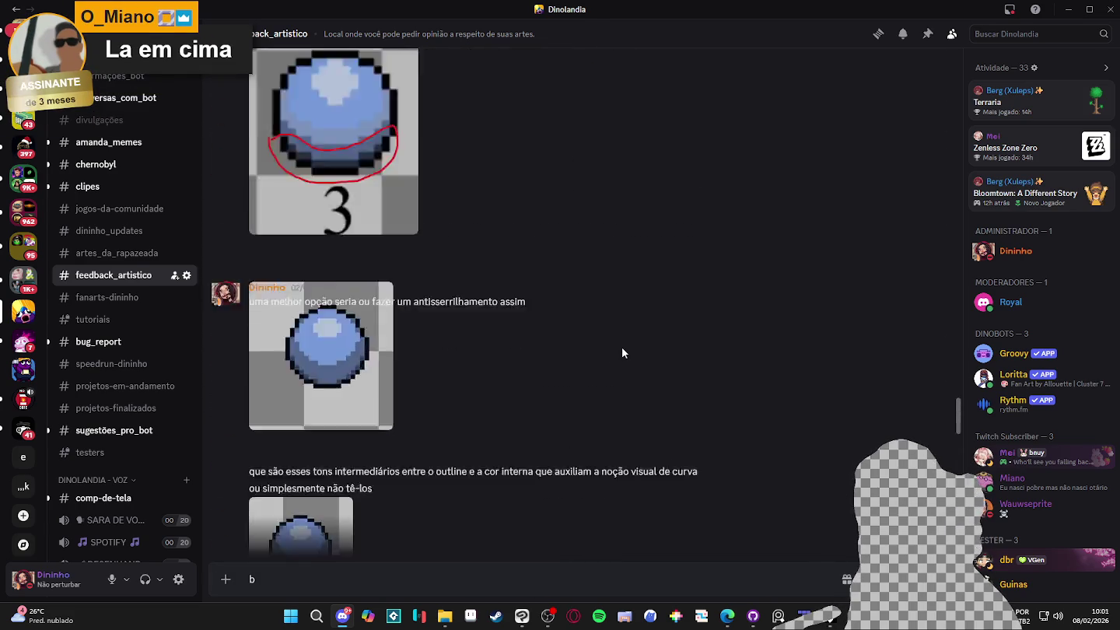
{"action": "scroll", "coordinate": [636, 353], "scroll_direction": "up", "scroll_amount": 15}
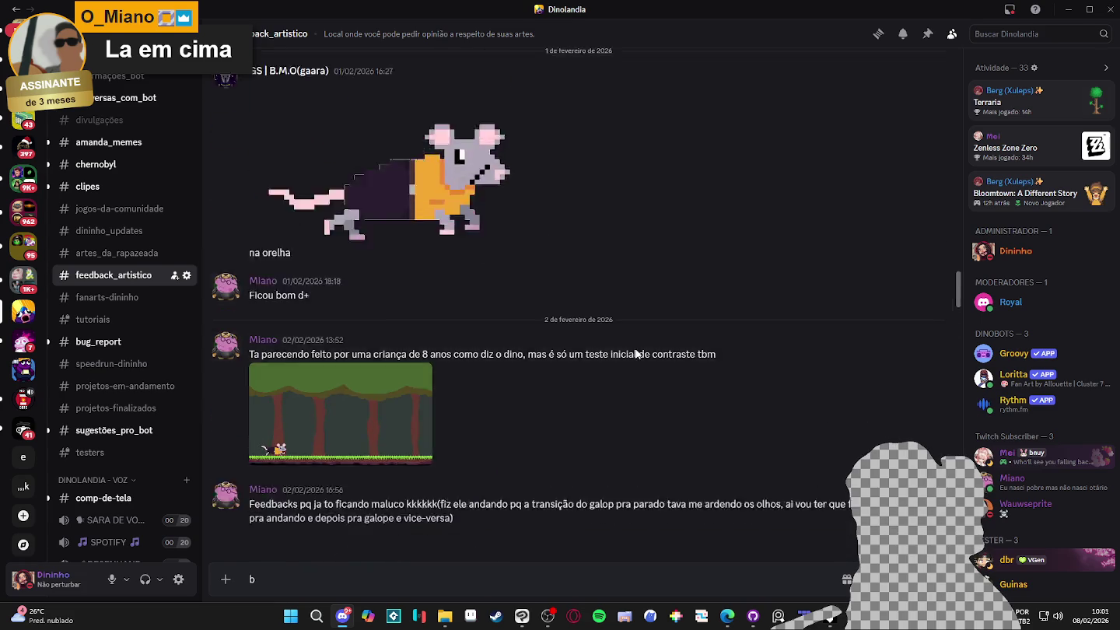
{"action": "scroll", "coordinate": [637, 354], "scroll_direction": "up", "scroll_amount": 15}
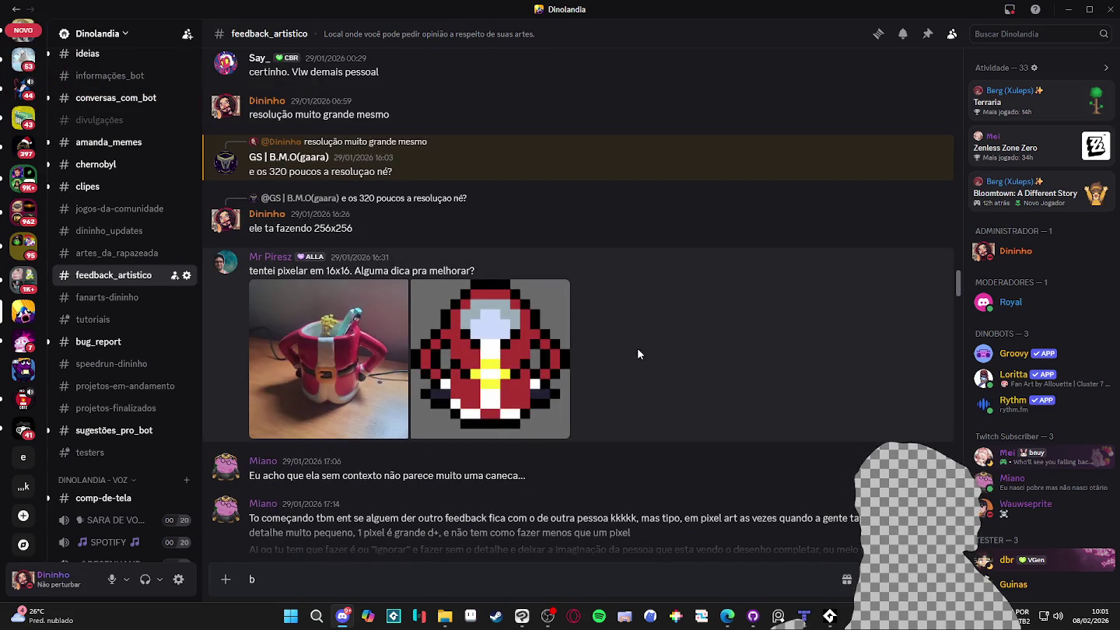
{"action": "scroll", "coordinate": [637, 354], "scroll_direction": "down", "scroll_amount": 15}
{"action": "scroll", "coordinate": [647, 363], "scroll_direction": "down", "scroll_amount": 15}
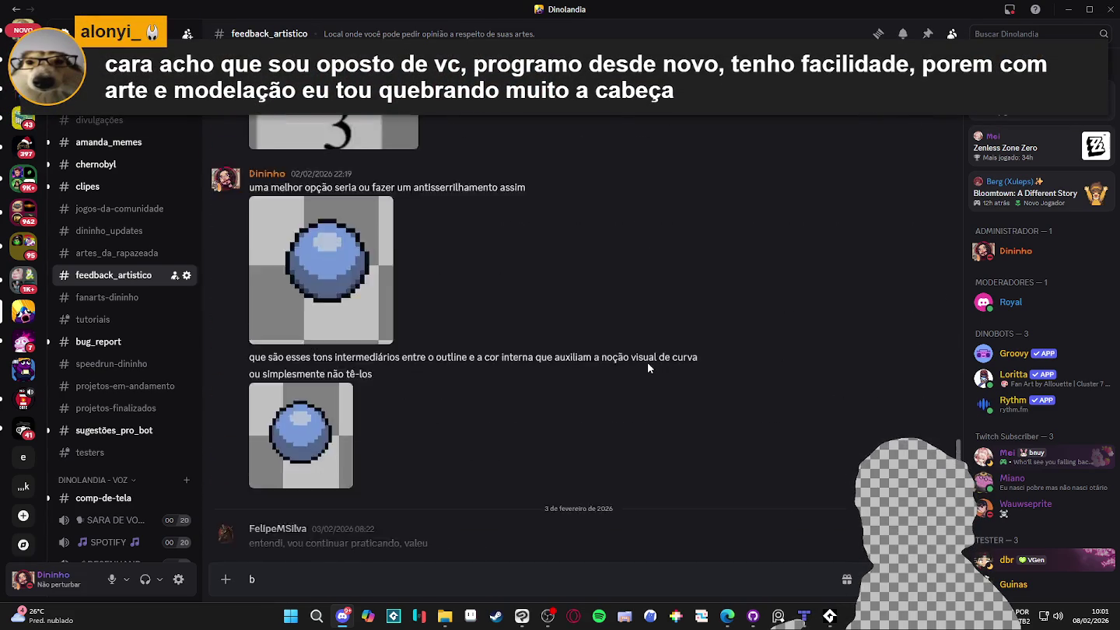
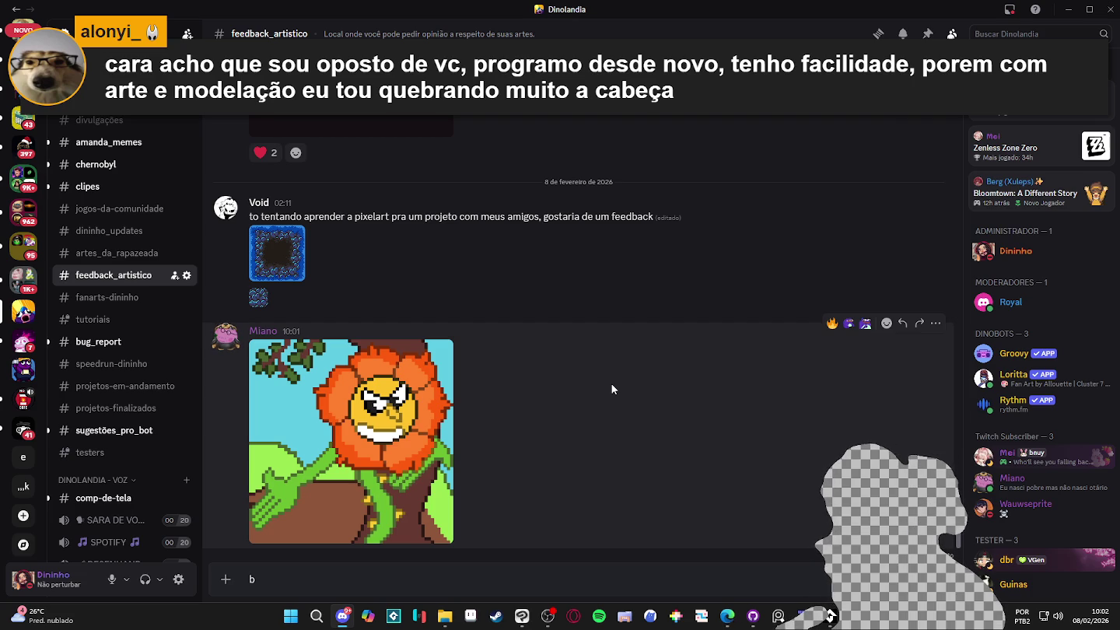
Copy the viewer's angry orange flower image from Discord with Copiar imagem and bring Aseprite forward
{"action": "left_click", "coordinate": [412, 374]}
{"action": "right_click", "coordinate": [540, 317]}
{"action": "left_click", "coordinate": [571, 325]}
{"action": "left_click", "coordinate": [839, 327]}
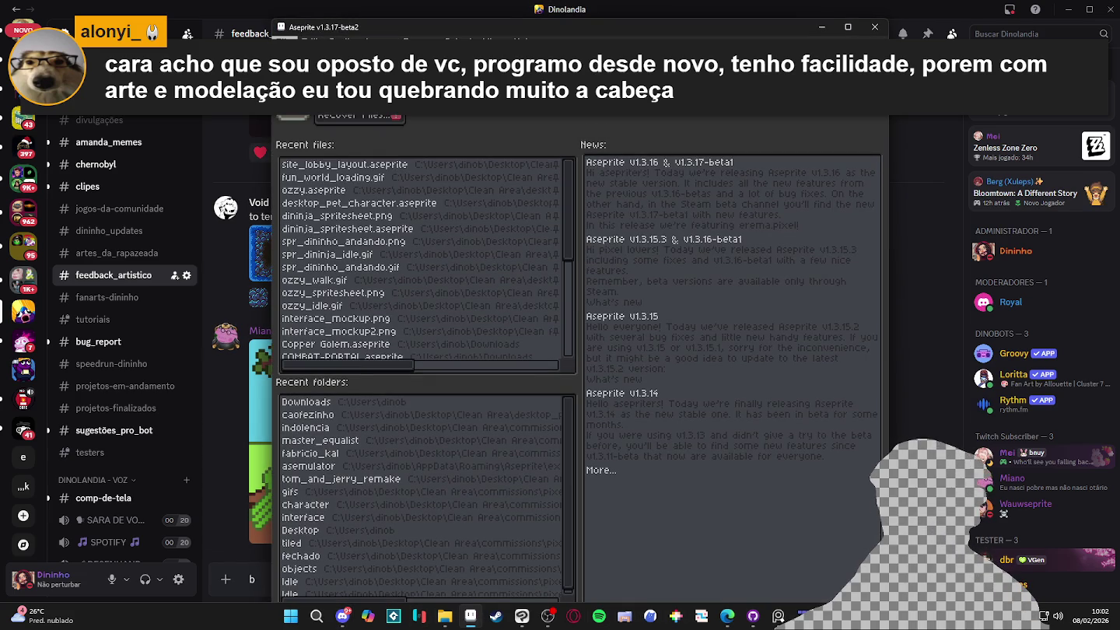
{"action": "left_click", "coordinate": [285, 37]}
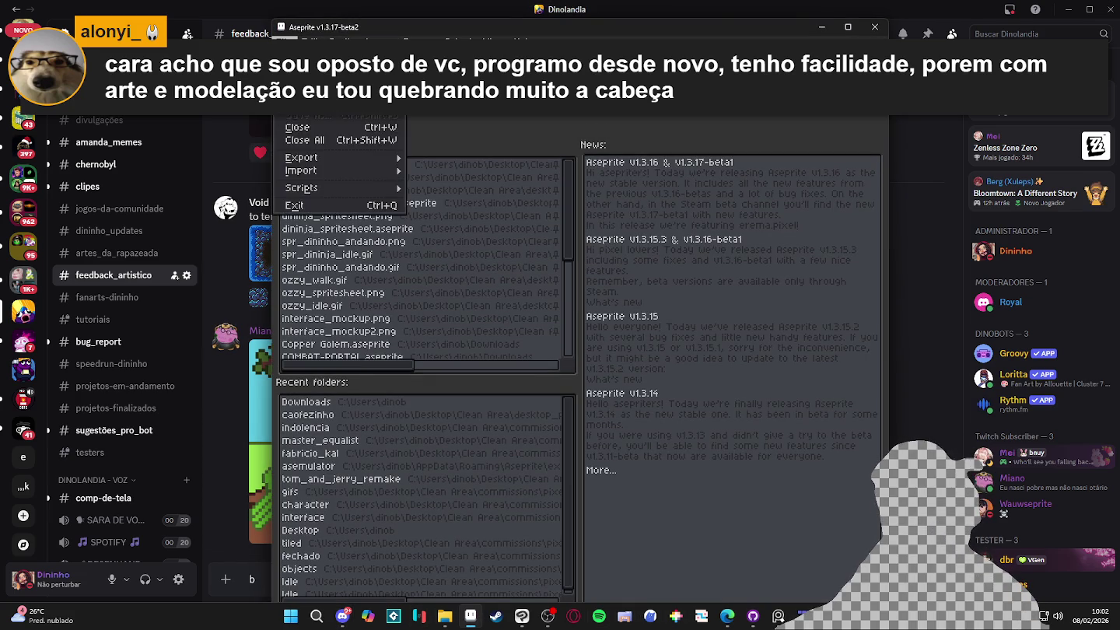
Create a new sprite at clipboard size, paste the copied flower, and measure one enlarged pixel block
{"action": "left_click", "coordinate": [300, 122]}
{"action": "left_click", "coordinate": [544, 460]}
{"action": "key", "text": "ctrl+v"}
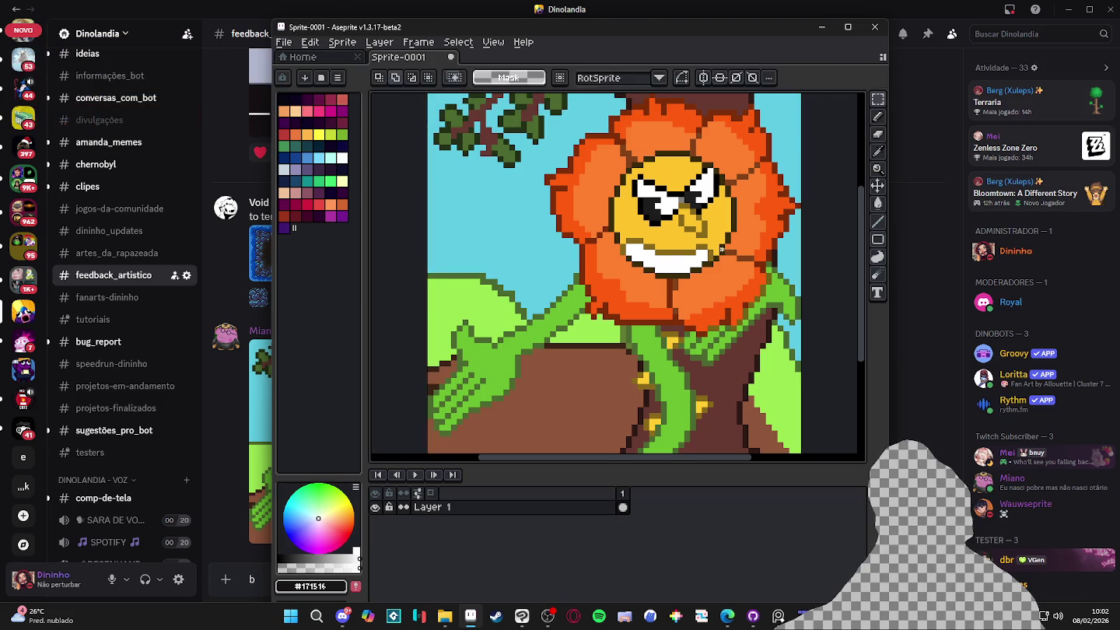
{"action": "scroll", "coordinate": [774, 164], "scroll_direction": "up", "scroll_amount": 5}
{"action": "scroll", "coordinate": [773, 164], "scroll_direction": "up", "scroll_amount": 3}
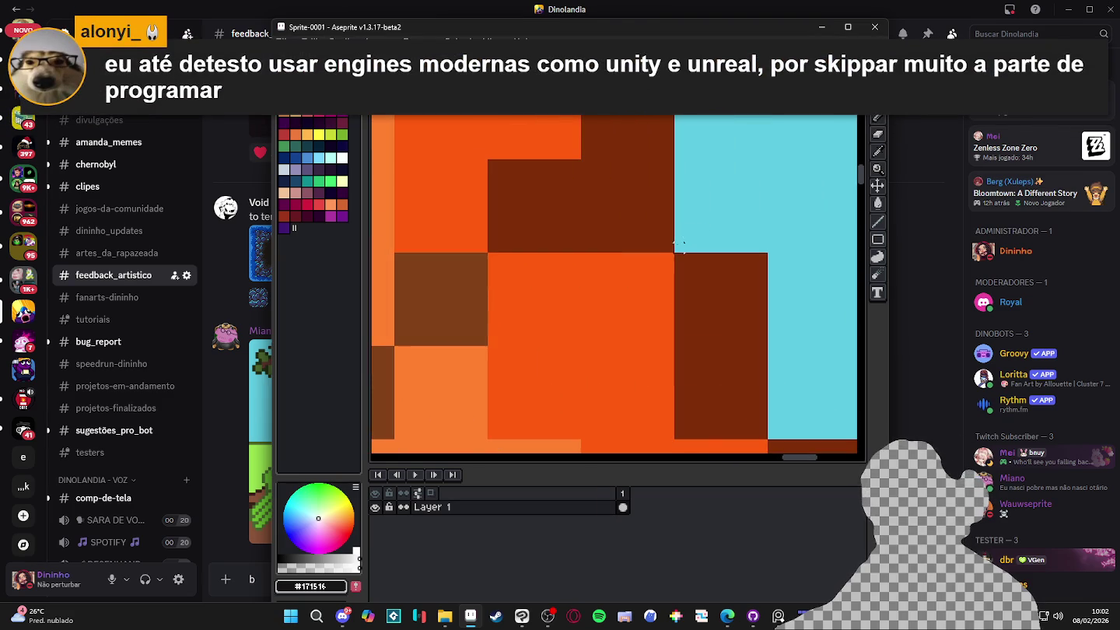
{"action": "left_click_drag", "start_coordinate": [681, 259], "coordinate": [760, 343]}
Maximize the window, then create and discard a mistaken 64×640 sprite
{"action": "left_click", "coordinate": [848, 26]}
{"action": "key", "text": "ctrl+n"}
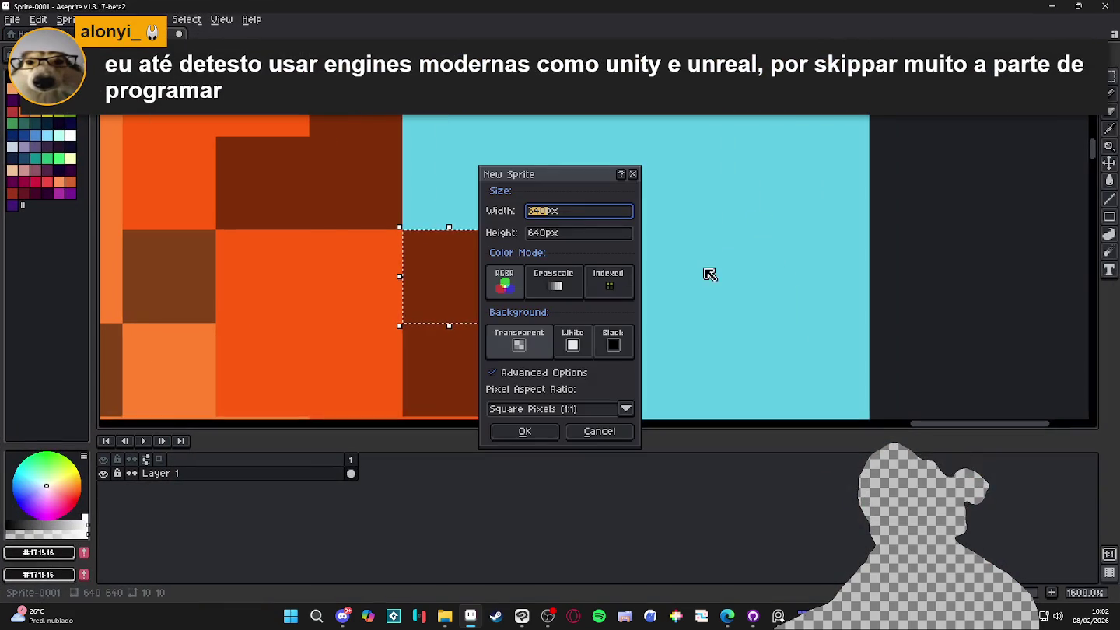
{"action": "left_click", "coordinate": [555, 218]}
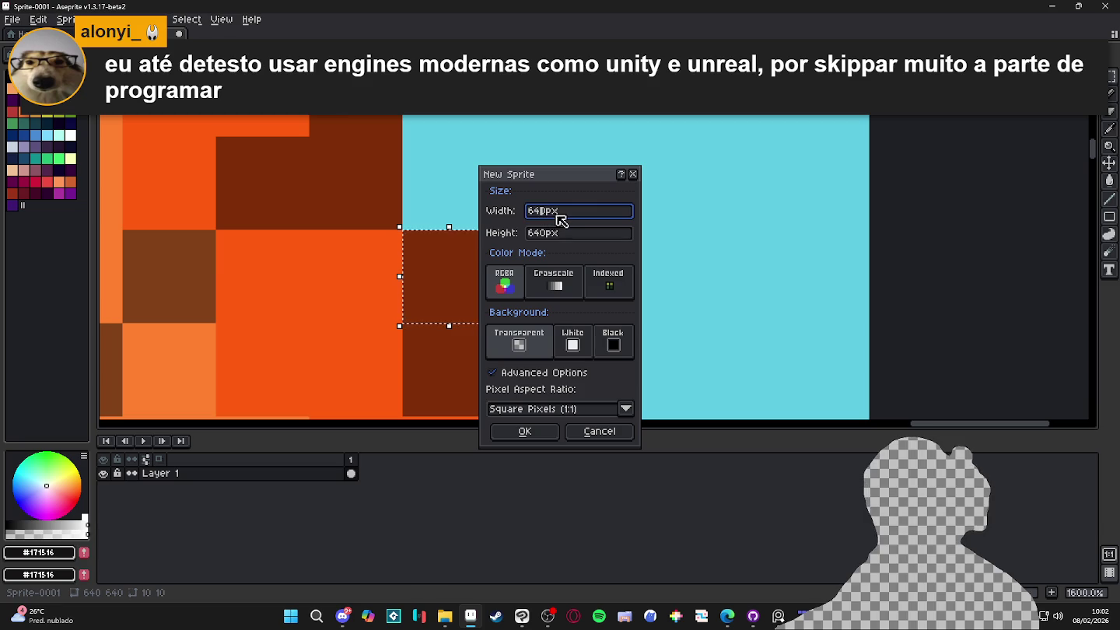
{"action": "key", "text": "BackSpace"}
{"action": "key", "text": "Return"}
{"action": "scroll", "coordinate": [618, 248], "scroll_direction": "down", "scroll_amount": 3}
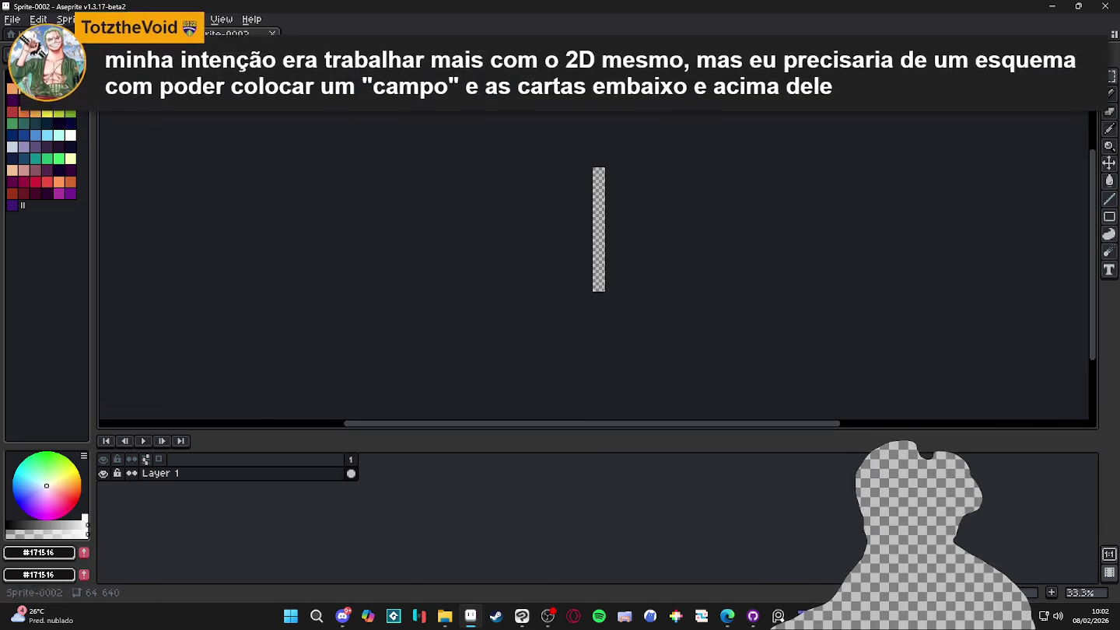
{"action": "left_click", "coordinate": [272, 34]}
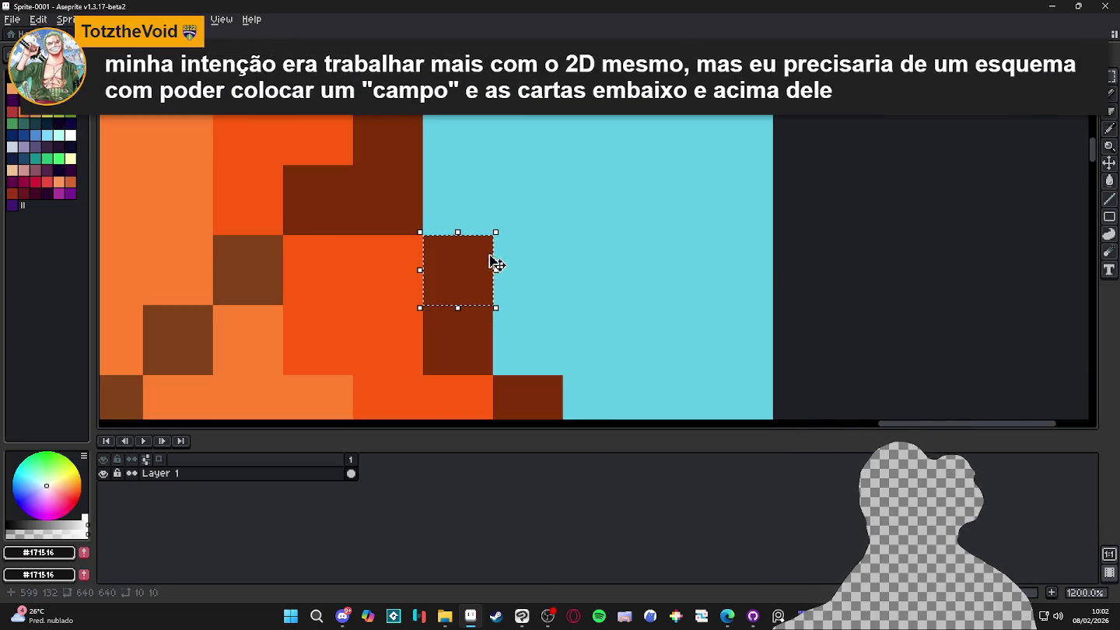
Resize the flower sprite from 640×640 down to 64×64 pixels with Sprite Size
{"action": "left_click", "coordinate": [66, 20]}
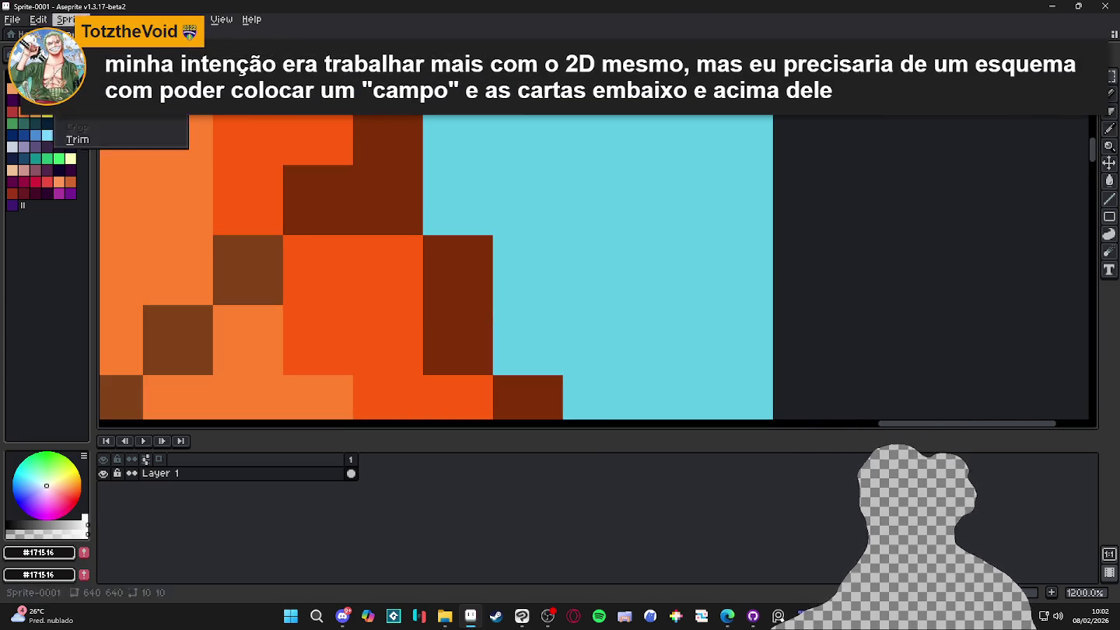
{"action": "left_click", "coordinate": [85, 72]}
{"action": "type", "text": "640"}
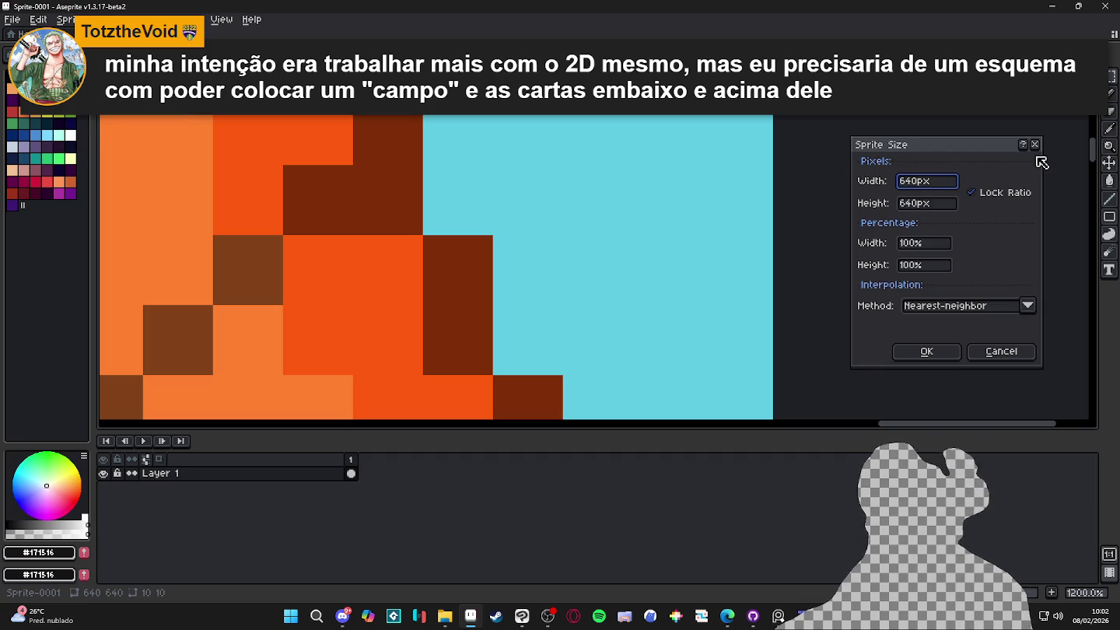
{"action": "key", "text": "Return"}
{"action": "scroll", "coordinate": [243, 360], "scroll_direction": "down", "scroll_amount": 4}
{"action": "scroll", "coordinate": [362, 328], "scroll_direction": "up", "scroll_amount": 8}
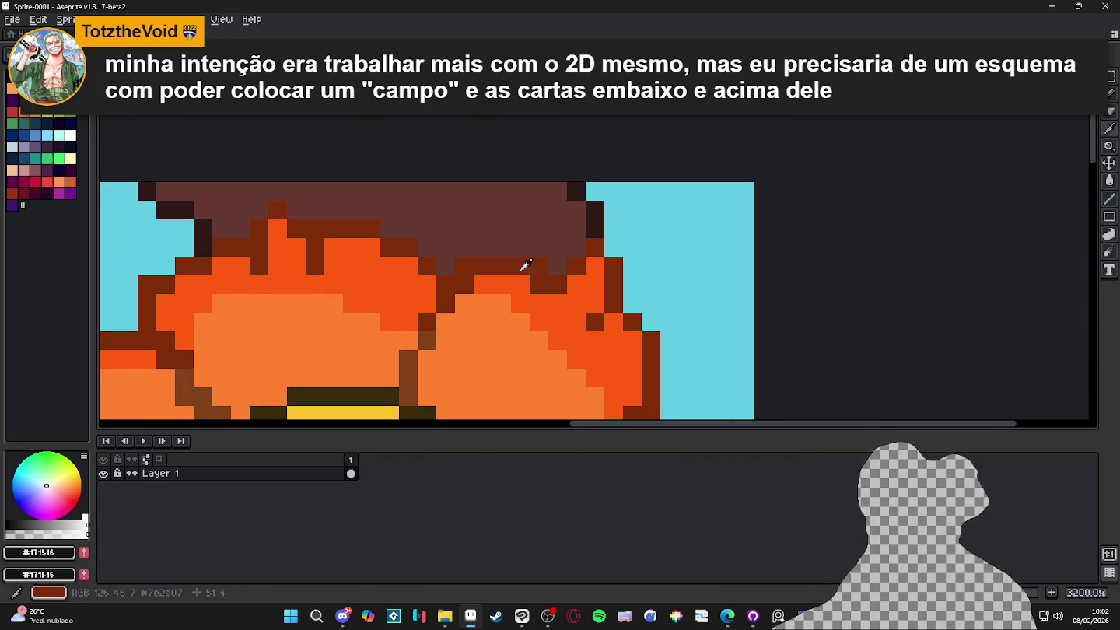
Pick the dark brown #2d1915 outline colour and check the brush dynamics settings
{"action": "left_click", "coordinate": [537, 282], "text": "alt"}
{"action": "scroll", "coordinate": [587, 209], "scroll_direction": "down", "scroll_amount": 1}
{"action": "scroll", "coordinate": [605, 214], "scroll_direction": "up", "scroll_amount": 1}
{"action": "scroll", "coordinate": [604, 218], "scroll_direction": "down", "scroll_amount": 1}
{"action": "scroll", "coordinate": [610, 238], "scroll_direction": "up", "scroll_amount": 2}
{"action": "scroll", "coordinate": [612, 242], "scroll_direction": "up", "scroll_amount": 1}
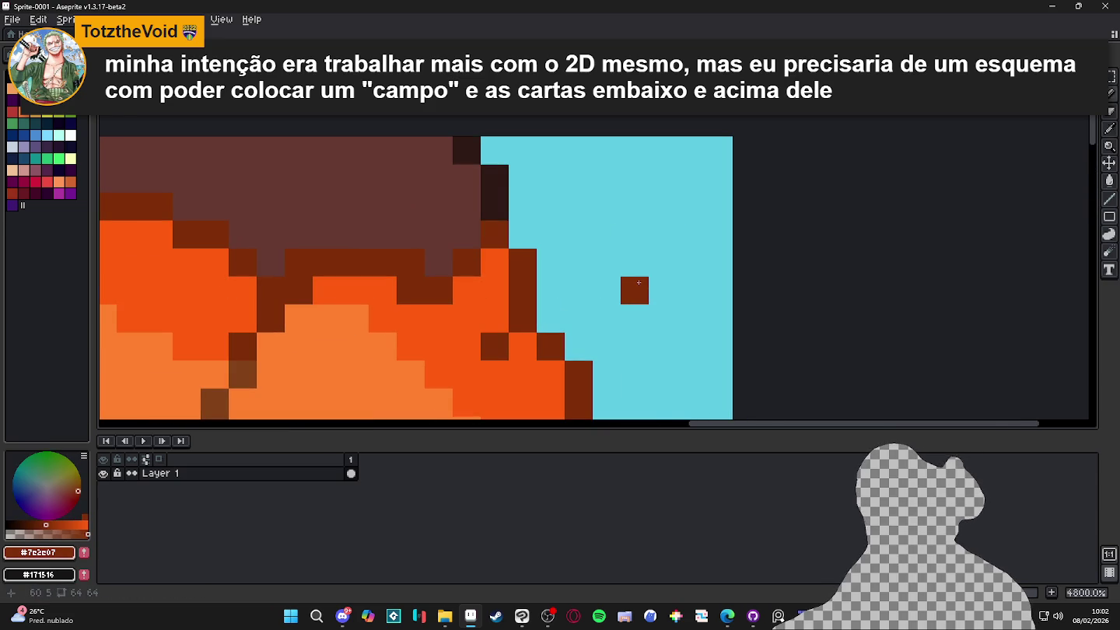
{"action": "scroll", "coordinate": [659, 289], "scroll_direction": "down", "scroll_amount": 4}
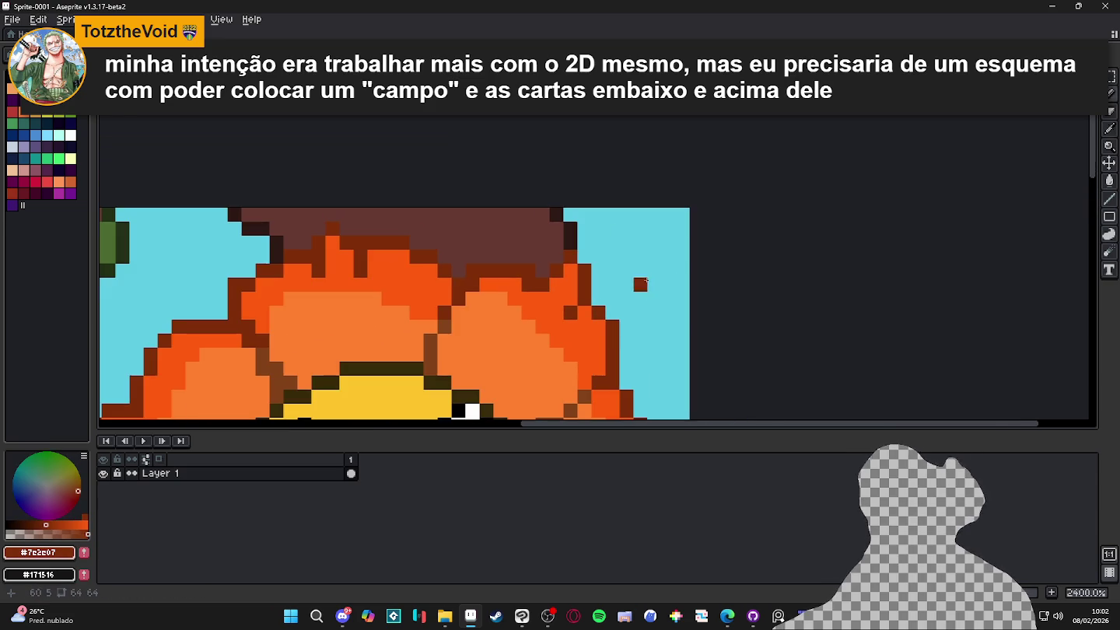
{"action": "left_click", "coordinate": [190, 33]}
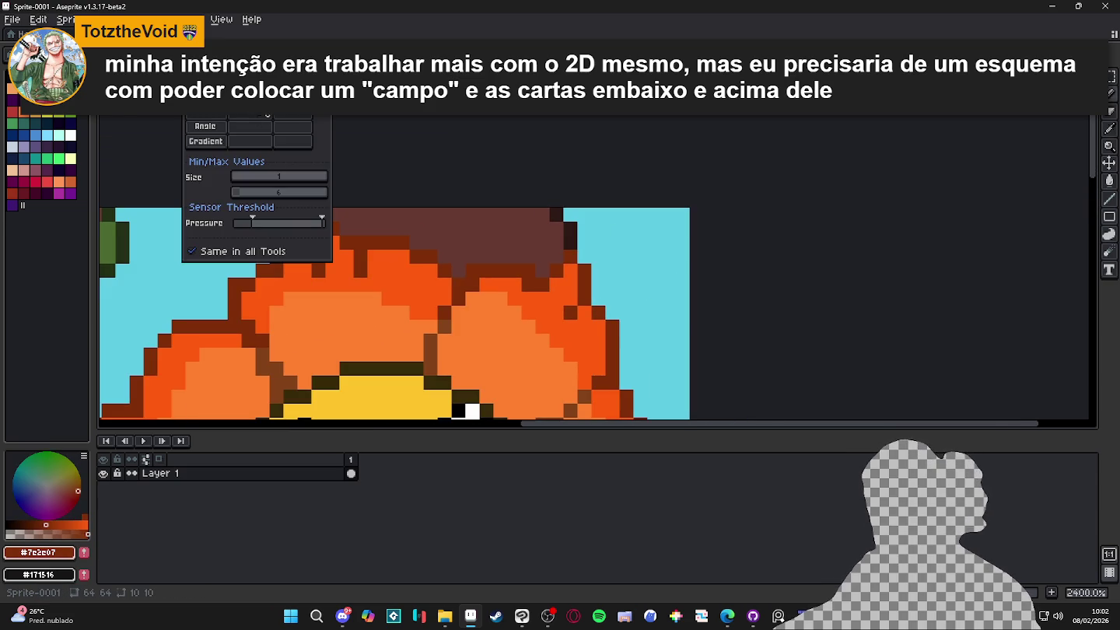
{"action": "mouse_move", "coordinate": [614, 295]}
{"action": "left_mouse_down"}
{"action": "mouse_move", "coordinate": [639, 180]}
{"action": "mouse_move", "coordinate": [642, 250]}
{"action": "left_mouse_up"}
Paint test blocks in the sky to compare browns #663931 and #7e2e07, then undo them
{"action": "left_click_drag", "start_coordinate": [648, 209], "coordinate": [659, 252]}
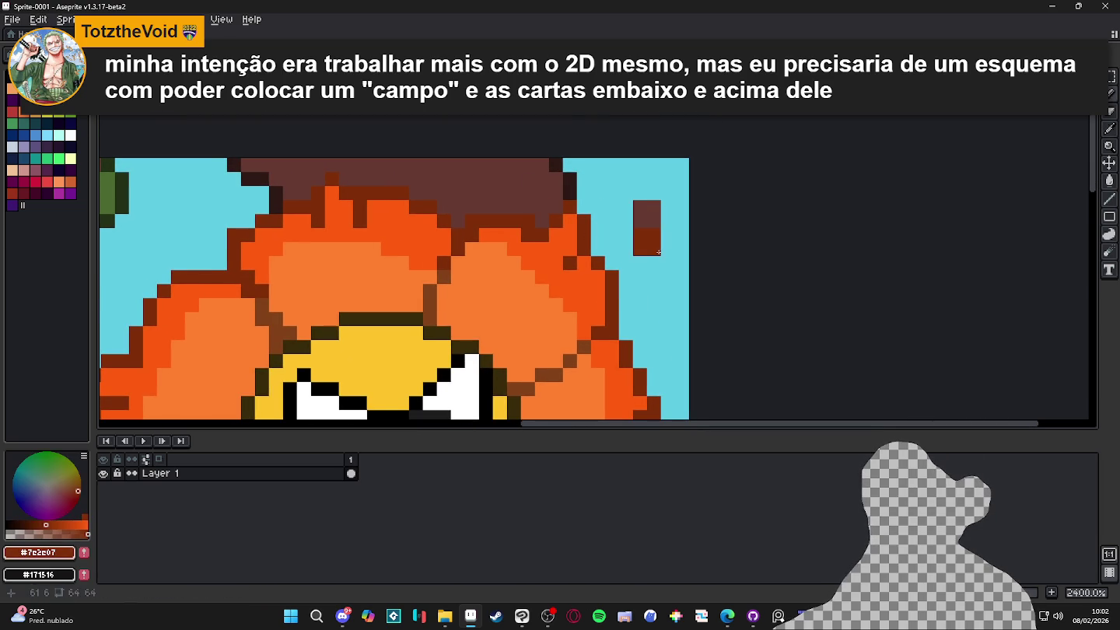
{"action": "left_click", "coordinate": [643, 207], "text": "alt"}
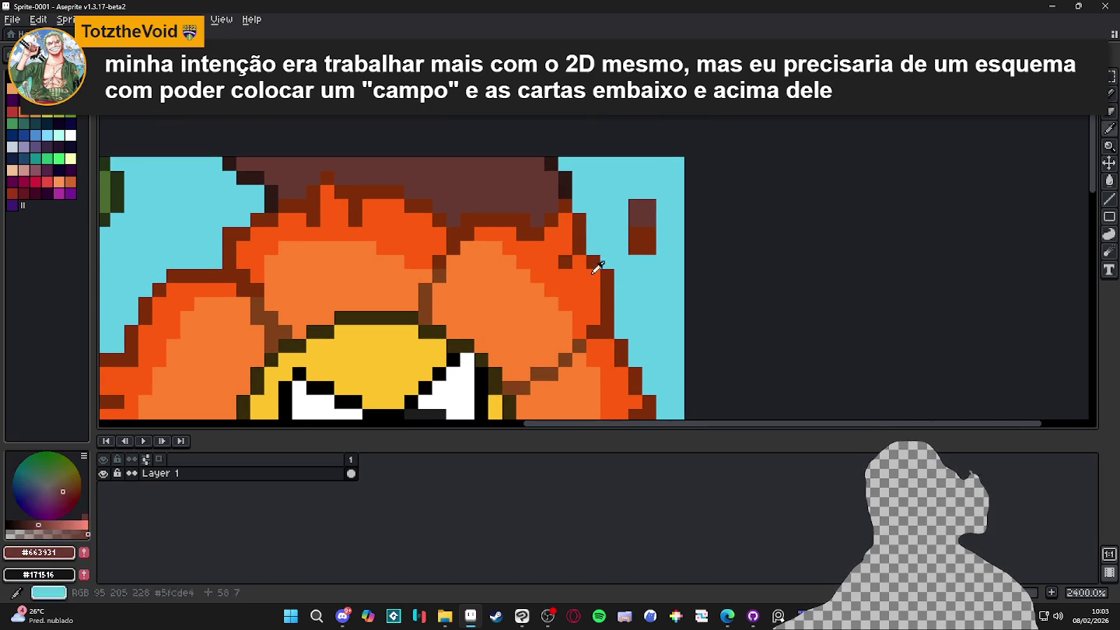
{"action": "left_click", "coordinate": [632, 212], "text": "alt"}
{"action": "left_click", "coordinate": [642, 232], "text": "alt"}
{"action": "left_click", "coordinate": [640, 225], "text": "alt"}
{"action": "left_click", "coordinate": [642, 230], "text": "alt"}
{"action": "left_click", "coordinate": [642, 224], "text": "alt"}
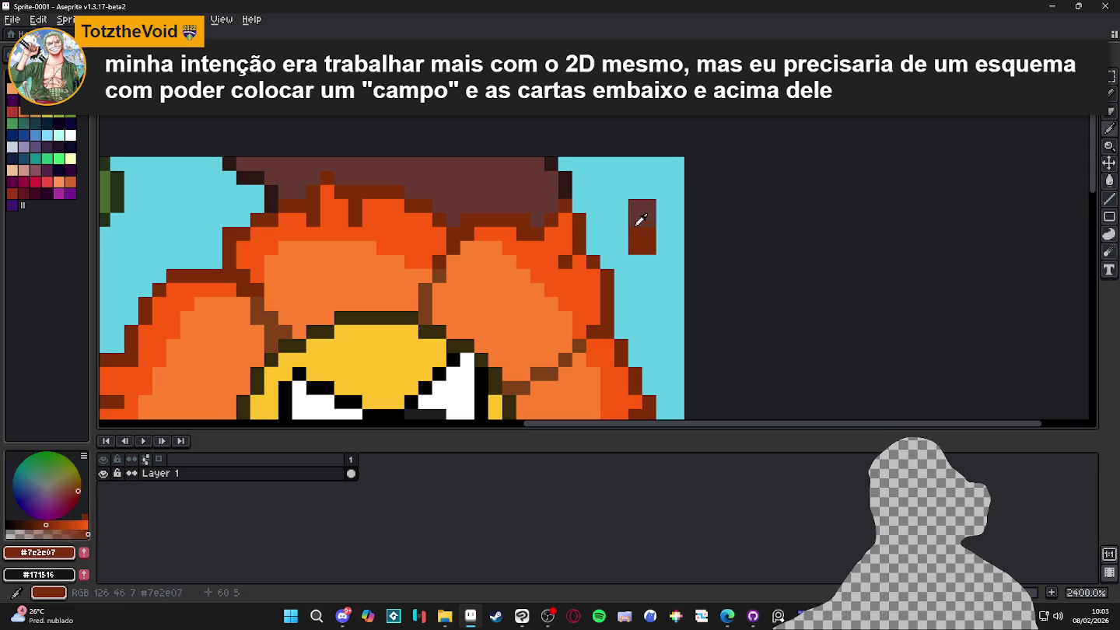
{"action": "left_click", "coordinate": [639, 235]}
{"action": "left_click", "coordinate": [638, 222], "text": "alt"}
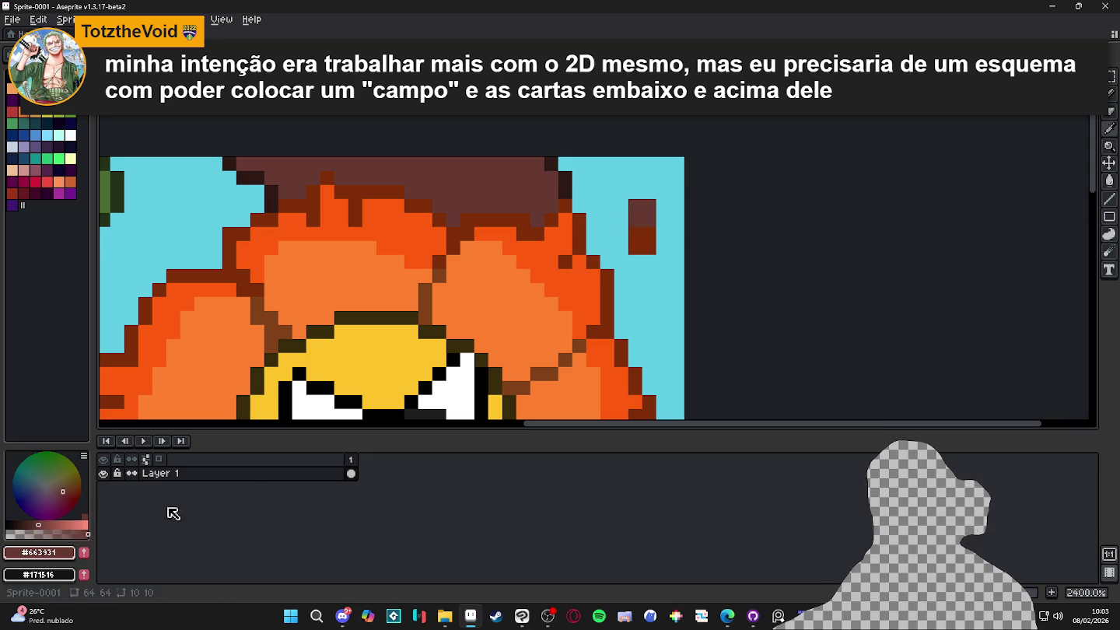
{"action": "left_click", "coordinate": [650, 232], "text": "alt"}
{"action": "left_click", "coordinate": [608, 221]}
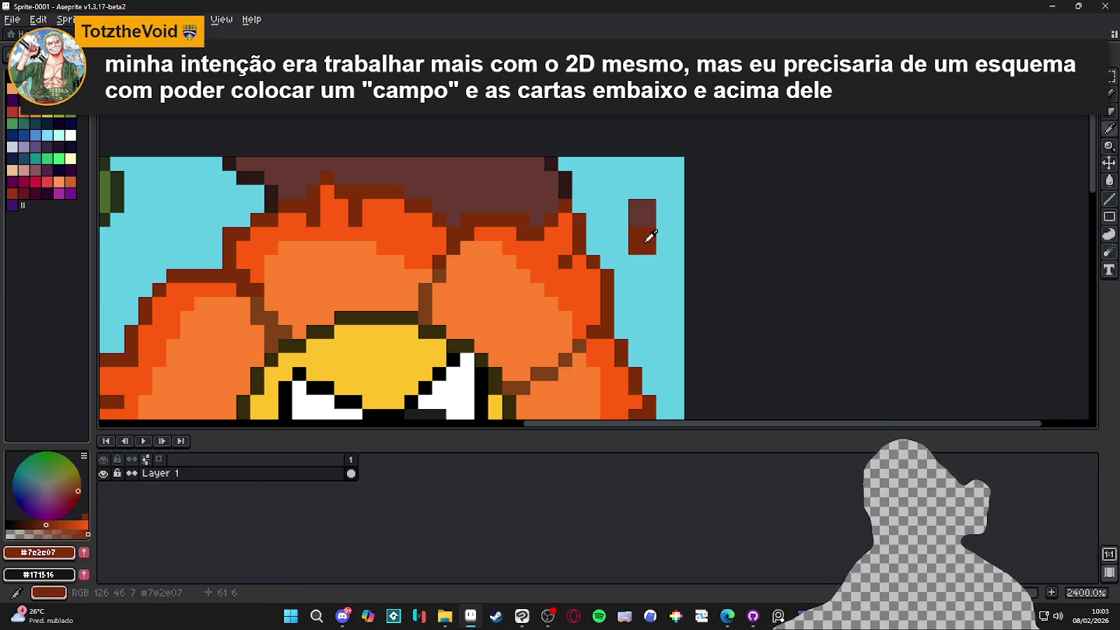
{"action": "key", "text": "ctrl+z"}
{"action": "scroll", "coordinate": [627, 234], "scroll_direction": "down", "scroll_amount": 2}
{"action": "key", "text": "ctrl+z"}
Pencil dark brown outlines along the right and left edges of the brown top
{"action": "left_click", "coordinate": [656, 242], "text": "alt"}
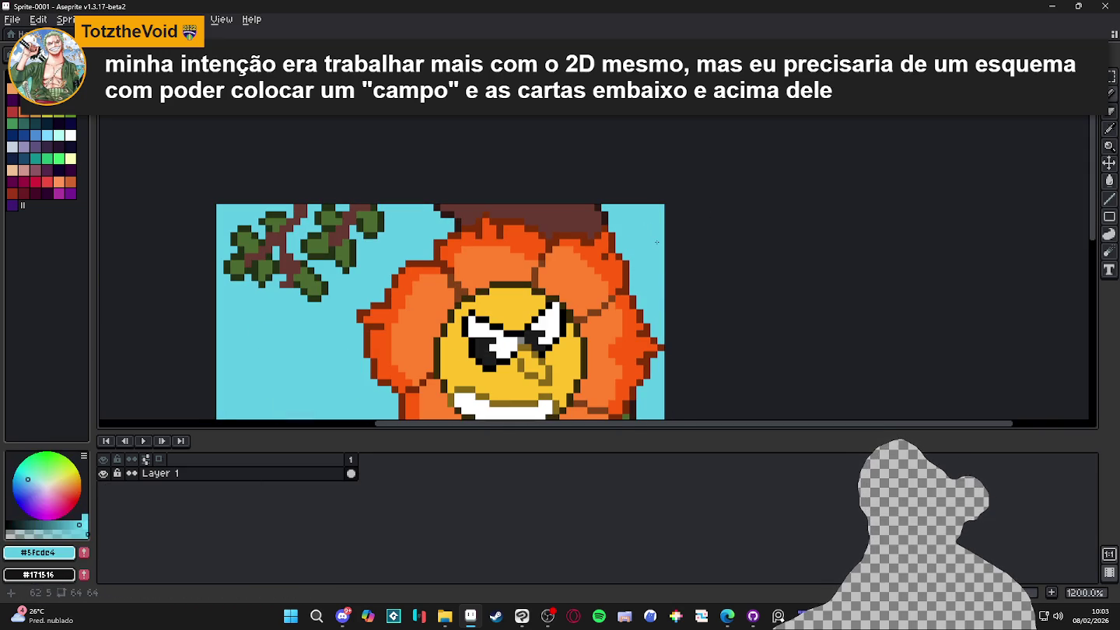
{"action": "scroll", "coordinate": [625, 256], "scroll_direction": "up", "scroll_amount": 2}
{"action": "left_click", "coordinate": [585, 218], "text": "alt"}
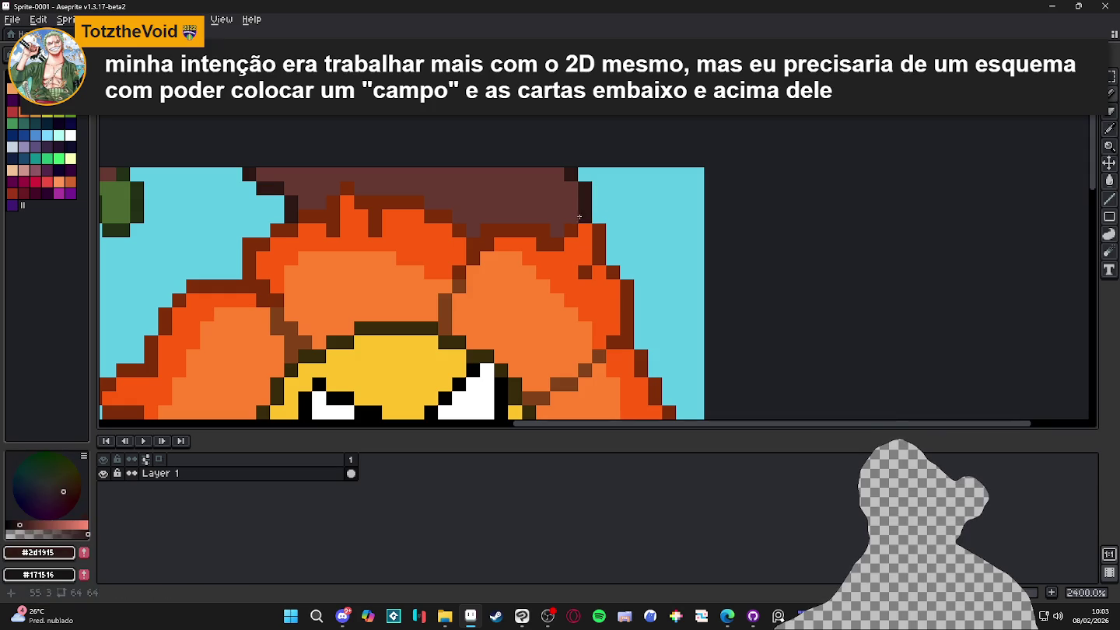
{"action": "mouse_move", "coordinate": [567, 229]}
{"action": "left_mouse_down"}
{"action": "mouse_move", "coordinate": [540, 242]}
{"action": "mouse_move", "coordinate": [513, 230]}
{"action": "mouse_move", "coordinate": [486, 261]}
{"action": "mouse_move", "coordinate": [414, 203]}
{"action": "mouse_move", "coordinate": [333, 204]}
{"action": "mouse_move", "coordinate": [323, 218]}
{"action": "left_mouse_up"}
{"action": "mouse_move", "coordinate": [257, 241]}
{"action": "left_mouse_down"}
{"action": "mouse_move", "coordinate": [250, 274]}
{"action": "mouse_move", "coordinate": [272, 329]}
{"action": "left_mouse_up"}
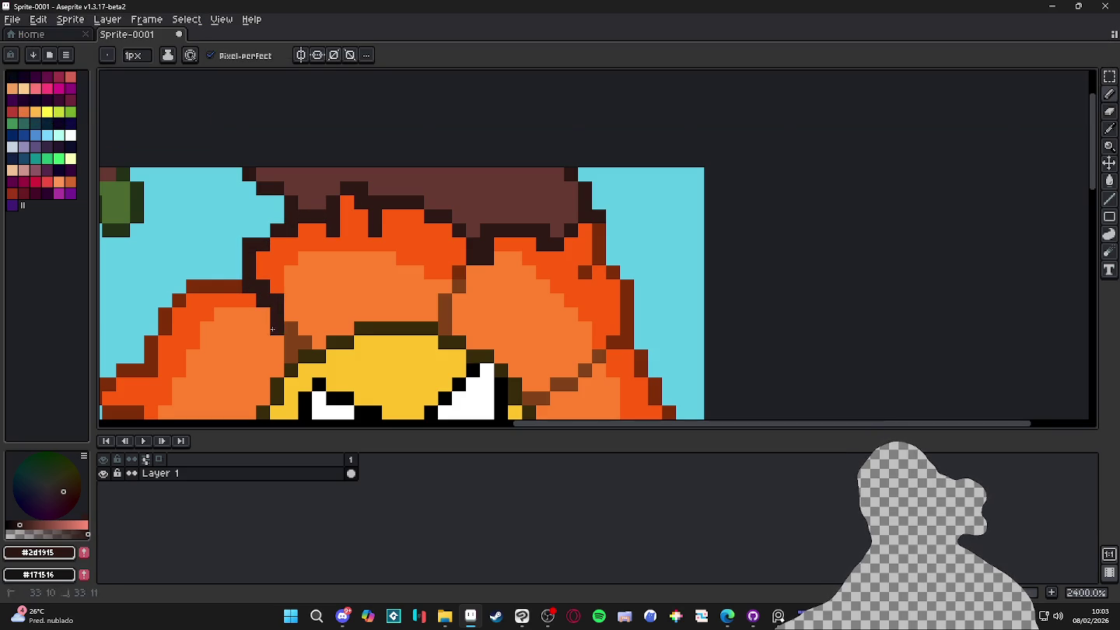
Darken a stray pixel beside the outline and sample the dark green outline colour
{"action": "scroll", "coordinate": [273, 329], "scroll_direction": "down", "scroll_amount": 8}
{"action": "scroll", "coordinate": [445, 235], "scroll_direction": "up", "scroll_amount": 6}
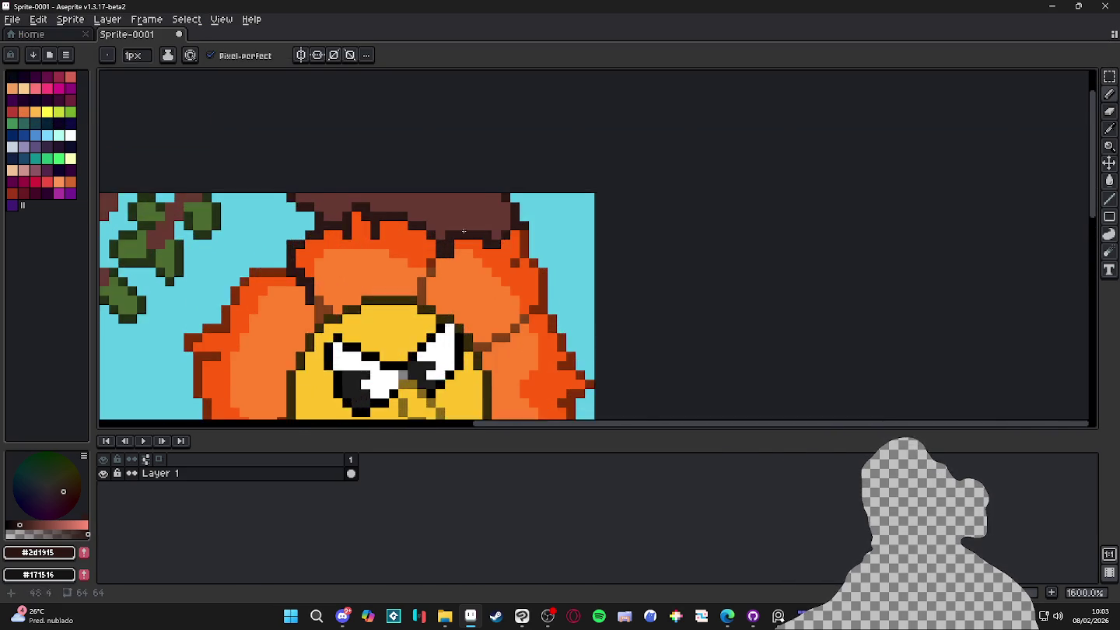
{"action": "scroll", "coordinate": [445, 236], "scroll_direction": "up", "scroll_amount": 2}
{"action": "left_click", "coordinate": [557, 284]}
{"action": "scroll", "coordinate": [569, 295], "scroll_direction": "down", "scroll_amount": 6}
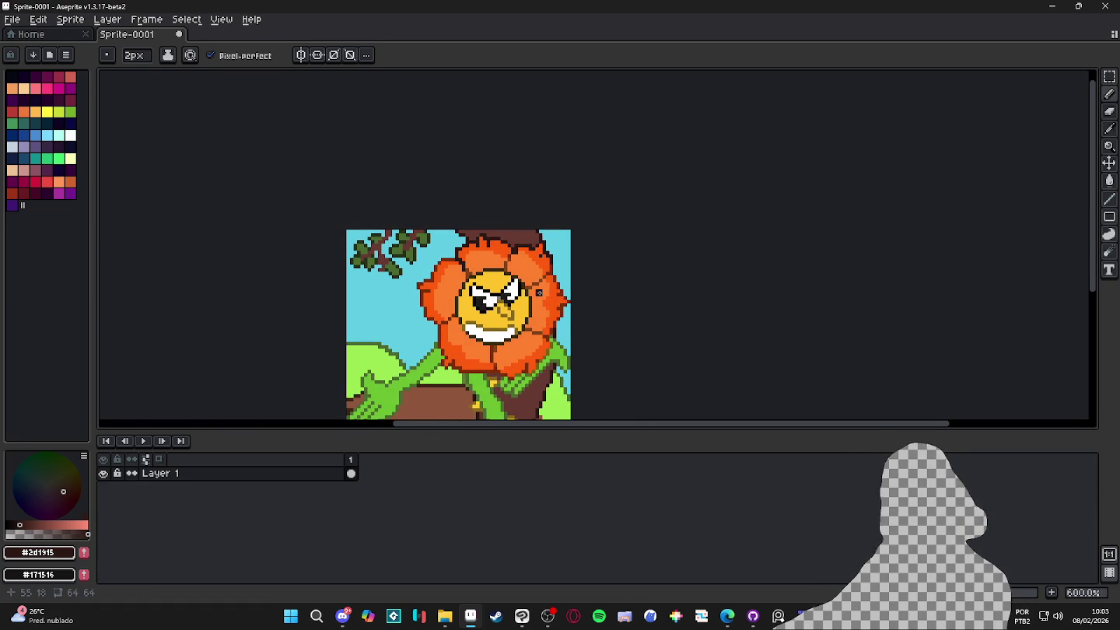
{"action": "scroll", "coordinate": [413, 338], "scroll_direction": "up", "scroll_amount": 4}
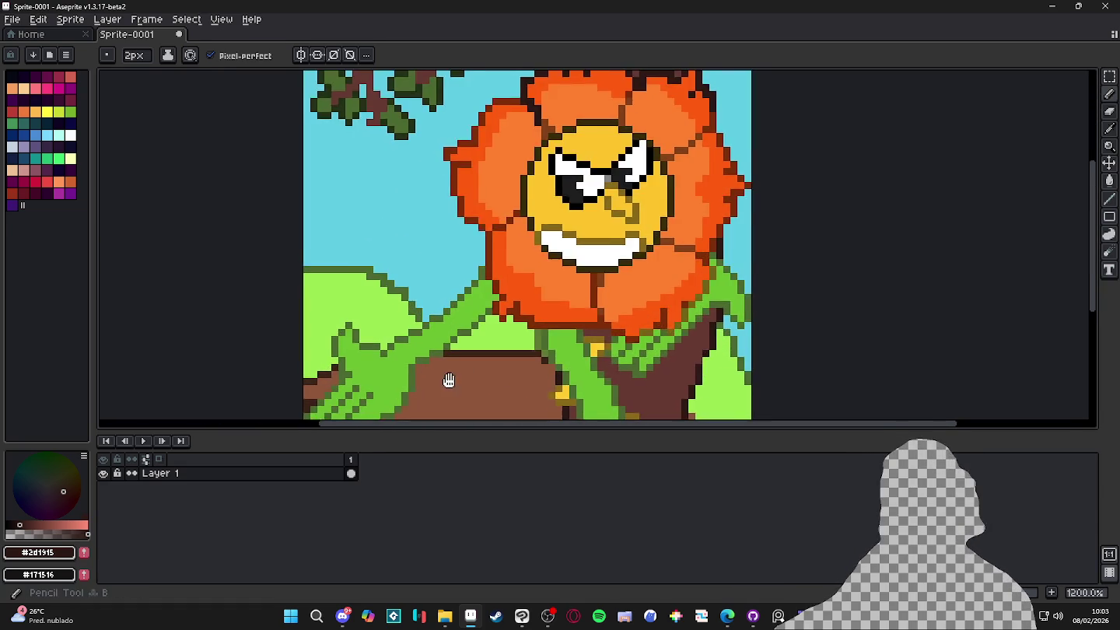
{"action": "left_click", "coordinate": [436, 343], "text": "alt"}
{"action": "scroll", "coordinate": [436, 344], "scroll_direction": "up", "scroll_amount": 2}
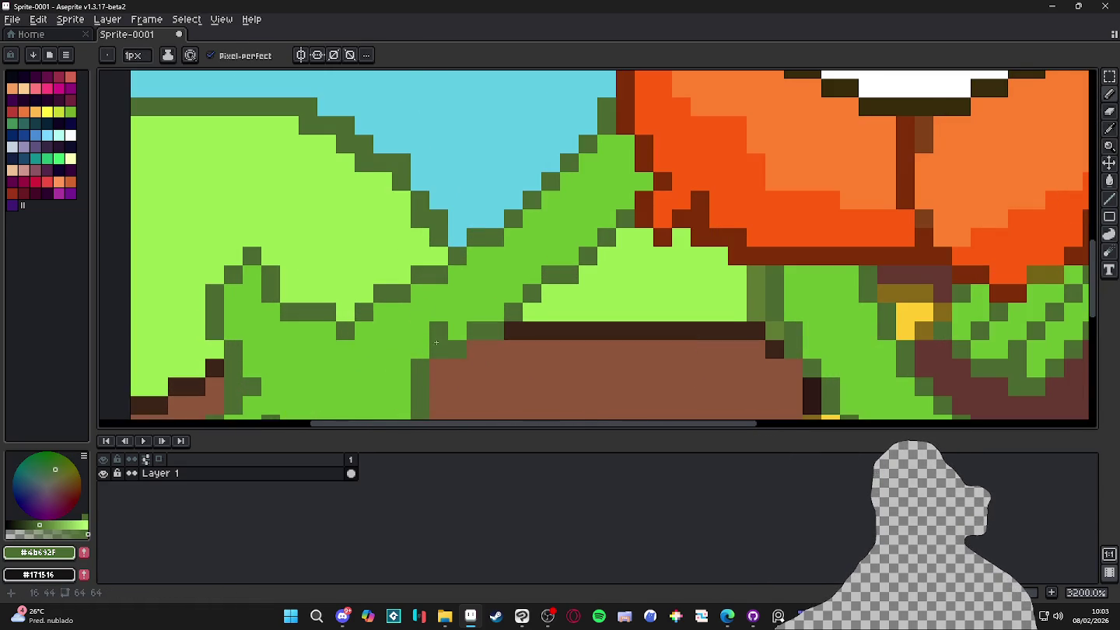
{"action": "scroll", "coordinate": [415, 327], "scroll_direction": "down", "scroll_amount": 3}
{"action": "scroll", "coordinate": [457, 373], "scroll_direction": "up", "scroll_amount": 3}
{"action": "scroll", "coordinate": [443, 363], "scroll_direction": "up", "scroll_amount": 3}
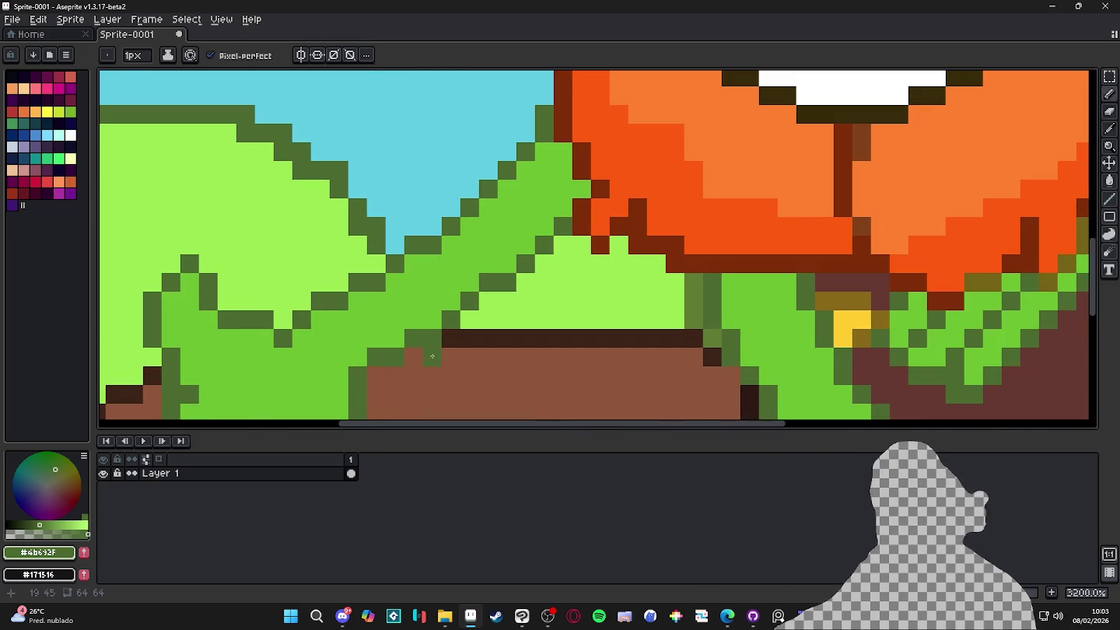
Test Paint Bucket fills of the ground and the green outlines with teal, undoing both
{"action": "key", "text": "alt"}
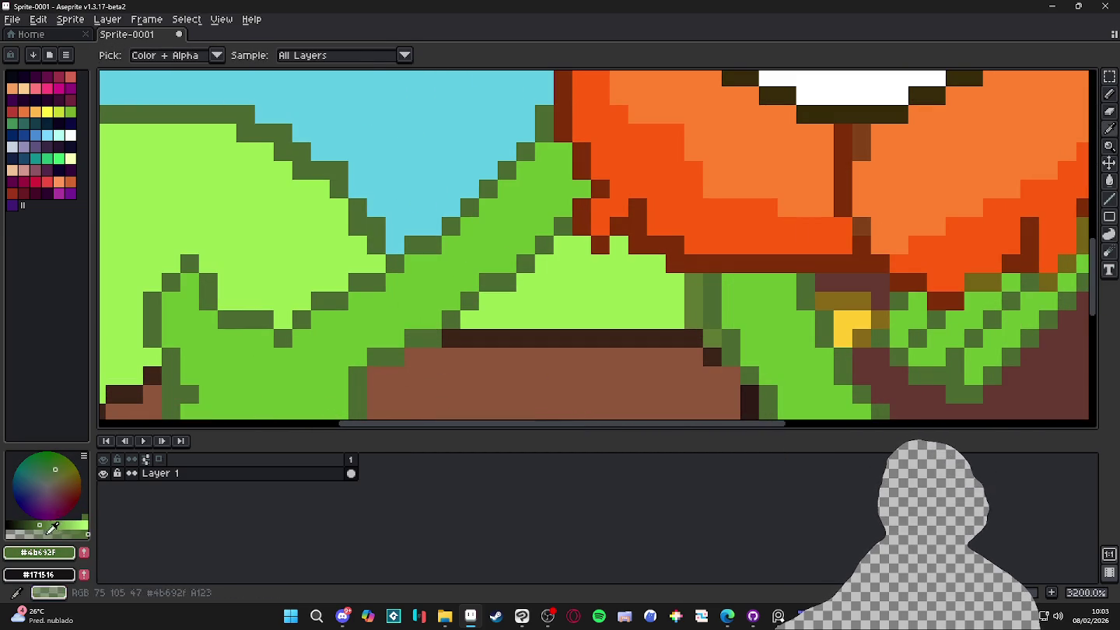
{"action": "left_click", "coordinate": [379, 367], "text": "alt"}
{"action": "scroll", "coordinate": [405, 358], "scroll_direction": "down", "scroll_amount": 5}
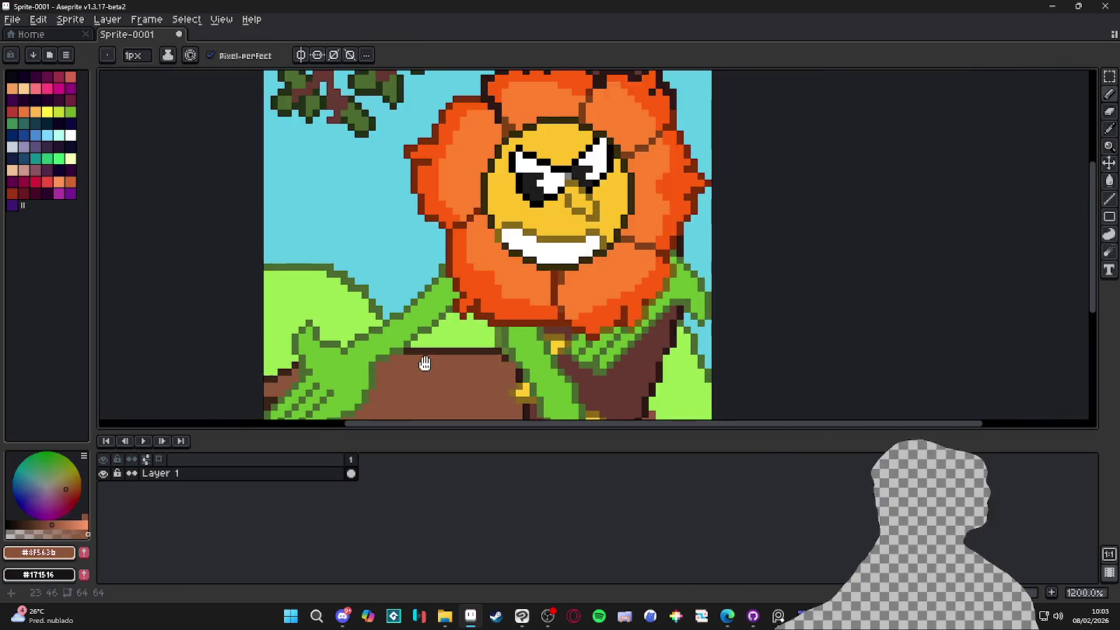
{"action": "scroll", "coordinate": [428, 342], "scroll_direction": "up", "scroll_amount": 1}
{"action": "left_click", "coordinate": [24, 157]}
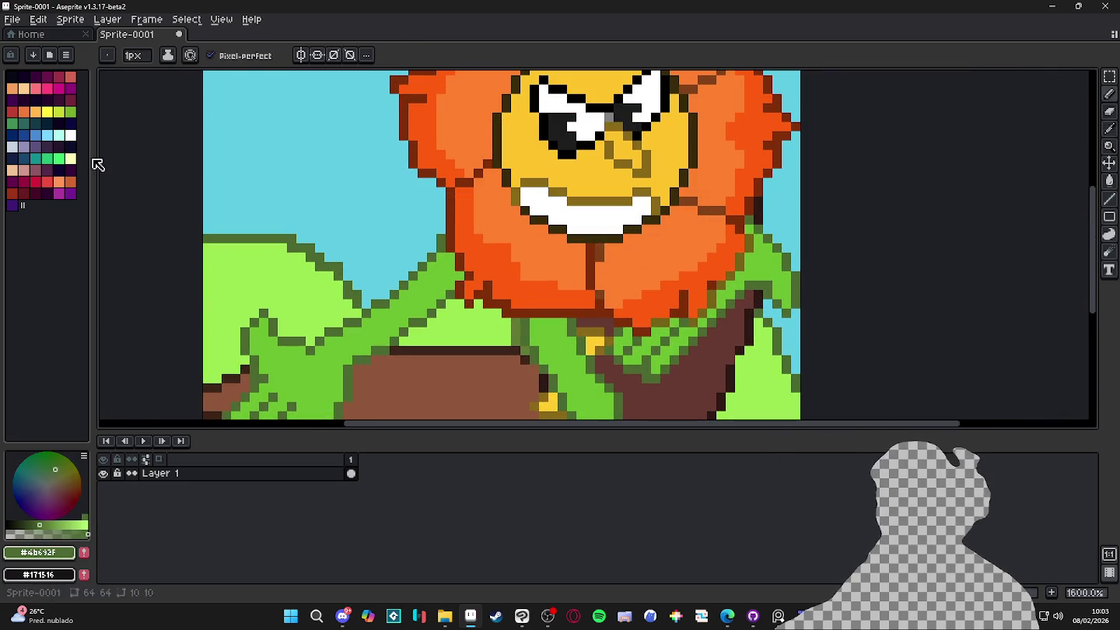
{"action": "key", "text": "g"}
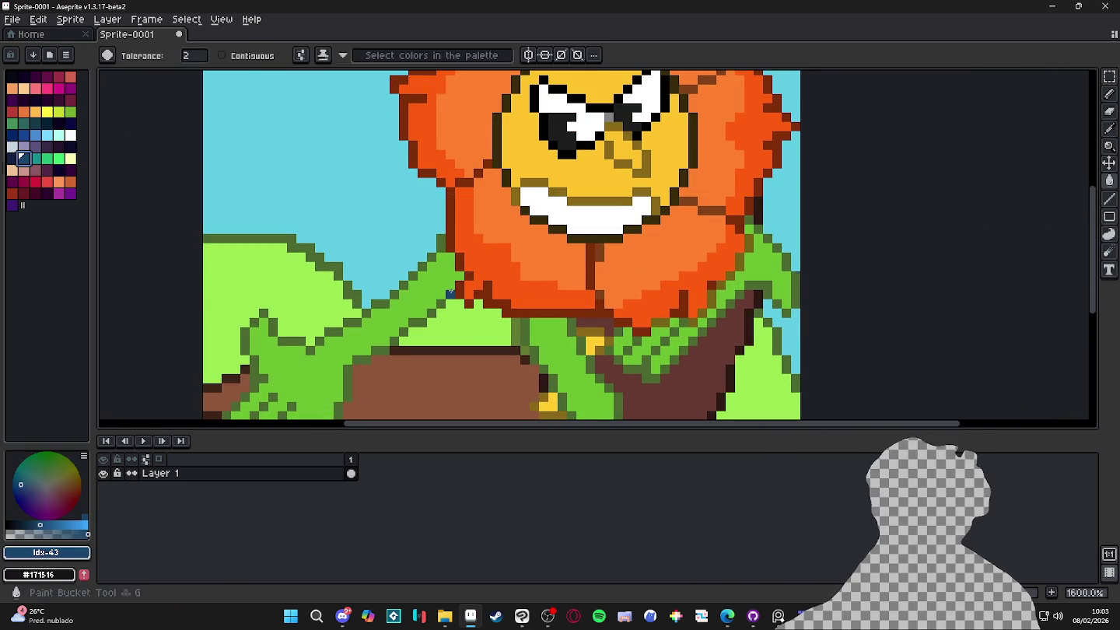
{"action": "scroll", "coordinate": [544, 256], "scroll_direction": "down", "scroll_amount": 3}
{"action": "scroll", "coordinate": [389, 233], "scroll_direction": "up", "scroll_amount": 2}
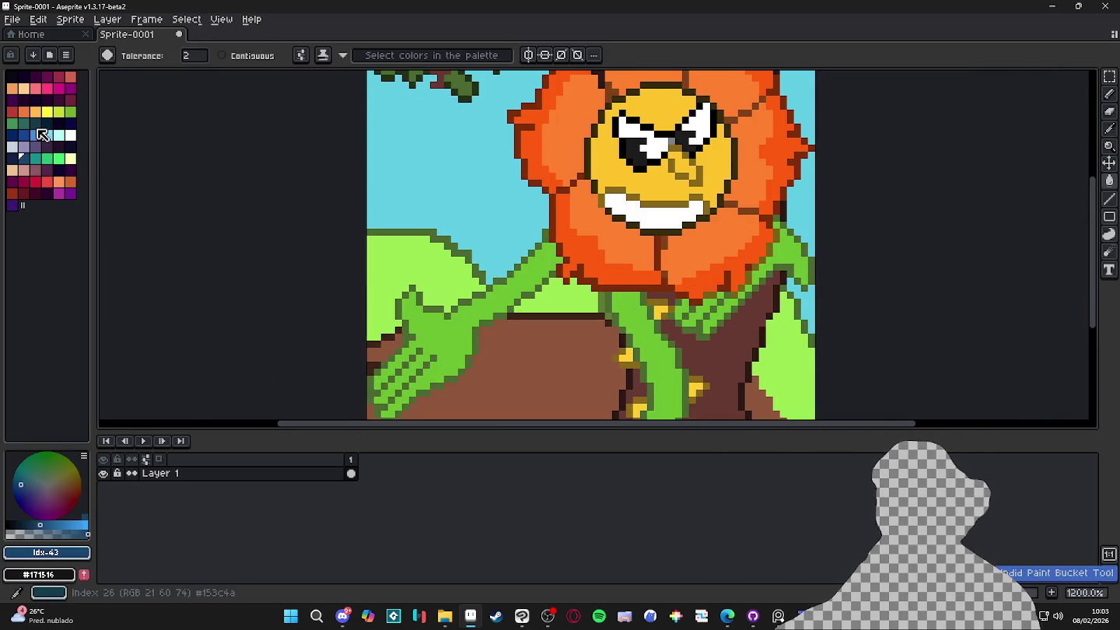
{"action": "left_click", "coordinate": [41, 135]}
{"action": "scroll", "coordinate": [455, 317], "scroll_direction": "up", "scroll_amount": 1}
{"action": "left_click", "coordinate": [482, 344]}
{"action": "scroll", "coordinate": [486, 350], "scroll_direction": "up", "scroll_amount": 2}
{"action": "key", "text": "ctrl+z"}
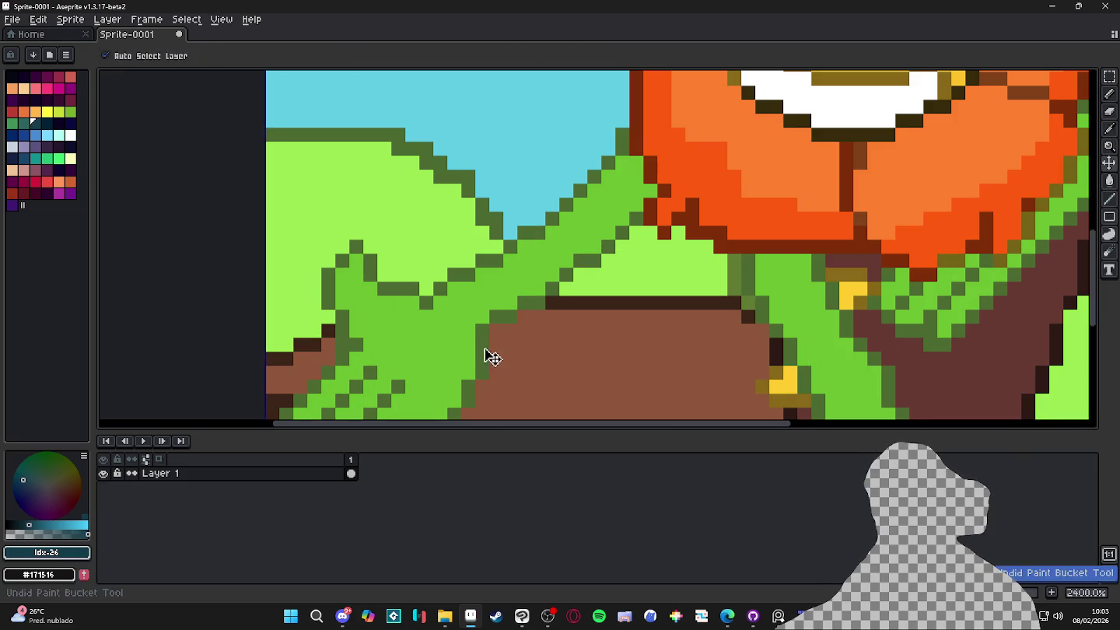
{"action": "left_click", "coordinate": [482, 342]}
{"action": "key", "text": "ctrl+z"}
Choose a darker green from the palette for the outlines and return to the Pencil
{"action": "left_click", "coordinate": [56, 467]}
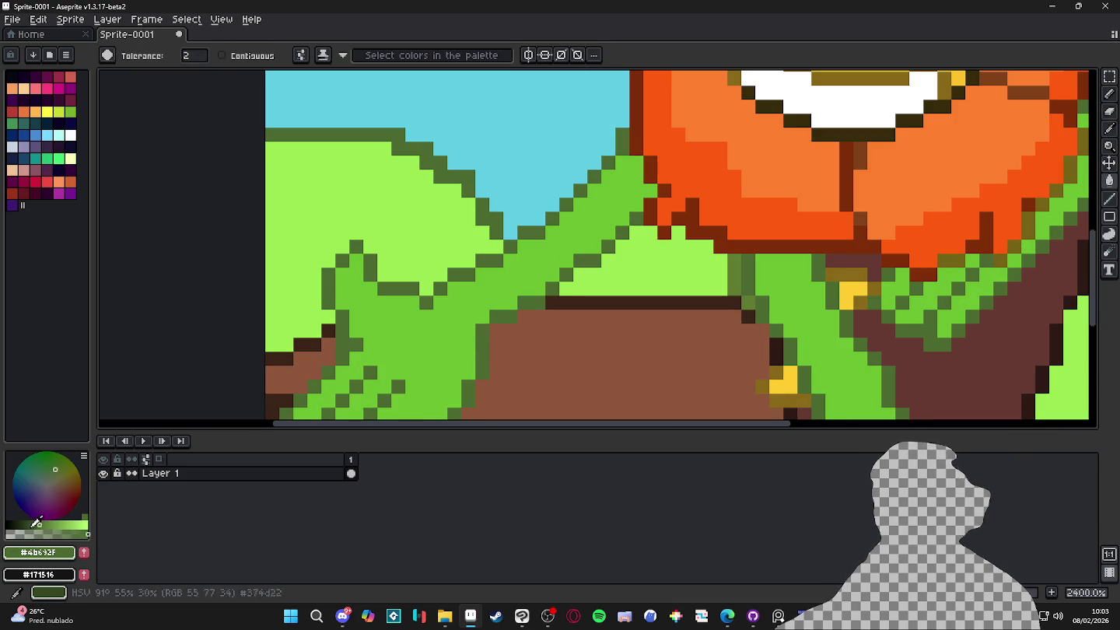
{"action": "scroll", "coordinate": [556, 337], "scroll_direction": "down", "scroll_amount": 1}
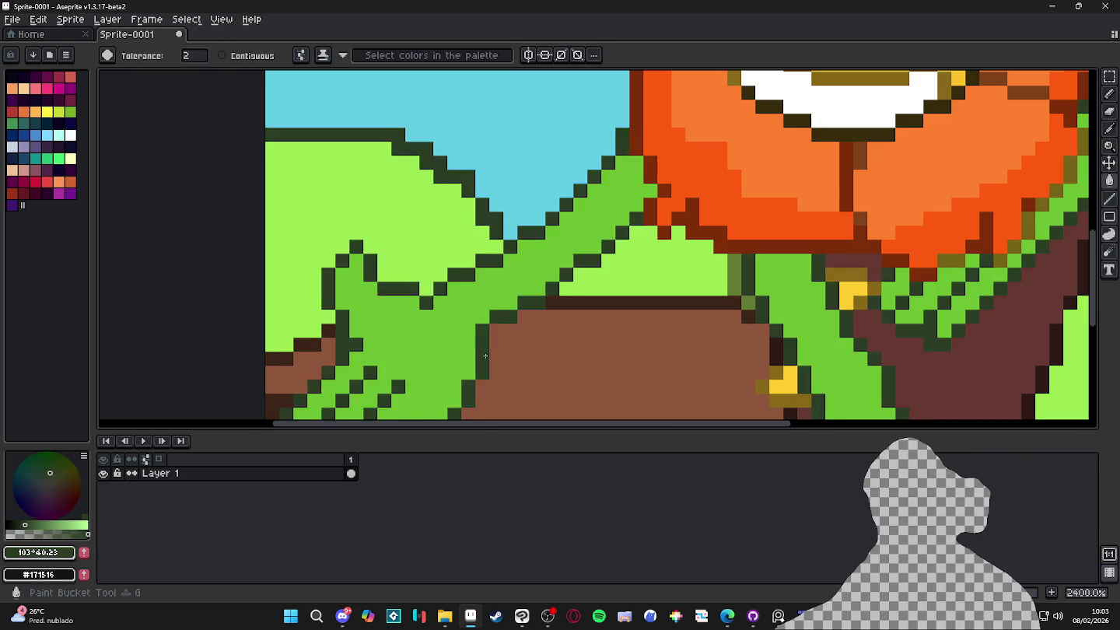
{"action": "scroll", "coordinate": [556, 337], "scroll_direction": "down", "scroll_amount": 2}
{"action": "key", "text": "b"}
{"action": "scroll", "coordinate": [400, 287], "scroll_direction": "down", "scroll_amount": 1}
{"action": "scroll", "coordinate": [401, 287], "scroll_direction": "up", "scroll_amount": 1}
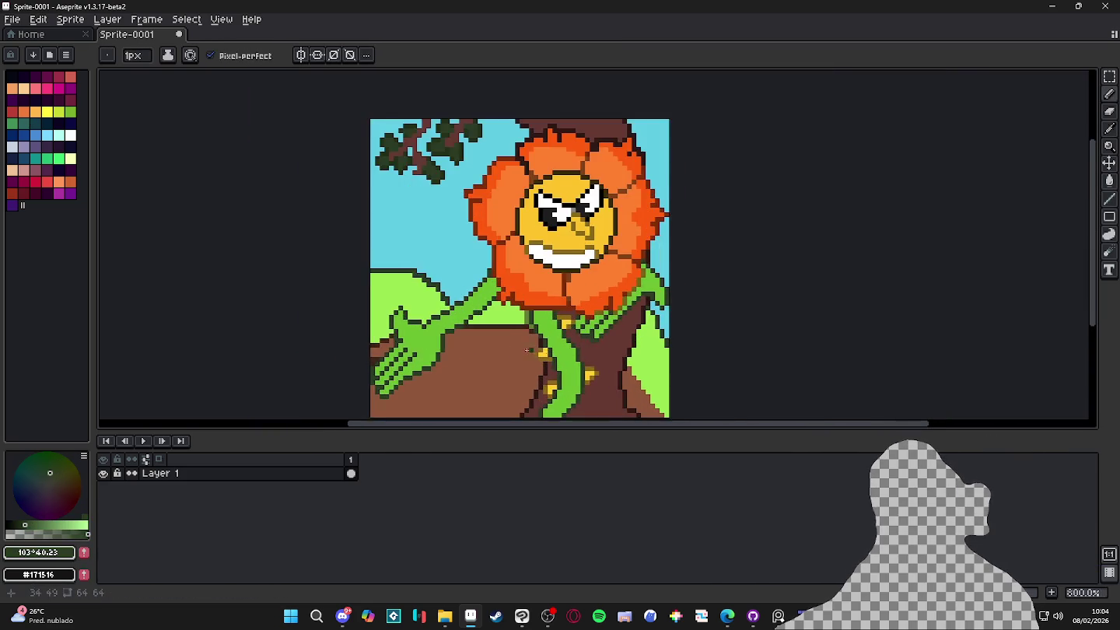
{"action": "scroll", "coordinate": [401, 287], "scroll_direction": "down", "scroll_amount": 1}
{"action": "scroll", "coordinate": [466, 284], "scroll_direction": "up", "scroll_amount": 1}
{"action": "scroll", "coordinate": [497, 282], "scroll_direction": "up", "scroll_amount": 1}
{"action": "scroll", "coordinate": [515, 284], "scroll_direction": "down", "scroll_amount": 1}
{"action": "scroll", "coordinate": [557, 301], "scroll_direction": "down", "scroll_amount": 1}
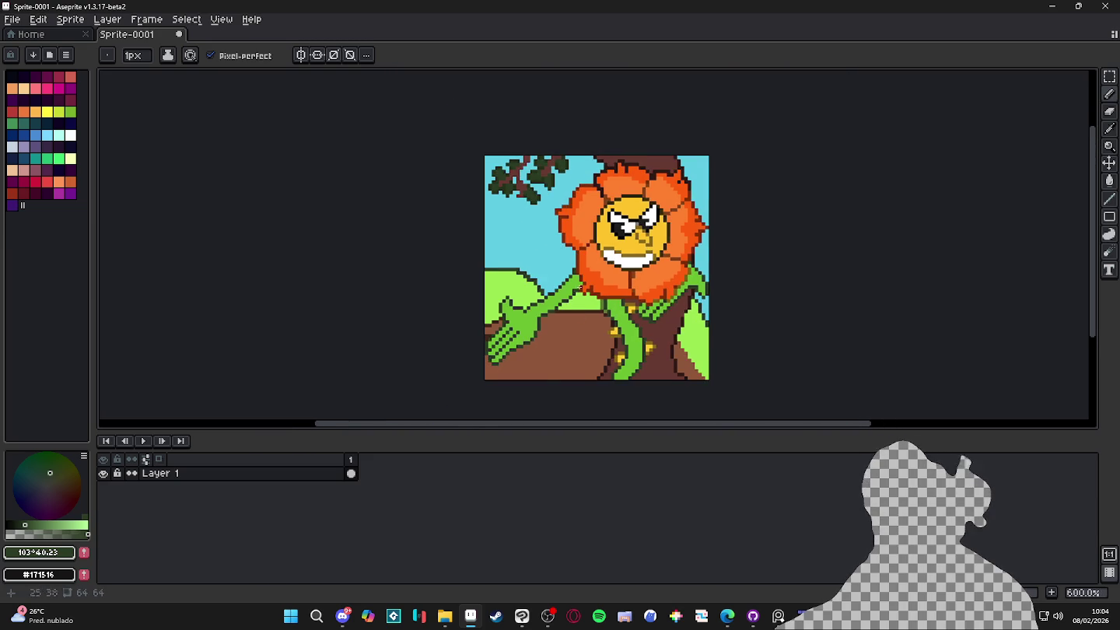
{"action": "scroll", "coordinate": [553, 307], "scroll_direction": "up", "scroll_amount": 3}
Sample the brown ground, lower its opacity, and pick the darker brown #623b28 for the stem edge
{"action": "left_click", "coordinate": [658, 327], "text": "alt"}
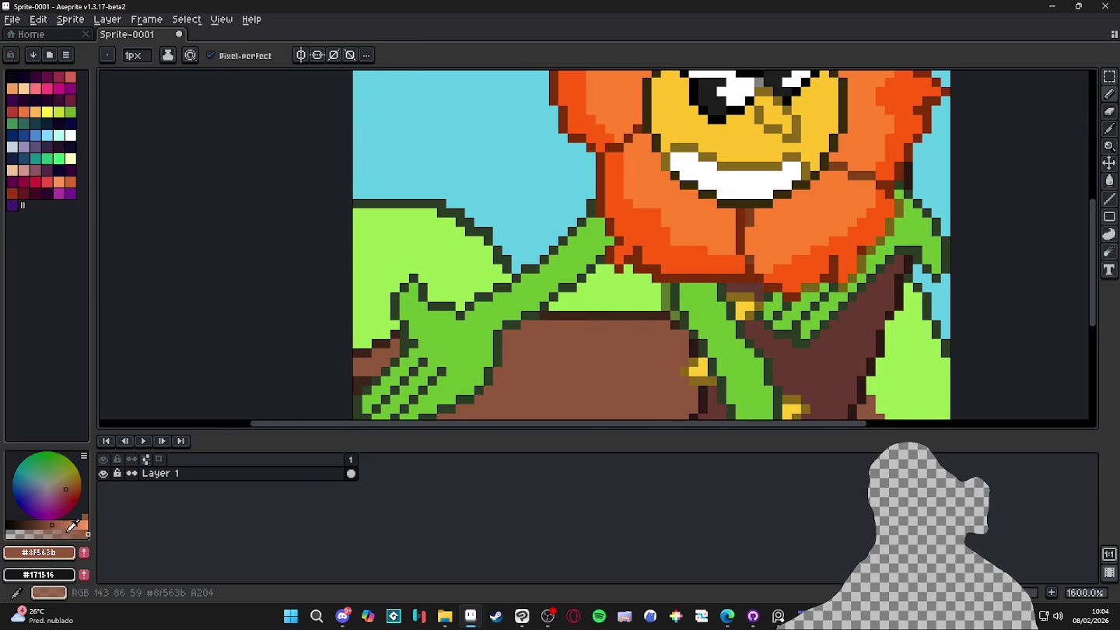
{"action": "left_click", "coordinate": [44, 533]}
{"action": "left_click", "coordinate": [656, 314], "text": "alt"}
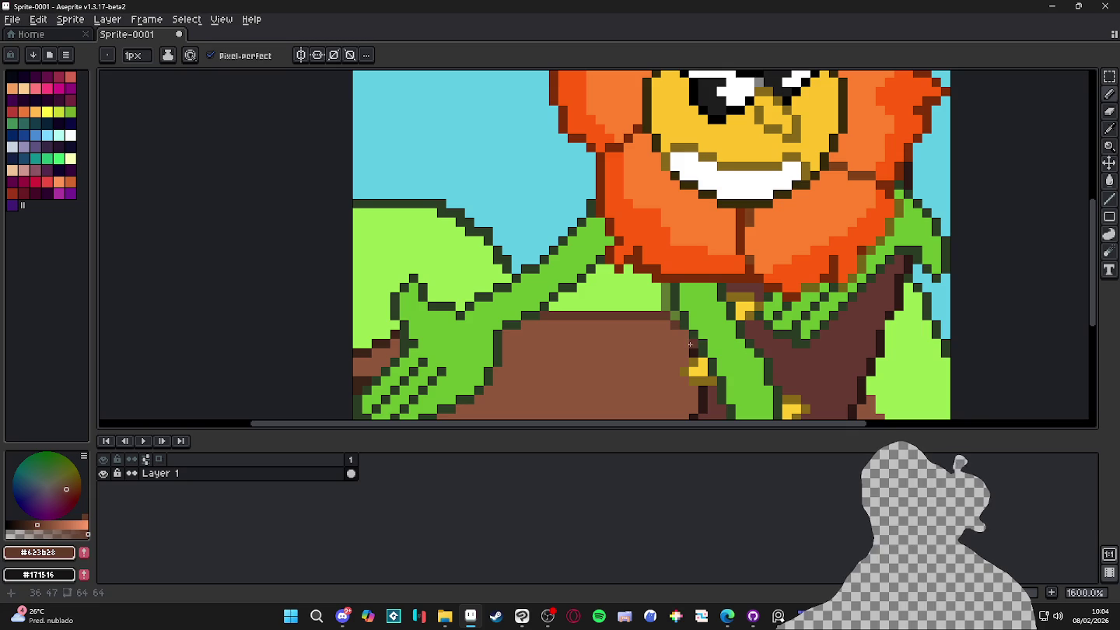
{"action": "scroll", "coordinate": [692, 354], "scroll_direction": "down", "scroll_amount": 2}
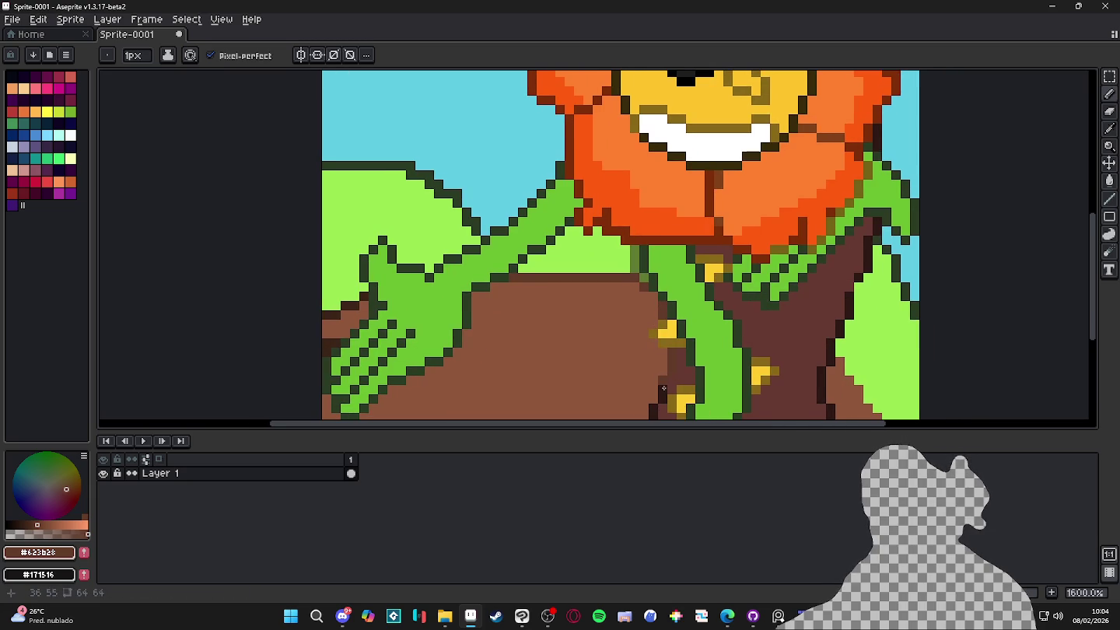
{"action": "scroll", "coordinate": [654, 404], "scroll_direction": "down", "scroll_amount": 4}
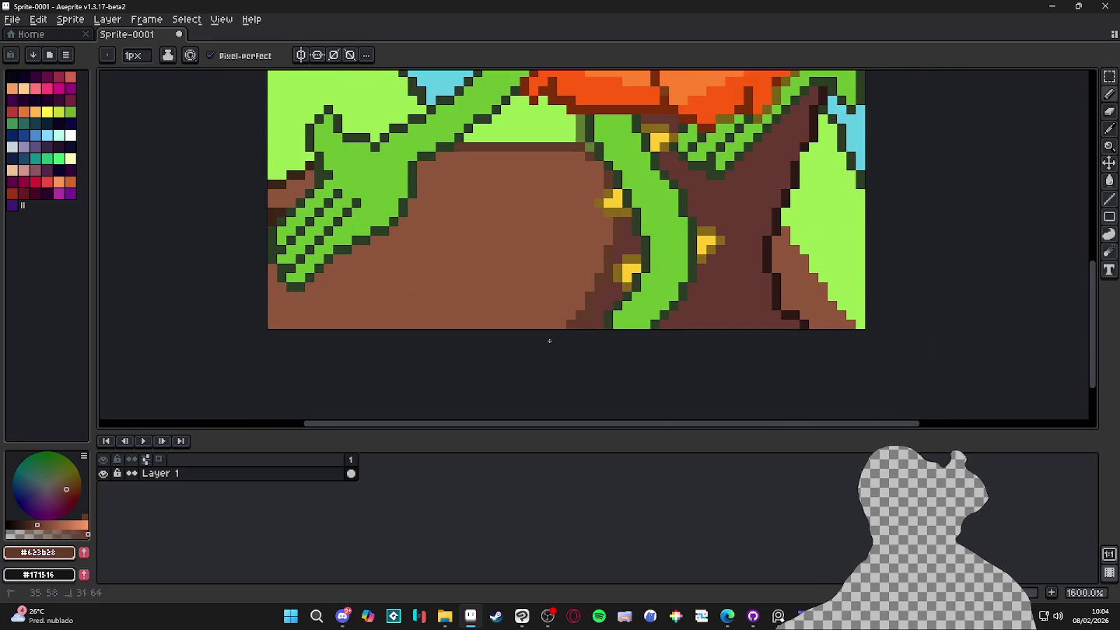